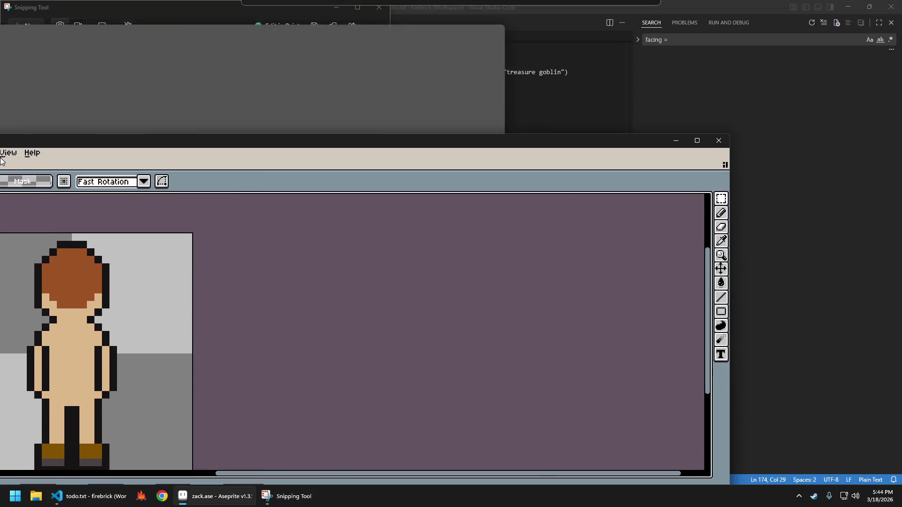
Dock Aseprite on the left beside the Snipping Tool walking-pose reference, then resize both windows.
{"action": "left_click_drag", "start_coordinate": [563, 10], "coordinate": [2, 150]}
{"action": "left_click", "coordinate": [548, 164]}
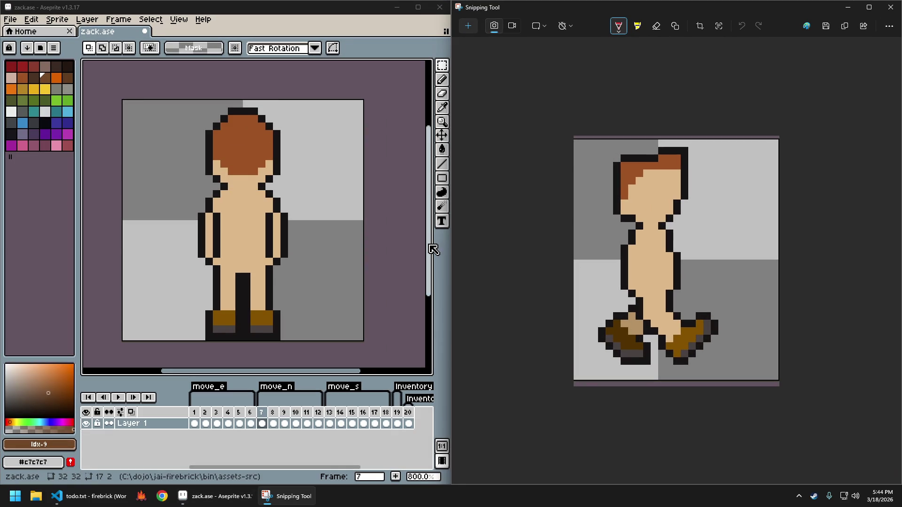
{"action": "left_click_drag", "start_coordinate": [452, 245], "coordinate": [667, 255]}
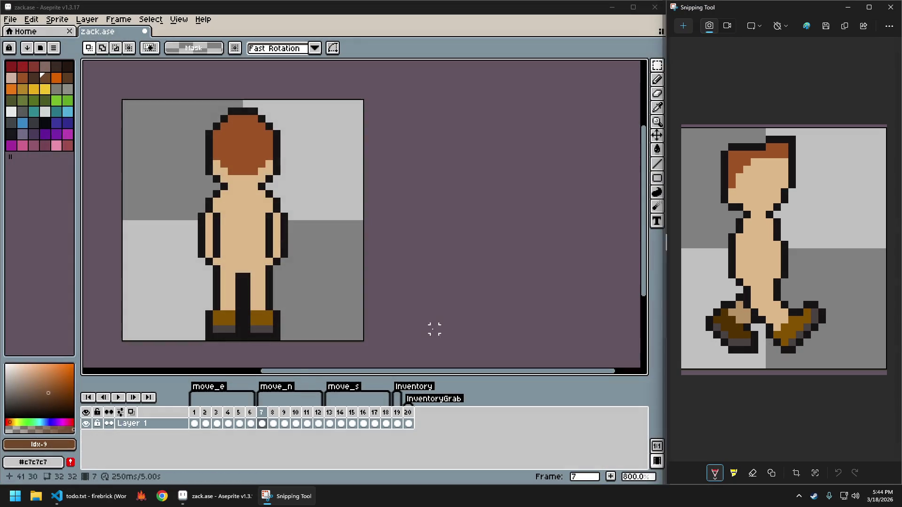
{"action": "mouse_move", "coordinate": [262, 371]}
{"action": "left_mouse_down"}
{"action": "mouse_move", "coordinate": [132, 372]}
{"action": "mouse_move", "coordinate": [174, 374]}
{"action": "left_mouse_up"}
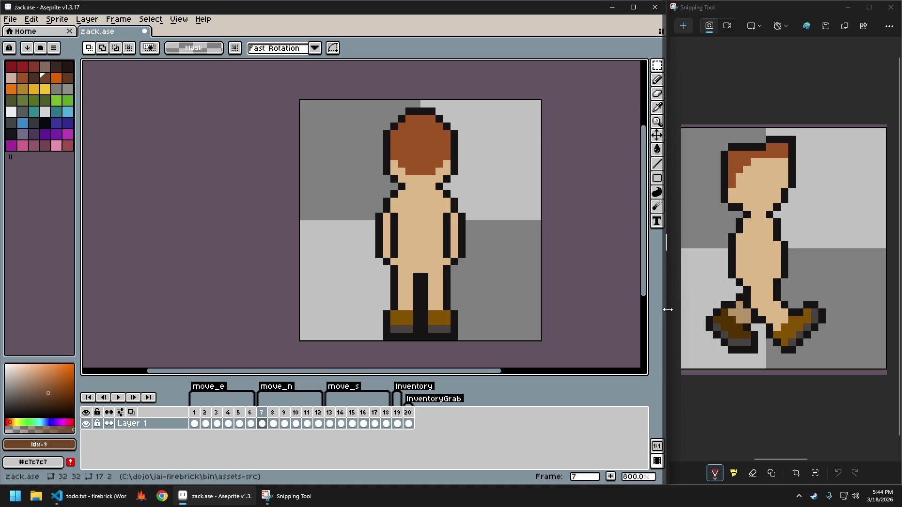
{"action": "left_click_drag", "start_coordinate": [668, 308], "coordinate": [602, 305]}
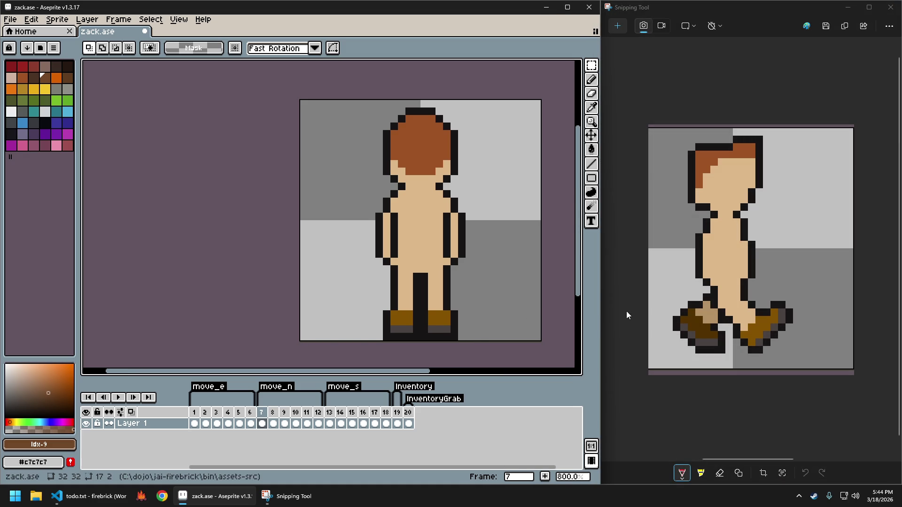
{"action": "left_click_drag", "start_coordinate": [603, 314], "coordinate": [571, 315]}
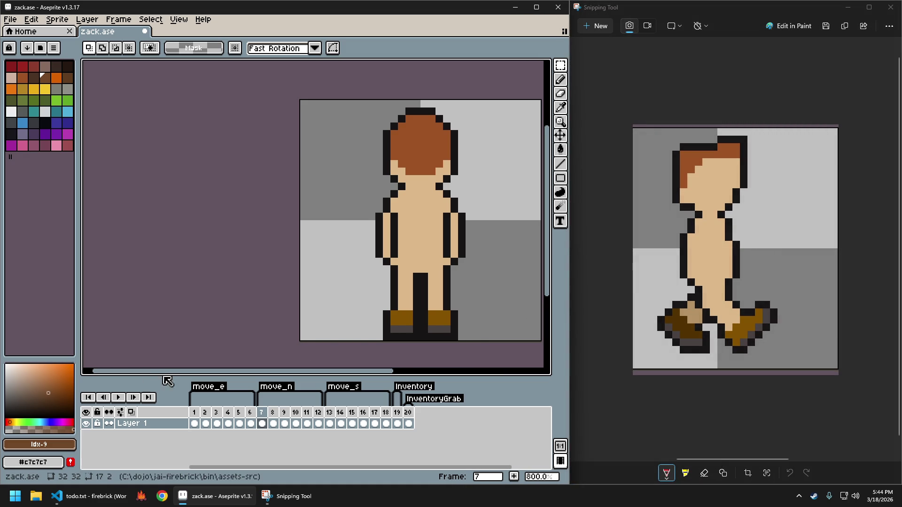
{"action": "left_click_drag", "start_coordinate": [178, 372], "coordinate": [247, 374]}
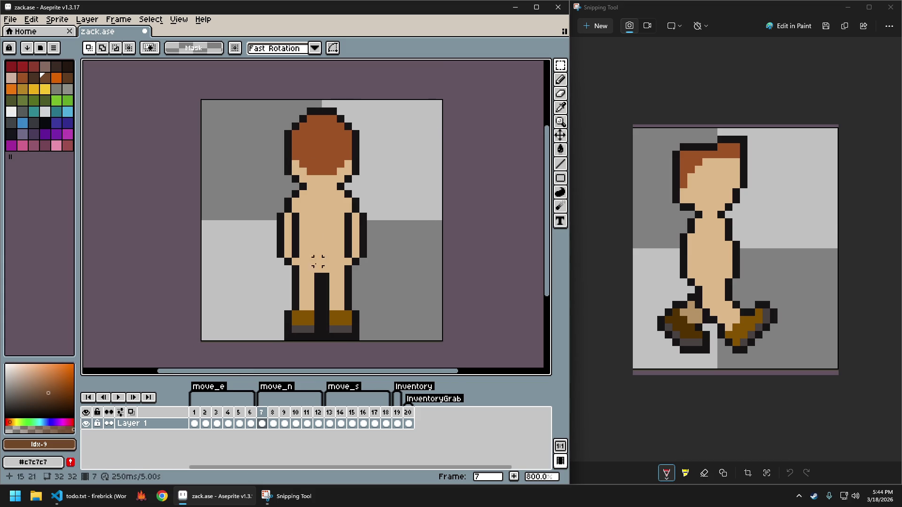
Zoom to 1600% and sample dark grey #4b4242 from frame 2's boot sole.
{"action": "left_click", "coordinate": [273, 423]}
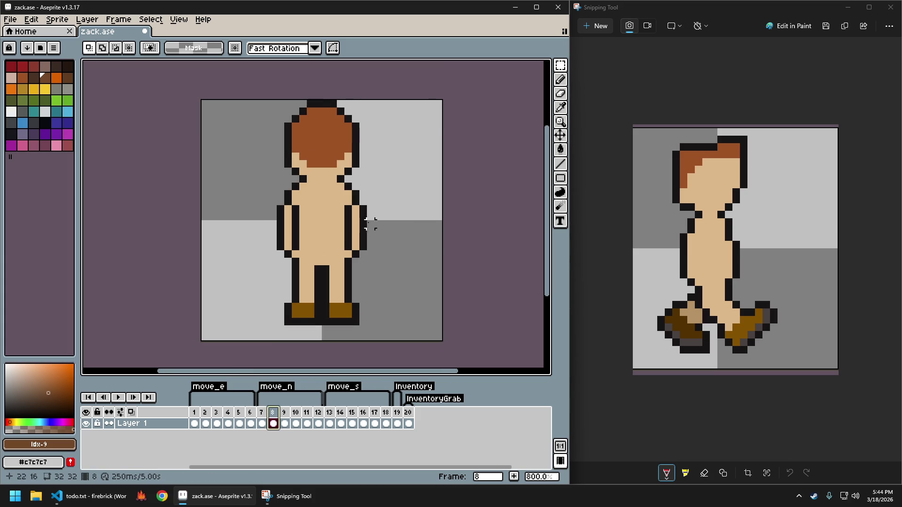
{"action": "scroll", "coordinate": [292, 298], "scroll_direction": "up", "scroll_amount": 1}
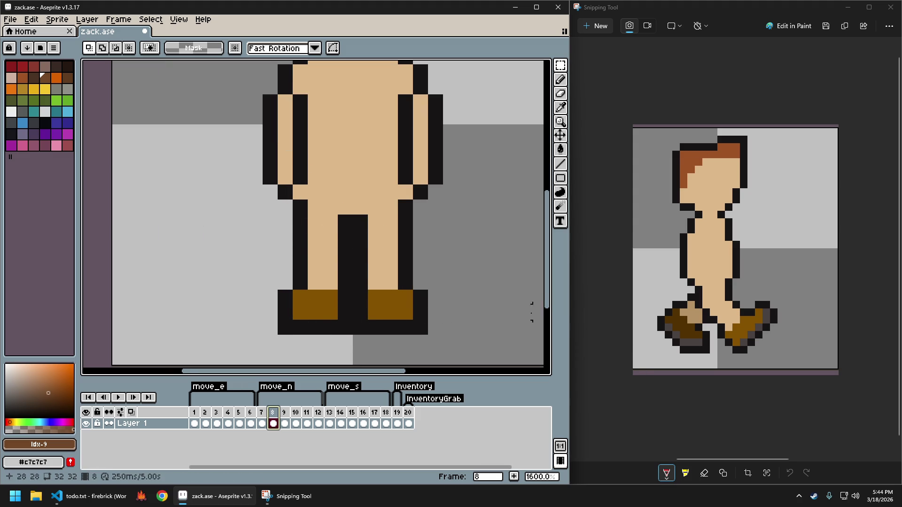
{"action": "left_click", "coordinate": [205, 423]}
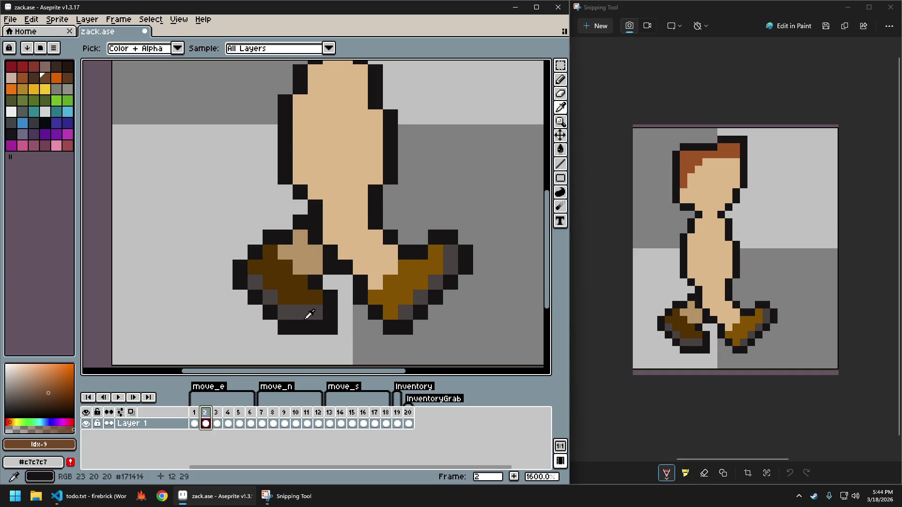
{"action": "left_click", "coordinate": [306, 311], "text": "alt"}
Select just the feet on frame 2 with a rectangular marquee.
{"action": "key", "text": "Right"}
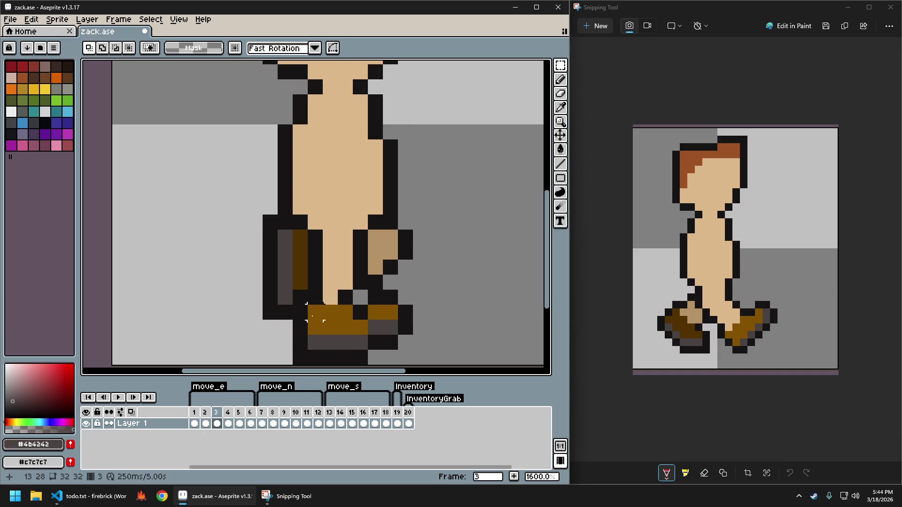
{"action": "key", "text": "Left"}
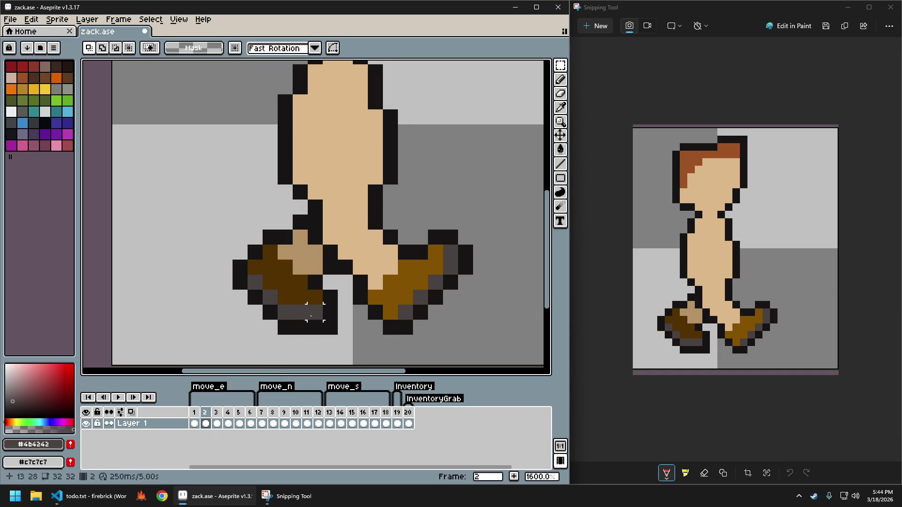
{"action": "left_click_drag", "start_coordinate": [284, 282], "coordinate": [408, 331]}
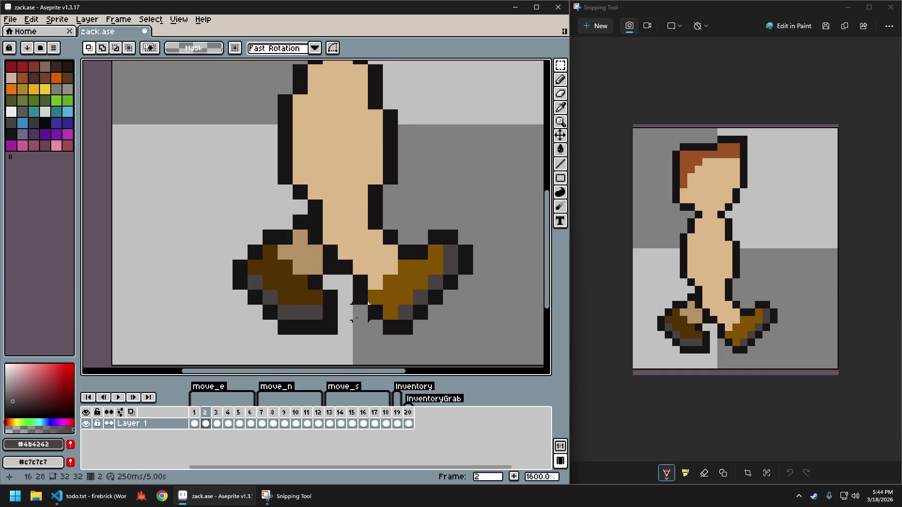
{"action": "left_click_drag", "start_coordinate": [292, 289], "coordinate": [398, 334]}
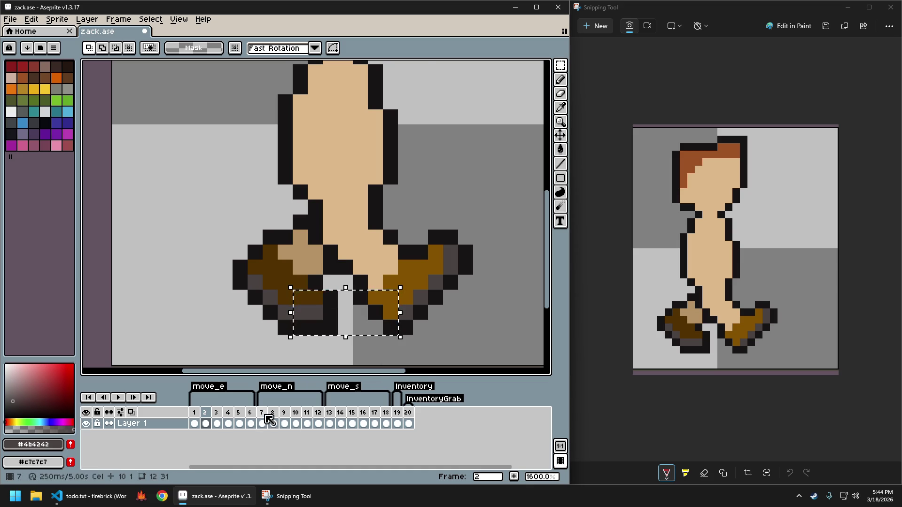
Paste frame 2's feet left of frame 8's figure and paint a dark grey pixel on its left boot.
{"action": "left_click", "coordinate": [272, 418]}
{"action": "left_click", "coordinate": [352, 316]}
{"action": "key", "text": "ctrl+v"}
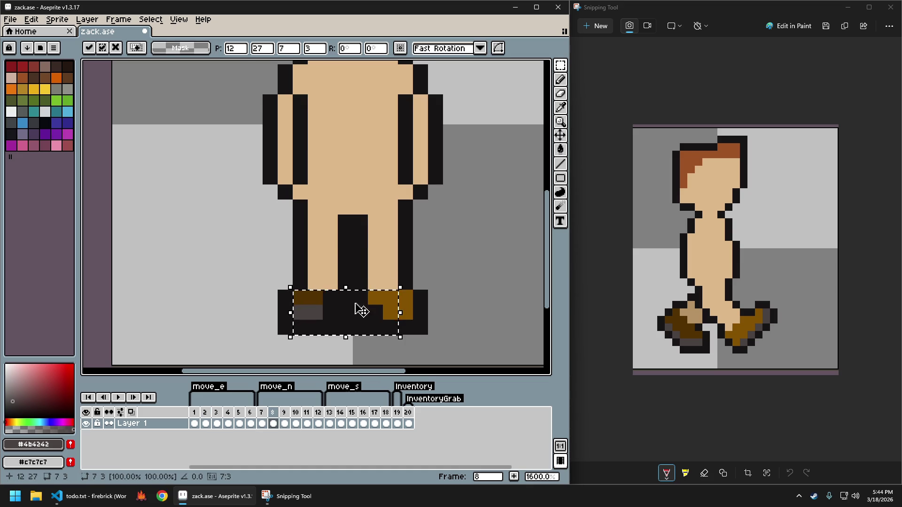
{"action": "left_click_drag", "start_coordinate": [359, 297], "coordinate": [202, 266]}
{"action": "left_click", "coordinate": [194, 225]}
{"action": "key", "text": "b"}
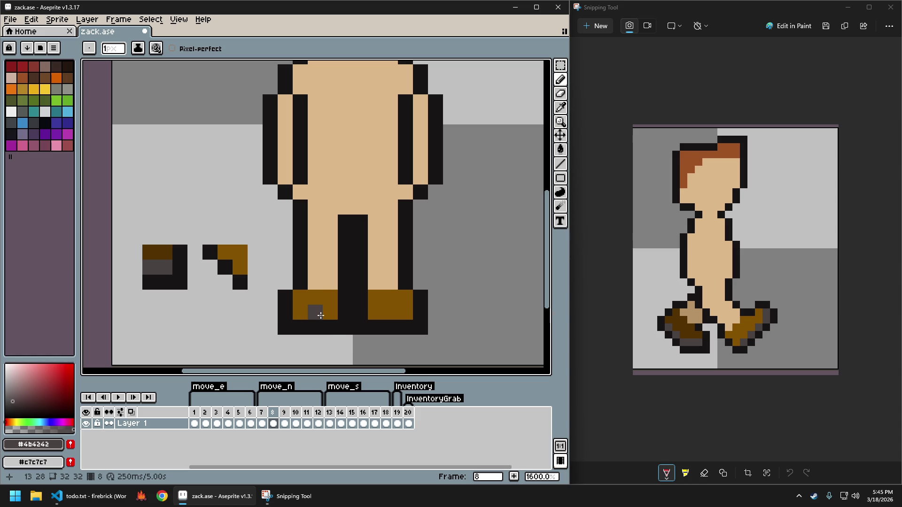
{"action": "left_click", "coordinate": [320, 315]}
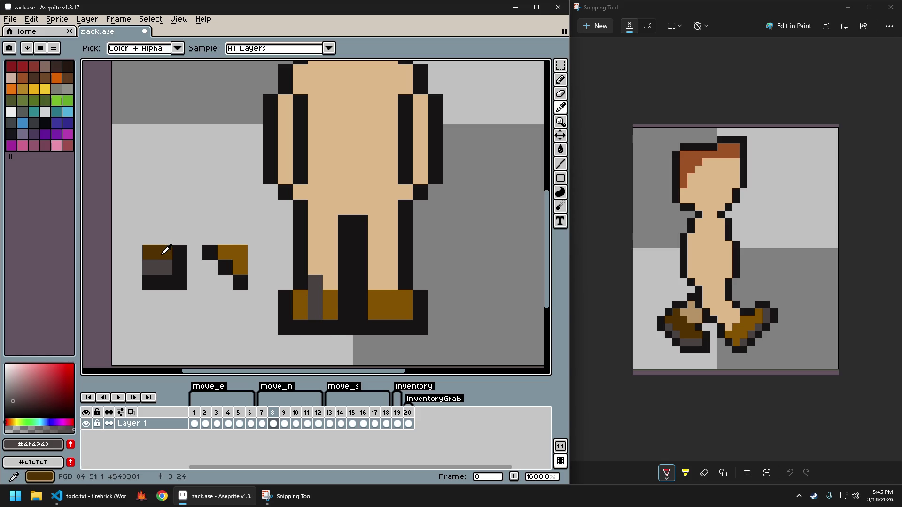
Paint dark brown onto frame 8's left leg and widen the grey sole stripe to two pixels.
{"action": "left_click", "coordinate": [165, 251], "text": "alt"}
{"action": "left_click", "coordinate": [303, 257]}
{"action": "key", "text": "ctrl+z"}
{"action": "left_click", "coordinate": [315, 267]}
{"action": "left_click", "coordinate": [315, 253]}
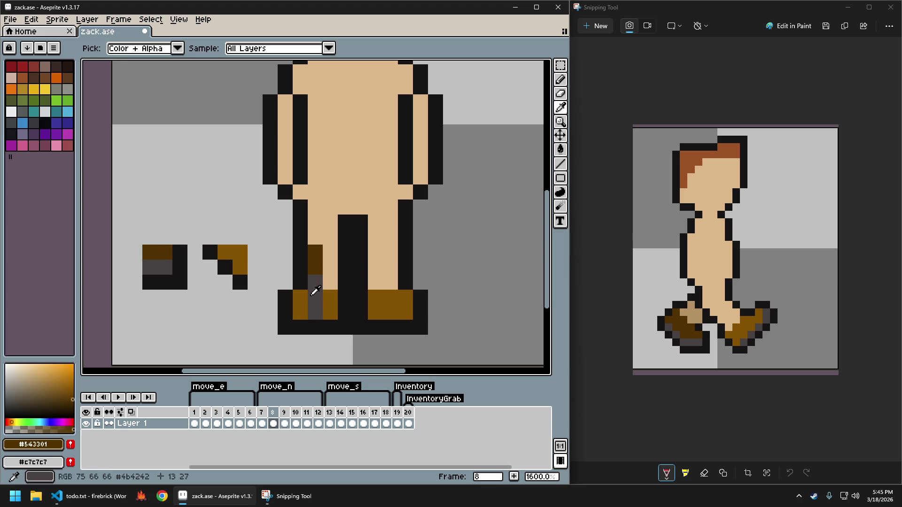
{"action": "left_click", "coordinate": [313, 292], "text": "alt"}
{"action": "left_click_drag", "start_coordinate": [330, 312], "coordinate": [330, 267]}
{"action": "left_click", "coordinate": [322, 264], "text": "alt"}
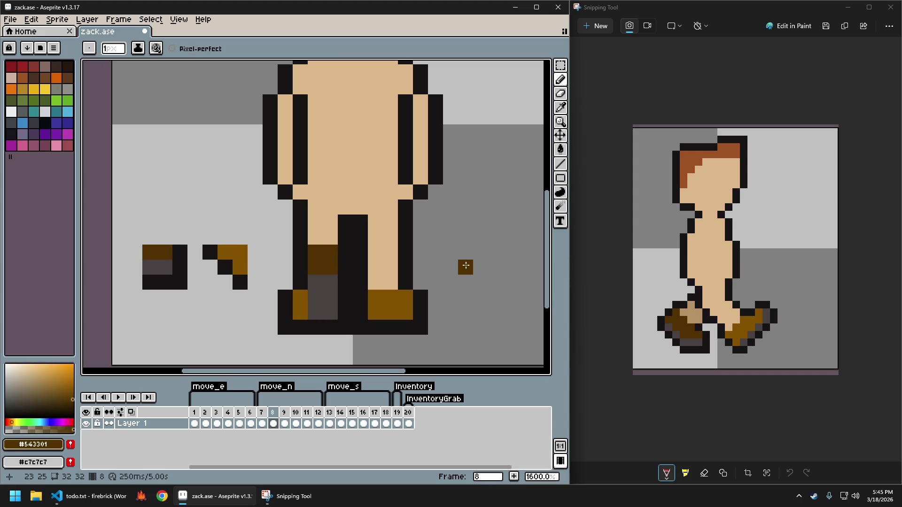
{"action": "left_click", "coordinate": [320, 294]}
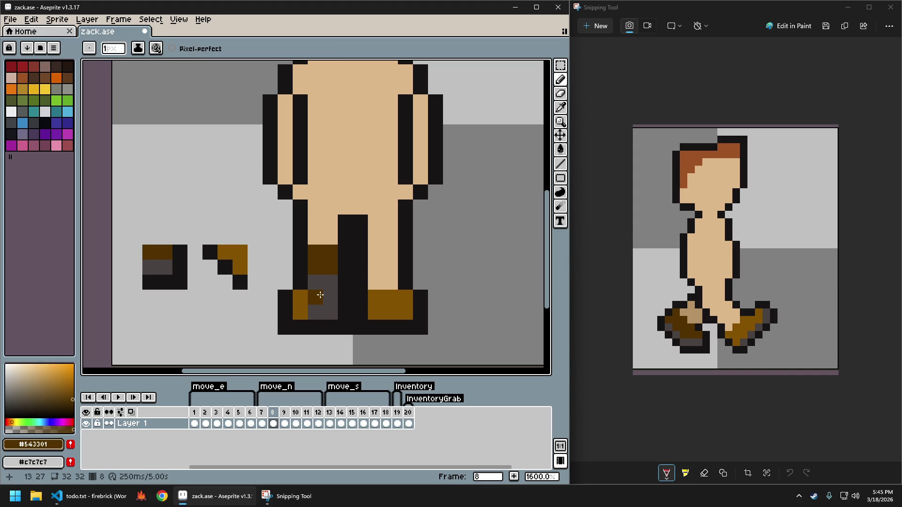
{"action": "key", "text": "ctrl+z"}
Turn the left boot's remaining brown pixels dark grey and add a black outline pixel beside it.
{"action": "key", "text": "alt"}
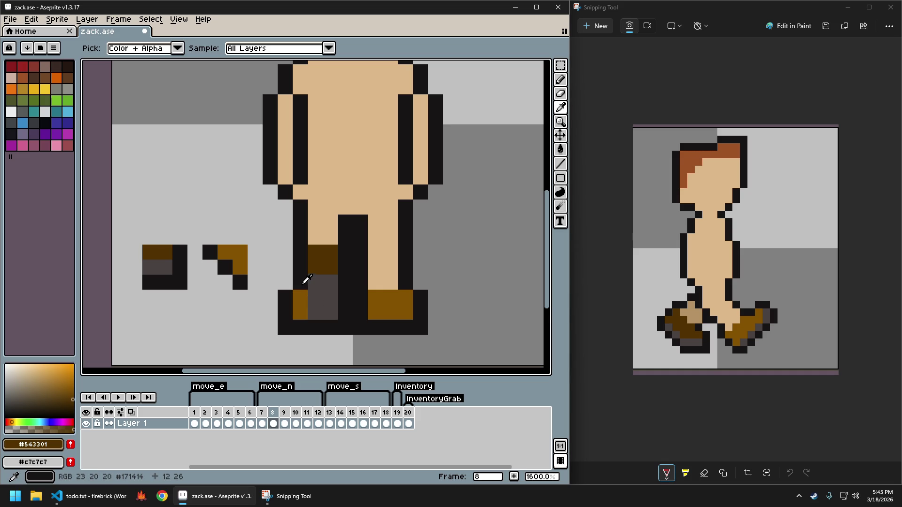
{"action": "left_click", "coordinate": [303, 281], "text": "alt"}
{"action": "left_click", "coordinate": [301, 300]}
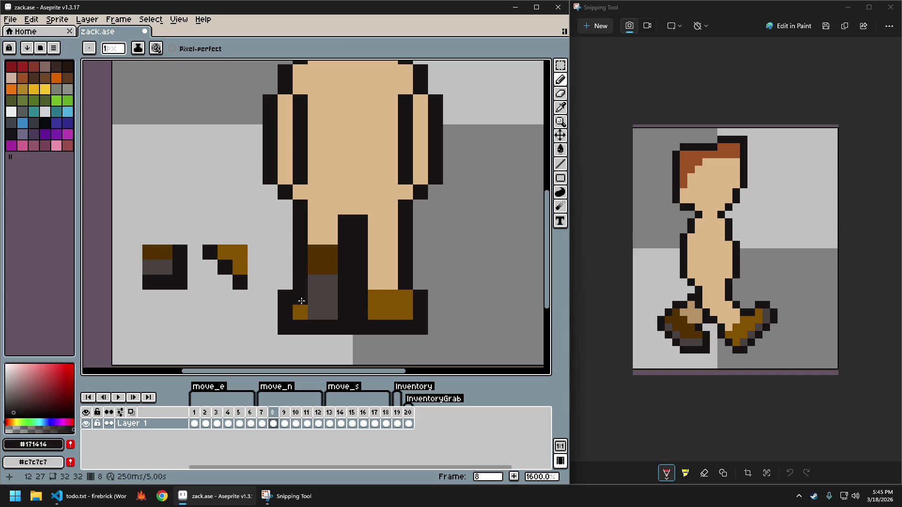
{"action": "key", "text": "ctrl+z"}
{"action": "left_click", "coordinate": [322, 288], "text": "alt"}
{"action": "left_click", "coordinate": [301, 286]}
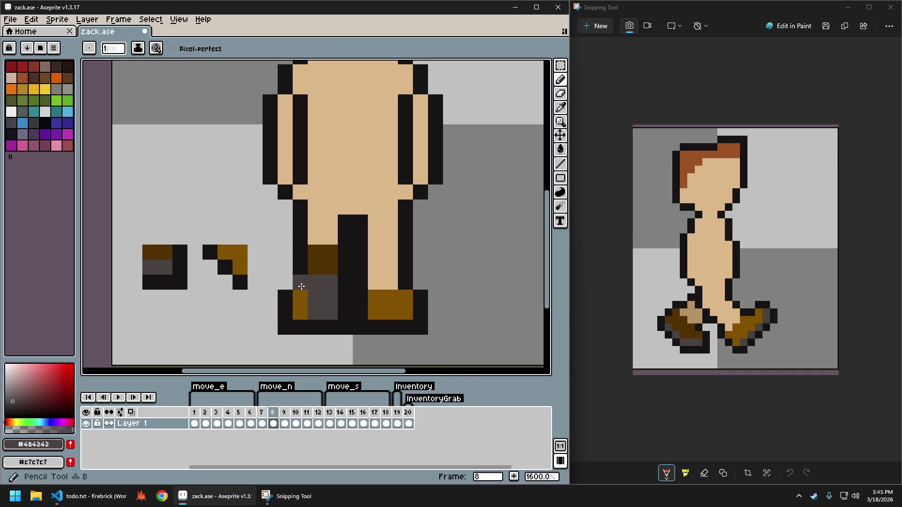
{"action": "left_click_drag", "start_coordinate": [301, 286], "coordinate": [299, 311]}
{"action": "left_click", "coordinate": [296, 273], "text": "alt"}
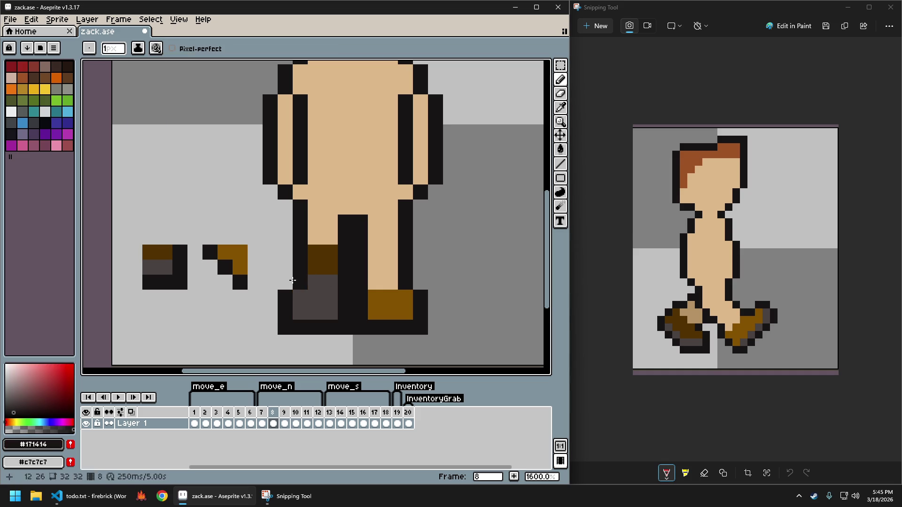
{"action": "left_click", "coordinate": [290, 282]}
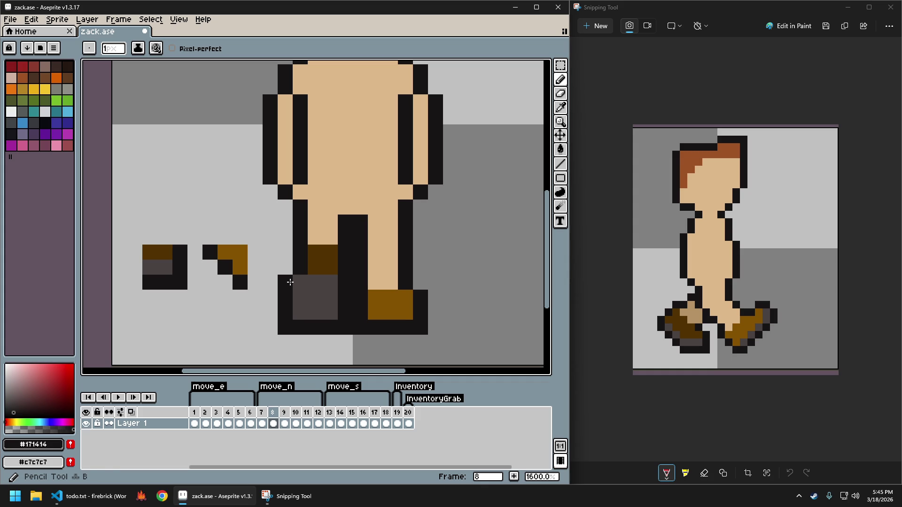
{"action": "scroll", "coordinate": [400, 307], "scroll_direction": "down", "scroll_amount": 3}
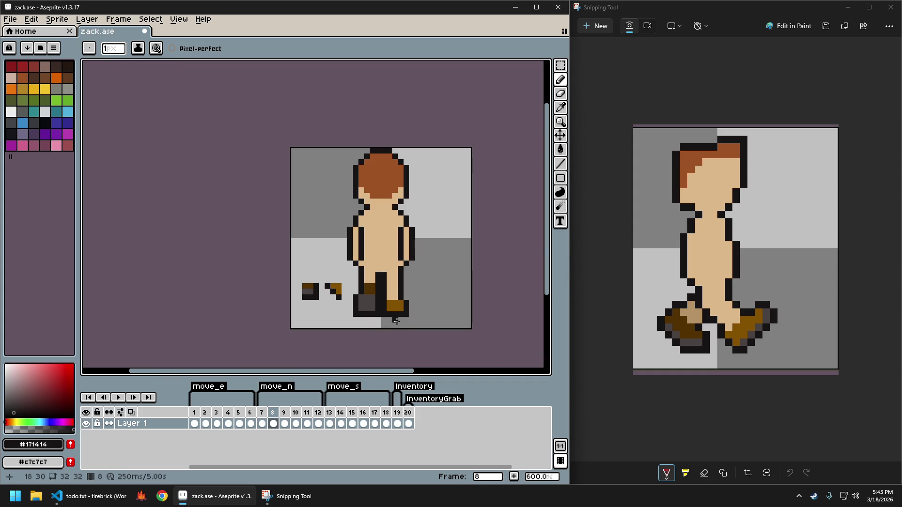
Undo the last black pixel, erase a stray outline pixel, and retry black pixels near the boots.
{"action": "scroll", "coordinate": [395, 320], "scroll_direction": "up", "scroll_amount": 3}
{"action": "scroll", "coordinate": [368, 297], "scroll_direction": "up", "scroll_amount": 1}
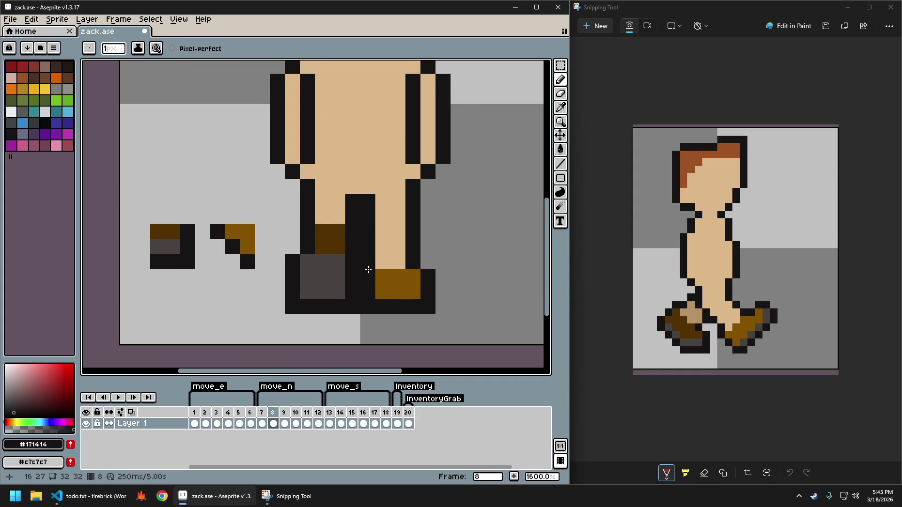
{"action": "key", "text": "ctrl+z"}
{"action": "scroll", "coordinate": [312, 255], "scroll_direction": "down", "scroll_amount": 2}
{"action": "scroll", "coordinate": [312, 255], "scroll_direction": "down", "scroll_amount": 1}
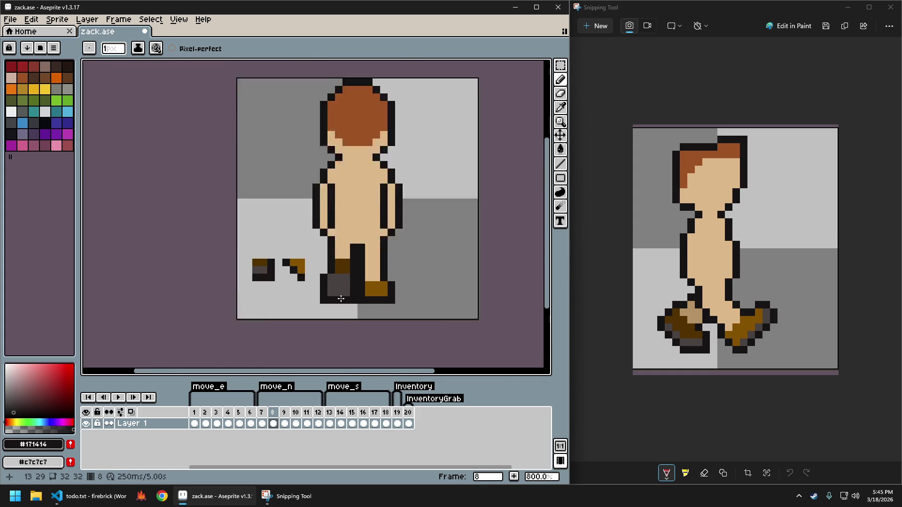
{"action": "scroll", "coordinate": [312, 255], "scroll_direction": "up", "scroll_amount": 3}
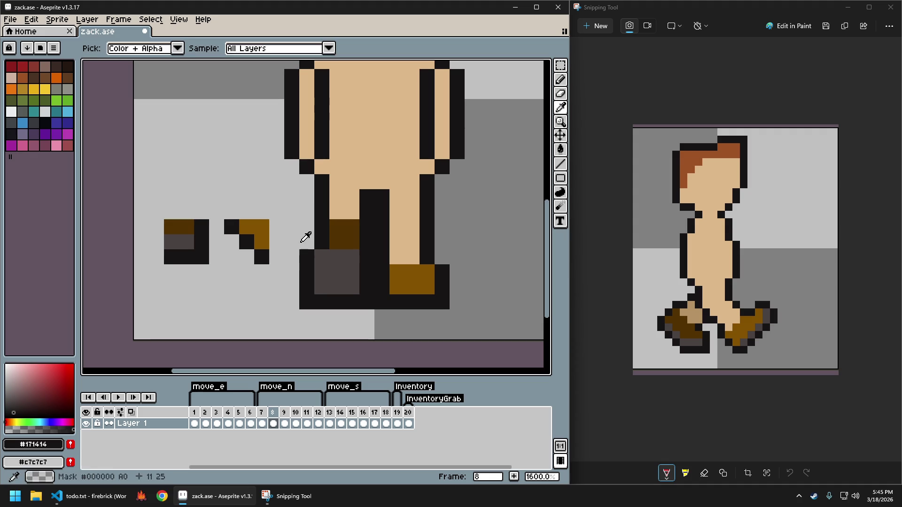
{"action": "right_click", "coordinate": [305, 239]}
{"action": "left_click", "coordinate": [321, 256]}
{"action": "left_click", "coordinate": [396, 286]}
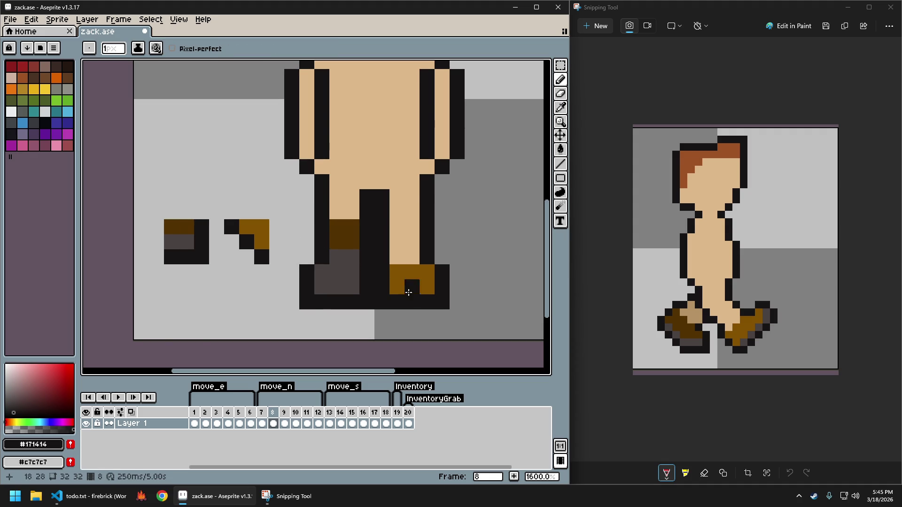
{"action": "scroll", "coordinate": [436, 297], "scroll_direction": "down", "scroll_amount": 2}
{"action": "scroll", "coordinate": [432, 297], "scroll_direction": "up", "scroll_amount": 2}
{"action": "key", "text": "ctrl+z"}
{"action": "key", "text": "ctrl+z"}
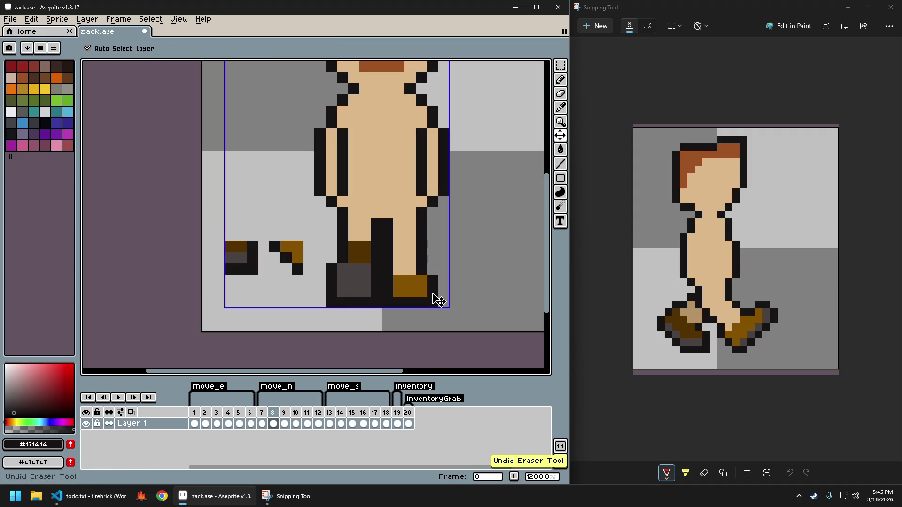
Add black outline pixels left of the brown, then undo them and the last pencil stroke.
{"action": "scroll", "coordinate": [387, 283], "scroll_direction": "up", "scroll_amount": 1}
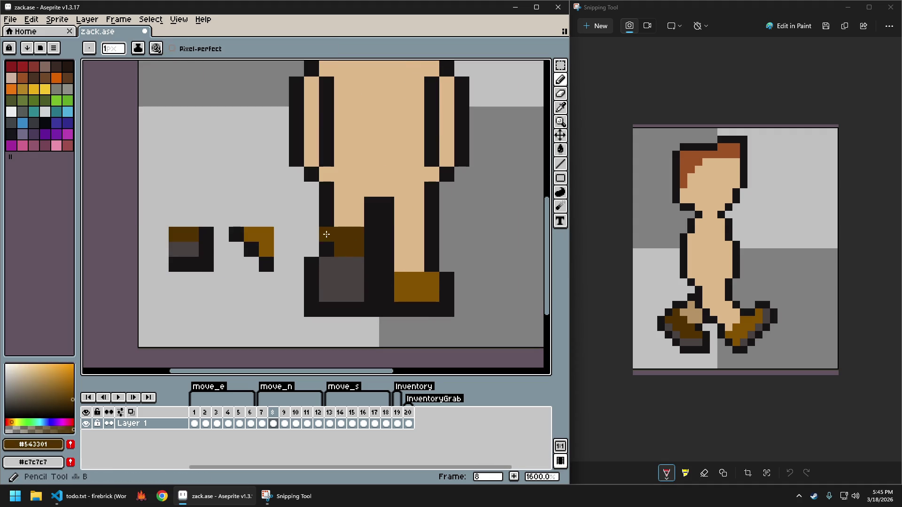
{"action": "left_click", "coordinate": [315, 237]}
{"action": "left_click", "coordinate": [312, 248]}
{"action": "scroll", "coordinate": [419, 288], "scroll_direction": "down", "scroll_amount": 3}
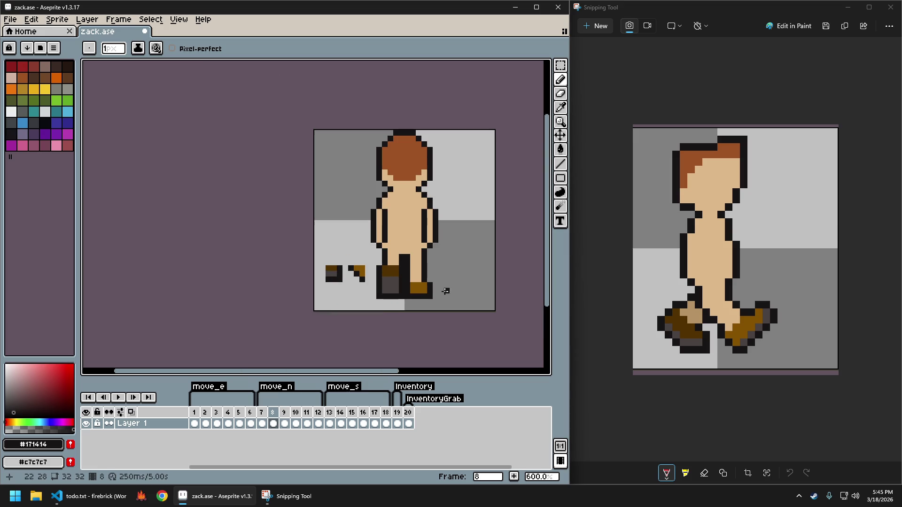
{"action": "scroll", "coordinate": [427, 301], "scroll_direction": "up", "scroll_amount": 4}
{"action": "key", "text": "e"}
{"action": "key", "text": "b"}
{"action": "scroll", "coordinate": [383, 281], "scroll_direction": "down", "scroll_amount": 4}
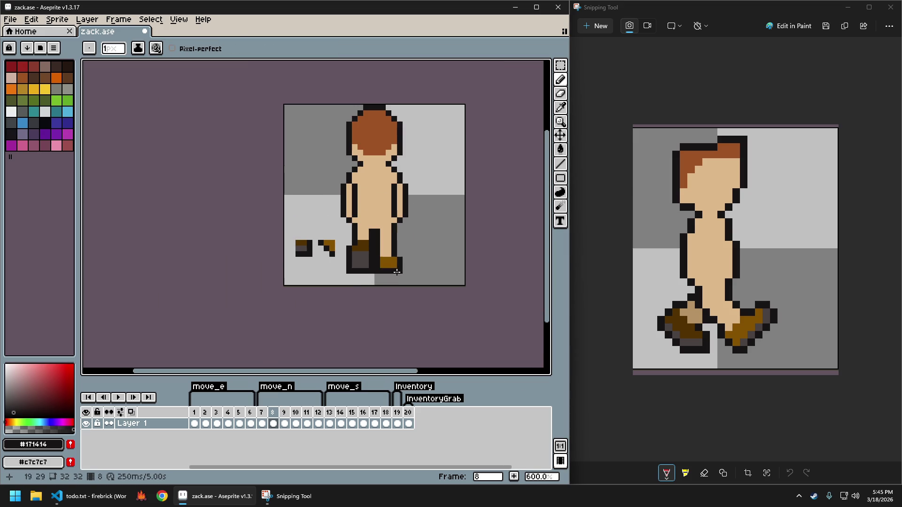
{"action": "key", "text": "ctrl+z"}
{"action": "key", "text": "ctrl+z"}
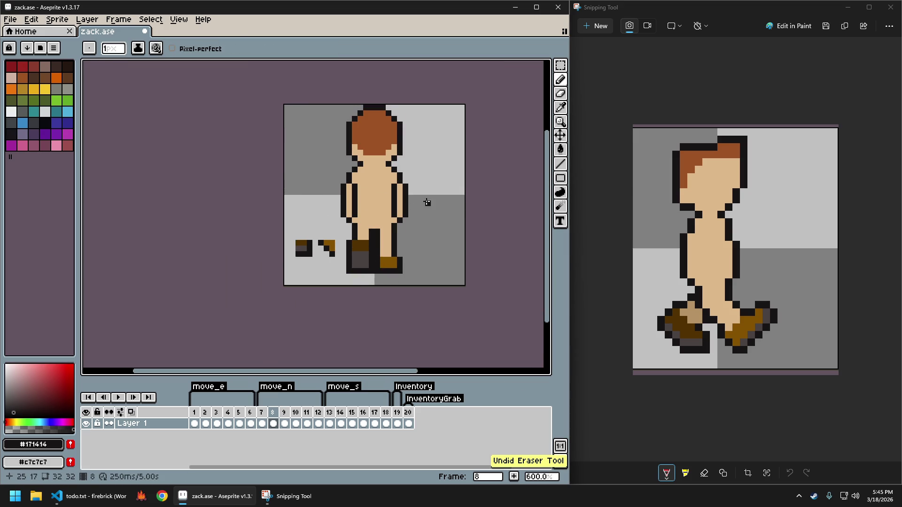
{"action": "scroll", "coordinate": [391, 248], "scroll_direction": "up", "scroll_amount": 3}
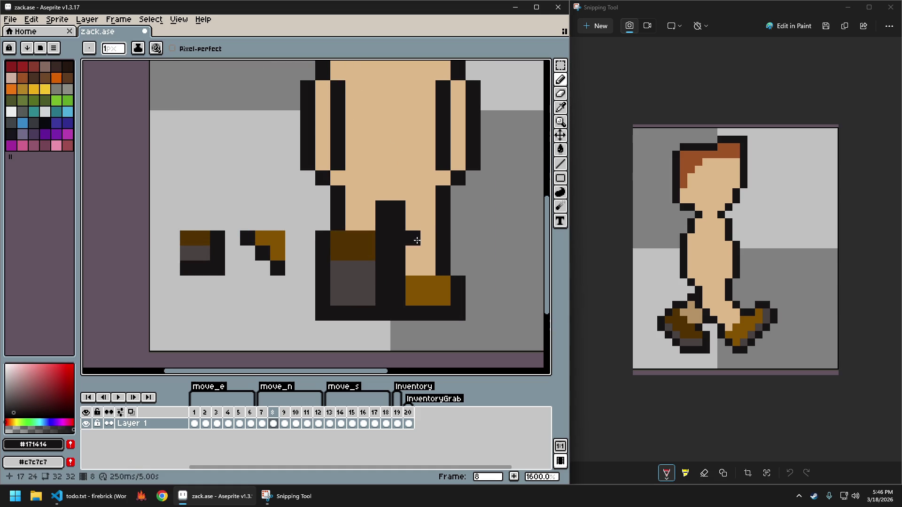
{"action": "key", "text": "ctrl+z"}
Zoom in on the legs and show frame 2 for reference.
{"action": "scroll", "coordinate": [428, 276], "scroll_direction": "down", "scroll_amount": 5}
{"action": "scroll", "coordinate": [428, 276], "scroll_direction": "up", "scroll_amount": 1}
{"action": "scroll", "coordinate": [428, 275], "scroll_direction": "up", "scroll_amount": 2}
{"action": "scroll", "coordinate": [389, 274], "scroll_direction": "up", "scroll_amount": 2}
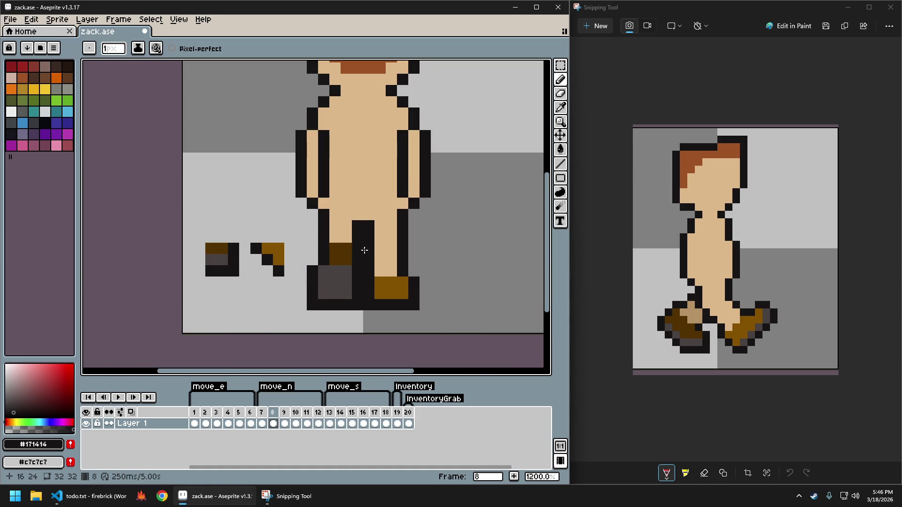
{"action": "scroll", "coordinate": [371, 254], "scroll_direction": "up", "scroll_amount": 1}
{"action": "scroll", "coordinate": [397, 272], "scroll_direction": "left", "scroll_amount": 2}
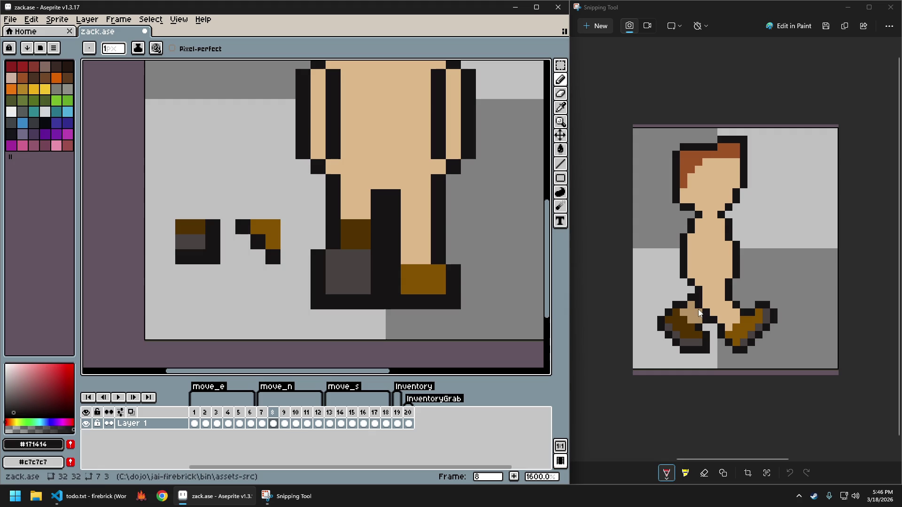
{"action": "left_click", "coordinate": [206, 423]}
Sample tan #b89265 from frame 2's boot and return to frame 8.
{"action": "key", "text": "i"}
{"action": "left_click", "coordinate": [345, 229]}
{"action": "key", "text": "b"}
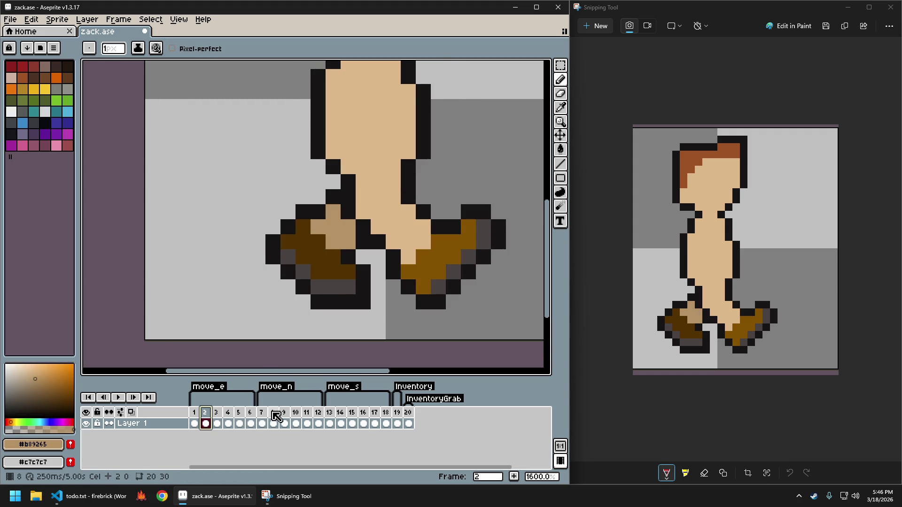
{"action": "left_click", "coordinate": [273, 423]}
{"action": "left_click", "coordinate": [307, 255]}
{"action": "key", "text": "ctrl+z"}
Paint a tan, brown, dark brown and dark grey swatch strip beside the figure.
{"action": "left_click", "coordinate": [242, 197]}
{"action": "left_click", "coordinate": [258, 227], "text": "alt"}
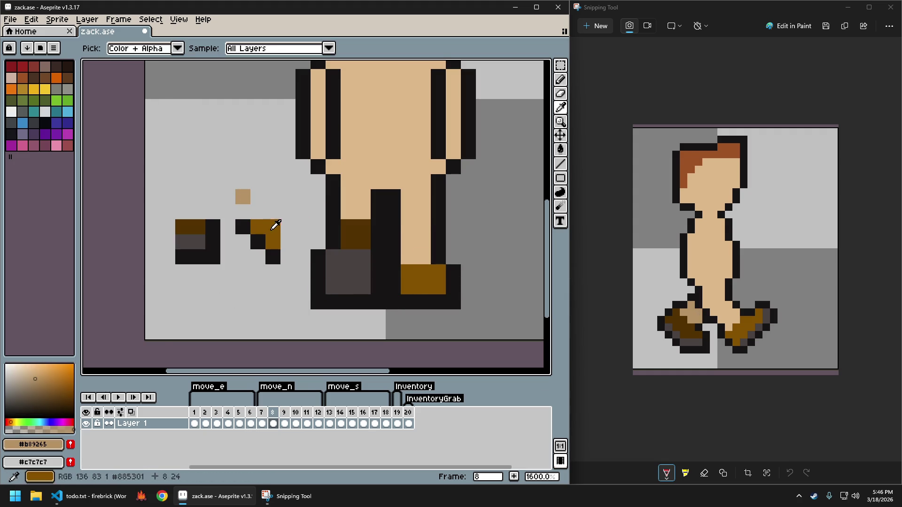
{"action": "left_click", "coordinate": [228, 197]}
{"action": "left_click", "coordinate": [198, 226], "text": "alt"}
{"action": "left_click", "coordinate": [213, 197]}
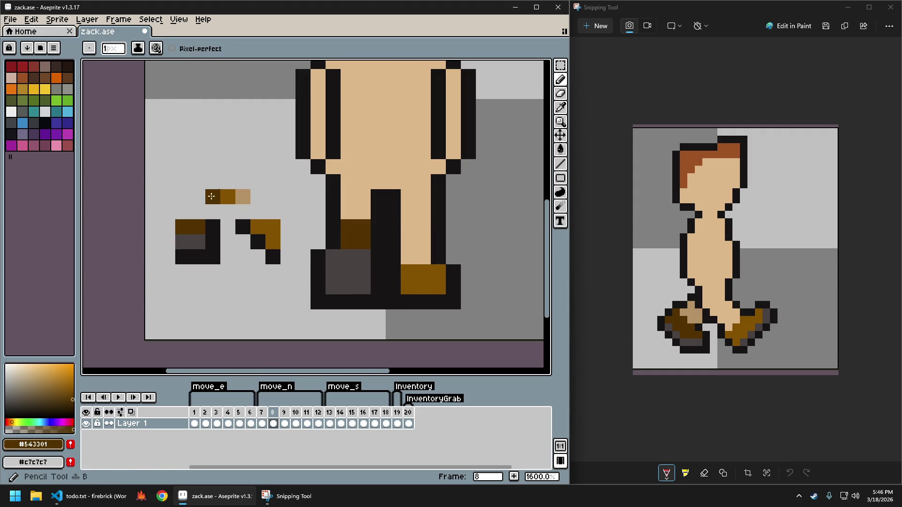
{"action": "left_click", "coordinate": [199, 236], "text": "alt"}
{"action": "left_click", "coordinate": [194, 197]}
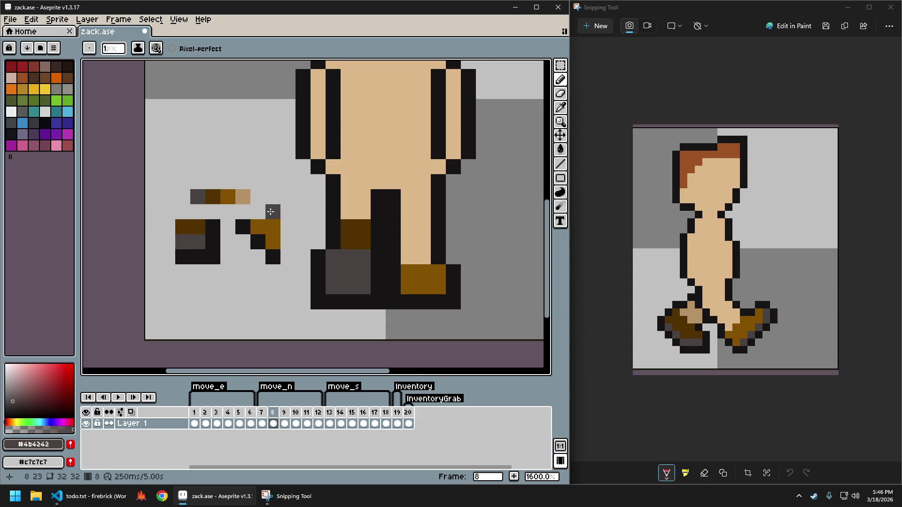
Delete the old pasted boot pixels with a rectangular selection.
{"action": "key", "text": "s"}
{"action": "left_click_drag", "start_coordinate": [282, 277], "coordinate": [165, 207]}
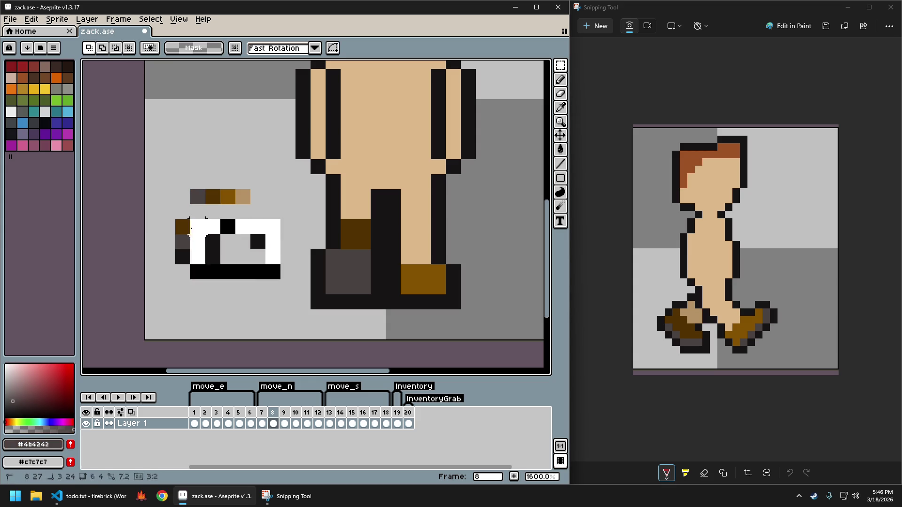
{"action": "key", "text": "Delete"}
Paint three tan pixels atop the left boot on the leg.
{"action": "key", "text": "b"}
{"action": "left_click", "coordinate": [244, 196], "text": "alt"}
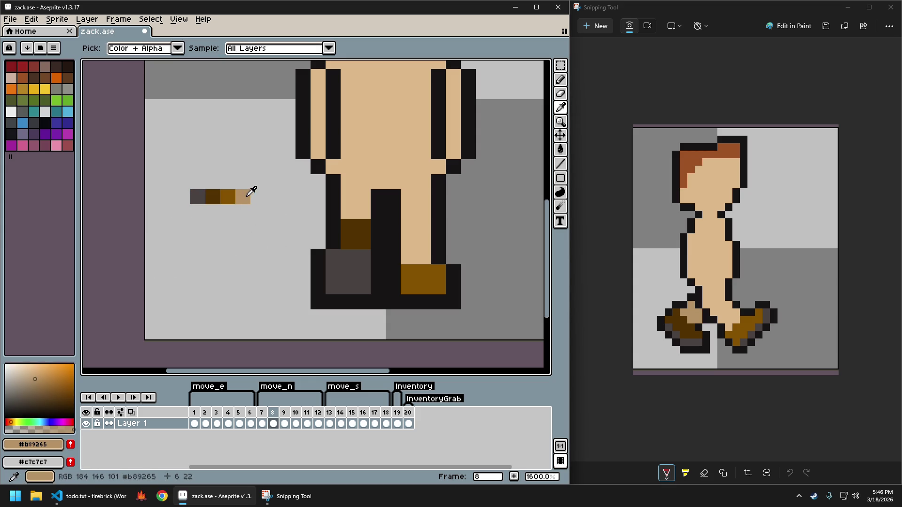
{"action": "left_click", "coordinate": [348, 196]}
{"action": "left_click", "coordinate": [358, 203]}
{"action": "left_click", "coordinate": [356, 211]}
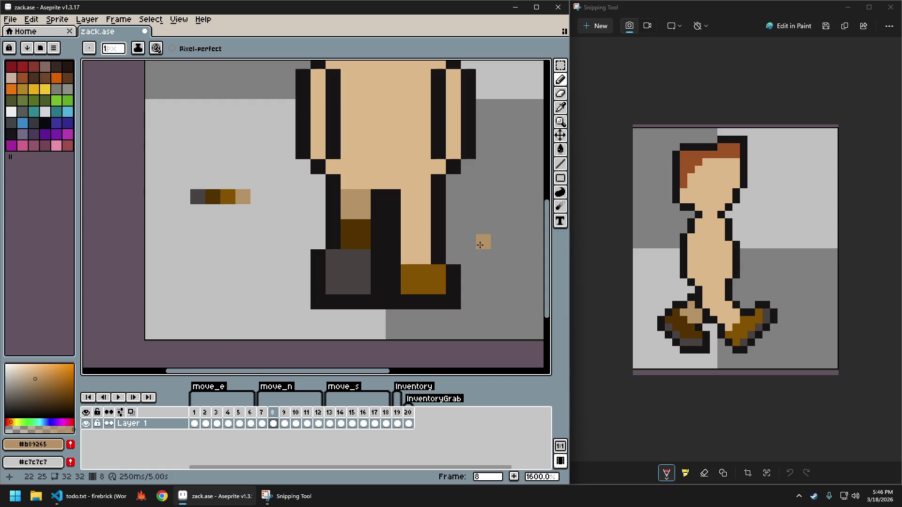
{"action": "scroll", "coordinate": [479, 245], "scroll_direction": "down", "scroll_amount": 3}
{"action": "scroll", "coordinate": [510, 243], "scroll_direction": "up", "scroll_amount": 1}
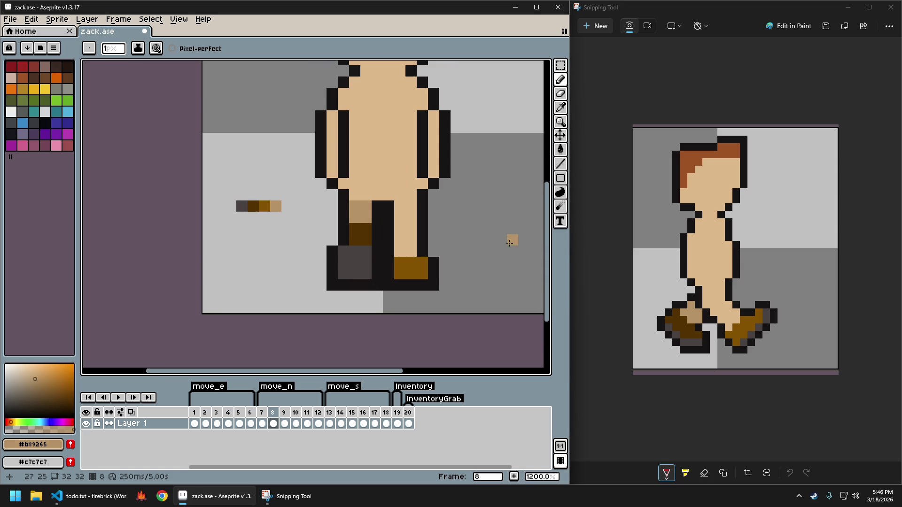
Recolour the inner-leg outline pixel with the body's skin tone.
{"action": "scroll", "coordinate": [422, 231], "scroll_direction": "up", "scroll_amount": 1}
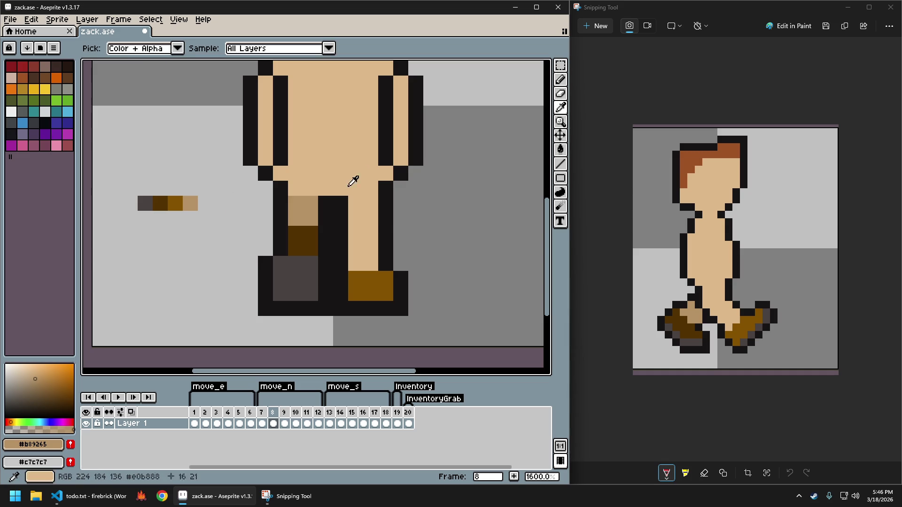
{"action": "left_click", "coordinate": [346, 187], "text": "alt"}
{"action": "left_click", "coordinate": [383, 217]}
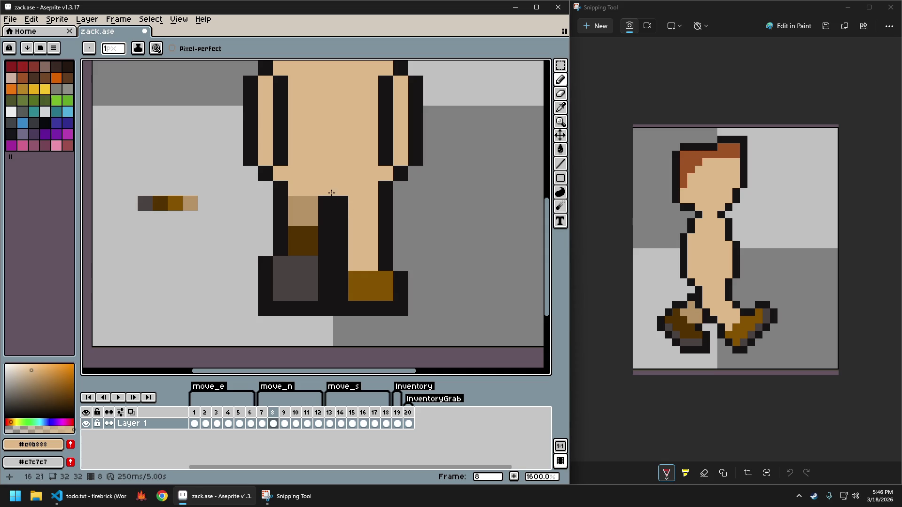
Extend the right boot's brown one row higher across its top.
{"action": "left_click", "coordinate": [382, 278], "text": "alt"}
{"action": "left_click_drag", "start_coordinate": [354, 267], "coordinate": [382, 264]}
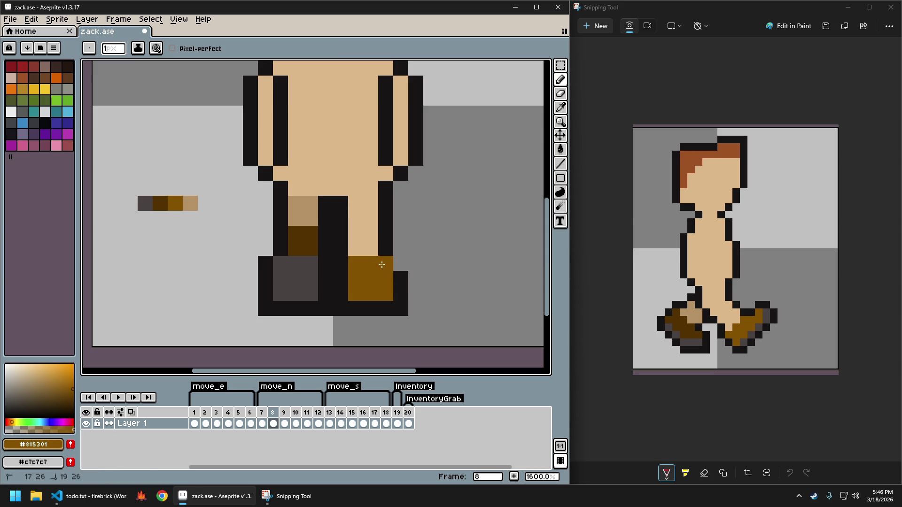
{"action": "left_click", "coordinate": [396, 262], "text": "alt"}
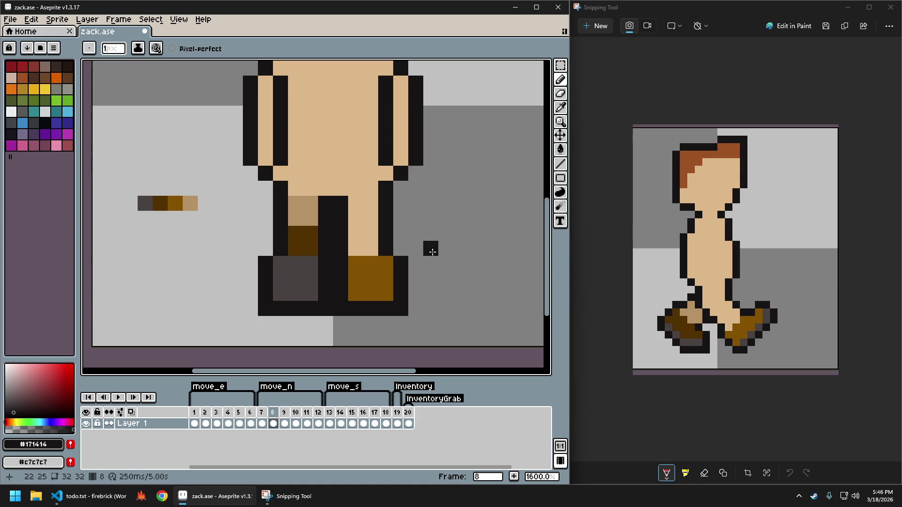
Pan around the legs and sample brown #885301 from the swatch strip.
{"action": "scroll", "coordinate": [434, 251], "scroll_direction": "down", "scroll_amount": 4}
{"action": "scroll", "coordinate": [435, 258], "scroll_direction": "up", "scroll_amount": 3}
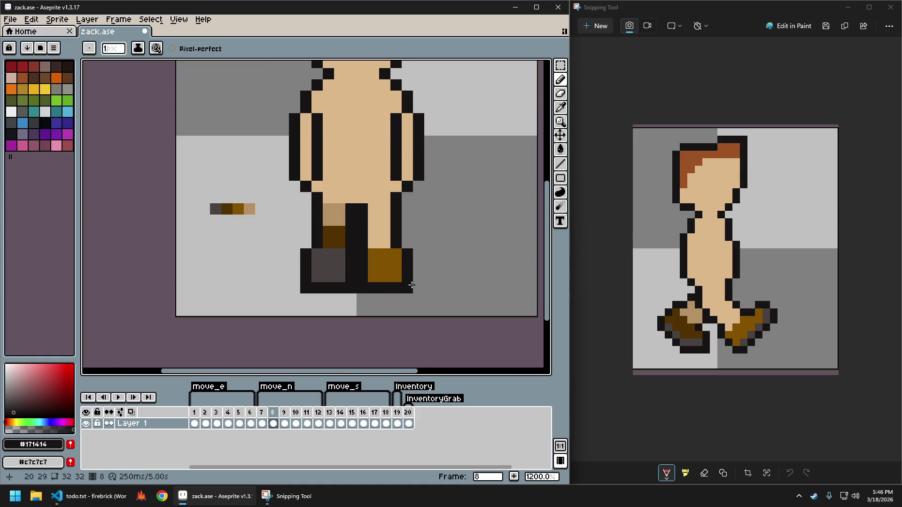
{"action": "scroll", "coordinate": [396, 254], "scroll_direction": "down", "scroll_amount": 4}
{"action": "scroll", "coordinate": [394, 301], "scroll_direction": "up", "scroll_amount": 5}
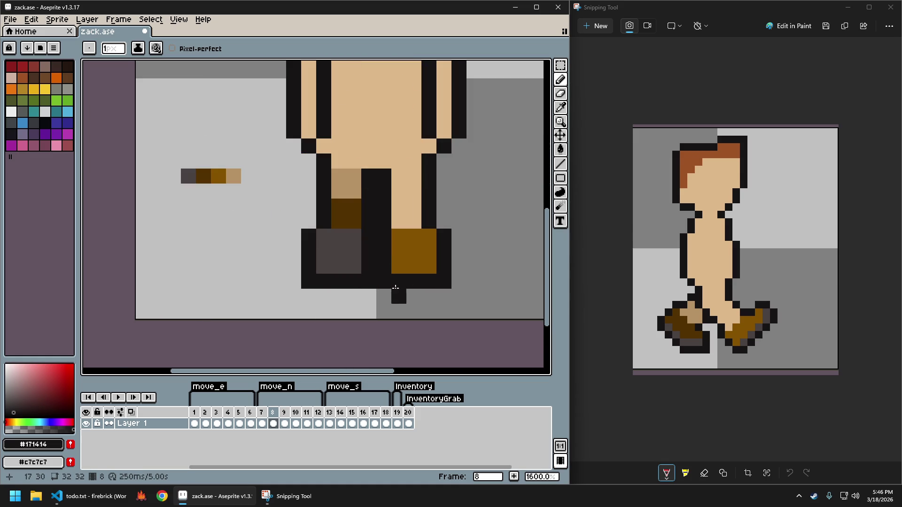
{"action": "scroll", "coordinate": [460, 230], "scroll_direction": "up", "scroll_amount": 1}
{"action": "scroll", "coordinate": [459, 230], "scroll_direction": "right", "scroll_amount": 1}
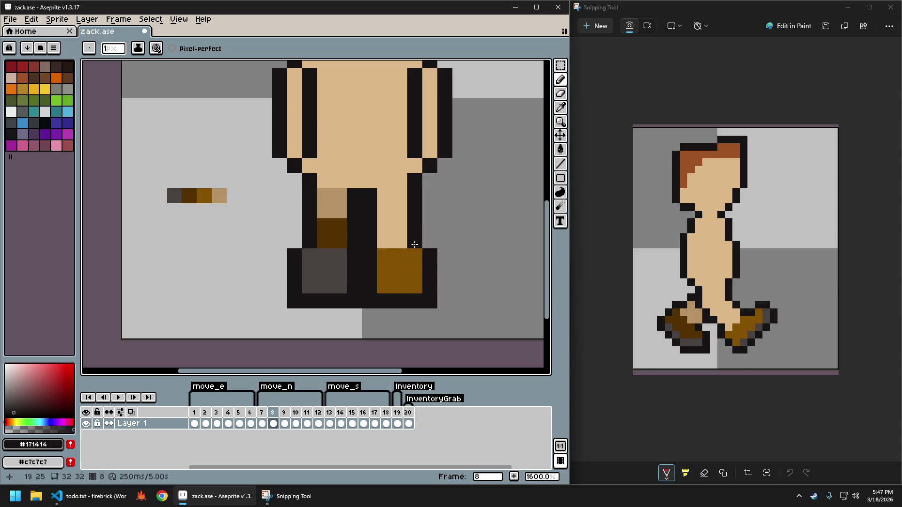
{"action": "scroll", "coordinate": [397, 249], "scroll_direction": "down", "scroll_amount": 4}
{"action": "scroll", "coordinate": [386, 256], "scroll_direction": "up", "scroll_amount": 4}
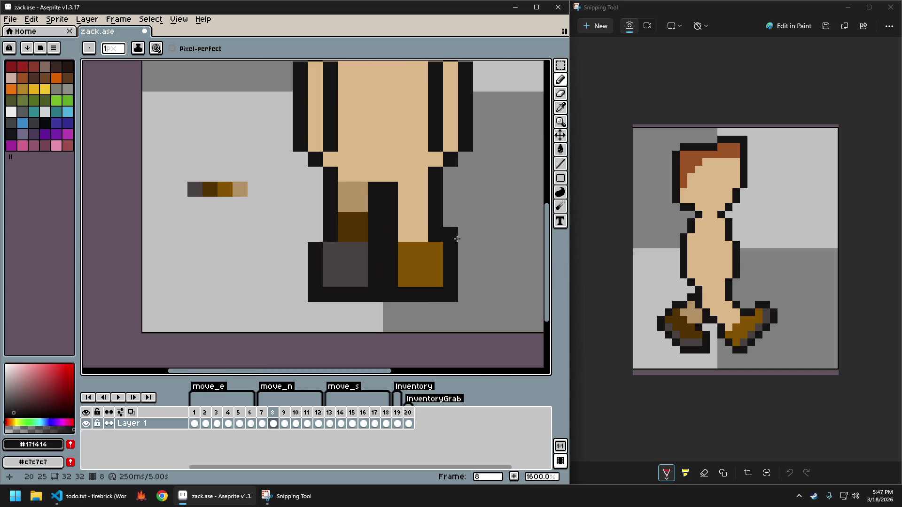
{"action": "left_click", "coordinate": [226, 189], "text": "alt"}
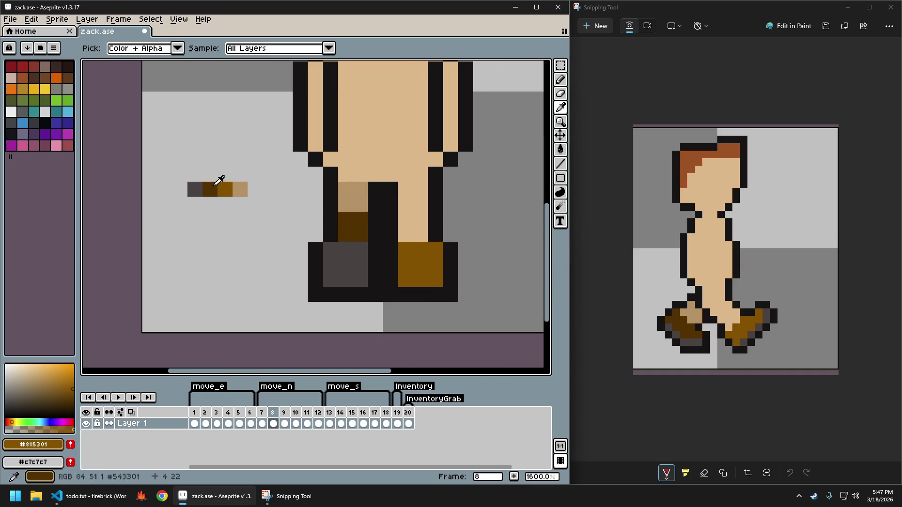
Paint the right boot's bottom row dark brown from the swatch strip.
{"action": "left_click", "coordinate": [210, 188], "text": "alt"}
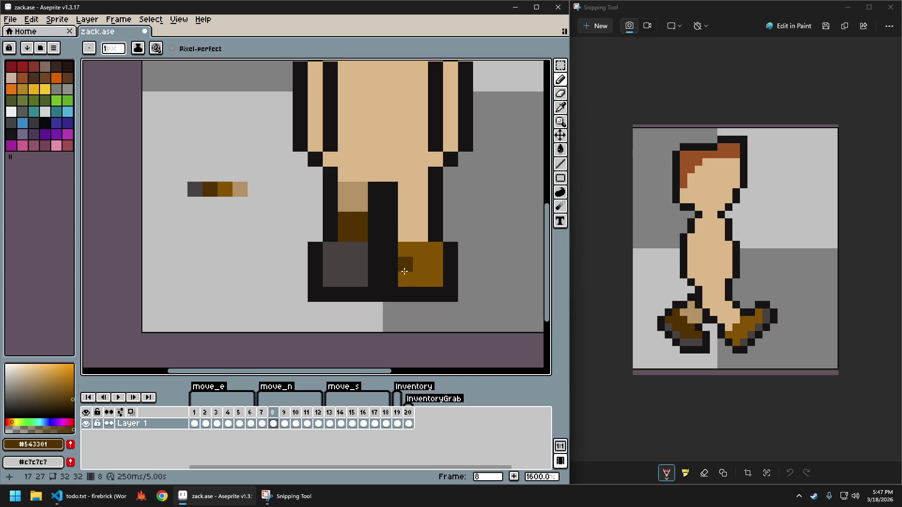
{"action": "scroll", "coordinate": [409, 279], "scroll_direction": "down", "scroll_amount": 2}
{"action": "scroll", "coordinate": [429, 287], "scroll_direction": "down", "scroll_amount": 1}
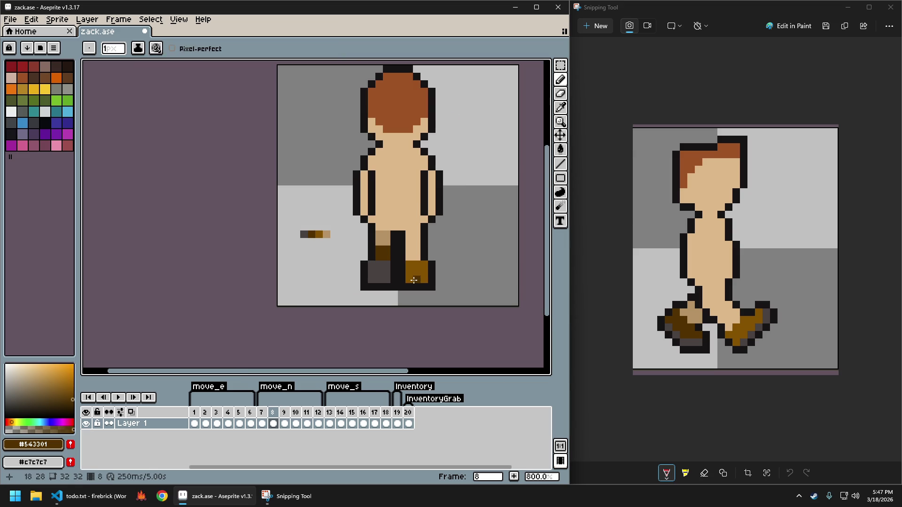
{"action": "scroll", "coordinate": [435, 295], "scroll_direction": "up", "scroll_amount": 3}
{"action": "mouse_move", "coordinate": [378, 267]}
{"action": "left_mouse_down"}
{"action": "mouse_move", "coordinate": [417, 268]}
{"action": "mouse_move", "coordinate": [425, 256]}
{"action": "left_mouse_up"}
{"action": "scroll", "coordinate": [457, 281], "scroll_direction": "down", "scroll_amount": 4}
{"action": "scroll", "coordinate": [457, 281], "scroll_direction": "up", "scroll_amount": 3}
{"action": "scroll", "coordinate": [454, 269], "scroll_direction": "down", "scroll_amount": 3}
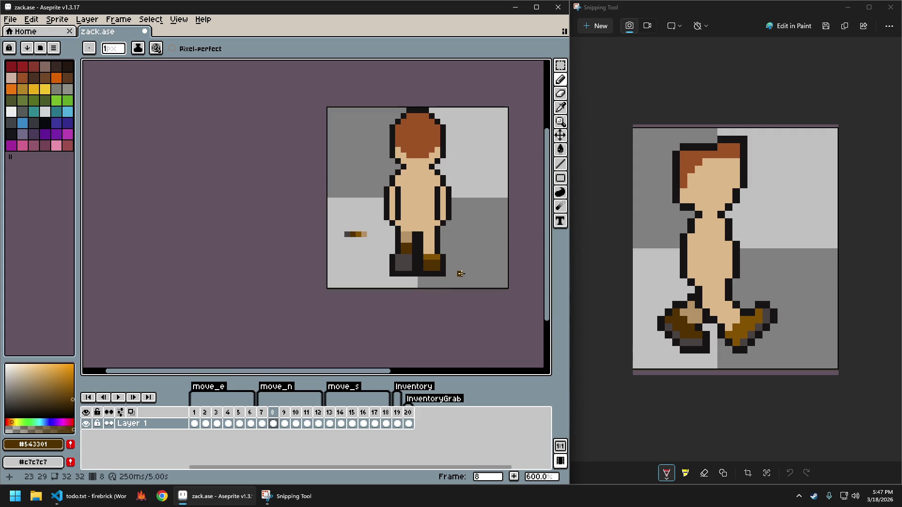
{"action": "scroll", "coordinate": [460, 274], "scroll_direction": "up", "scroll_amount": 3}
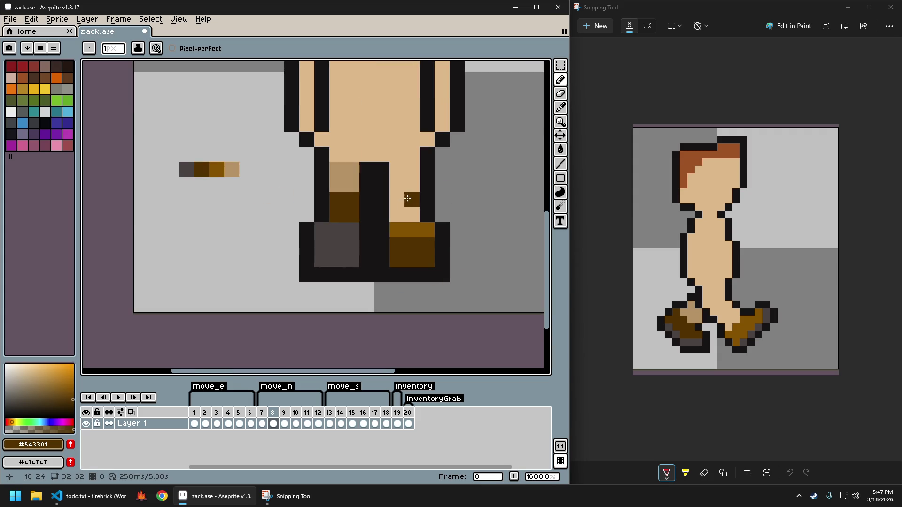
Darken pixels along the left boot with a darker palette colour.
{"action": "left_click", "coordinate": [307, 230]}
{"action": "key", "text": "ctrl+z"}
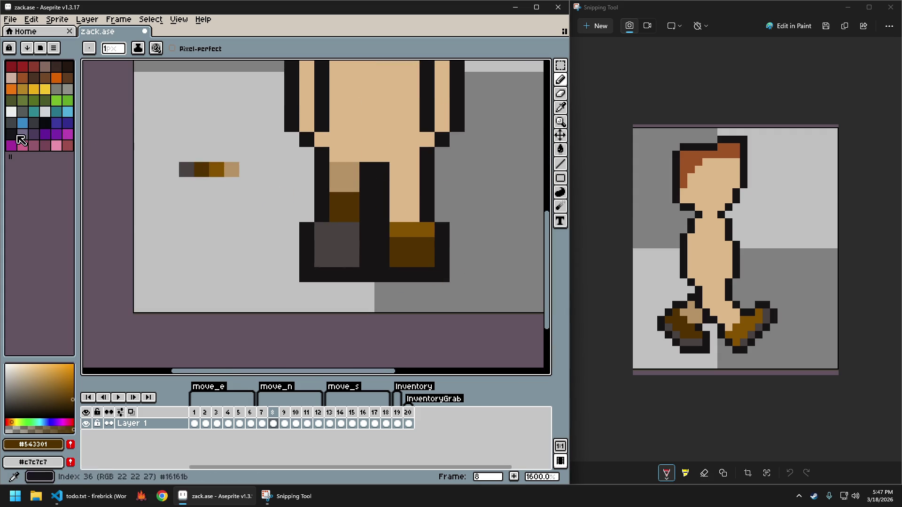
{"action": "left_click", "coordinate": [67, 66]}
{"action": "left_click", "coordinate": [320, 250]}
{"action": "left_click_drag", "start_coordinate": [320, 250], "coordinate": [345, 247]}
{"action": "left_click", "coordinate": [328, 256]}
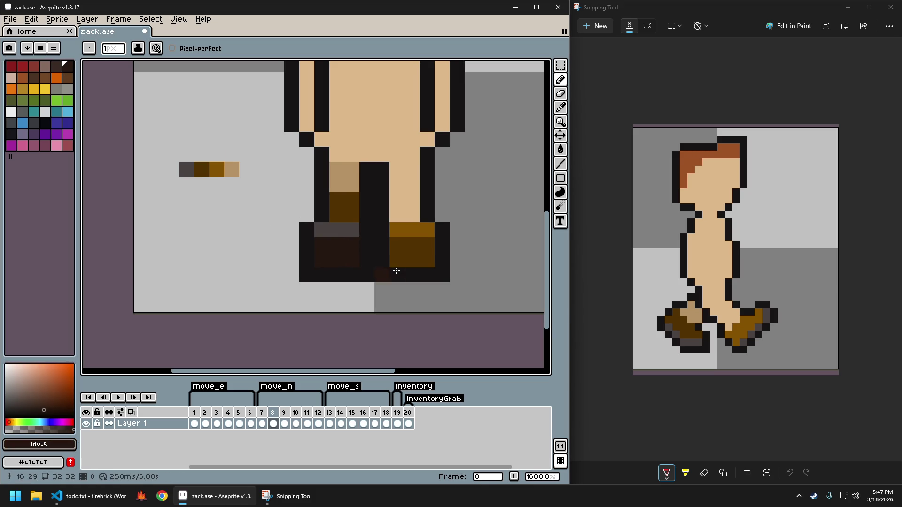
Repaint a shoe pixel, then undo the last two pencil strokes on frame 8.
{"action": "scroll", "coordinate": [465, 283], "scroll_direction": "down", "scroll_amount": 4}
{"action": "scroll", "coordinate": [465, 284], "scroll_direction": "up", "scroll_amount": 1}
{"action": "scroll", "coordinate": [455, 274], "scroll_direction": "up", "scroll_amount": 1}
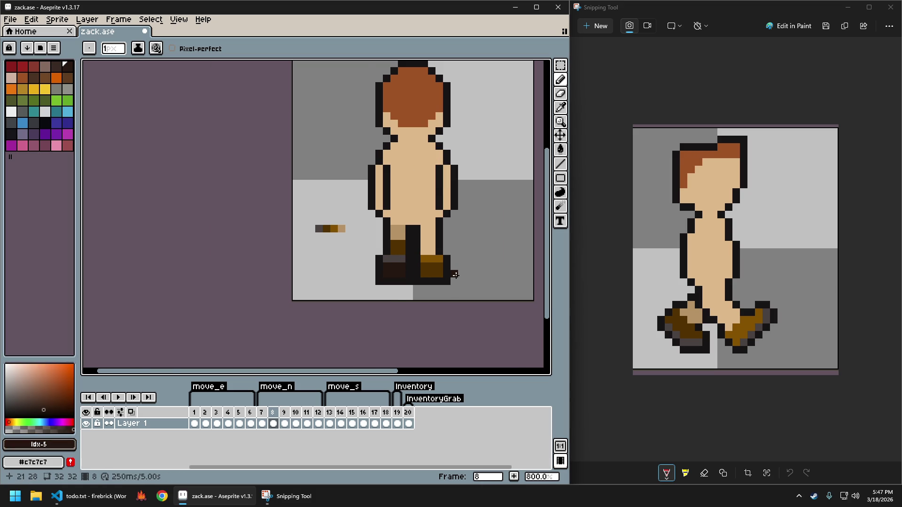
{"action": "scroll", "coordinate": [455, 275], "scroll_direction": "up", "scroll_amount": 2}
{"action": "key", "text": "ctrl+z"}
{"action": "left_click", "coordinate": [342, 270]}
{"action": "scroll", "coordinate": [410, 287], "scroll_direction": "down", "scroll_amount": 5}
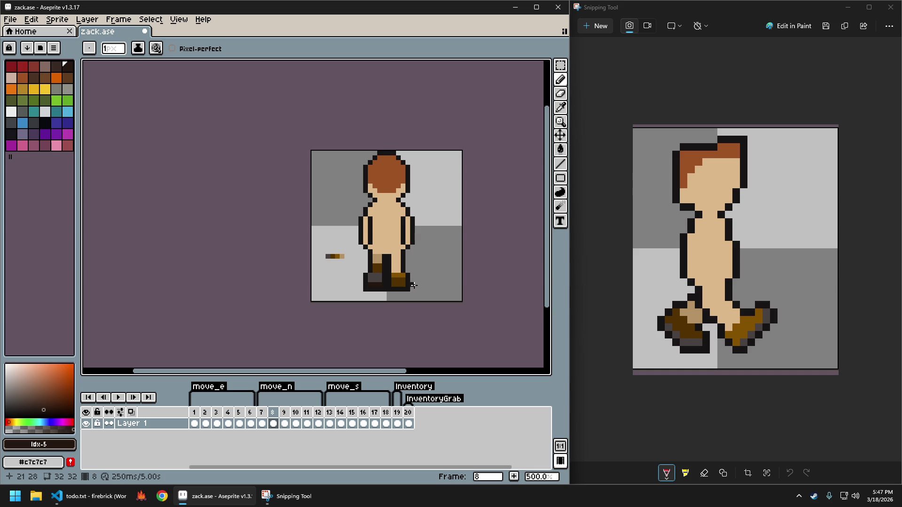
{"action": "scroll", "coordinate": [404, 284], "scroll_direction": "up", "scroll_amount": 2}
{"action": "scroll", "coordinate": [399, 280], "scroll_direction": "up", "scroll_amount": 3}
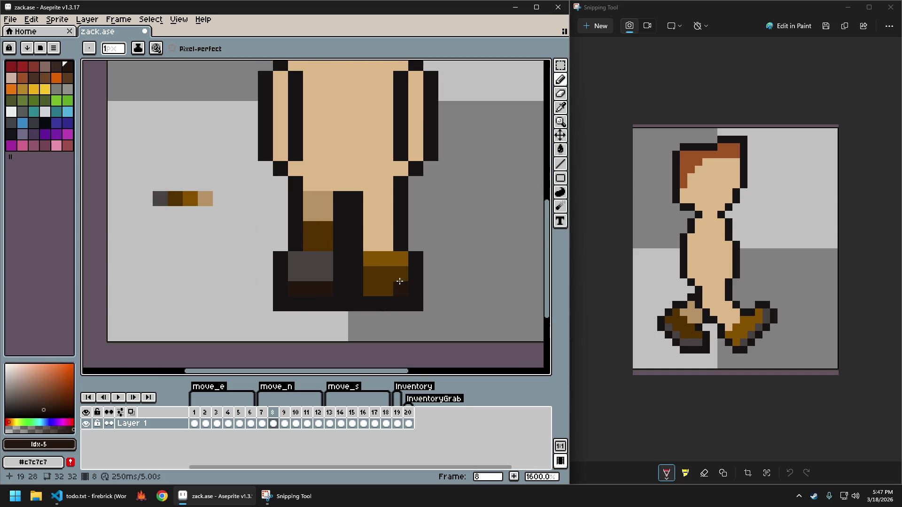
{"action": "left_click", "coordinate": [364, 249]}
{"action": "key", "text": "ctrl+z"}
{"action": "key", "text": "ctrl+z"}
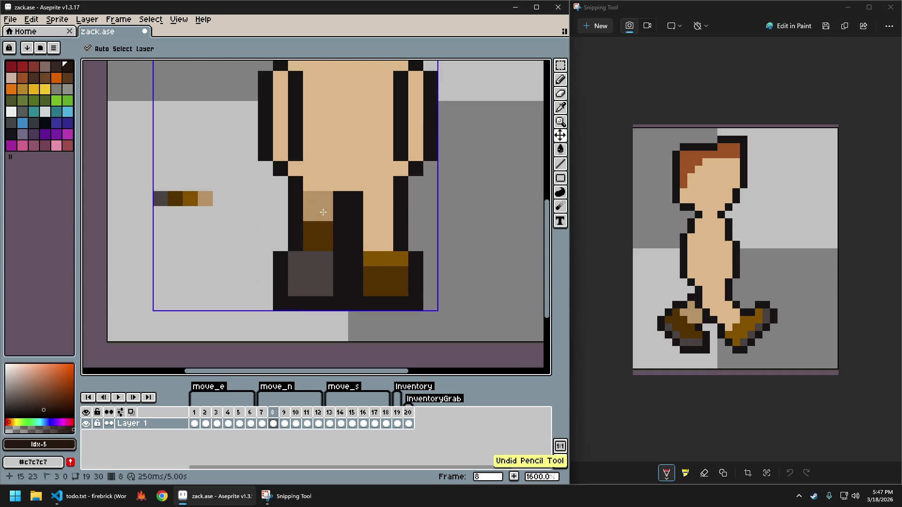
{"action": "key", "text": "ctrl+z"}
Try neighbouring grey swatches in the palette and settle on the dark grey for the boot.
{"action": "left_click", "coordinate": [63, 90]}
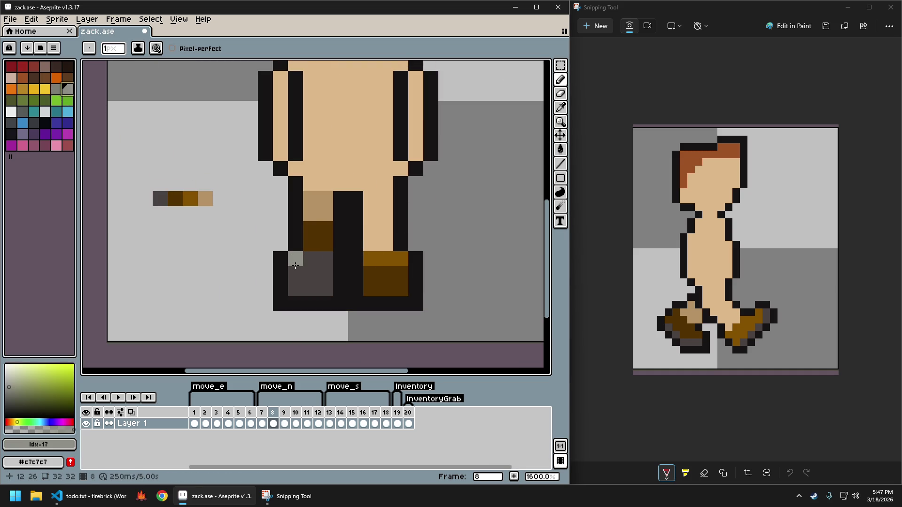
{"action": "left_click", "coordinate": [54, 91]}
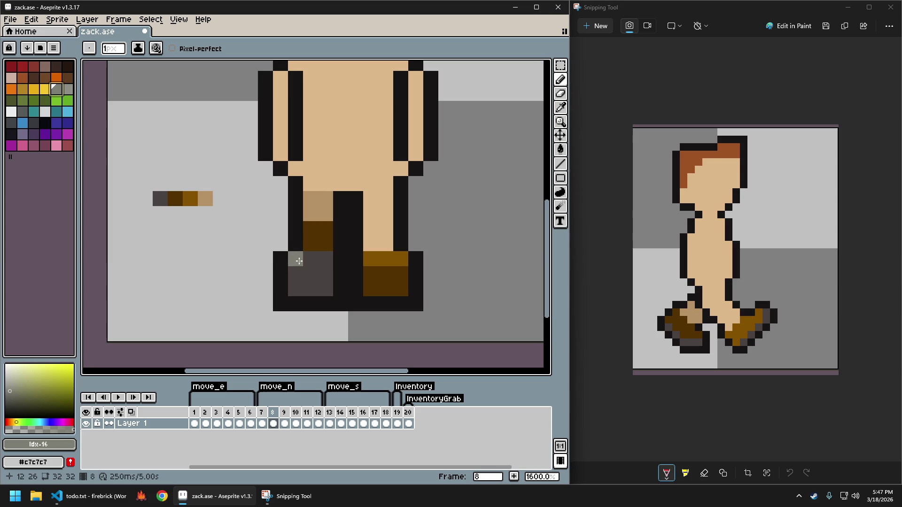
{"action": "left_click", "coordinate": [22, 112]}
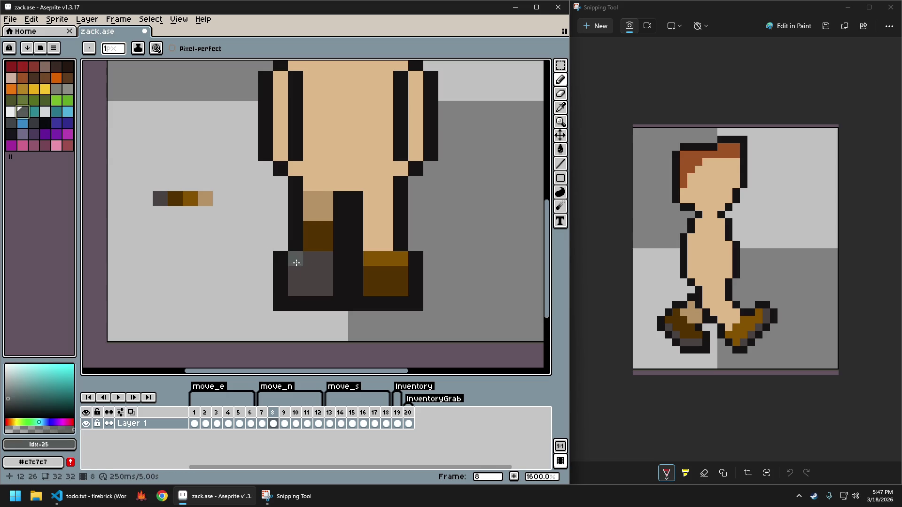
{"action": "scroll", "coordinate": [425, 296], "scroll_direction": "down", "scroll_amount": 5}
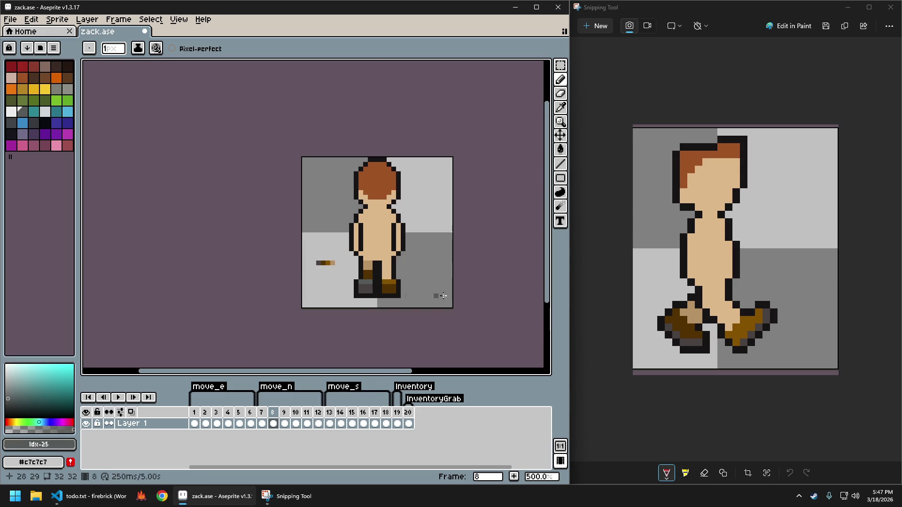
{"action": "scroll", "coordinate": [421, 289], "scroll_direction": "up", "scroll_amount": 1}
{"action": "scroll", "coordinate": [411, 285], "scroll_direction": "up", "scroll_amount": 1}
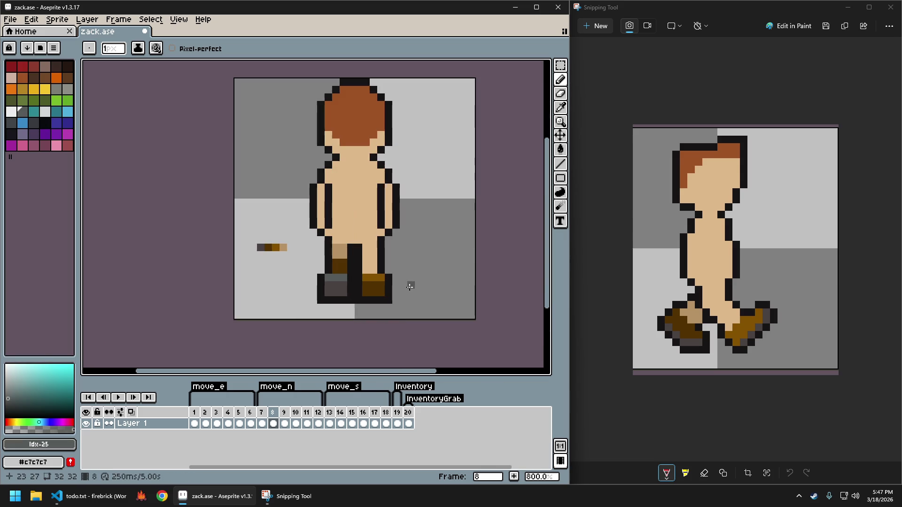
{"action": "scroll", "coordinate": [408, 308], "scroll_direction": "down", "scroll_amount": 2}
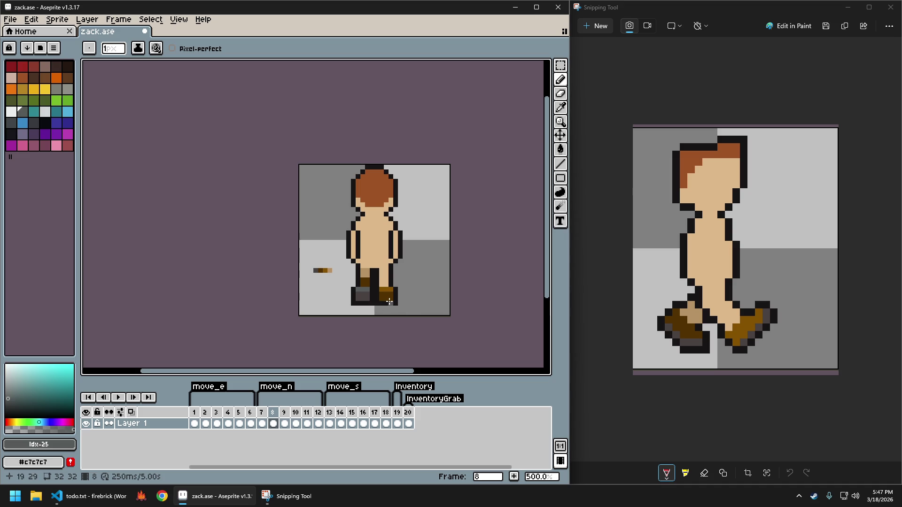
{"action": "scroll", "coordinate": [389, 300], "scroll_direction": "up", "scroll_amount": 4}
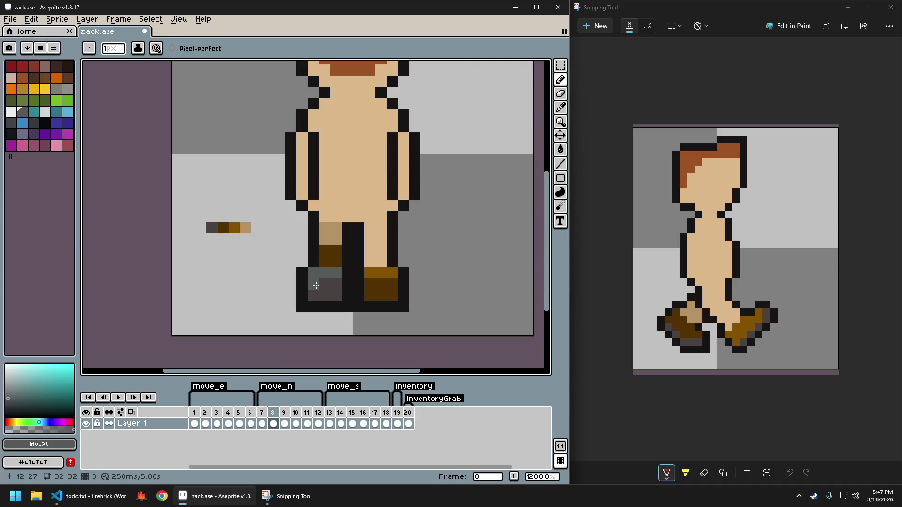
Undo a grey bottom-row attempt, then paint the left boot's top row grey instead.
{"action": "left_click_drag", "start_coordinate": [313, 296], "coordinate": [335, 296]}
{"action": "scroll", "coordinate": [379, 296], "scroll_direction": "down", "scroll_amount": 2}
{"action": "scroll", "coordinate": [380, 297], "scroll_direction": "up", "scroll_amount": 2}
{"action": "key", "text": "ctrl+z"}
{"action": "scroll", "coordinate": [399, 298], "scroll_direction": "down", "scroll_amount": 4}
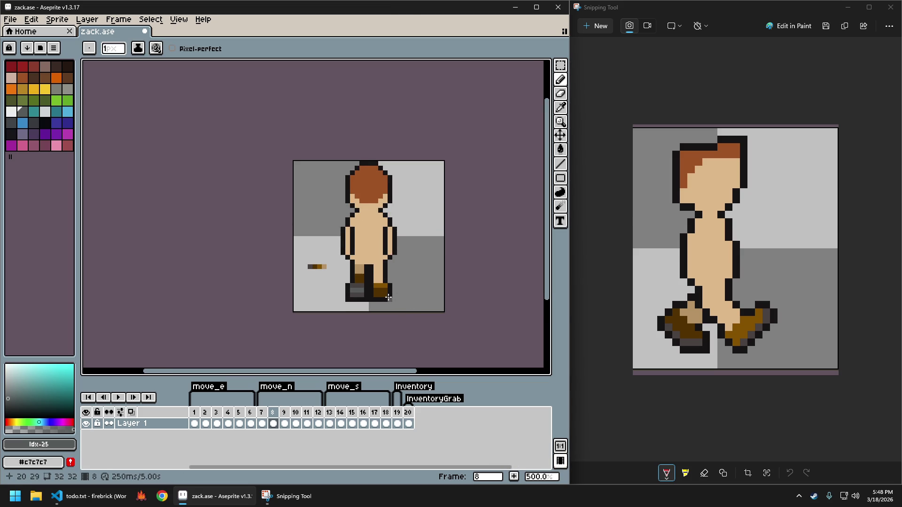
{"action": "key", "text": "ctrl+z"}
{"action": "scroll", "coordinate": [350, 291], "scroll_direction": "up", "scroll_amount": 4}
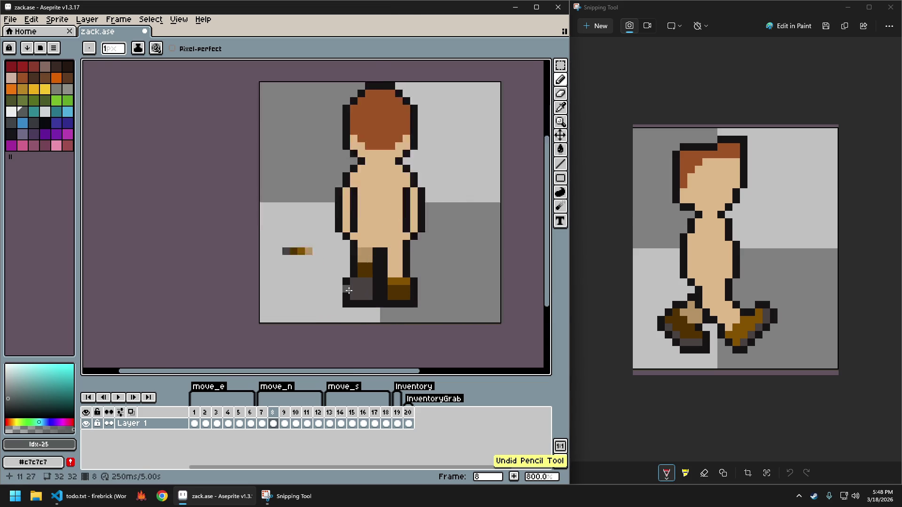
{"action": "left_click_drag", "start_coordinate": [352, 281], "coordinate": [378, 277]}
{"action": "left_click_drag", "start_coordinate": [452, 287], "coordinate": [382, 277]}
{"action": "left_click", "coordinate": [360, 263]}
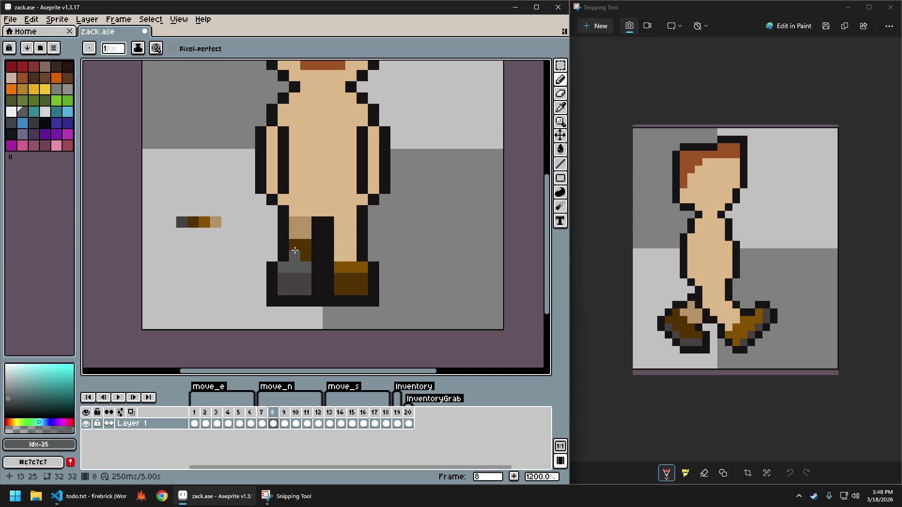
Sample the brown #885301 and dark brown #543301 from the sprite, then return to the Pencil.
{"action": "left_click", "coordinate": [207, 221], "text": "alt"}
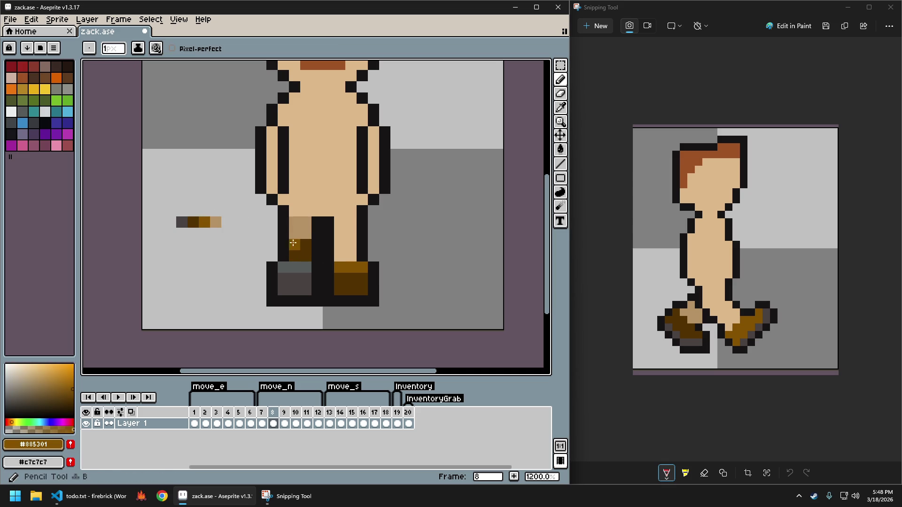
{"action": "scroll", "coordinate": [390, 296], "scroll_direction": "down", "scroll_amount": 5}
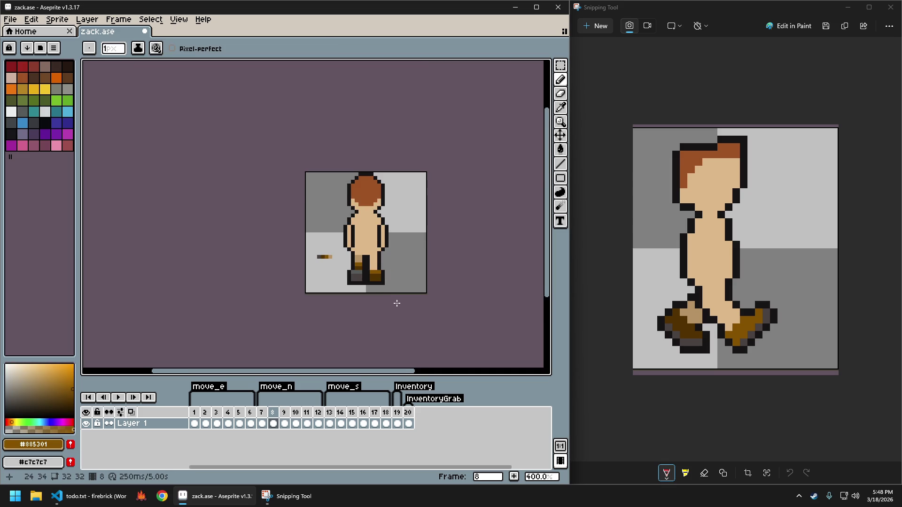
{"action": "scroll", "coordinate": [396, 303], "scroll_direction": "down", "scroll_amount": 2}
{"action": "scroll", "coordinate": [394, 302], "scroll_direction": "up", "scroll_amount": 1}
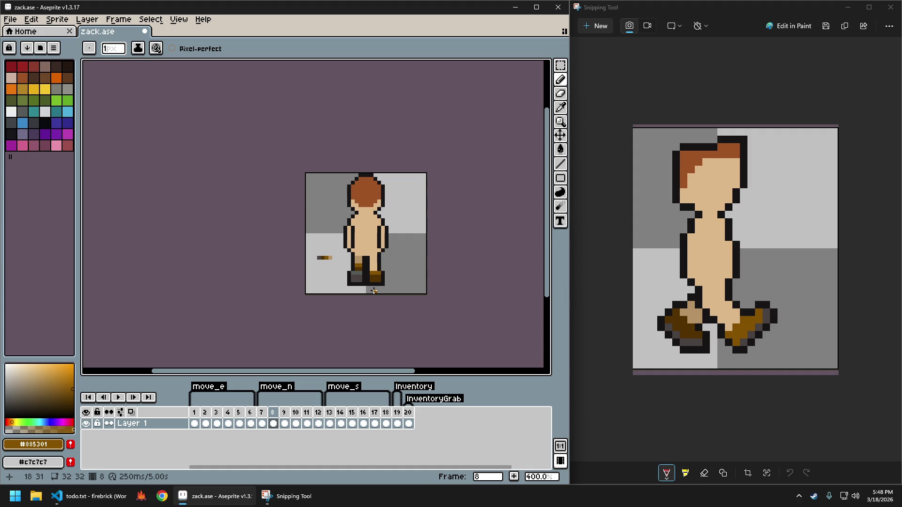
{"action": "scroll", "coordinate": [371, 289], "scroll_direction": "up", "scroll_amount": 2}
{"action": "scroll", "coordinate": [371, 288], "scroll_direction": "up", "scroll_amount": 3}
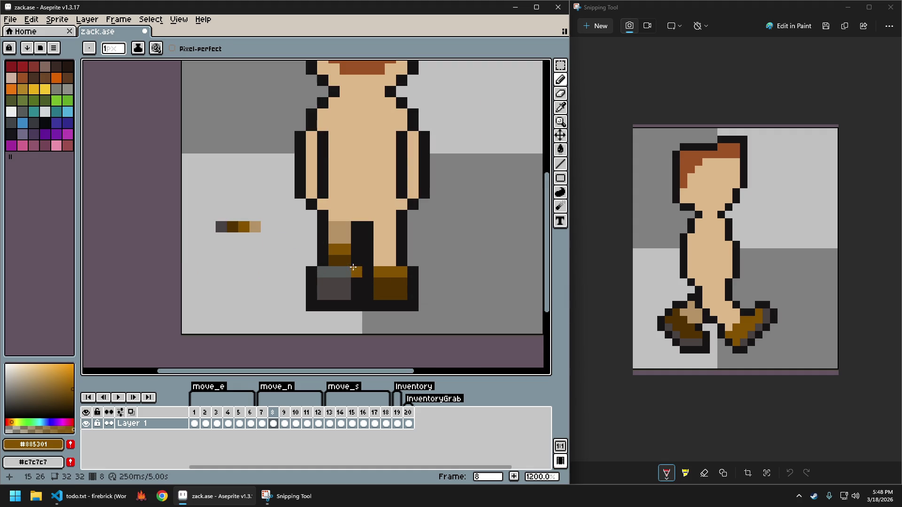
{"action": "left_click", "coordinate": [382, 281], "text": "alt"}
{"action": "key", "text": "b"}
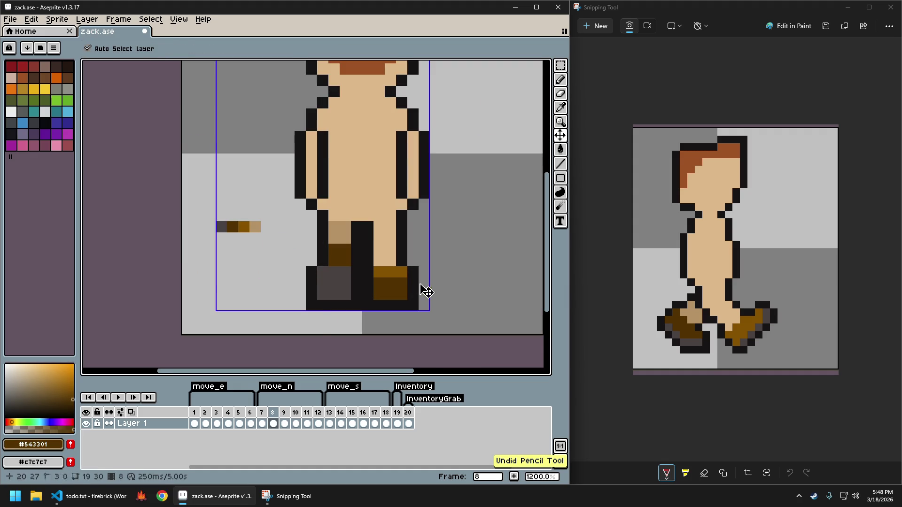
Redo the undone pencil stroke and sample the grey from the left boot.
{"action": "scroll", "coordinate": [423, 301], "scroll_direction": "down", "scroll_amount": 5}
{"action": "key", "text": "ctrl+y"}
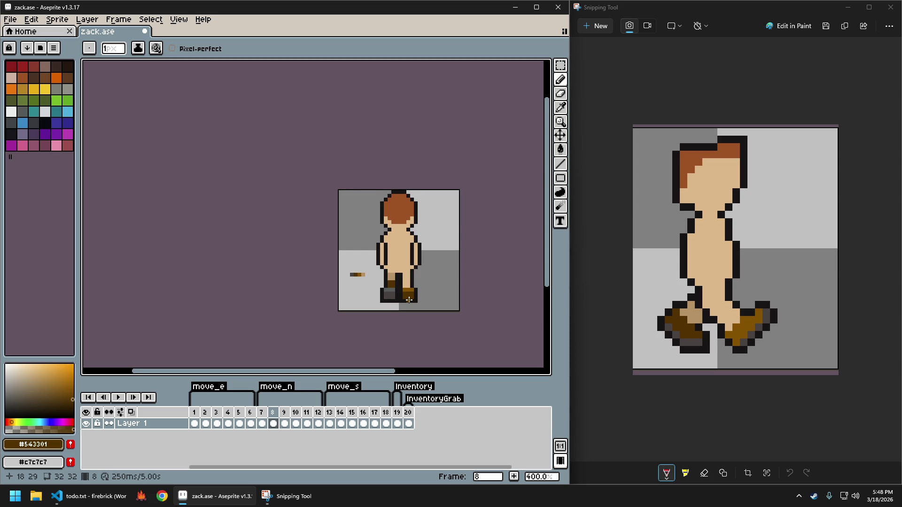
{"action": "scroll", "coordinate": [409, 300], "scroll_direction": "up", "scroll_amount": 2}
{"action": "scroll", "coordinate": [411, 297], "scroll_direction": "up", "scroll_amount": 3}
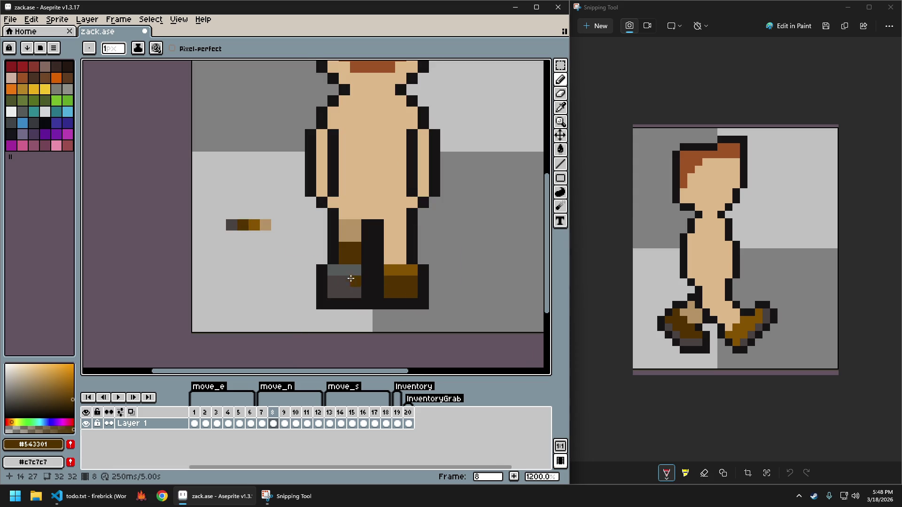
{"action": "left_click", "coordinate": [348, 268], "text": "alt"}
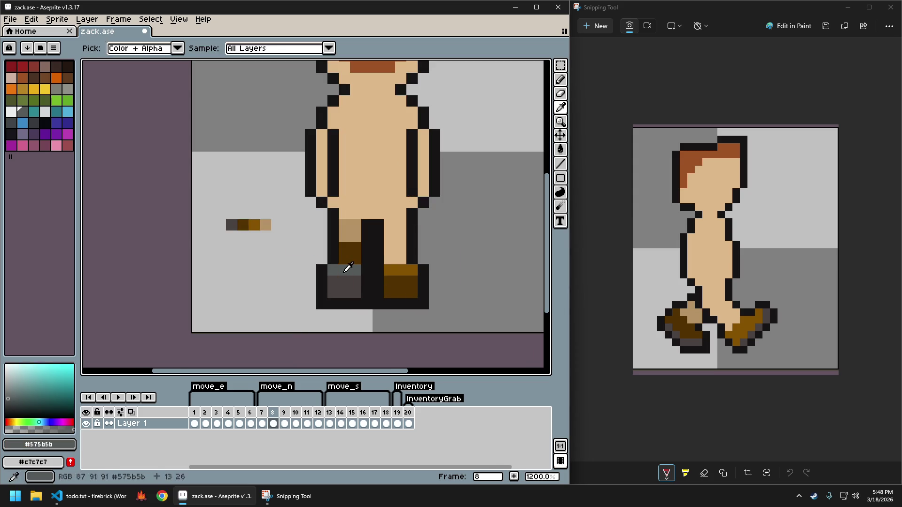
Choose a dark grey from the palette, then undo a stray grey pixel on the right boot.
{"action": "left_click", "coordinate": [11, 124]}
{"action": "scroll", "coordinate": [453, 311], "scroll_direction": "down", "scroll_amount": 2}
{"action": "scroll", "coordinate": [467, 312], "scroll_direction": "down", "scroll_amount": 2}
{"action": "scroll", "coordinate": [396, 305], "scroll_direction": "down", "scroll_amount": 1}
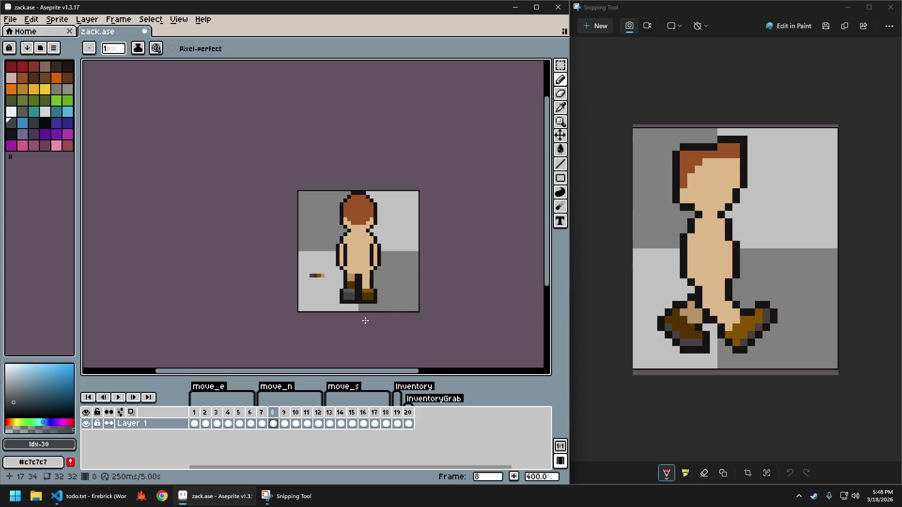
{"action": "scroll", "coordinate": [368, 305], "scroll_direction": "up", "scroll_amount": 2}
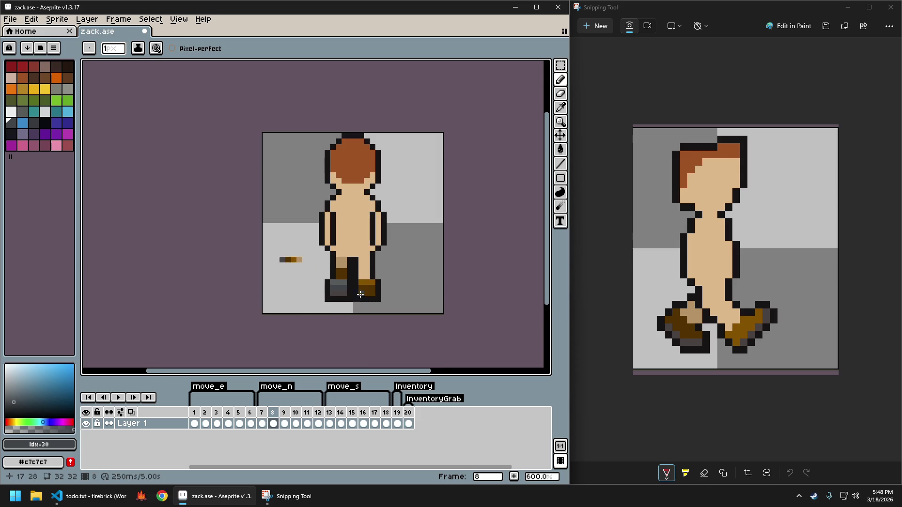
{"action": "scroll", "coordinate": [370, 301], "scroll_direction": "up", "scroll_amount": 1}
{"action": "scroll", "coordinate": [371, 291], "scroll_direction": "up", "scroll_amount": 3}
{"action": "left_click", "coordinate": [374, 284]}
{"action": "key", "text": "ctrl+z"}
Paint the right boot's top rows dark brown #543301 and its second row orange-brown #885301.
{"action": "left_click", "coordinate": [383, 263], "text": "alt"}
{"action": "left_click_drag", "start_coordinate": [371, 292], "coordinate": [397, 293]}
{"action": "left_click", "coordinate": [375, 272], "text": "alt"}
{"action": "left_click_drag", "start_coordinate": [374, 264], "coordinate": [403, 263]}
{"action": "scroll", "coordinate": [441, 278], "scroll_direction": "down", "scroll_amount": 2}
{"action": "scroll", "coordinate": [470, 291], "scroll_direction": "down", "scroll_amount": 3}
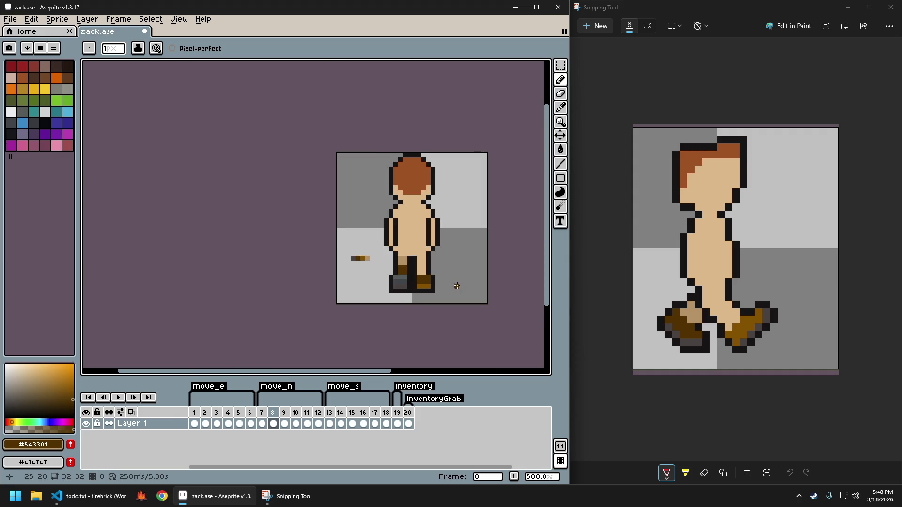
{"action": "scroll", "coordinate": [452, 280], "scroll_direction": "up", "scroll_amount": 1}
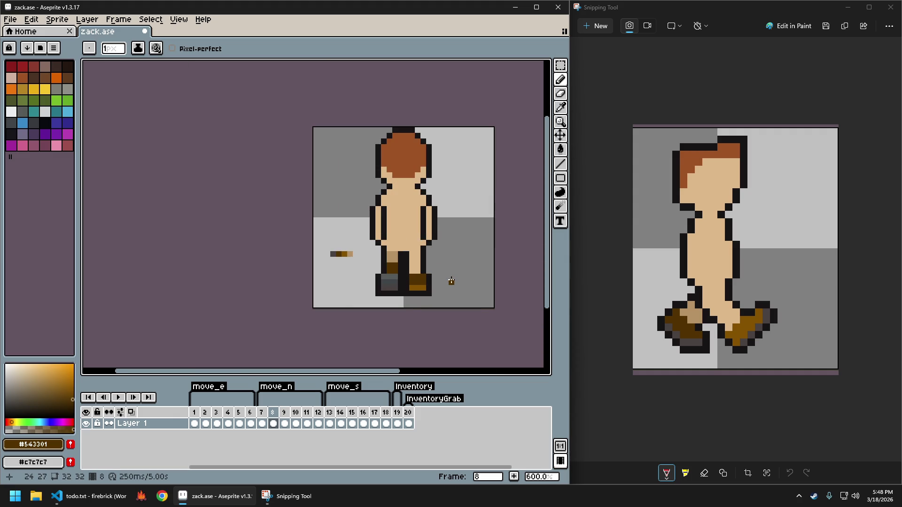
{"action": "scroll", "coordinate": [450, 277], "scroll_direction": "up", "scroll_amount": 4}
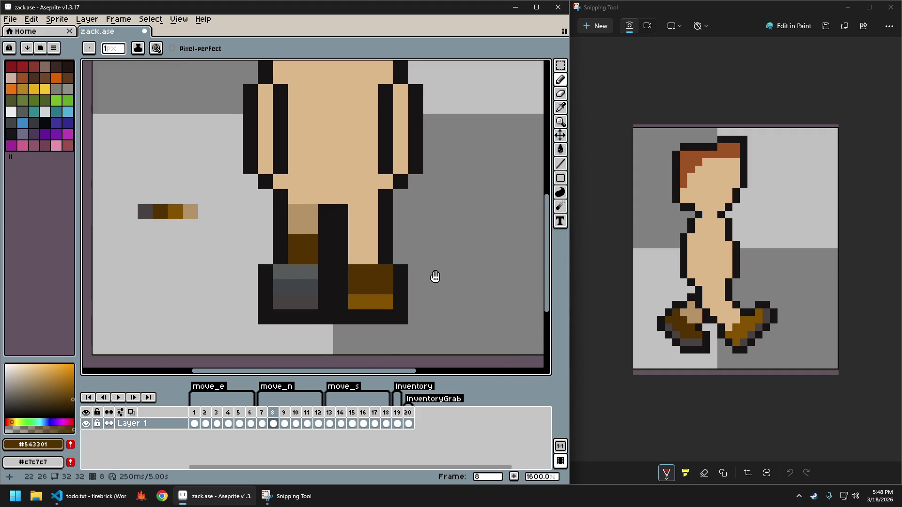
{"action": "left_click", "coordinate": [362, 292], "text": "alt"}
{"action": "left_click_drag", "start_coordinate": [359, 279], "coordinate": [390, 279]}
{"action": "scroll", "coordinate": [403, 305], "scroll_direction": "down", "scroll_amount": 1}
{"action": "scroll", "coordinate": [403, 306], "scroll_direction": "down", "scroll_amount": 4}
{"action": "scroll", "coordinate": [402, 299], "scroll_direction": "up", "scroll_amount": 4}
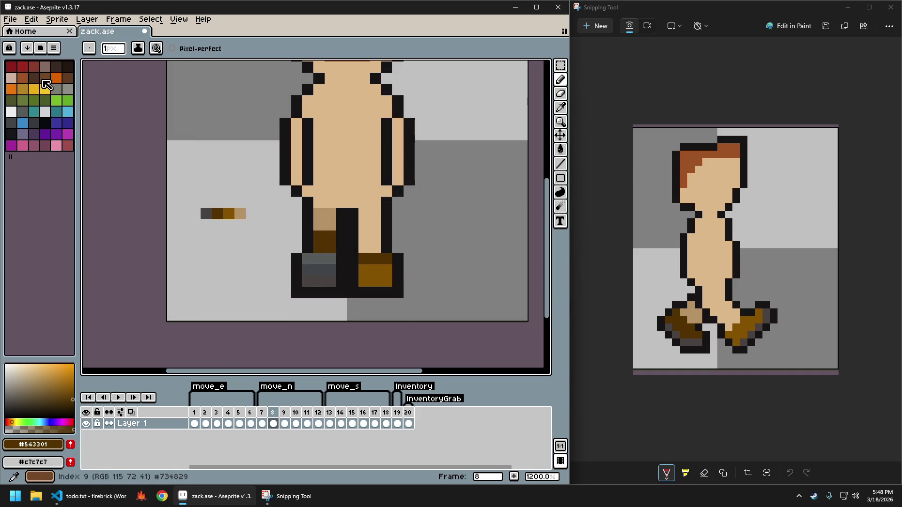
Sample the black outline colour and draw a black row over the lower leg.
{"action": "left_click", "coordinate": [45, 77]}
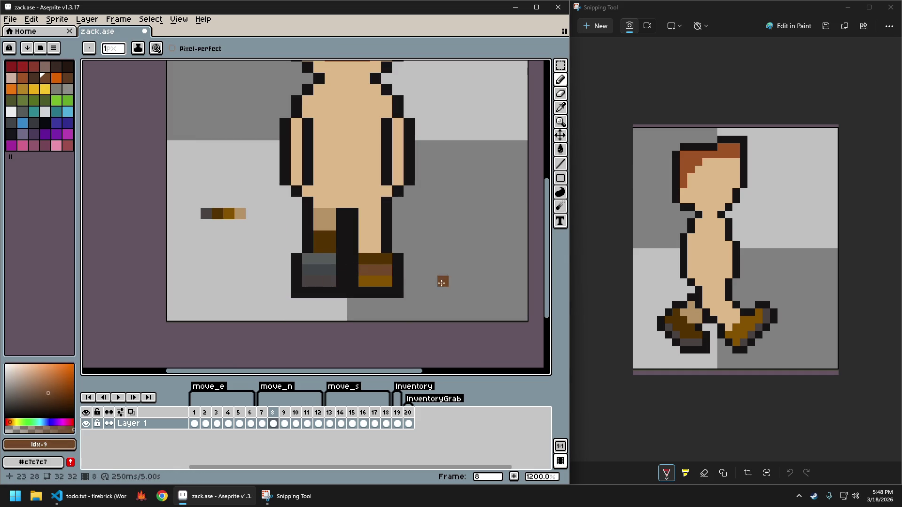
{"action": "scroll", "coordinate": [429, 277], "scroll_direction": "down", "scroll_amount": 5}
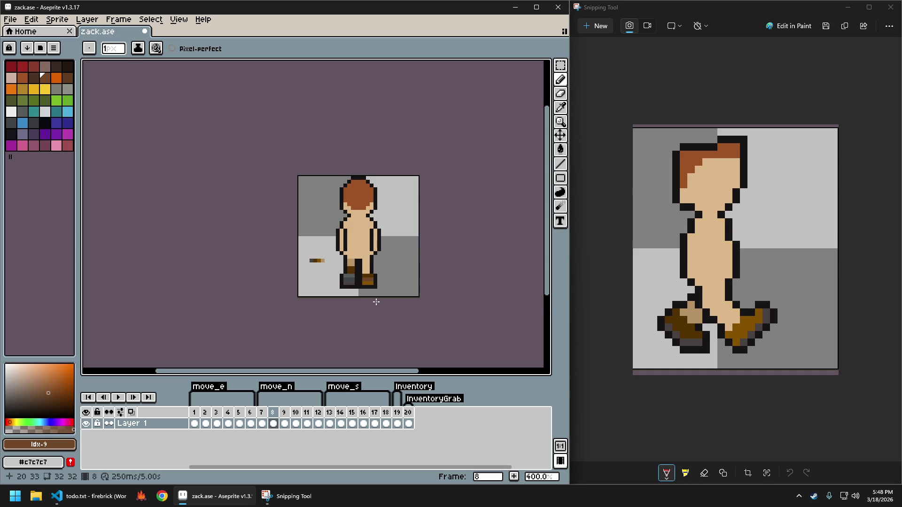
{"action": "scroll", "coordinate": [369, 295], "scroll_direction": "up", "scroll_amount": 1}
{"action": "scroll", "coordinate": [347, 277], "scroll_direction": "up", "scroll_amount": 2}
{"action": "scroll", "coordinate": [320, 244], "scroll_direction": "up", "scroll_amount": 2}
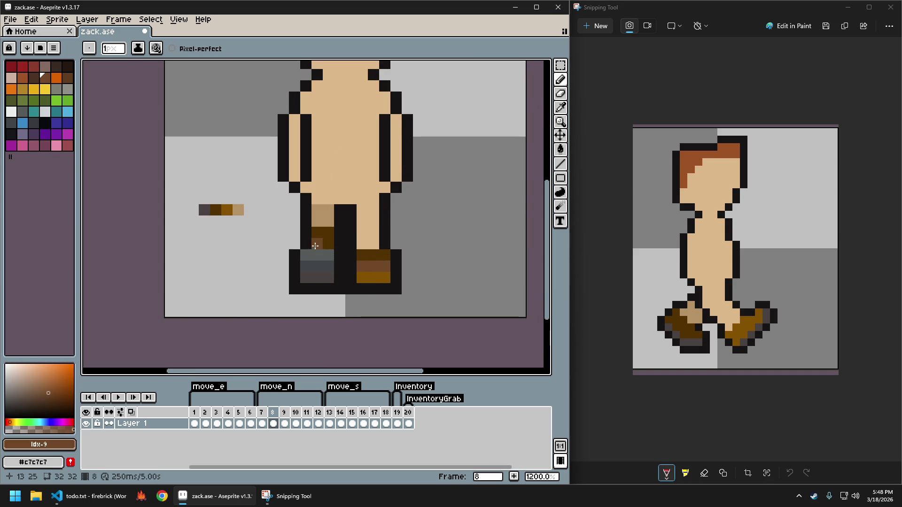
{"action": "key", "text": "i"}
{"action": "left_click", "coordinate": [310, 235]}
{"action": "key", "text": "b"}
{"action": "left_click_drag", "start_coordinate": [317, 244], "coordinate": [329, 244]}
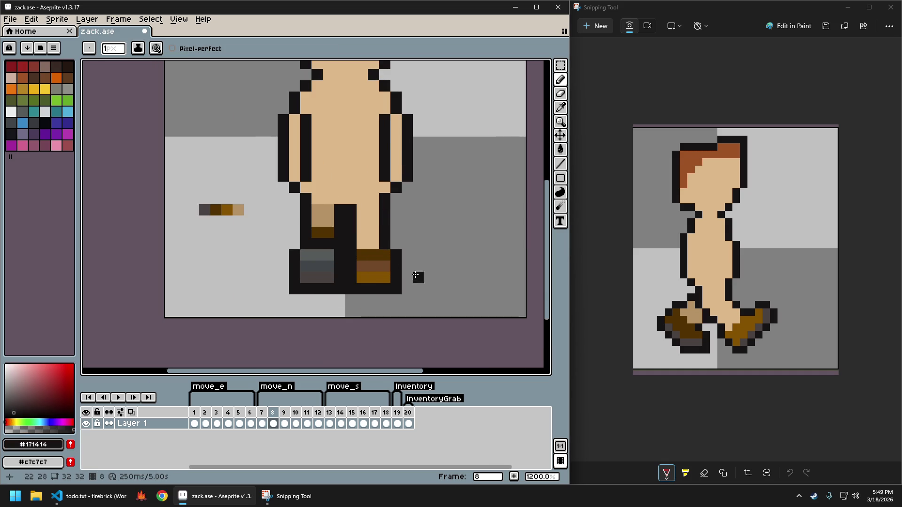
Shade the brown boot with a dark brown bottom row and golden brown top and middle pixels.
{"action": "scroll", "coordinate": [387, 268], "scroll_direction": "down", "scroll_amount": 4}
{"action": "scroll", "coordinate": [387, 268], "scroll_direction": "up", "scroll_amount": 1}
{"action": "scroll", "coordinate": [432, 275], "scroll_direction": "right", "scroll_amount": 2}
{"action": "scroll", "coordinate": [389, 270], "scroll_direction": "down", "scroll_amount": 1}
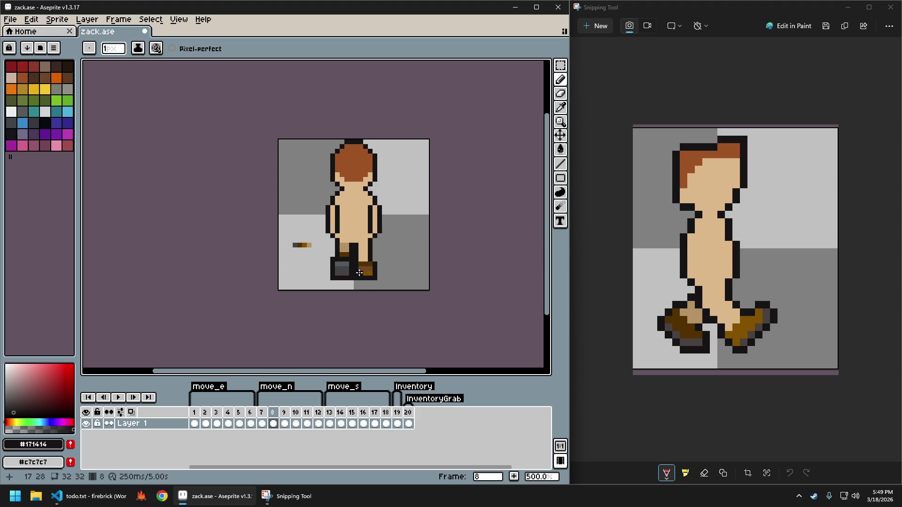
{"action": "scroll", "coordinate": [359, 273], "scroll_direction": "up", "scroll_amount": 2}
{"action": "scroll", "coordinate": [425, 281], "scroll_direction": "down", "scroll_amount": 1}
{"action": "scroll", "coordinate": [410, 276], "scroll_direction": "down", "scroll_amount": 1}
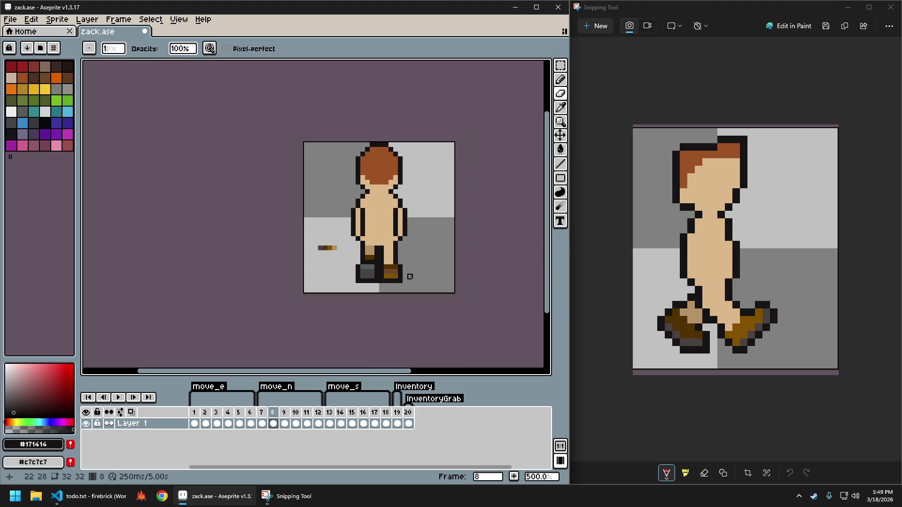
{"action": "scroll", "coordinate": [410, 272], "scroll_direction": "up", "scroll_amount": 1}
{"action": "scroll", "coordinate": [410, 272], "scroll_direction": "up", "scroll_amount": 1}
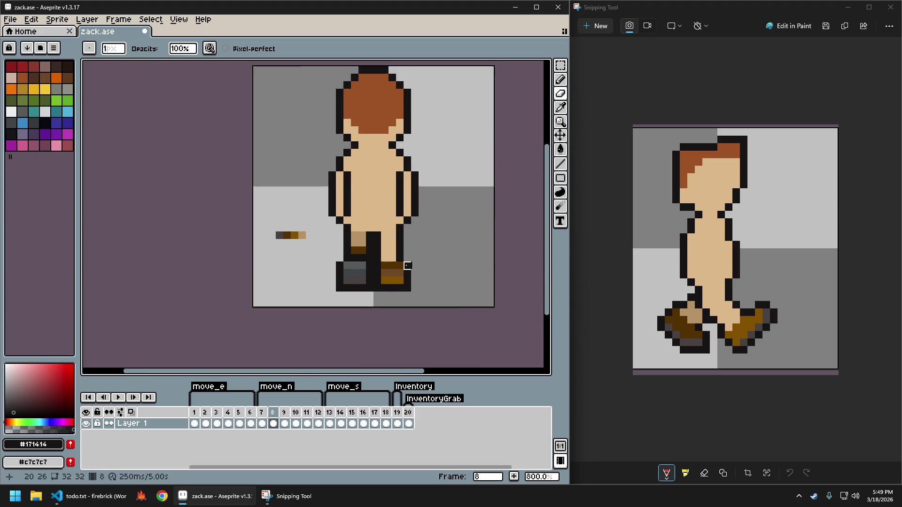
{"action": "scroll", "coordinate": [409, 271], "scroll_direction": "up", "scroll_amount": 2}
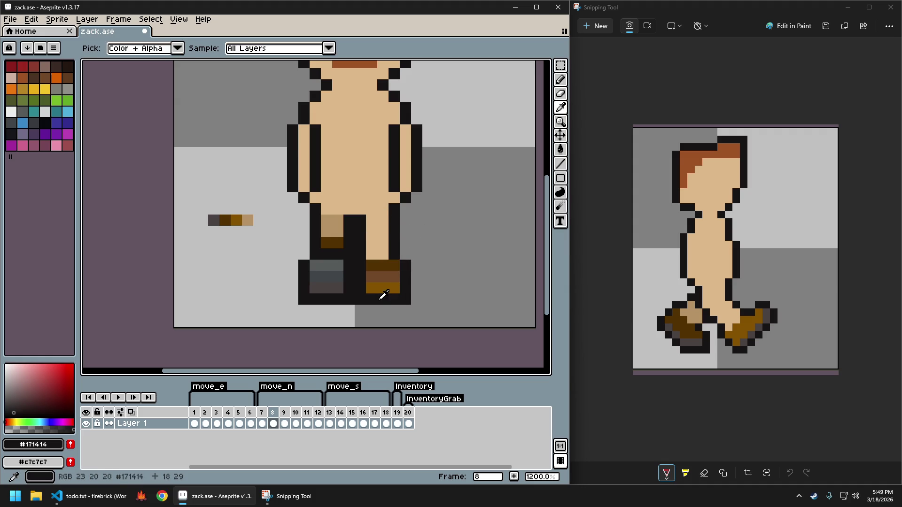
{"action": "scroll", "coordinate": [414, 308], "scroll_direction": "down", "scroll_amount": 5}
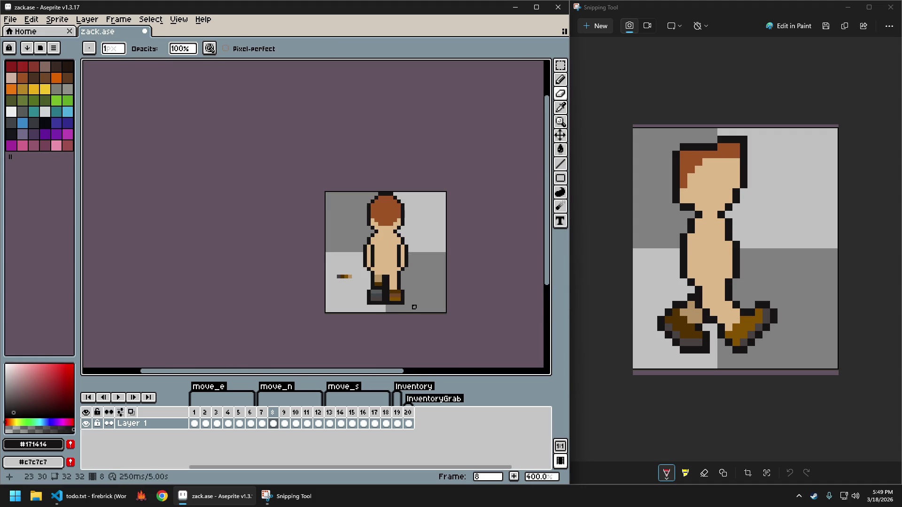
{"action": "scroll", "coordinate": [410, 295], "scroll_direction": "up", "scroll_amount": 3}
{"action": "scroll", "coordinate": [384, 298], "scroll_direction": "up", "scroll_amount": 1}
{"action": "left_click", "coordinate": [372, 281], "text": "alt"}
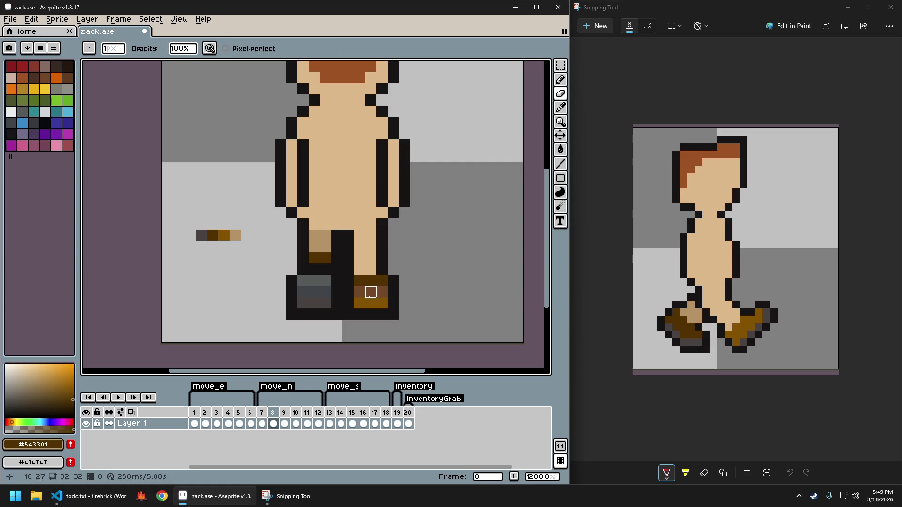
{"action": "left_click_drag", "start_coordinate": [359, 303], "coordinate": [371, 302]}
{"action": "left_click", "coordinate": [385, 300], "text": "alt"}
{"action": "left_click", "coordinate": [371, 281]}
{"action": "left_click", "coordinate": [370, 291]}
{"action": "left_click", "coordinate": [371, 303], "text": "alt"}
Paint a left-leg pixel dark brown, then sample golden brown #885301 from the swatch strip.
{"action": "scroll", "coordinate": [448, 306], "scroll_direction": "down", "scroll_amount": 6}
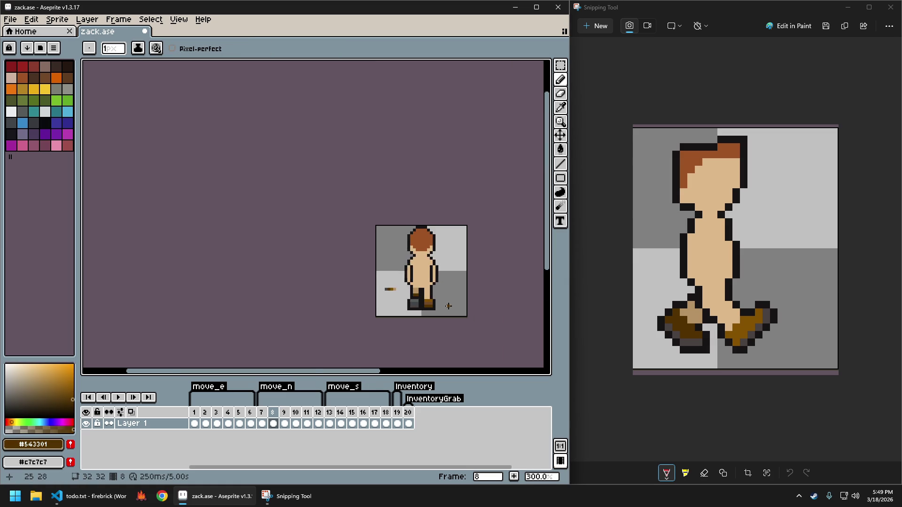
{"action": "scroll", "coordinate": [449, 306], "scroll_direction": "up", "scroll_amount": 1}
{"action": "scroll", "coordinate": [455, 306], "scroll_direction": "up", "scroll_amount": 1}
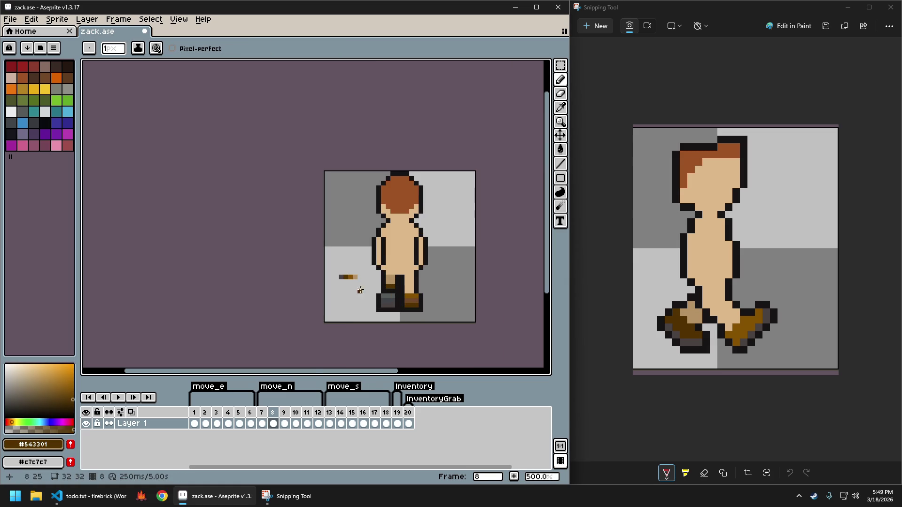
{"action": "scroll", "coordinate": [439, 291], "scroll_direction": "up", "scroll_amount": 1}
{"action": "scroll", "coordinate": [439, 291], "scroll_direction": "up", "scroll_amount": 1}
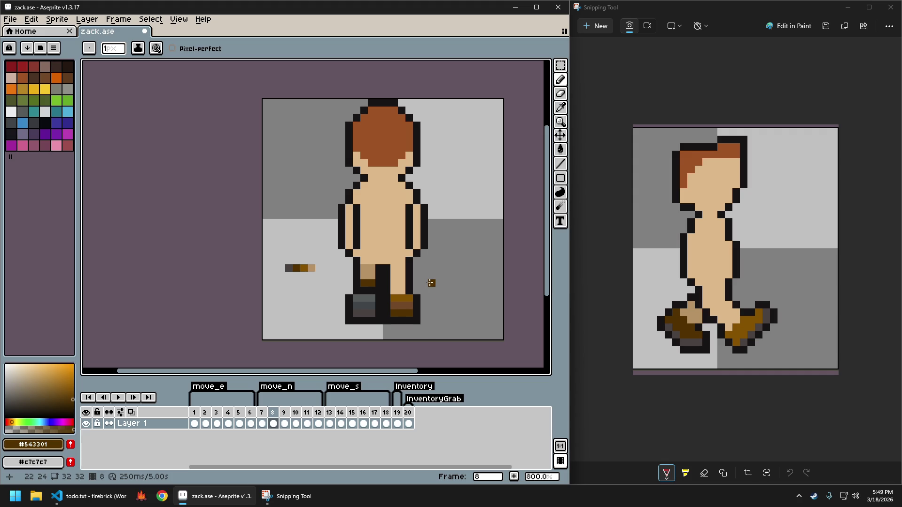
{"action": "scroll", "coordinate": [418, 287], "scroll_direction": "up", "scroll_amount": 1}
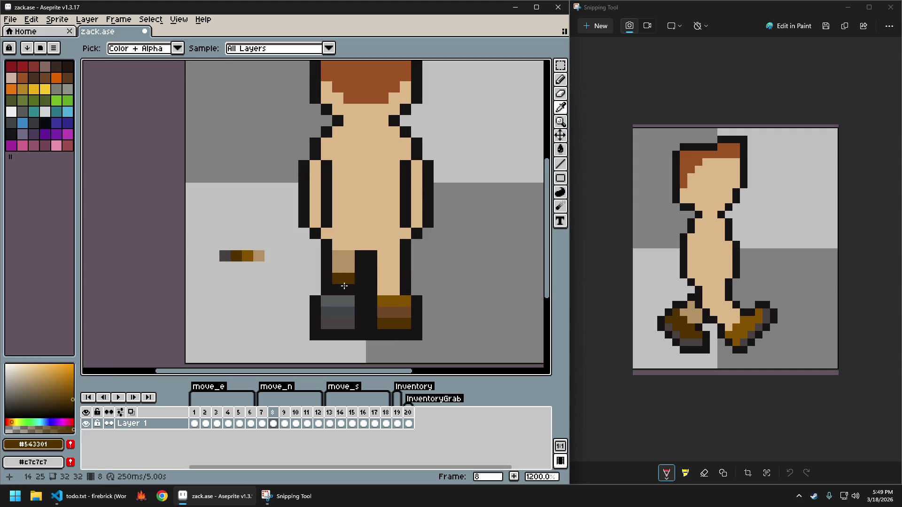
{"action": "left_click", "coordinate": [349, 290]}
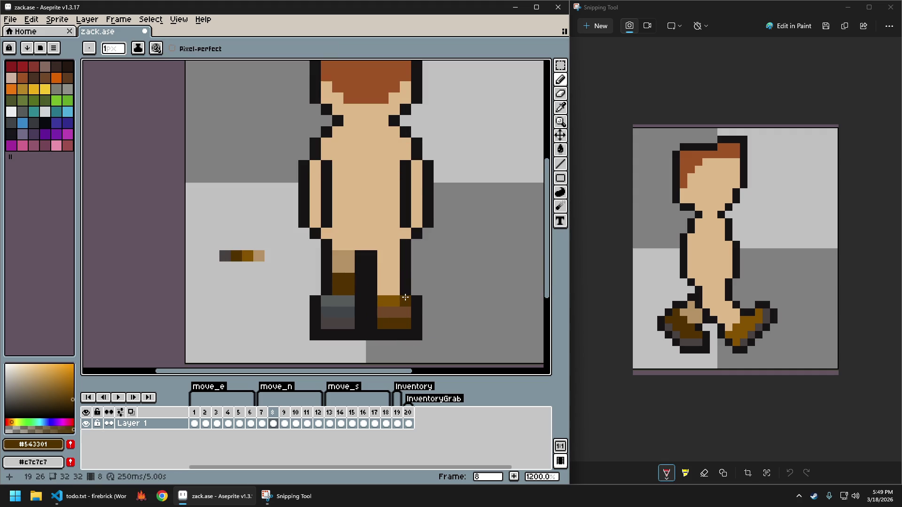
{"action": "scroll", "coordinate": [409, 298], "scroll_direction": "down", "scroll_amount": 3}
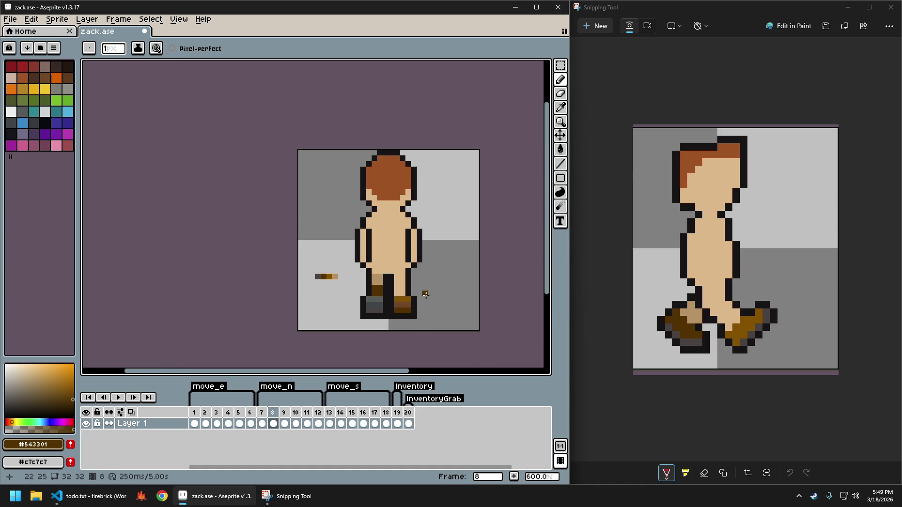
{"action": "scroll", "coordinate": [416, 296], "scroll_direction": "up", "scroll_amount": 1}
{"action": "scroll", "coordinate": [416, 296], "scroll_direction": "up", "scroll_amount": 1}
{"action": "key", "text": "alt"}
{"action": "left_click", "coordinate": [244, 256], "text": "alt"}
Repaint frame 8's left-leg pixels golden brown, then dark brown sampled from the leg.
{"action": "left_click_drag", "start_coordinate": [331, 277], "coordinate": [348, 282]}
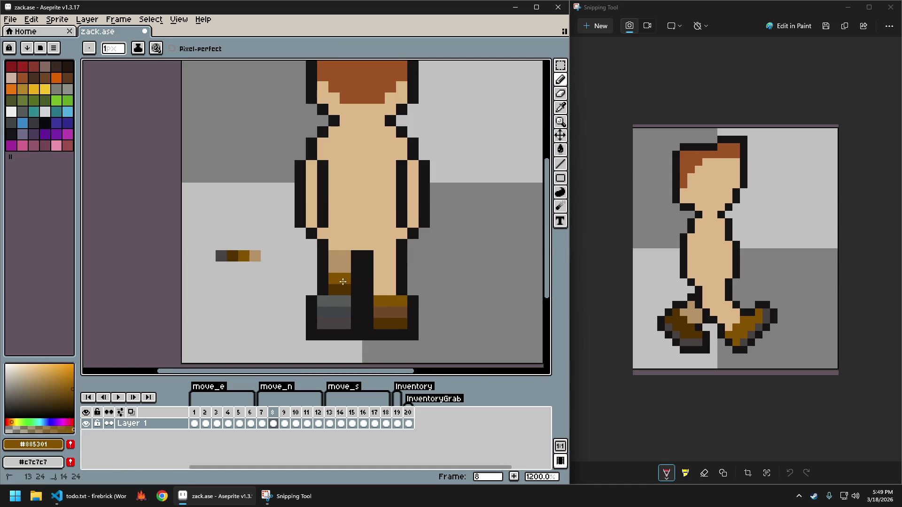
{"action": "scroll", "coordinate": [418, 310], "scroll_direction": "down", "scroll_amount": 3}
{"action": "scroll", "coordinate": [417, 310], "scroll_direction": "down", "scroll_amount": 1}
{"action": "key", "text": "ctrl+z"}
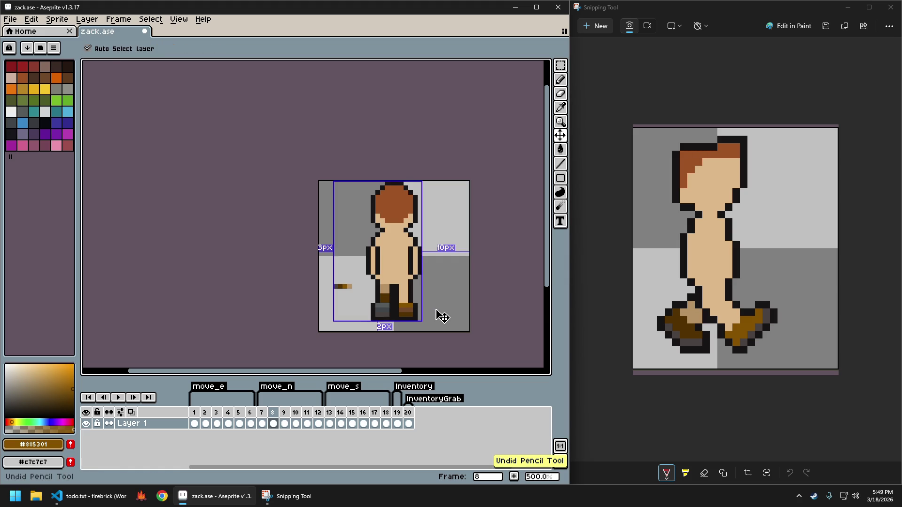
{"action": "key", "text": "ctrl+z"}
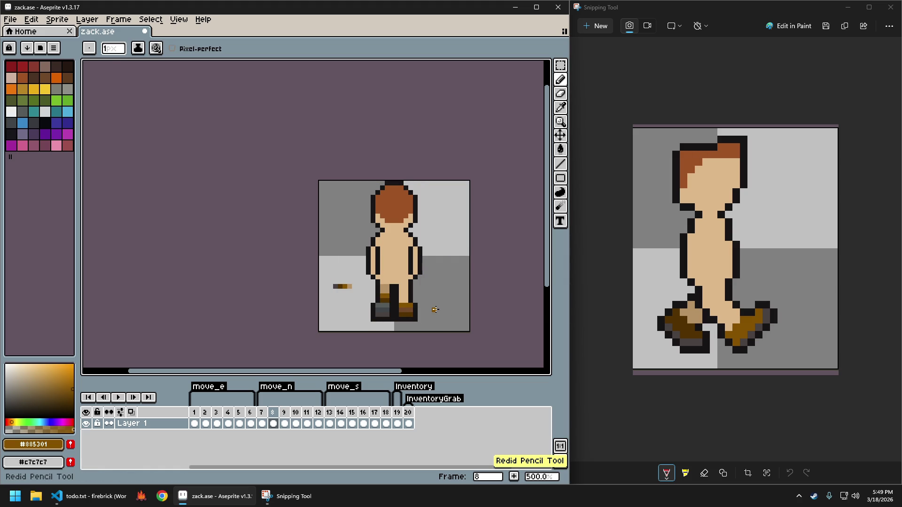
{"action": "scroll", "coordinate": [418, 309], "scroll_direction": "up", "scroll_amount": 2}
{"action": "scroll", "coordinate": [421, 305], "scroll_direction": "up", "scroll_amount": 2}
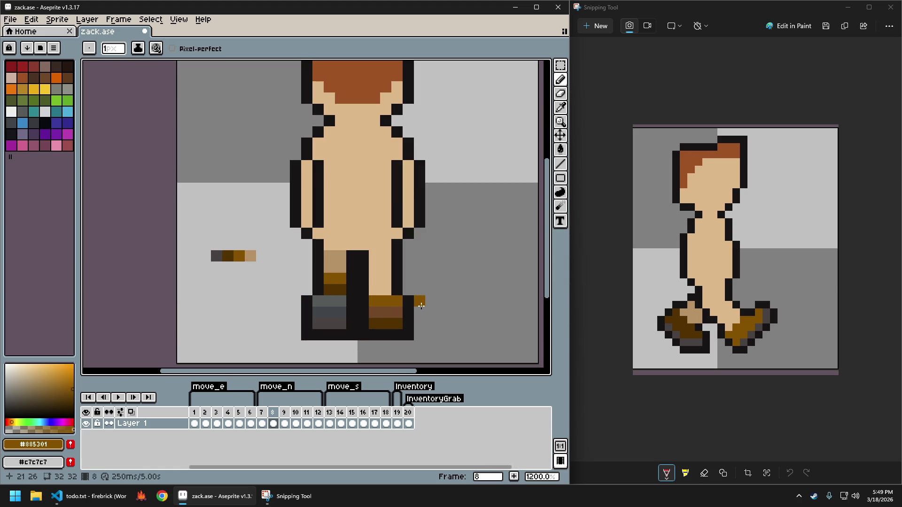
{"action": "scroll", "coordinate": [421, 306], "scroll_direction": "down", "scroll_amount": 4}
{"action": "scroll", "coordinate": [386, 300], "scroll_direction": "up", "scroll_amount": 1}
{"action": "scroll", "coordinate": [375, 299], "scroll_direction": "up", "scroll_amount": 1}
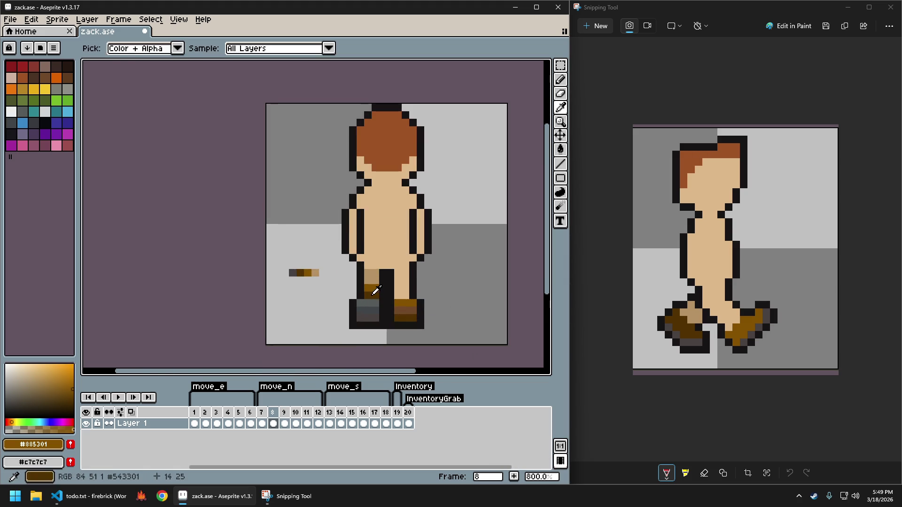
{"action": "left_click", "coordinate": [366, 298], "text": "alt"}
{"action": "scroll", "coordinate": [366, 297], "scroll_direction": "up", "scroll_amount": 3}
{"action": "left_click", "coordinate": [352, 293]}
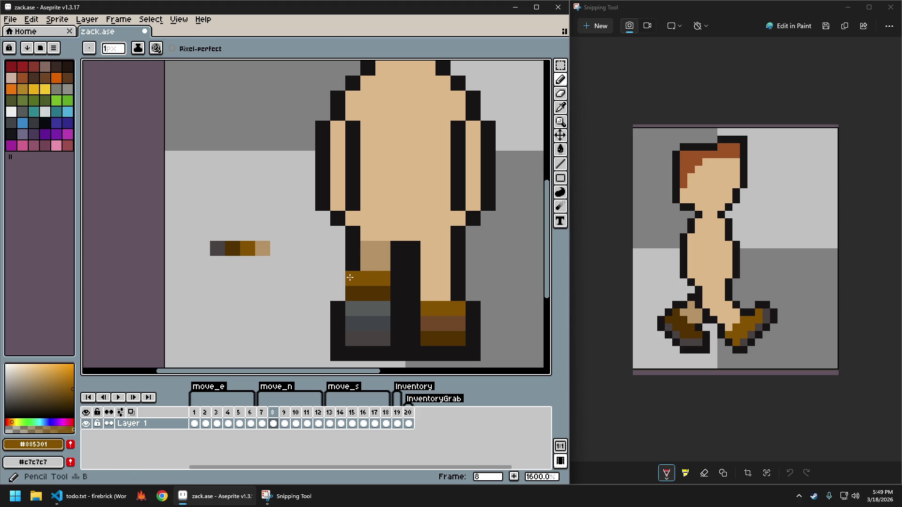
Sample the black outline colour and add a black outline pixel under the right boot.
{"action": "left_click", "coordinate": [348, 271], "text": "alt"}
{"action": "scroll", "coordinate": [488, 302], "scroll_direction": "down", "scroll_amount": 4}
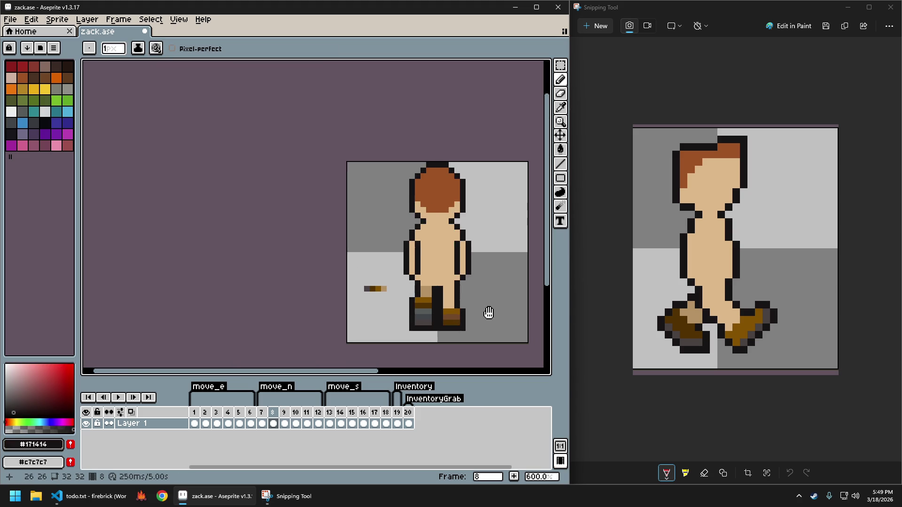
{"action": "left_click_drag", "start_coordinate": [497, 316], "coordinate": [389, 307]}
{"action": "scroll", "coordinate": [389, 308], "scroll_direction": "up", "scroll_amount": 1}
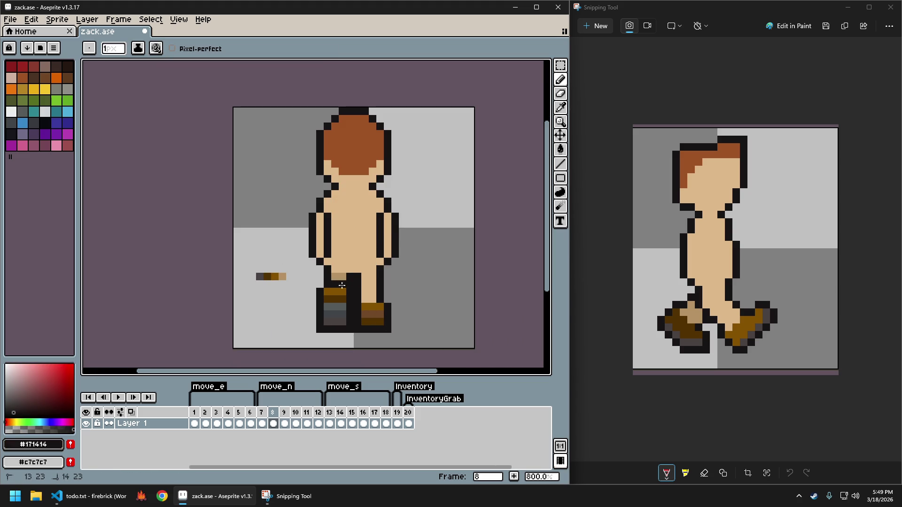
{"action": "scroll", "coordinate": [443, 322], "scroll_direction": "down", "scroll_amount": 1}
{"action": "scroll", "coordinate": [368, 307], "scroll_direction": "down", "scroll_amount": 1}
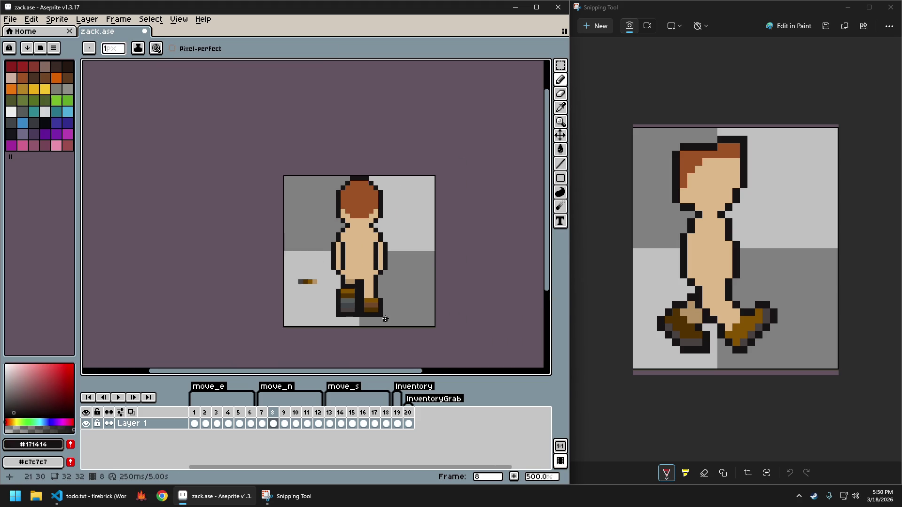
{"action": "scroll", "coordinate": [369, 307], "scroll_direction": "up", "scroll_amount": 2}
{"action": "left_click", "coordinate": [364, 300]}
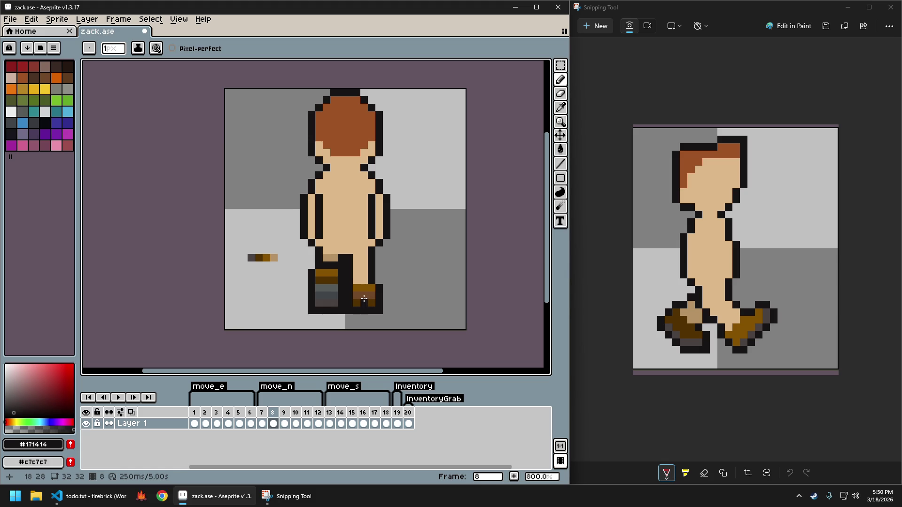
{"action": "scroll", "coordinate": [400, 279], "scroll_direction": "down", "scroll_amount": 2}
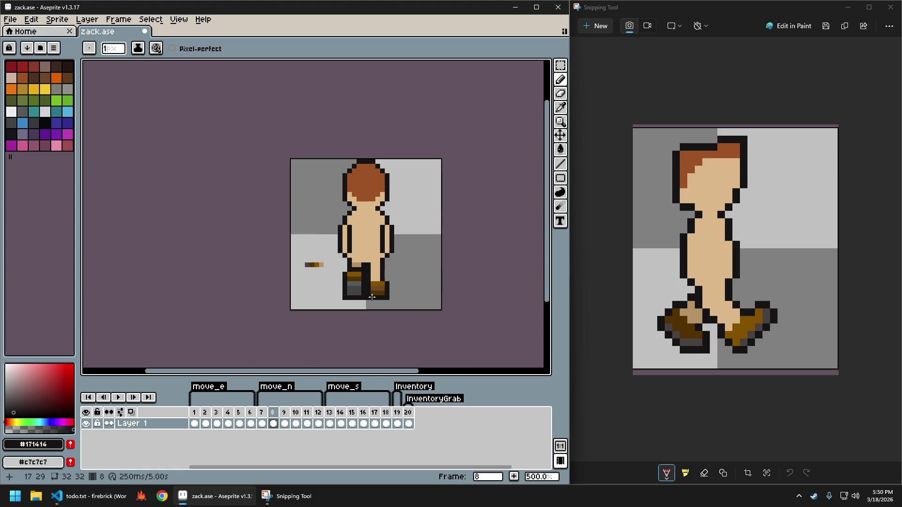
{"action": "scroll", "coordinate": [371, 296], "scroll_direction": "up", "scroll_amount": 4}
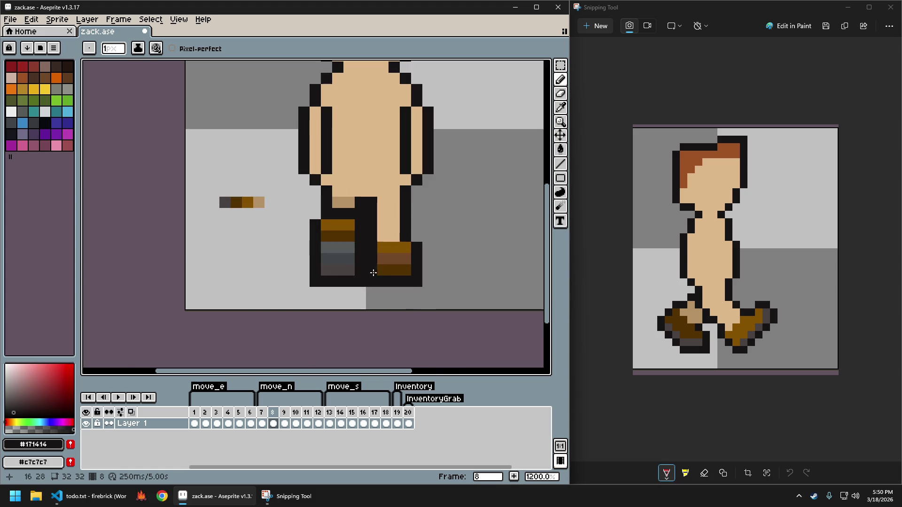
Paint the left boot's bottom row and the right boot's dark row black.
{"action": "mouse_move", "coordinate": [326, 270]}
{"action": "left_mouse_down"}
{"action": "mouse_move", "coordinate": [346, 276]}
{"action": "mouse_move", "coordinate": [304, 281]}
{"action": "left_mouse_up"}
{"action": "left_click", "coordinate": [348, 270]}
{"action": "key", "text": "e"}
{"action": "scroll", "coordinate": [406, 304], "scroll_direction": "down", "scroll_amount": 2}
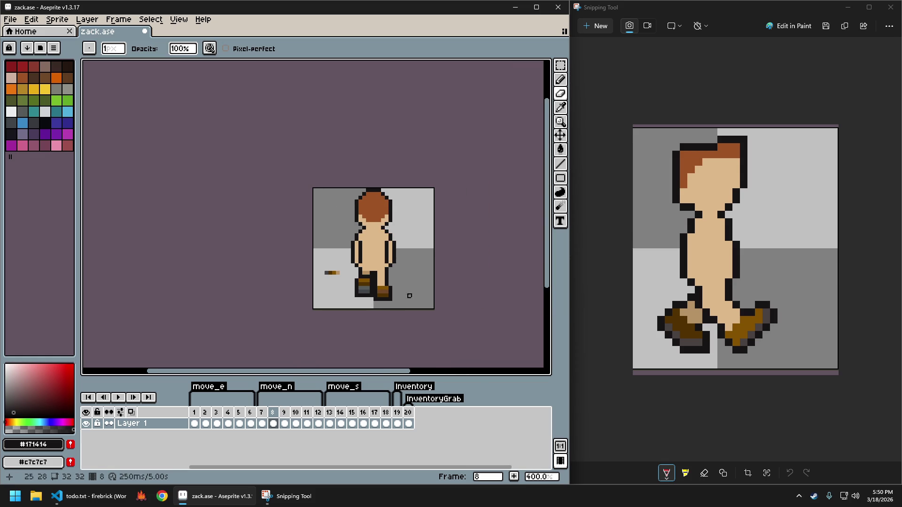
{"action": "scroll", "coordinate": [396, 300], "scroll_direction": "down", "scroll_amount": 1}
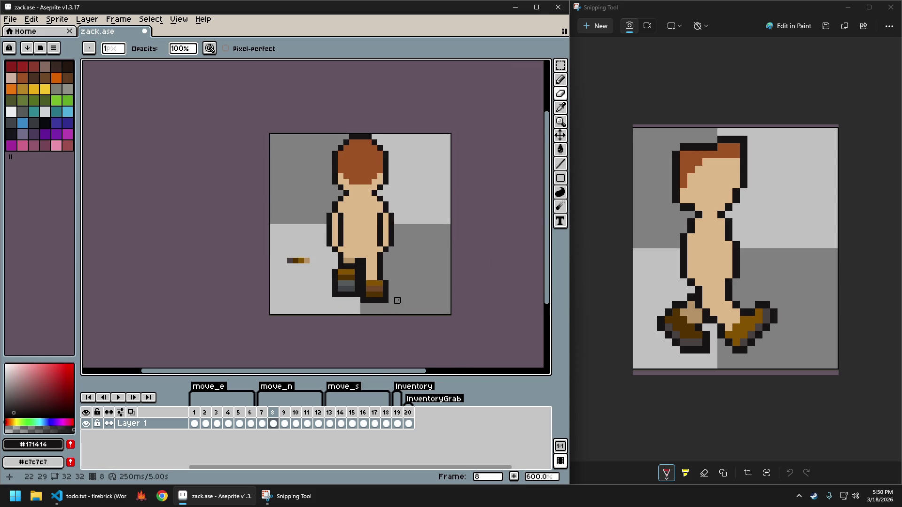
{"action": "scroll", "coordinate": [396, 300], "scroll_direction": "up", "scroll_amount": 1}
{"action": "scroll", "coordinate": [389, 298], "scroll_direction": "up", "scroll_amount": 3}
{"action": "key", "text": "b"}
{"action": "mouse_move", "coordinate": [333, 286]}
{"action": "left_mouse_down"}
{"action": "mouse_move", "coordinate": [371, 283]}
{"action": "mouse_move", "coordinate": [395, 298]}
{"action": "left_mouse_up"}
{"action": "key", "text": "e"}
{"action": "scroll", "coordinate": [413, 308], "scroll_direction": "down", "scroll_amount": 5}
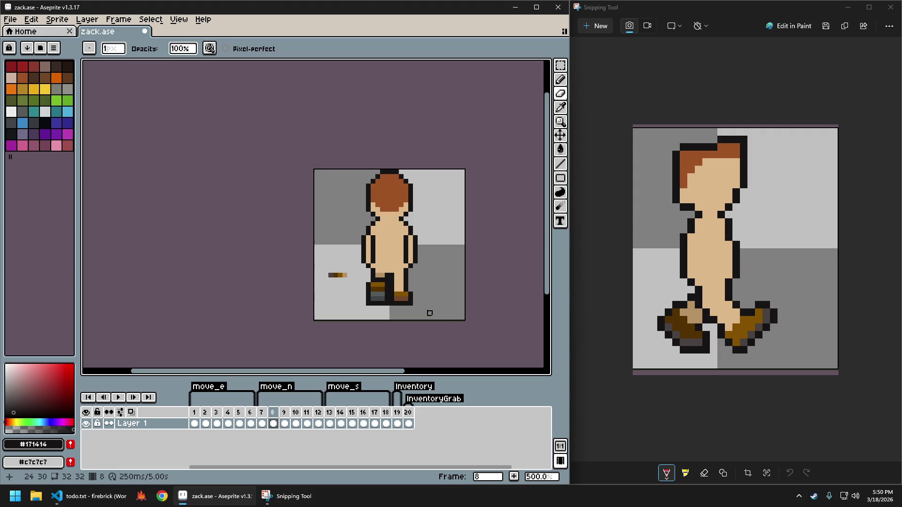
Undo the recent boot edits and repaint the left boot's top row dark.
{"action": "key", "text": "ctrl+z"}
{"action": "key", "text": "ctrl+z"}
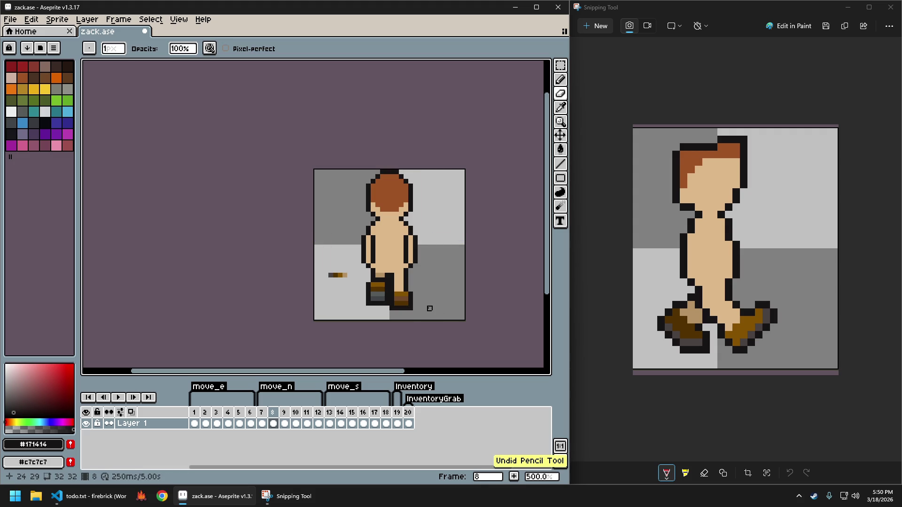
{"action": "scroll", "coordinate": [425, 308], "scroll_direction": "up", "scroll_amount": 1}
{"action": "scroll", "coordinate": [426, 310], "scroll_direction": "up", "scroll_amount": 2}
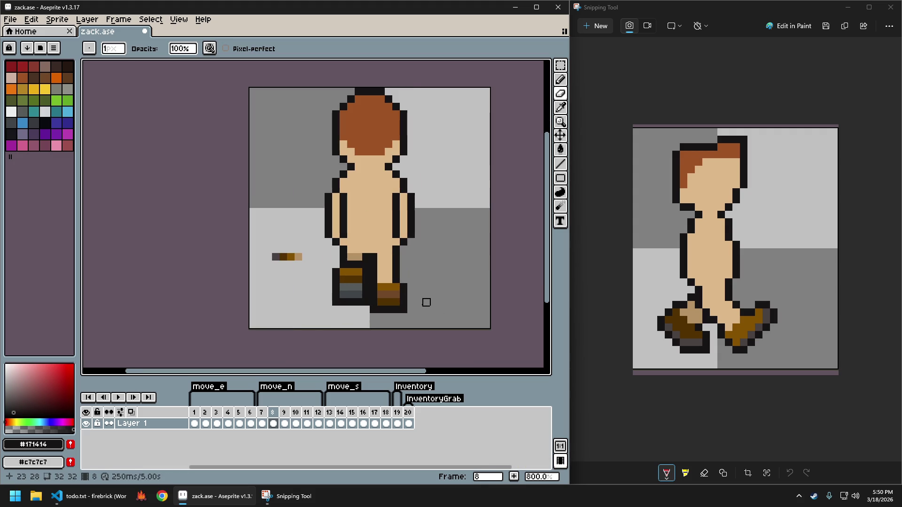
{"action": "key", "text": "ctrl+z"}
{"action": "key", "text": "v"}
{"action": "key", "text": "b"}
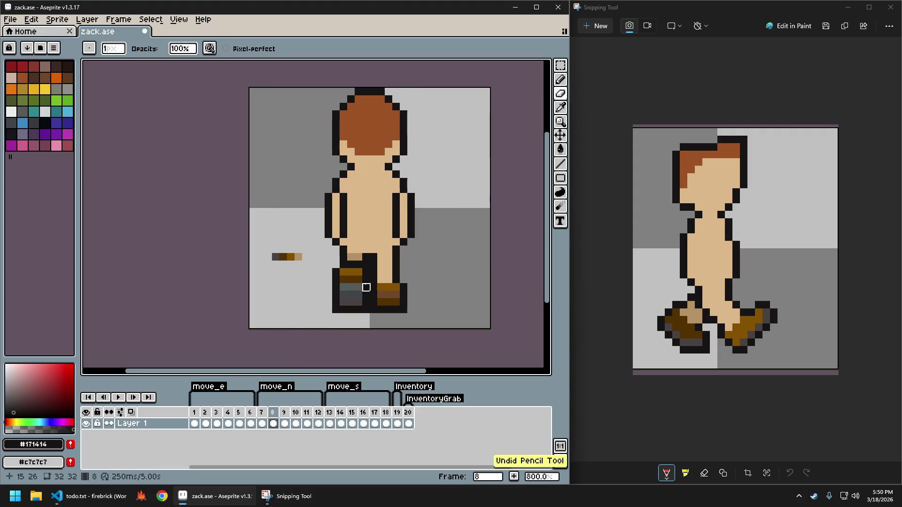
{"action": "left_click_drag", "start_coordinate": [343, 272], "coordinate": [359, 264]}
Sample the tan leg colour and paint several dark boot pixels tan, undoing and redoing the edits.
{"action": "left_click", "coordinate": [356, 257], "text": "alt"}
{"action": "scroll", "coordinate": [448, 290], "scroll_direction": "down", "scroll_amount": 1}
{"action": "scroll", "coordinate": [448, 289], "scroll_direction": "down", "scroll_amount": 2}
{"action": "left_click_drag", "start_coordinate": [448, 290], "coordinate": [398, 293]}
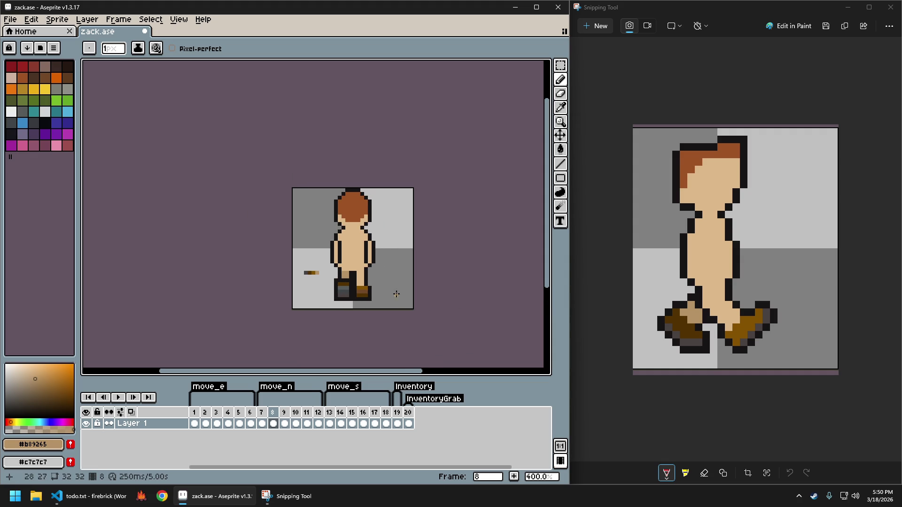
{"action": "scroll", "coordinate": [376, 306], "scroll_direction": "up", "scroll_amount": 2}
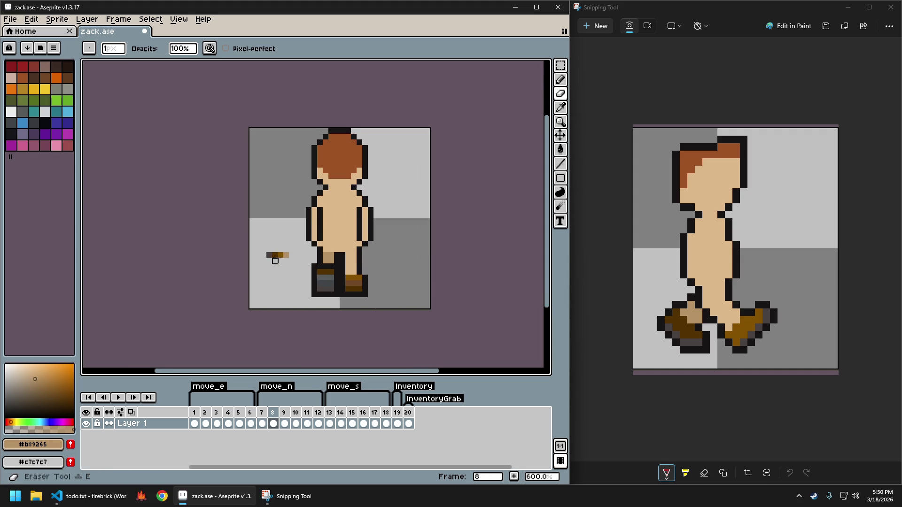
{"action": "scroll", "coordinate": [319, 271], "scroll_direction": "up", "scroll_amount": 1}
{"action": "left_click", "coordinate": [329, 264]}
{"action": "left_click", "coordinate": [330, 260]}
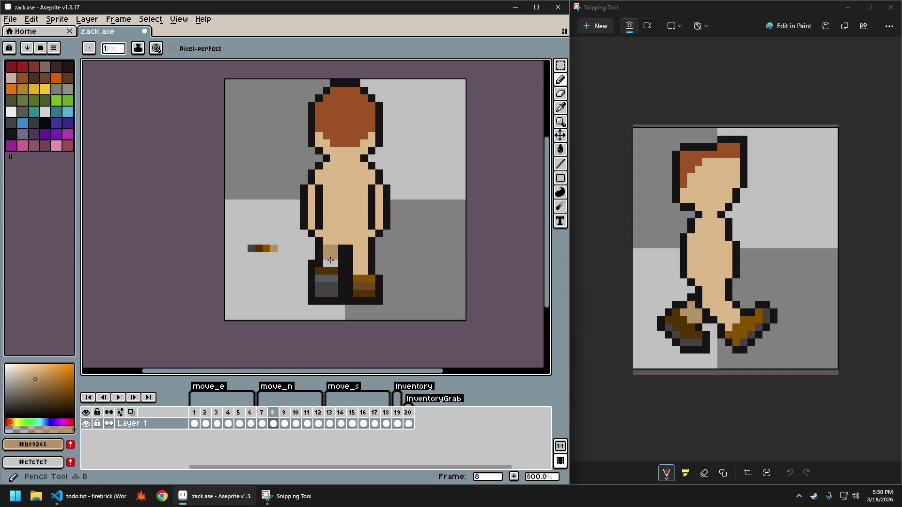
{"action": "left_click", "coordinate": [330, 264]}
{"action": "scroll", "coordinate": [397, 274], "scroll_direction": "down", "scroll_amount": 3}
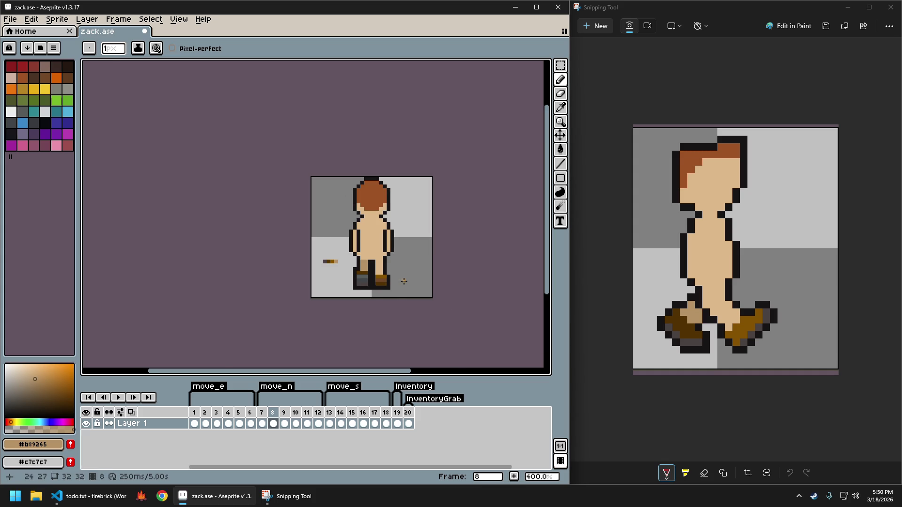
{"action": "key", "text": "ctrl+z"}
{"action": "key", "text": "ctrl+z"}
{"action": "key", "text": "ctrl+y"}
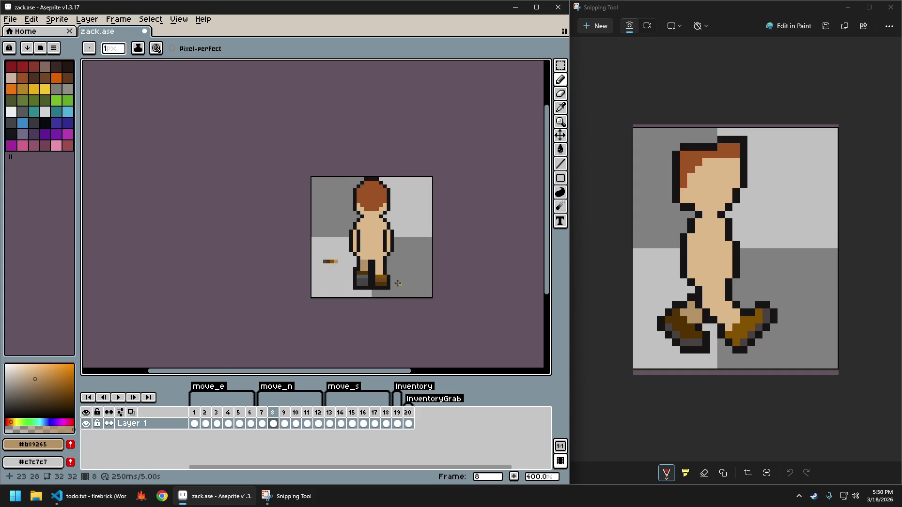
Switch to the Eraser, then undo and redo the last eraser stroke.
{"action": "scroll", "coordinate": [393, 282], "scroll_direction": "up", "scroll_amount": 1}
{"action": "key", "text": "e"}
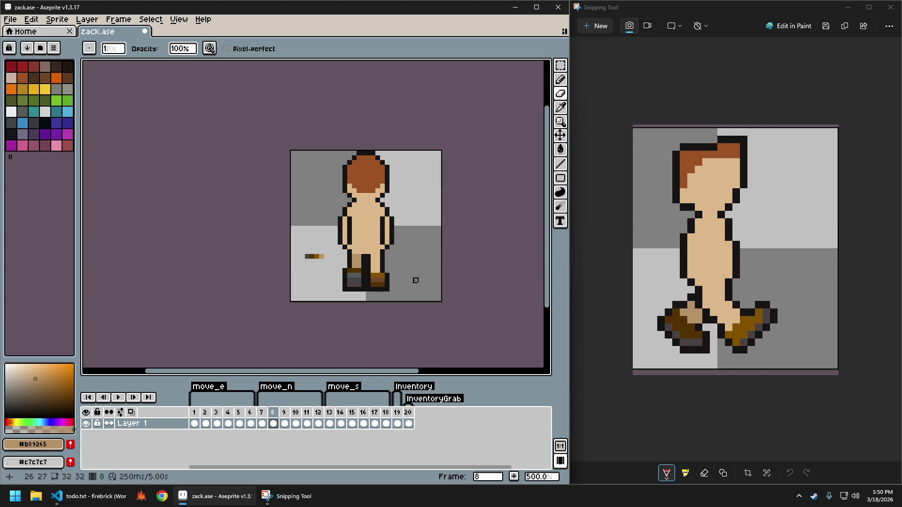
{"action": "scroll", "coordinate": [415, 280], "scroll_direction": "down", "scroll_amount": 2}
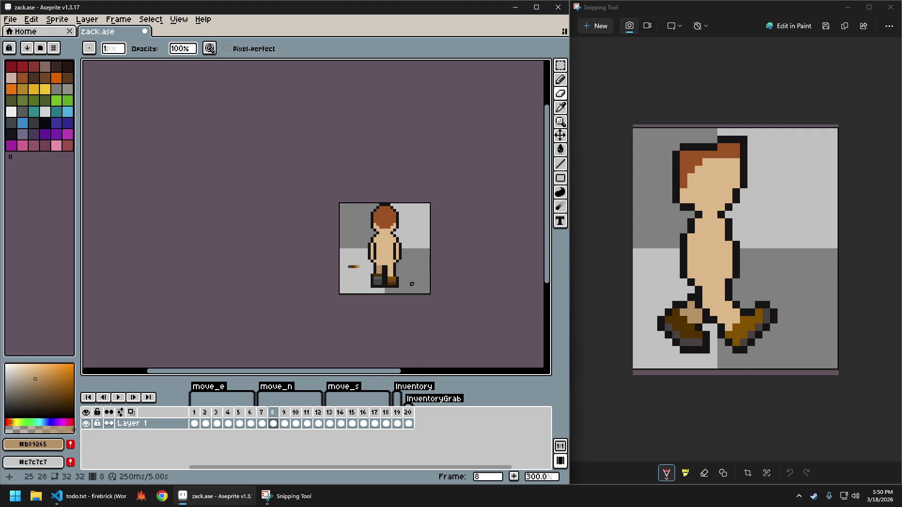
{"action": "key", "text": "ctrl+z"}
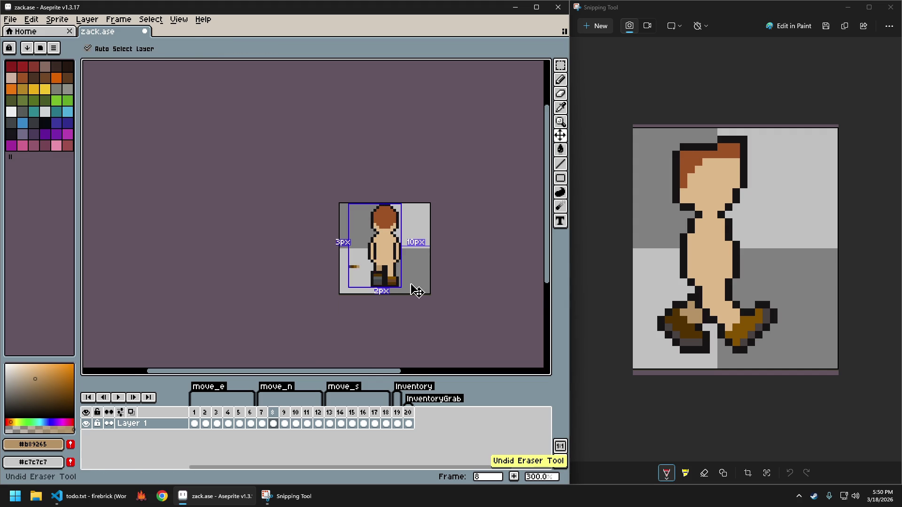
{"action": "key", "text": "ctrl+y"}
{"action": "key", "text": "ctrl+y"}
Switch to the Pencil and pick the lighter skin tone from frame 8's leg.
{"action": "scroll", "coordinate": [397, 276], "scroll_direction": "up", "scroll_amount": 2}
{"action": "scroll", "coordinate": [412, 260], "scroll_direction": "up", "scroll_amount": 1}
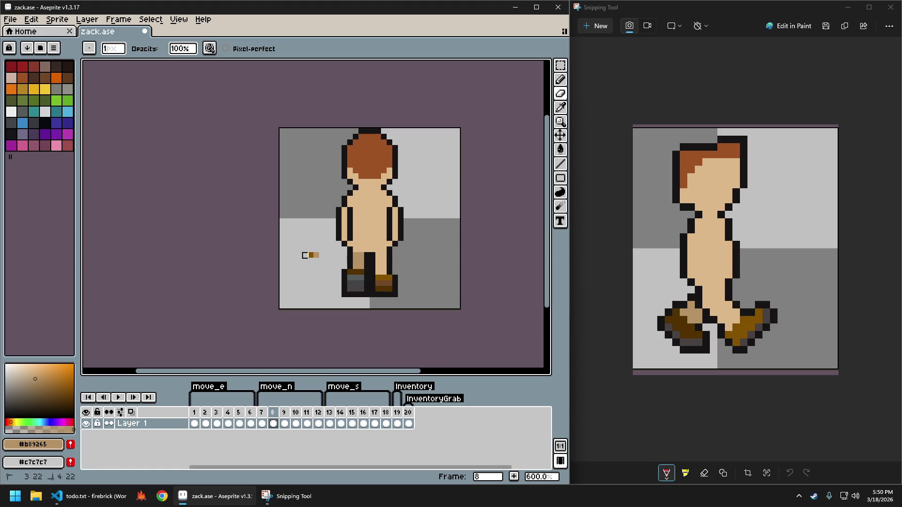
{"action": "scroll", "coordinate": [332, 273], "scroll_direction": "down", "scroll_amount": 2}
{"action": "scroll", "coordinate": [324, 266], "scroll_direction": "down", "scroll_amount": 1}
{"action": "scroll", "coordinate": [374, 284], "scroll_direction": "down", "scroll_amount": 1}
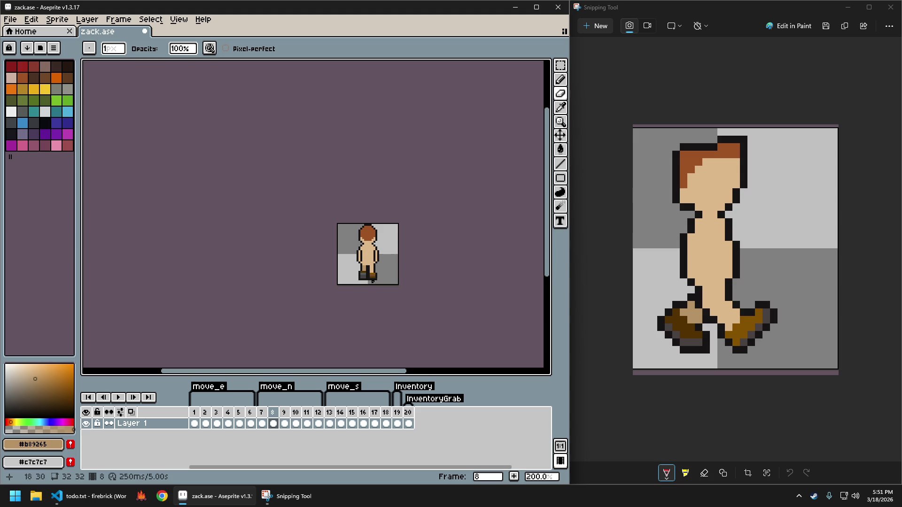
{"action": "scroll", "coordinate": [367, 274], "scroll_direction": "up", "scroll_amount": 2}
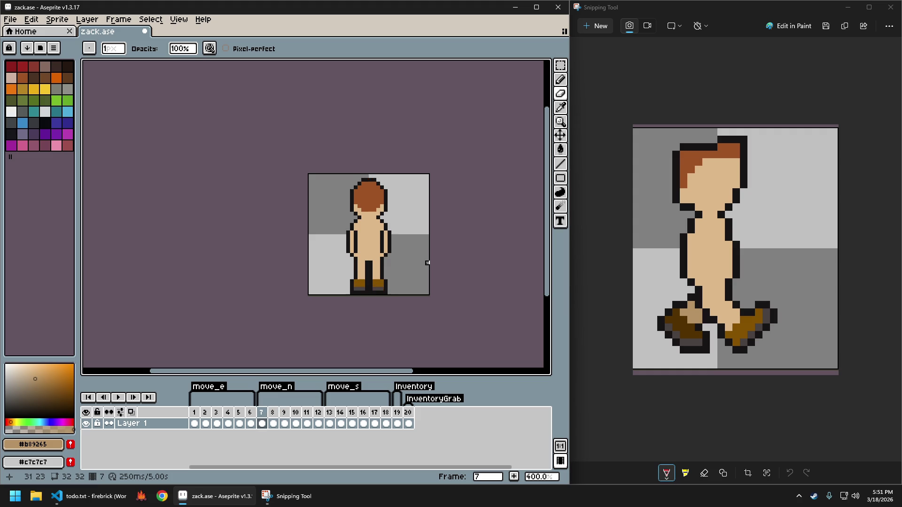
{"action": "scroll", "coordinate": [382, 244], "scroll_direction": "up", "scroll_amount": 2}
{"action": "scroll", "coordinate": [383, 243], "scroll_direction": "up", "scroll_amount": 1}
{"action": "key", "text": "b"}
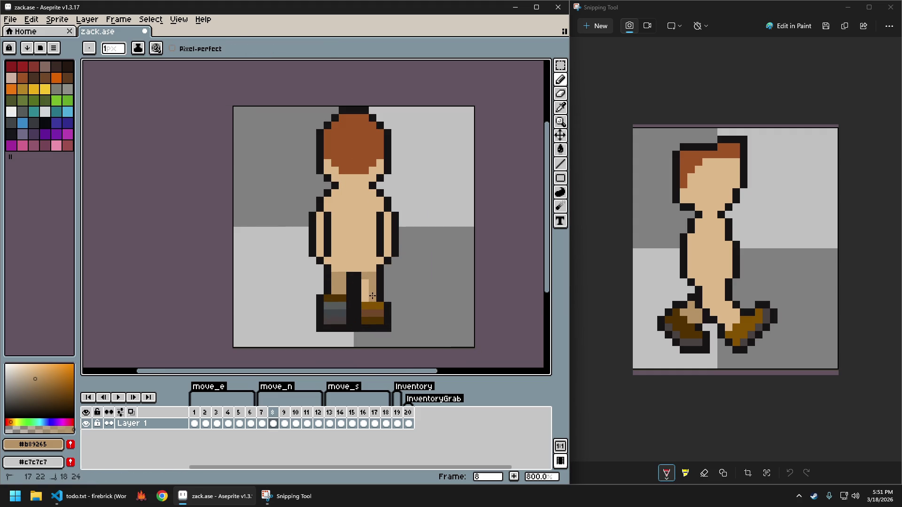
{"action": "left_click", "coordinate": [365, 289], "text": "alt"}
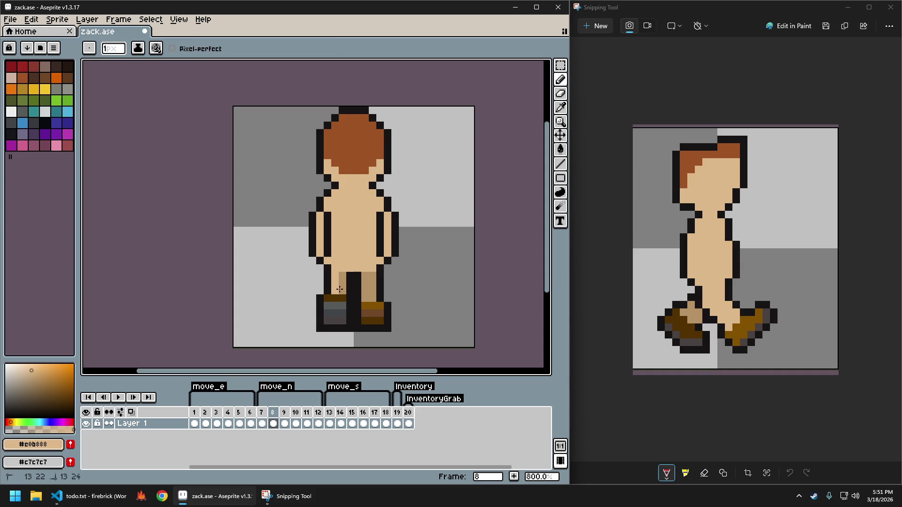
{"action": "scroll", "coordinate": [413, 297], "scroll_direction": "down", "scroll_amount": 2}
Compare frame 8 against frame 7 and save zack.ase.
{"action": "key", "text": "Left"}
{"action": "key", "text": "Right"}
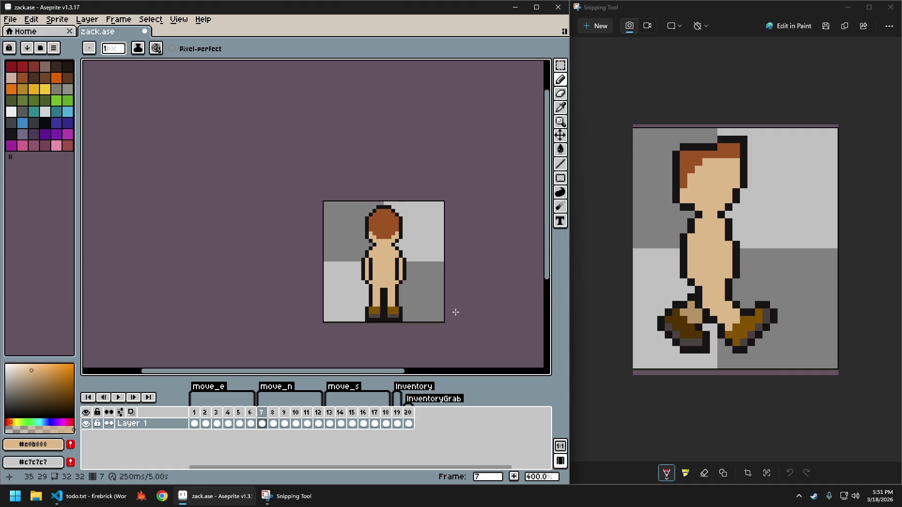
{"action": "key", "text": "ctrl+s"}
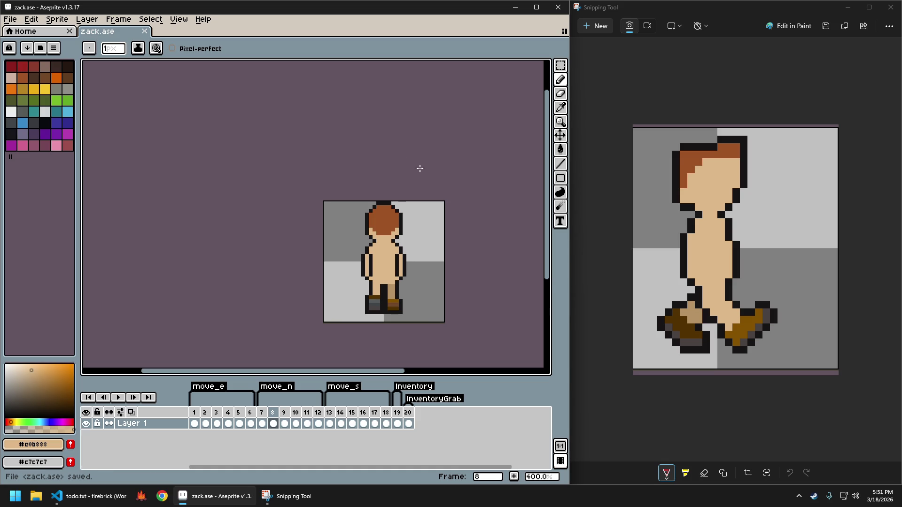
{"action": "scroll", "coordinate": [425, 278], "scroll_direction": "up", "scroll_amount": 1}
{"action": "scroll", "coordinate": [425, 278], "scroll_direction": "up", "scroll_amount": 1}
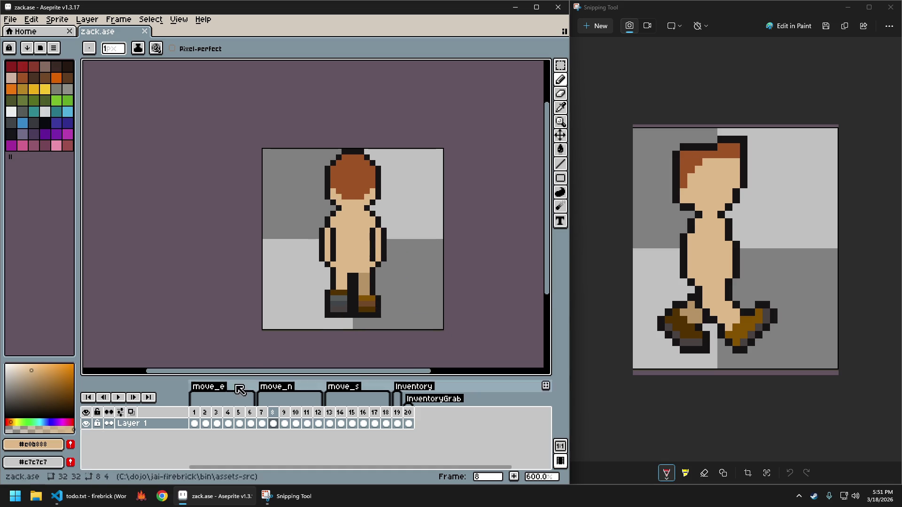
{"action": "left_click", "coordinate": [216, 423]}
Flip back and forth between frames 2 and 3 to compare the walking poses.
{"action": "key", "text": "Left"}
{"action": "key", "text": "Right"}
{"action": "key", "text": "Left"}
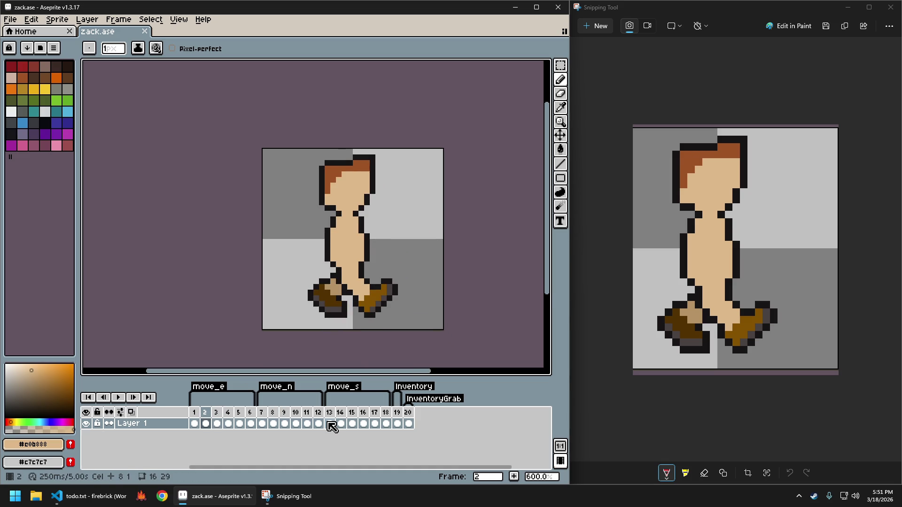
{"action": "key", "text": "Right"}
{"action": "key", "text": "Left"}
{"action": "key", "text": "Right"}
{"action": "key", "text": "Left"}
{"action": "key", "text": "Right"}
{"action": "key", "text": "Left"}
{"action": "key", "text": "Right"}
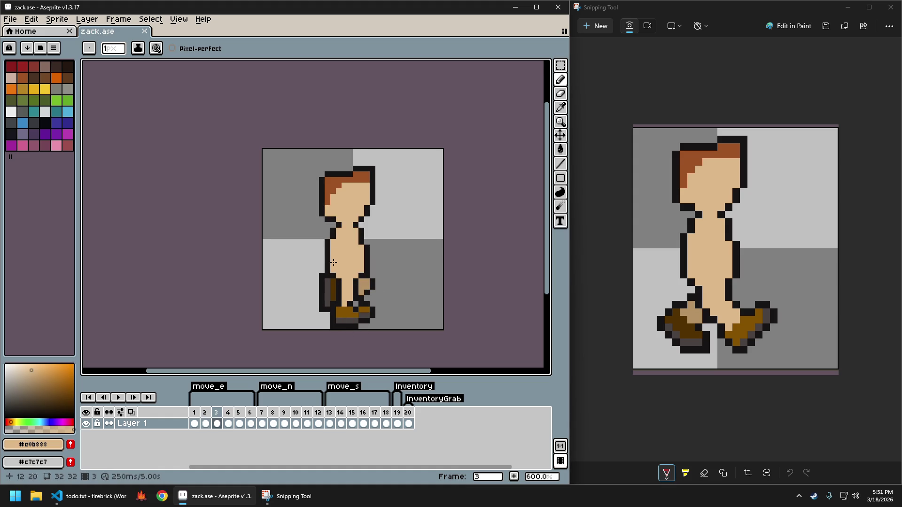
Capture frame 3's sprite canvas with Snipping Tool and dock its window beside Aseprite.
{"action": "left_click", "coordinate": [585, 26]}
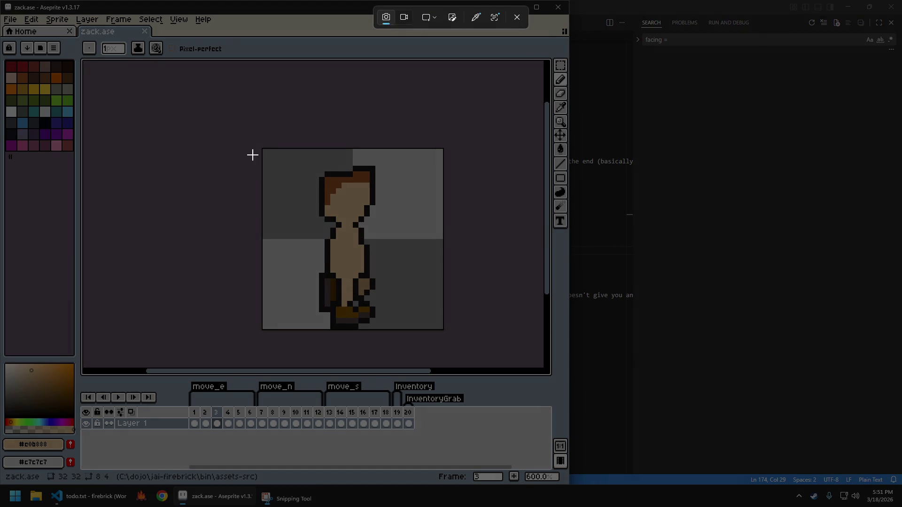
{"action": "left_click_drag", "start_coordinate": [253, 134], "coordinate": [451, 334]}
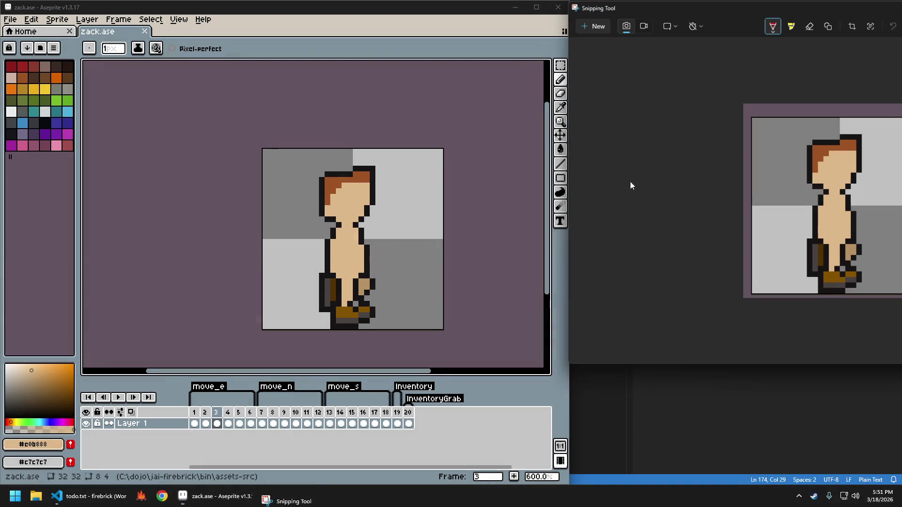
{"action": "left_click_drag", "start_coordinate": [684, 9], "coordinate": [626, 27]}
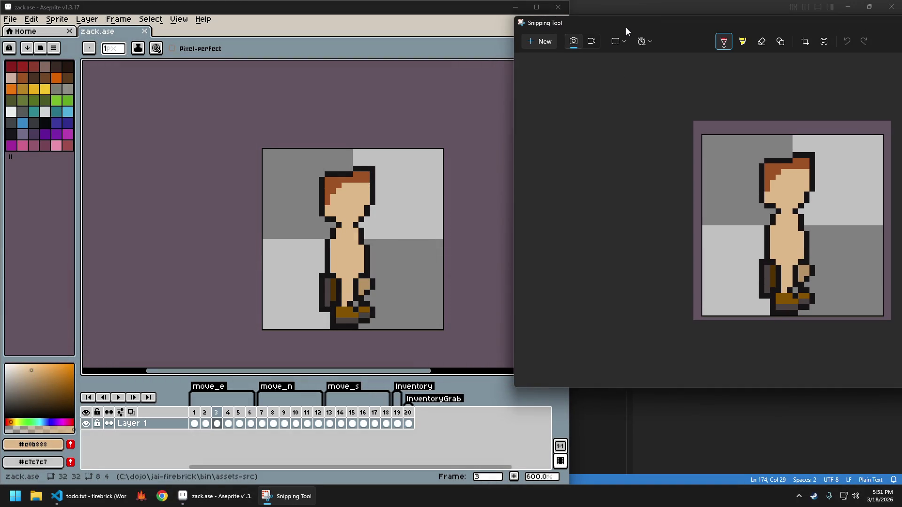
{"action": "left_click", "coordinate": [444, 12]}
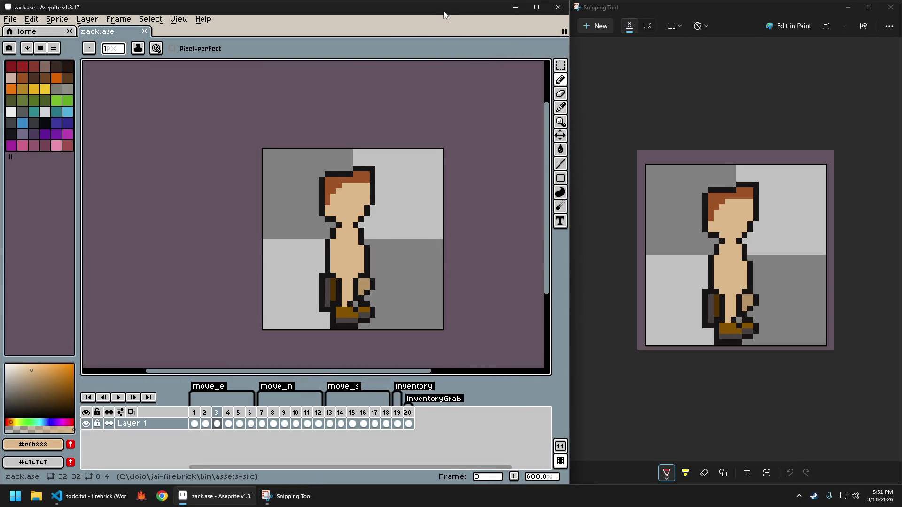
{"action": "left_click", "coordinate": [284, 423]}
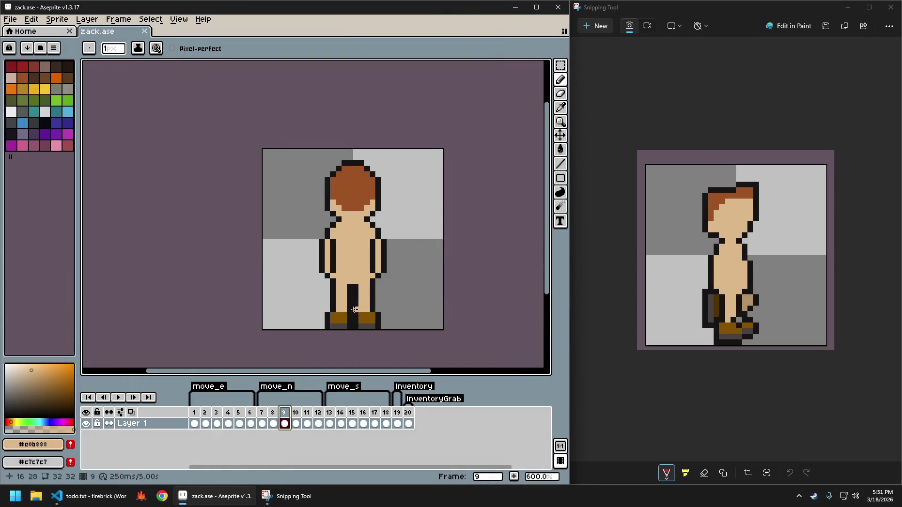
Step back and forth through frames 7, 8 and 9 to compare the boots.
{"action": "scroll", "coordinate": [394, 301], "scroll_direction": "up", "scroll_amount": 3}
{"action": "key", "text": "Left"}
{"action": "key", "text": "Left"}
{"action": "scroll", "coordinate": [393, 297], "scroll_direction": "down", "scroll_amount": 1}
{"action": "scroll", "coordinate": [383, 258], "scroll_direction": "down", "scroll_amount": 1}
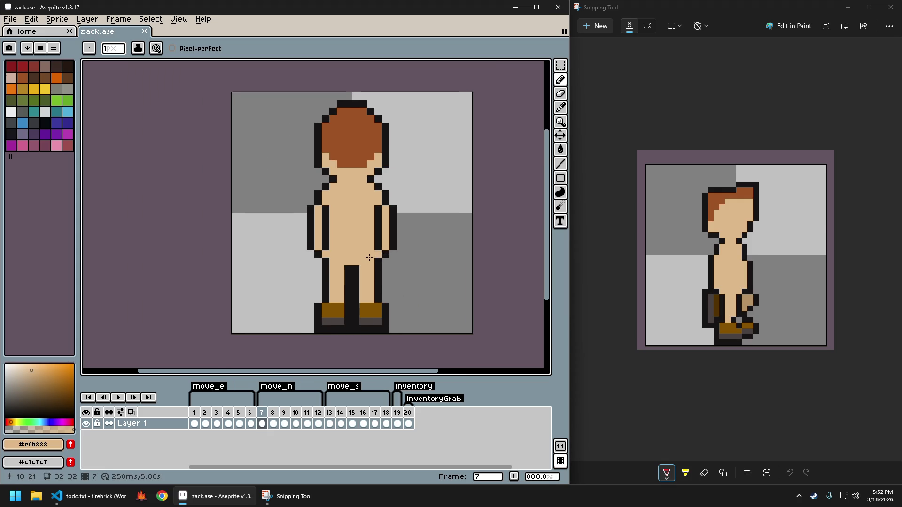
{"action": "key", "text": "Return"}
{"action": "key", "text": "Right"}
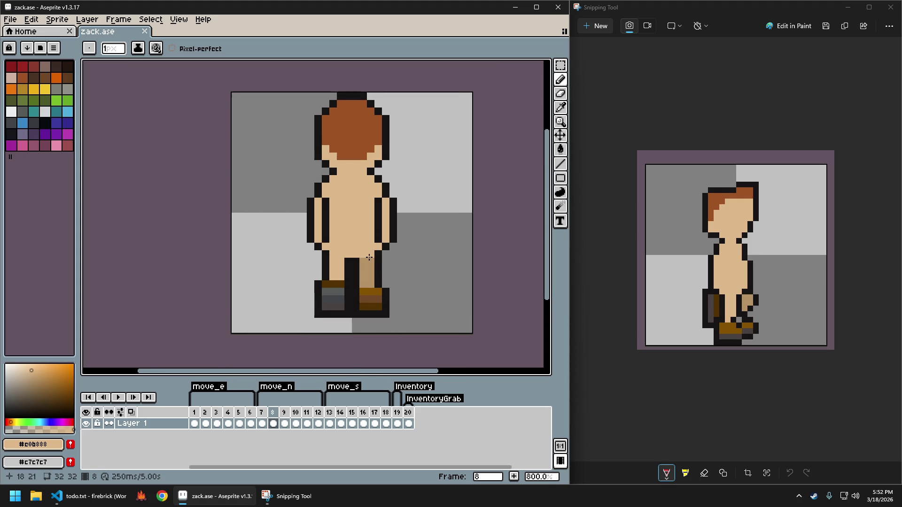
{"action": "key", "text": "Right"}
{"action": "key", "text": "Left"}
{"action": "scroll", "coordinate": [406, 330], "scroll_direction": "up", "scroll_amount": 3}
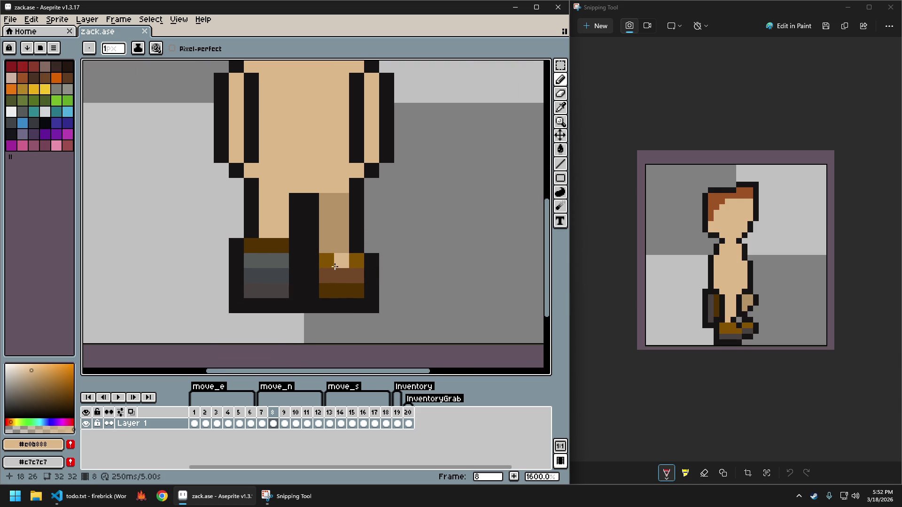
{"action": "key", "text": "Left"}
{"action": "key", "text": "Right"}
{"action": "key", "text": "Left"}
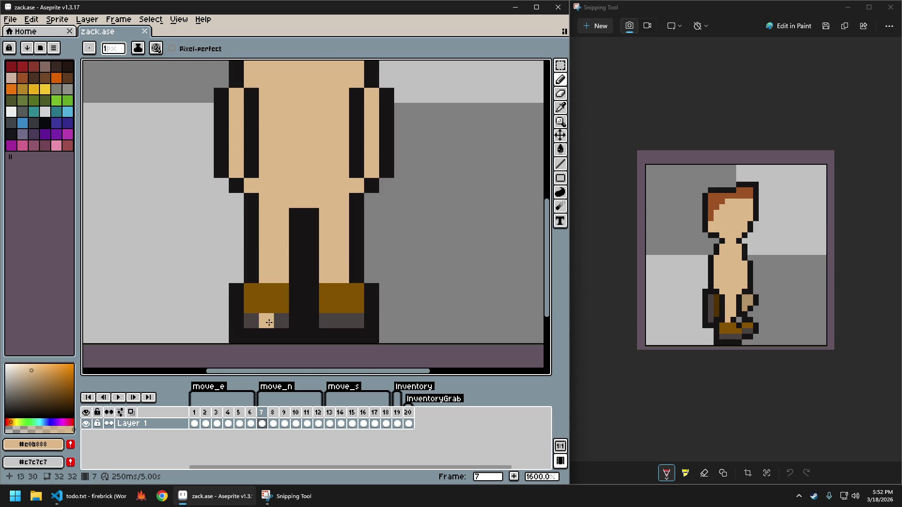
Pick dark grey #4b4242 from the left sole, touch up beside it, then check frames 8 and 9.
{"action": "left_click", "coordinate": [272, 320], "text": "alt"}
{"action": "left_click", "coordinate": [309, 328]}
{"action": "key", "text": "Right"}
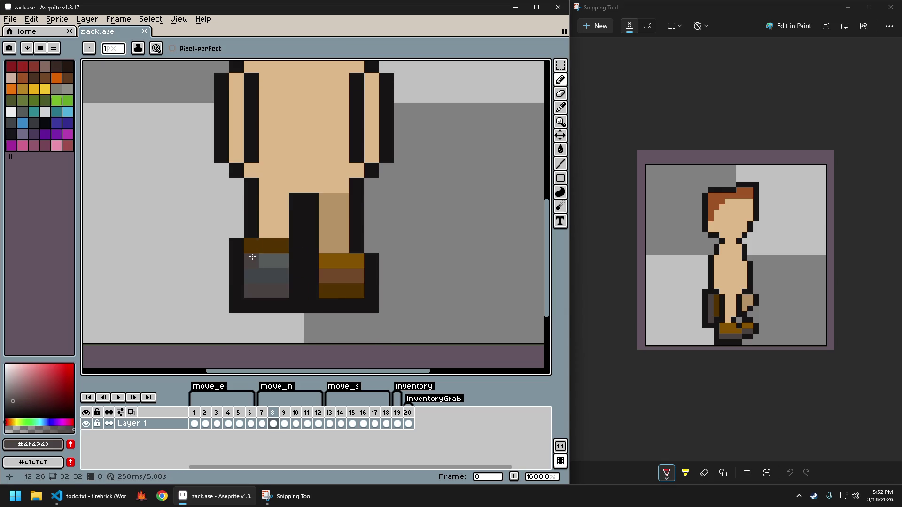
{"action": "left_click", "coordinate": [277, 289], "text": "alt"}
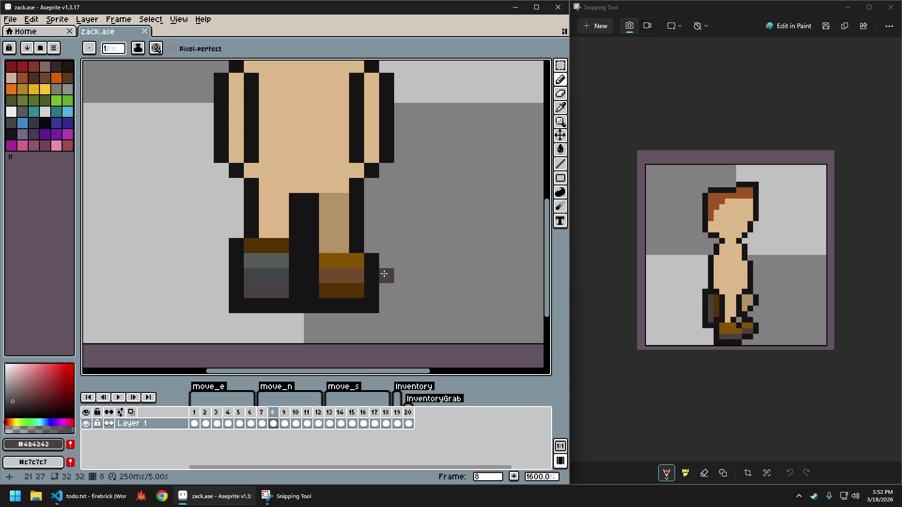
{"action": "scroll", "coordinate": [384, 273], "scroll_direction": "down", "scroll_amount": 3}
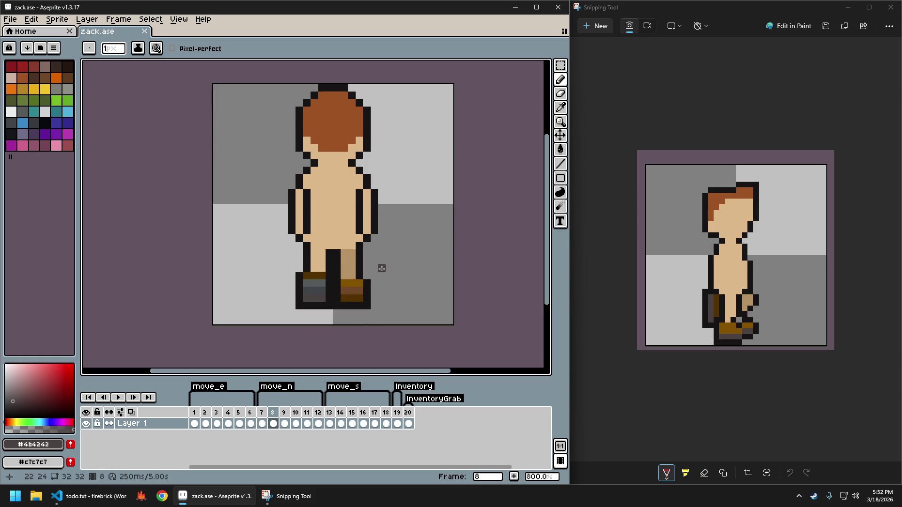
{"action": "key", "text": "period"}
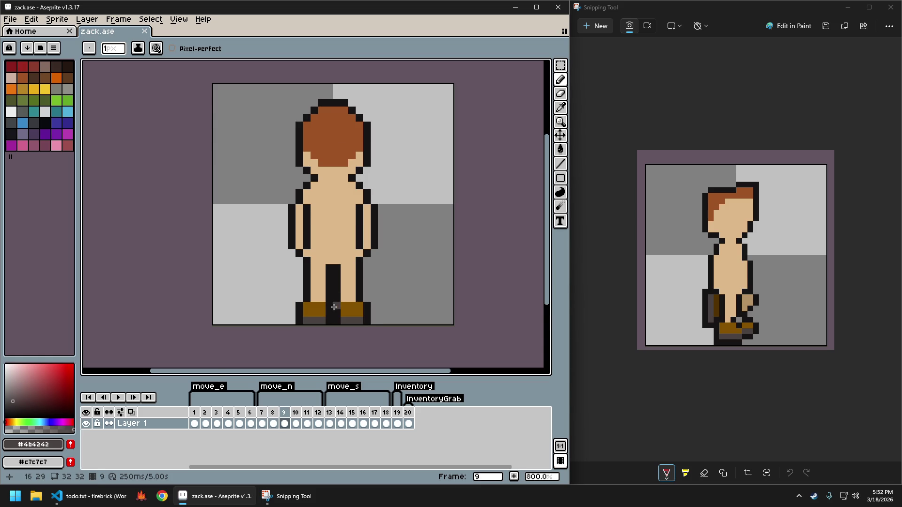
{"action": "scroll", "coordinate": [334, 307], "scroll_direction": "up", "scroll_amount": 4}
{"action": "scroll", "coordinate": [382, 318], "scroll_direction": "down", "scroll_amount": 2}
{"action": "scroll", "coordinate": [387, 312], "scroll_direction": "down", "scroll_amount": 2}
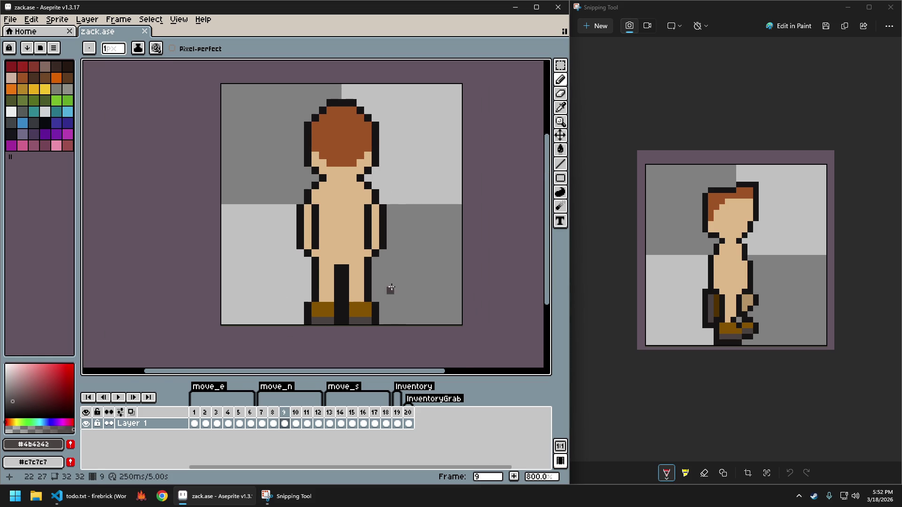
{"action": "scroll", "coordinate": [379, 307], "scroll_direction": "up", "scroll_amount": 1}
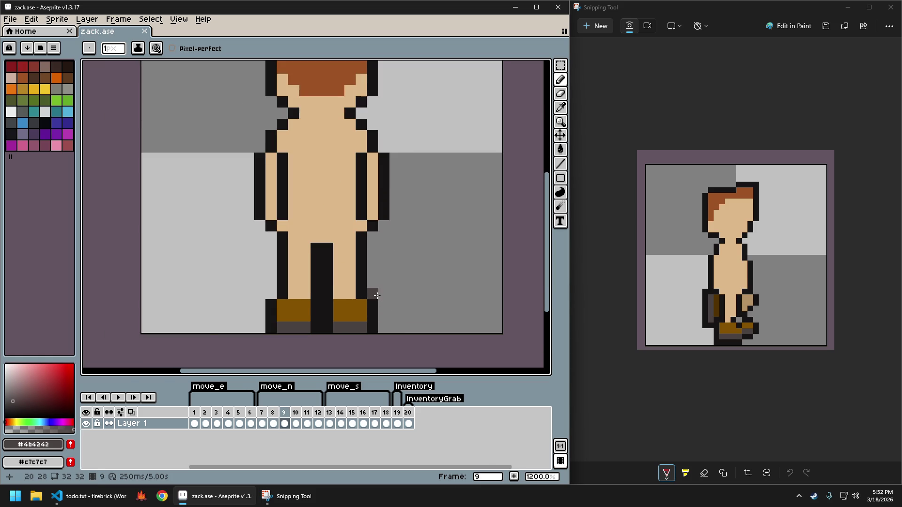
{"action": "scroll", "coordinate": [374, 296], "scroll_direction": "down", "scroll_amount": 1}
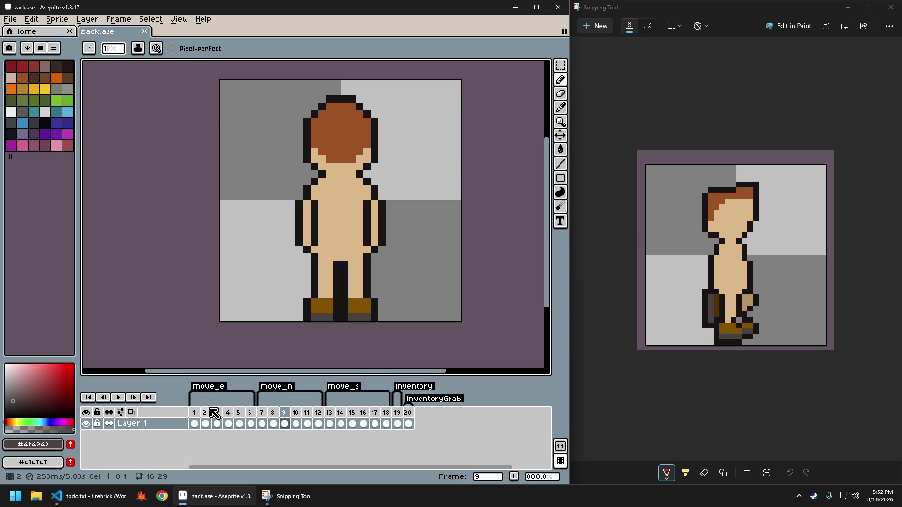
Play the walk animation starting from frame 3 and stop on frame 9.
{"action": "left_click", "coordinate": [205, 424]}
{"action": "key", "text": "period"}
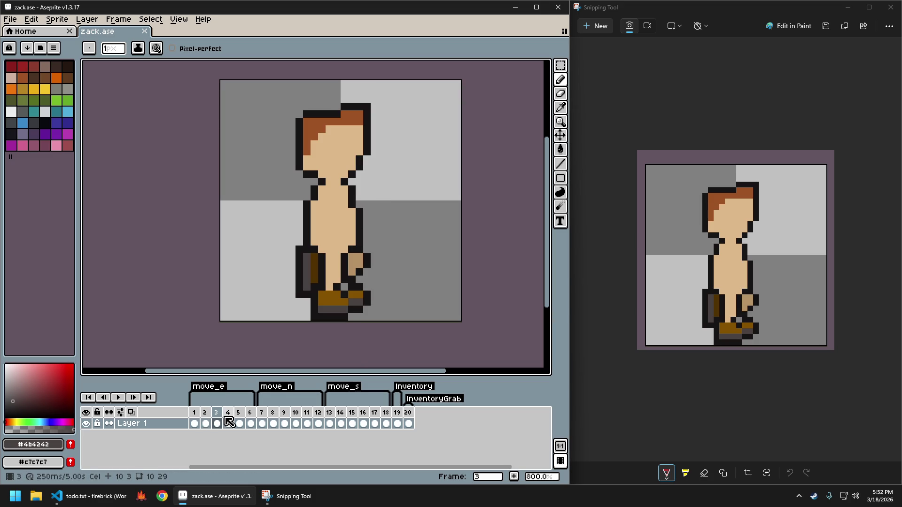
{"action": "key", "text": "Return"}
{"action": "key", "text": "Return"}
{"action": "key", "text": "Return"}
{"action": "key", "text": "Return"}
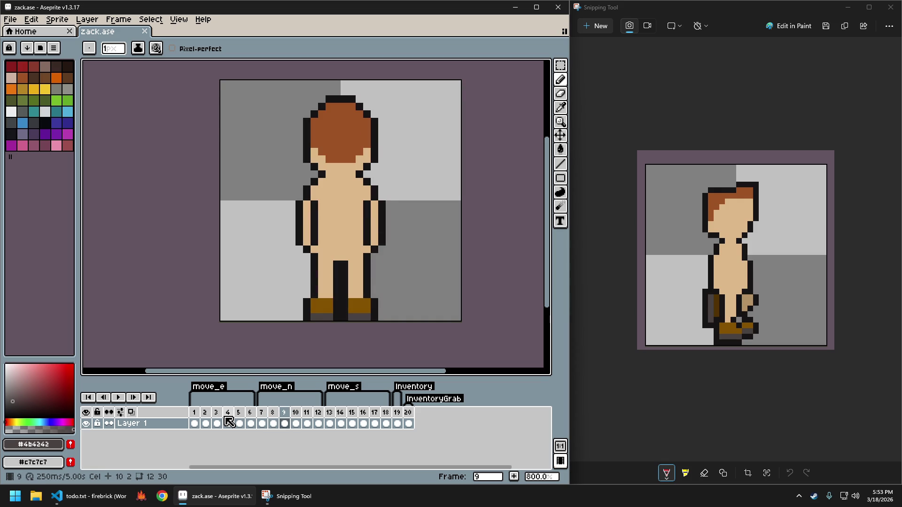
{"action": "scroll", "coordinate": [302, 252], "scroll_direction": "up", "scroll_amount": 5}
Nudge frame 9's selected legs and feet up one pixel.
{"action": "key", "text": "m"}
{"action": "left_click_drag", "start_coordinate": [190, 238], "coordinate": [414, 333]}
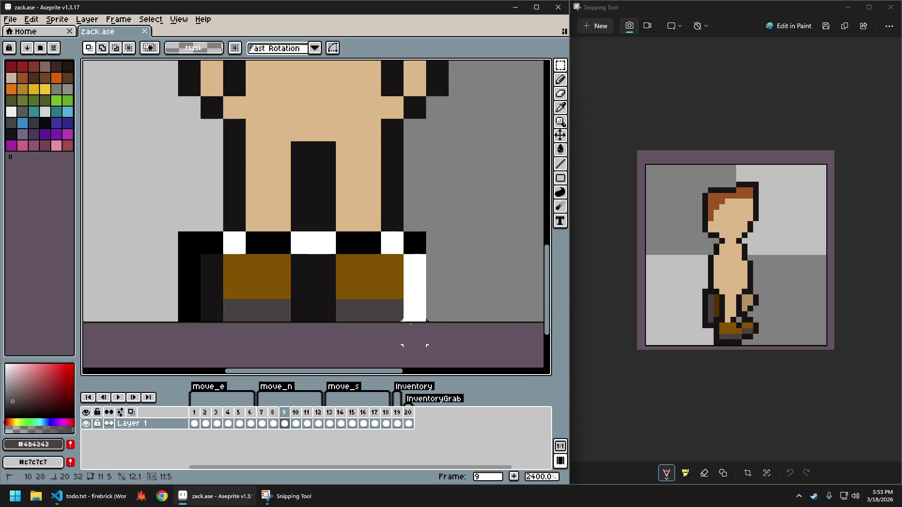
{"action": "key", "text": "Up"}
{"action": "key", "text": "ctrl+d"}
Draw a black outline row under both feet and pick the boot's dark grey.
{"action": "key", "text": "b"}
{"action": "left_click", "coordinate": [214, 256], "text": "alt"}
{"action": "left_click", "coordinate": [219, 313]}
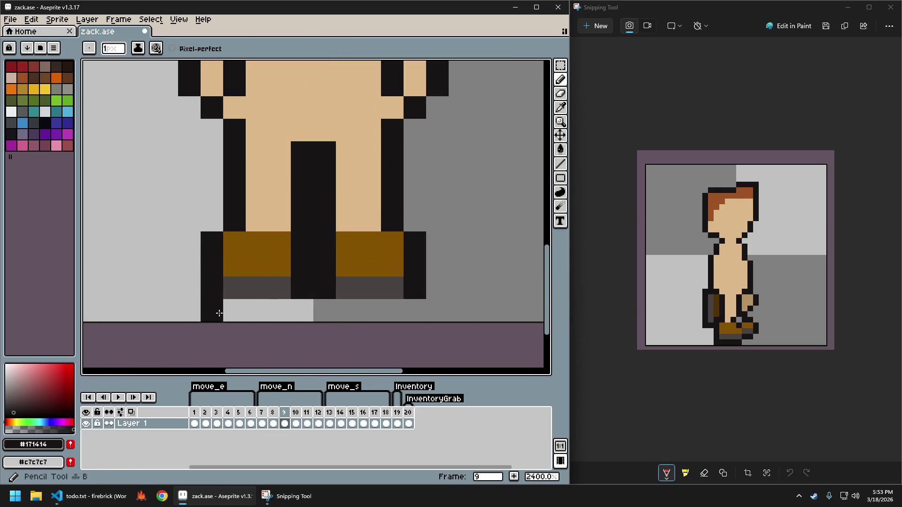
{"action": "left_click_drag", "start_coordinate": [219, 313], "coordinate": [414, 310]}
{"action": "scroll", "coordinate": [410, 303], "scroll_direction": "down", "scroll_amount": 3}
{"action": "scroll", "coordinate": [413, 298], "scroll_direction": "up", "scroll_amount": 1}
{"action": "left_click", "coordinate": [400, 295]}
{"action": "left_click", "coordinate": [323, 293], "text": "alt"}
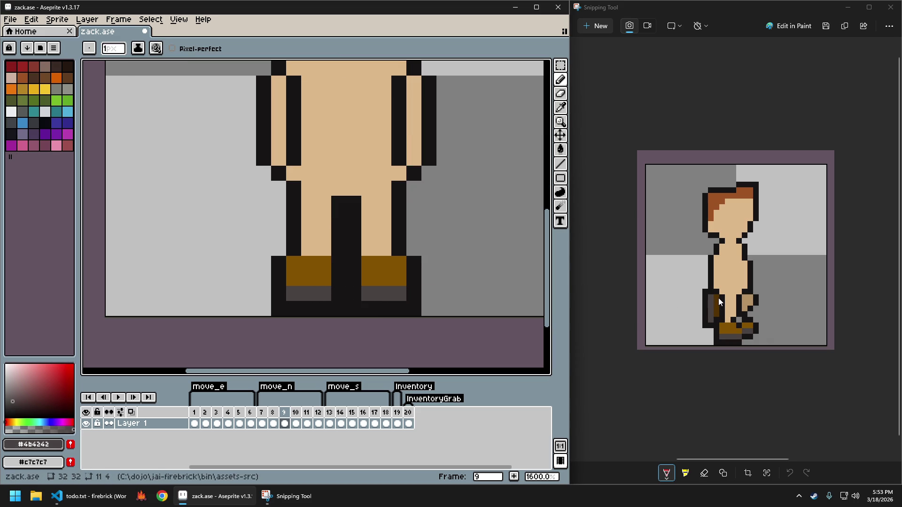
{"action": "left_click", "coordinate": [217, 413]}
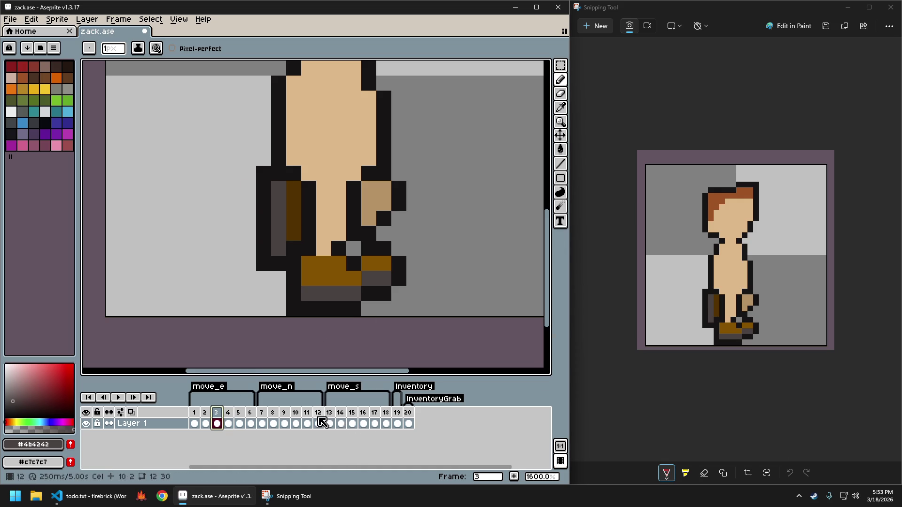
On frame 9, paint the left leg dark grey #4b4242 upward from the boot.
{"action": "left_click", "coordinate": [284, 423]}
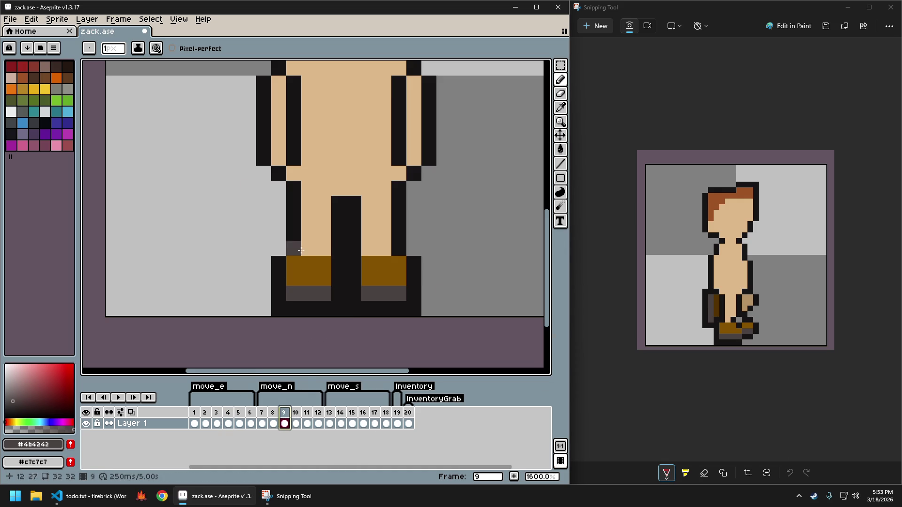
{"action": "key", "text": "Left"}
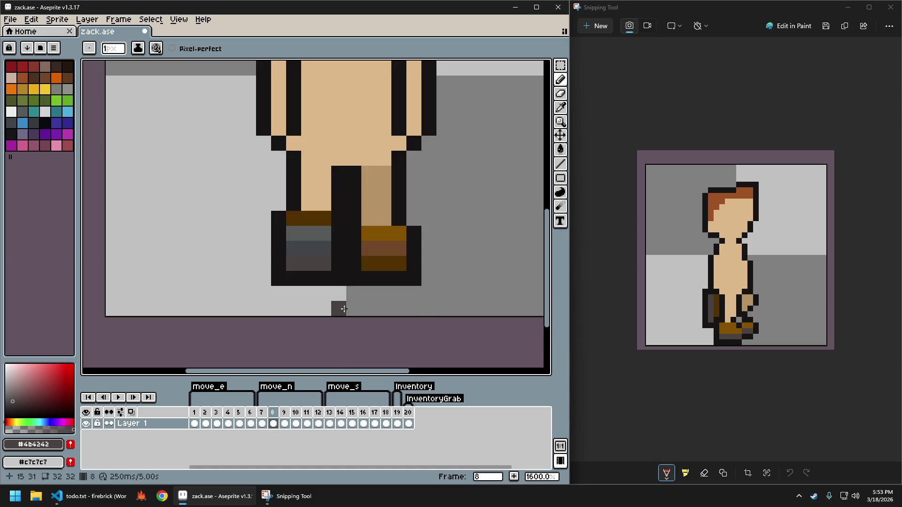
{"action": "key", "text": "Right"}
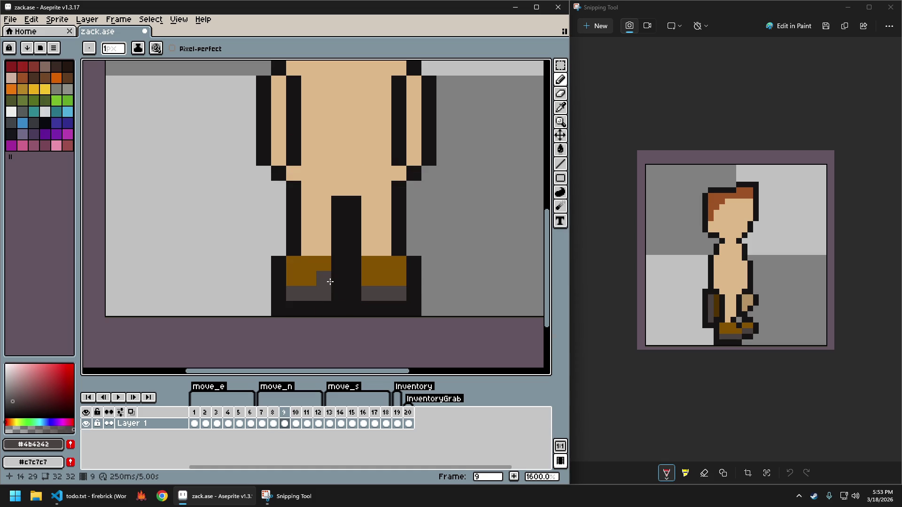
{"action": "mouse_move", "coordinate": [324, 280]}
{"action": "left_mouse_down"}
{"action": "mouse_move", "coordinate": [305, 227]}
{"action": "mouse_move", "coordinate": [339, 267]}
{"action": "left_mouse_up"}
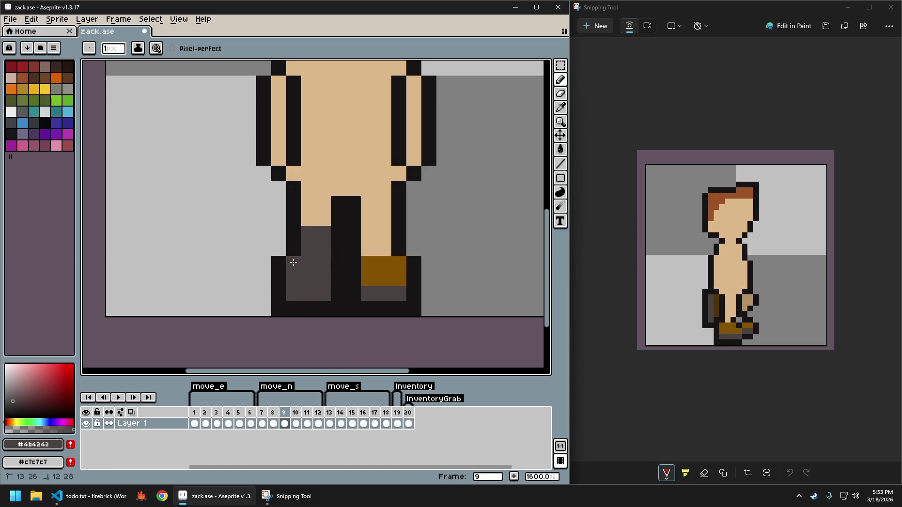
{"action": "scroll", "coordinate": [339, 267], "scroll_direction": "down", "scroll_amount": 1}
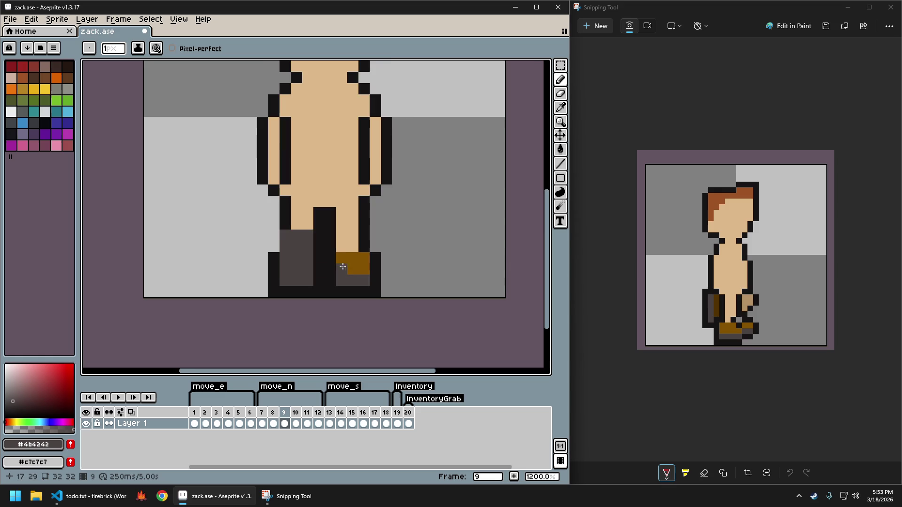
{"action": "scroll", "coordinate": [323, 274], "scroll_direction": "up", "scroll_amount": 1}
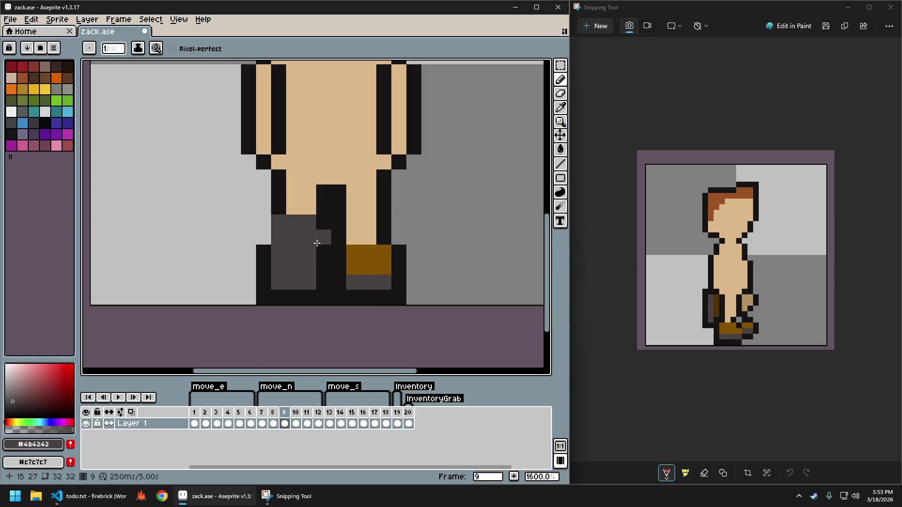
Compare against frames 3 and 8, then select frame 9's dark grey boot pixels.
{"action": "left_click", "coordinate": [216, 413]}
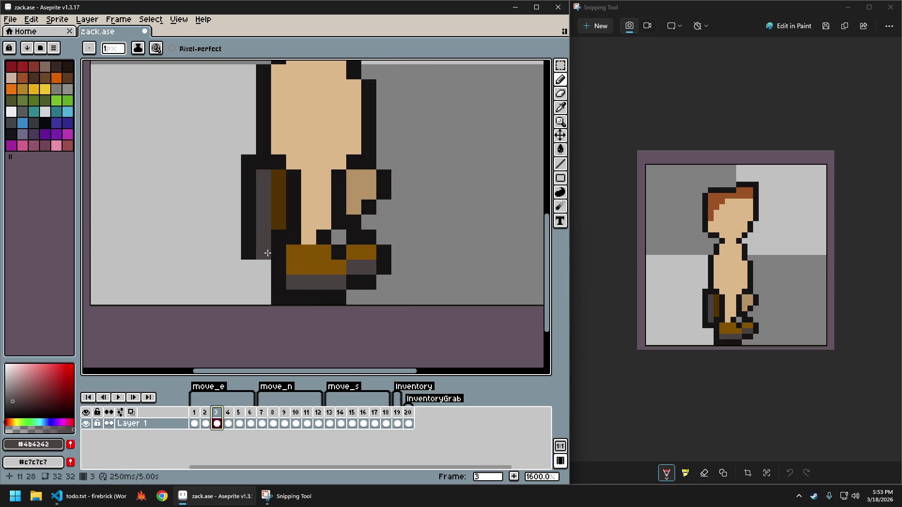
{"action": "left_click", "coordinate": [273, 423]}
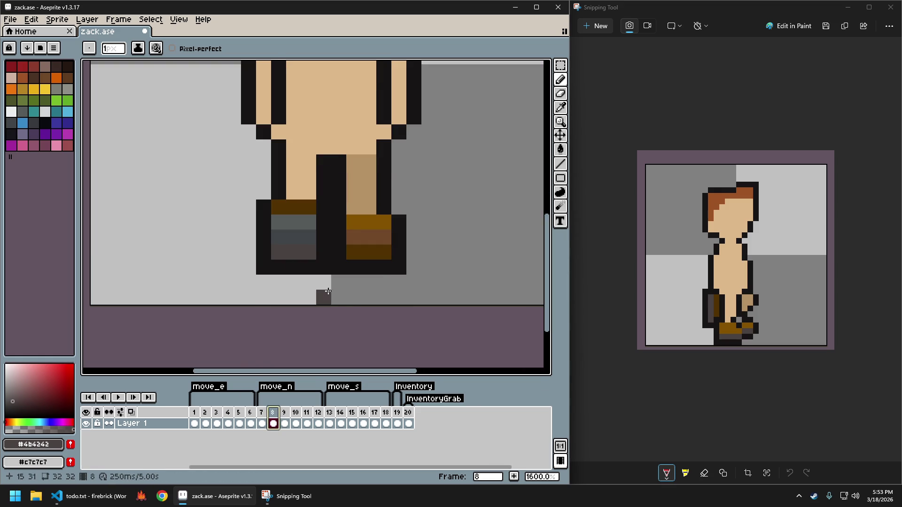
{"action": "left_click", "coordinate": [284, 414]}
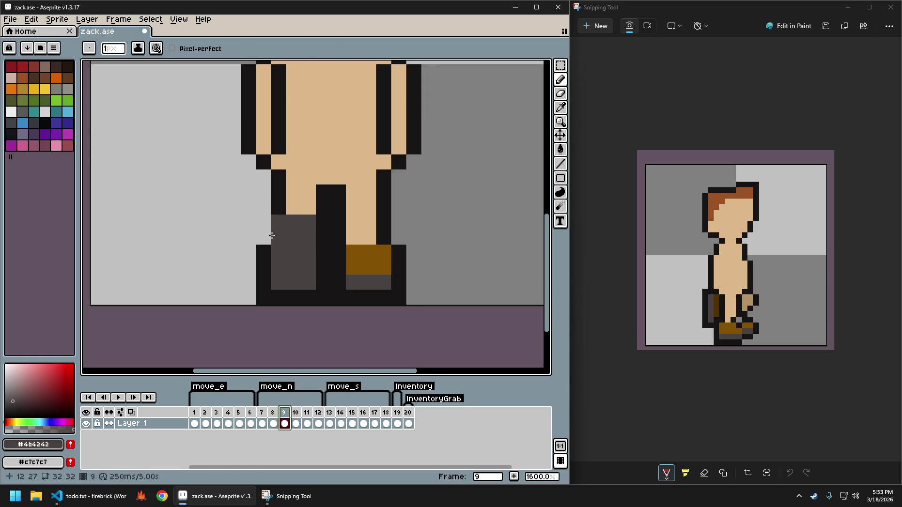
{"action": "key", "text": "m"}
{"action": "left_click_drag", "start_coordinate": [256, 214], "coordinate": [332, 306]}
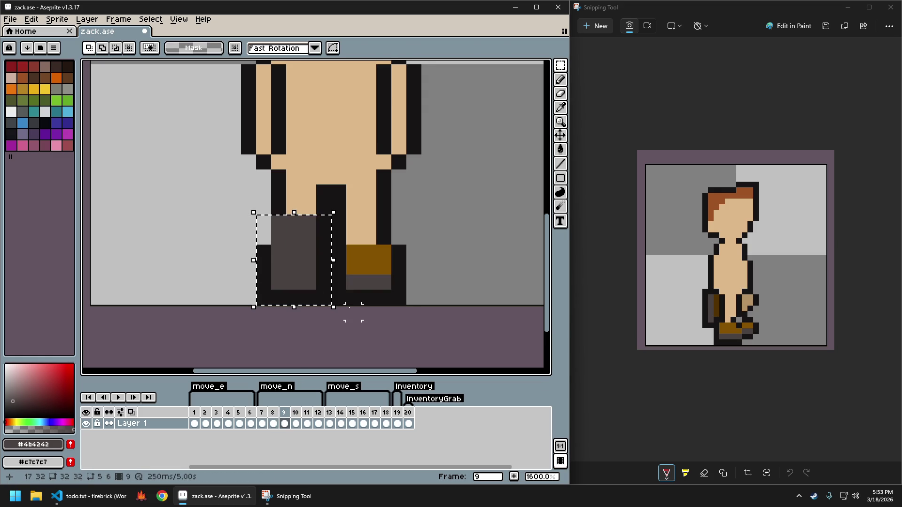
Lift the dark grey boot four pixels and commit the moved pixels.
{"action": "key", "text": "Up"}
{"action": "key", "text": "Up"}
{"action": "key", "text": "Up"}
{"action": "key", "text": "Up"}
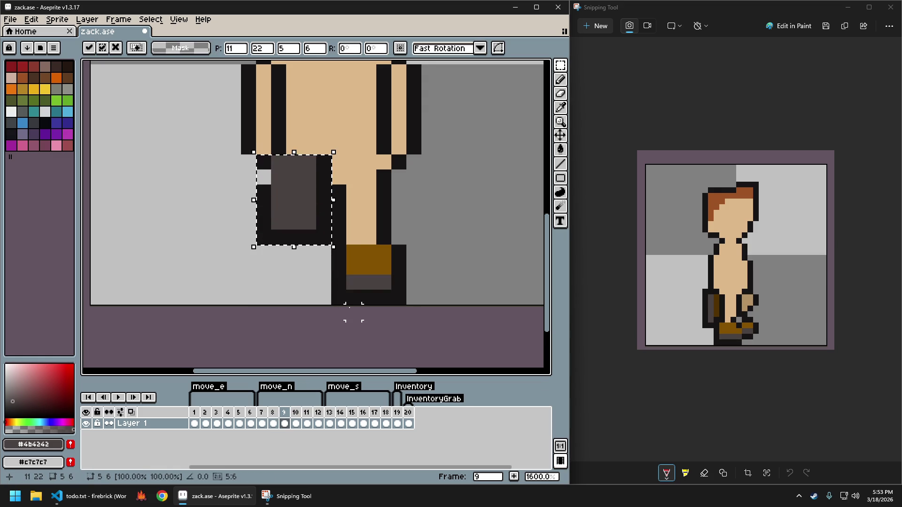
{"action": "left_click", "coordinate": [315, 184]}
{"action": "scroll", "coordinate": [293, 187], "scroll_direction": "down", "scroll_amount": 1}
{"action": "scroll", "coordinate": [293, 186], "scroll_direction": "up", "scroll_amount": 1}
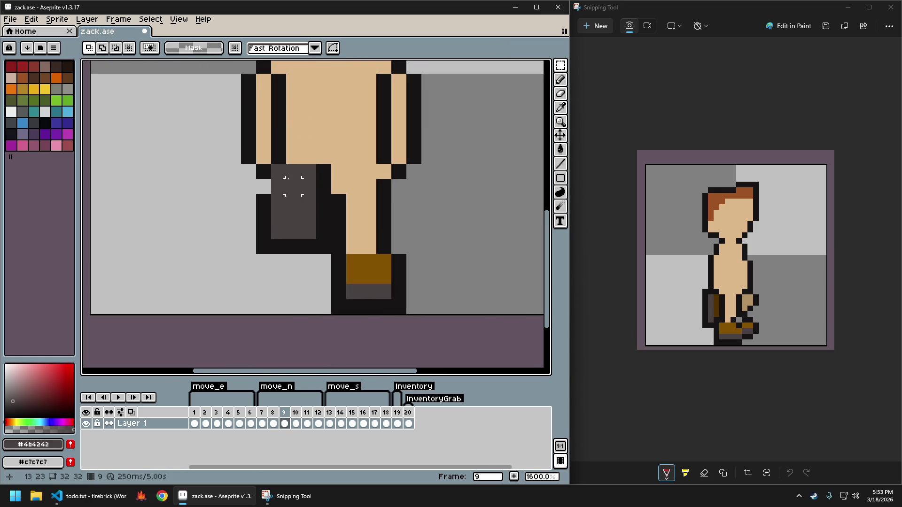
Switch to the Pencil and sample the outline black from the sprite.
{"action": "key", "text": "b"}
{"action": "left_click", "coordinate": [264, 172], "text": "alt"}
{"action": "scroll", "coordinate": [308, 185], "scroll_direction": "down", "scroll_amount": 1}
{"action": "scroll", "coordinate": [312, 174], "scroll_direction": "down", "scroll_amount": 1}
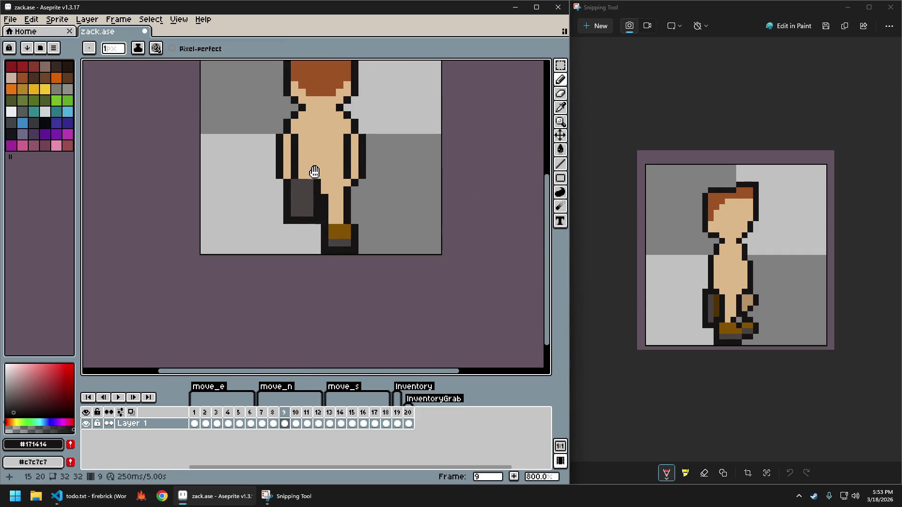
{"action": "scroll", "coordinate": [314, 168], "scroll_direction": "up", "scroll_amount": 1}
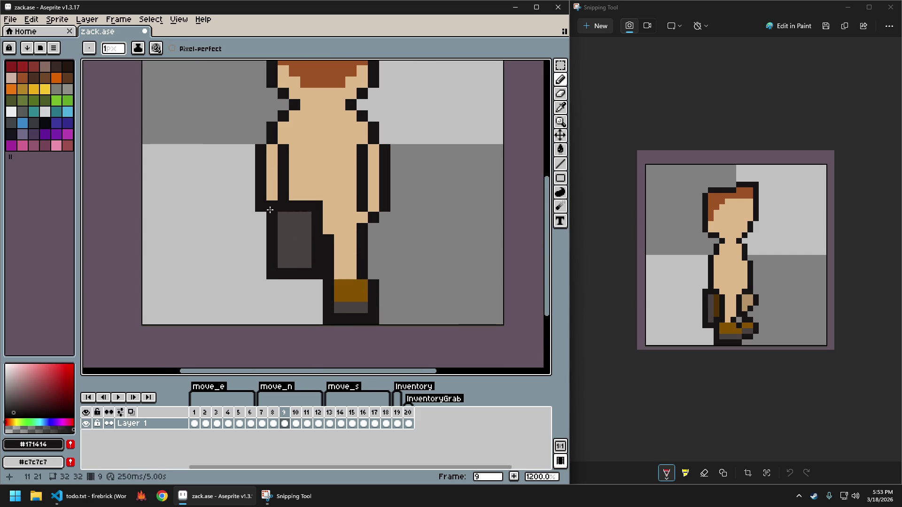
Sample the skin colour from the leg and touch up the raised leg's pixels.
{"action": "left_click", "coordinate": [329, 212], "text": "alt"}
{"action": "scroll", "coordinate": [341, 225], "scroll_direction": "down", "scroll_amount": 2}
{"action": "scroll", "coordinate": [343, 260], "scroll_direction": "up", "scroll_amount": 1}
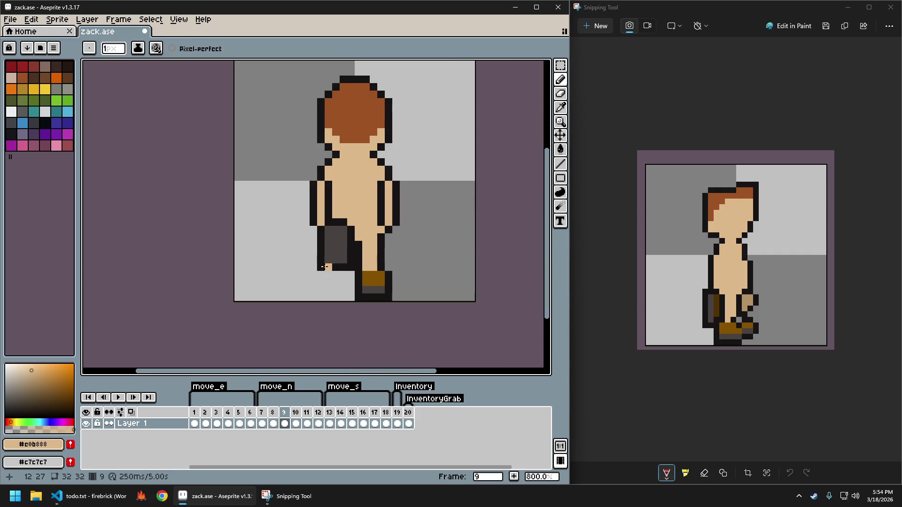
{"action": "left_click_drag", "start_coordinate": [435, 280], "coordinate": [397, 276]}
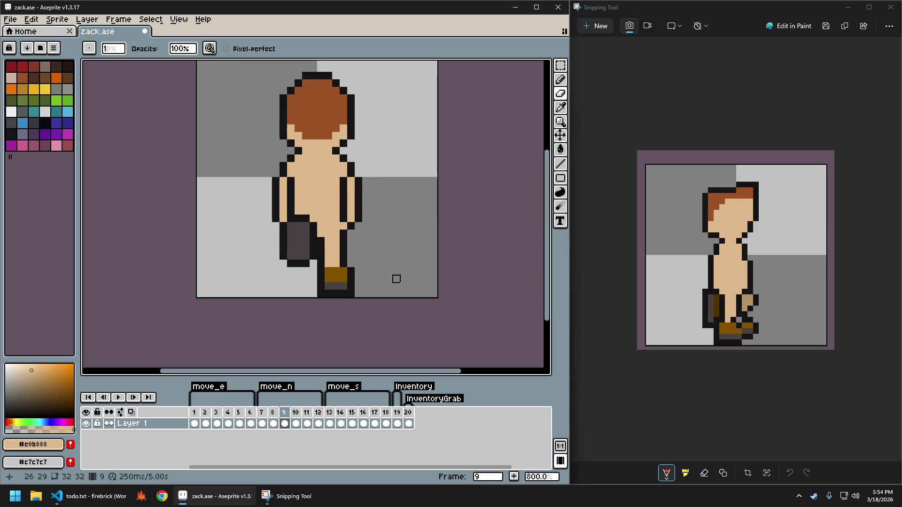
{"action": "scroll", "coordinate": [338, 290], "scroll_direction": "down", "scroll_amount": 1}
{"action": "scroll", "coordinate": [317, 279], "scroll_direction": "up", "scroll_amount": 1}
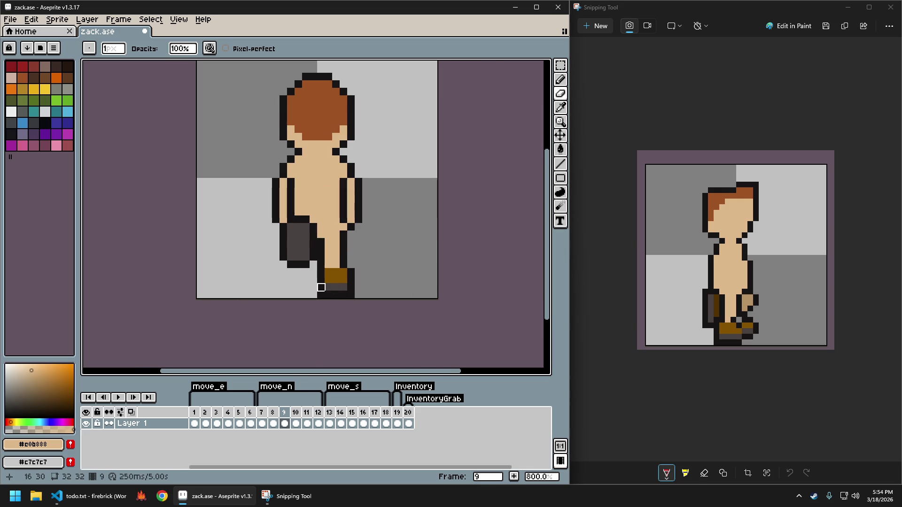
{"action": "scroll", "coordinate": [318, 285], "scroll_direction": "up", "scroll_amount": 1}
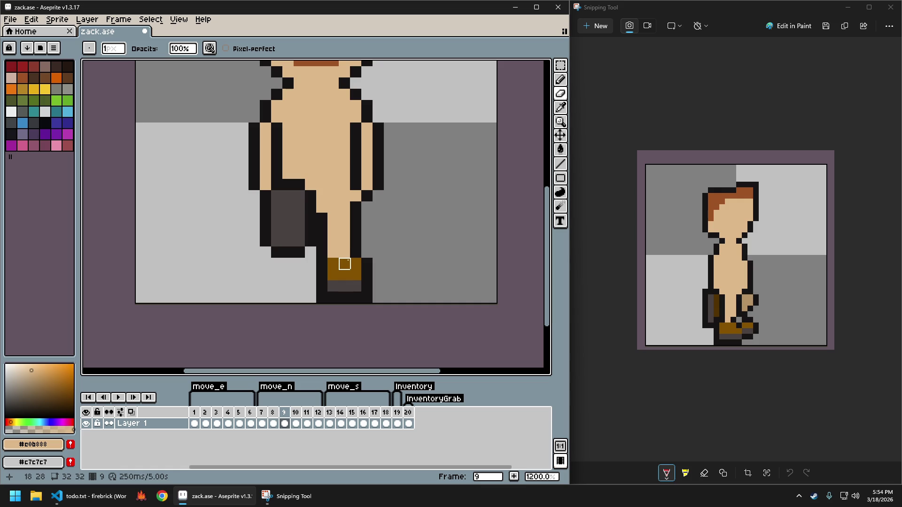
{"action": "scroll", "coordinate": [354, 271], "scroll_direction": "down", "scroll_amount": 2}
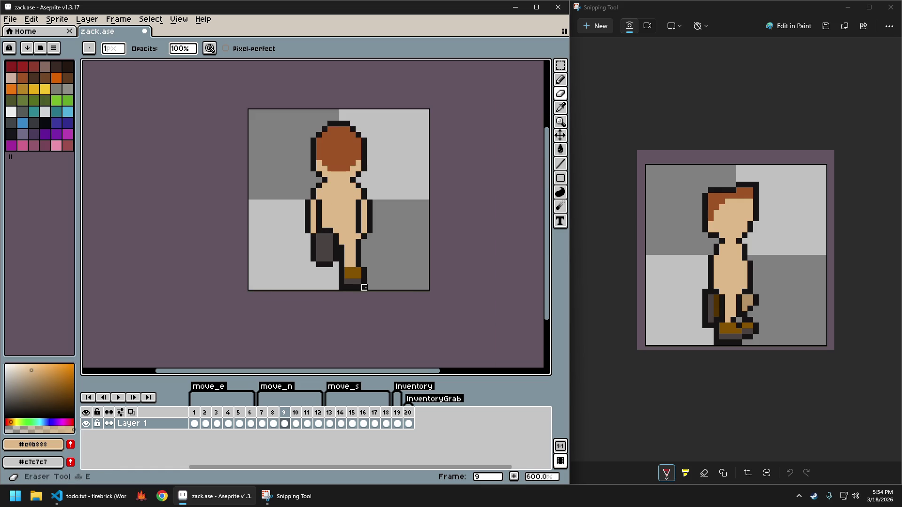
{"action": "scroll", "coordinate": [341, 293], "scroll_direction": "down", "scroll_amount": 1}
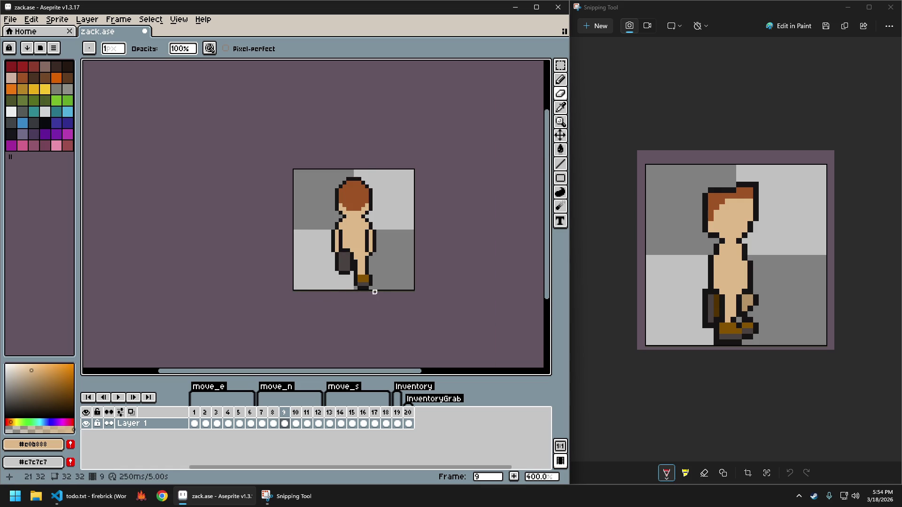
Undo the stray erase and play the walk animation.
{"action": "key", "text": "ctrl+z"}
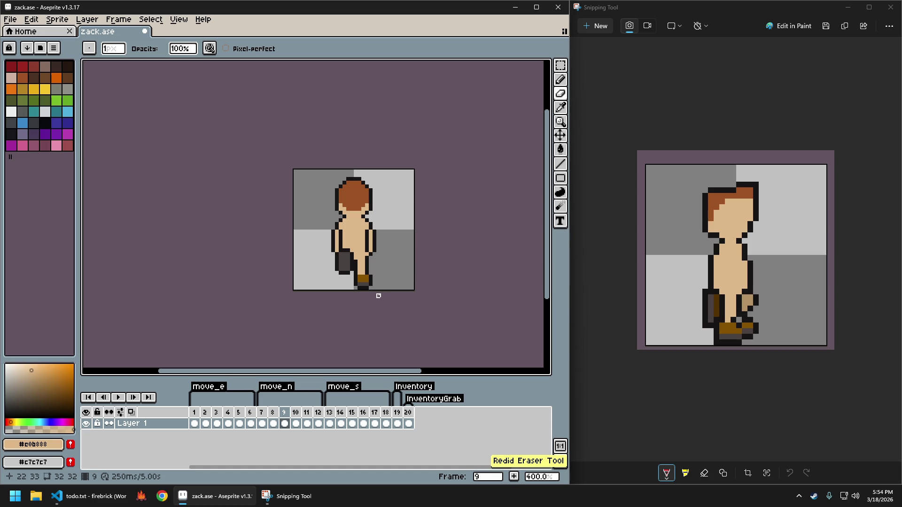
{"action": "key", "text": "ctrl"}
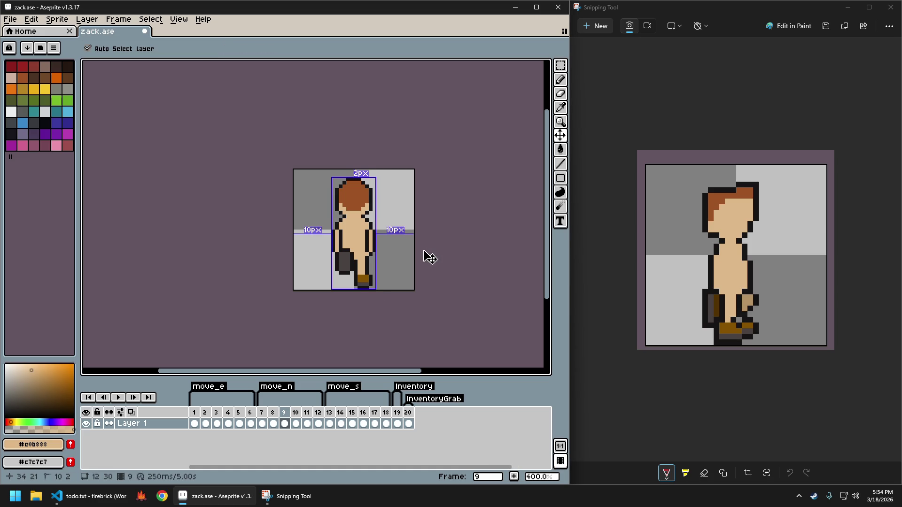
{"action": "scroll", "coordinate": [363, 291], "scroll_direction": "up", "scroll_amount": 2}
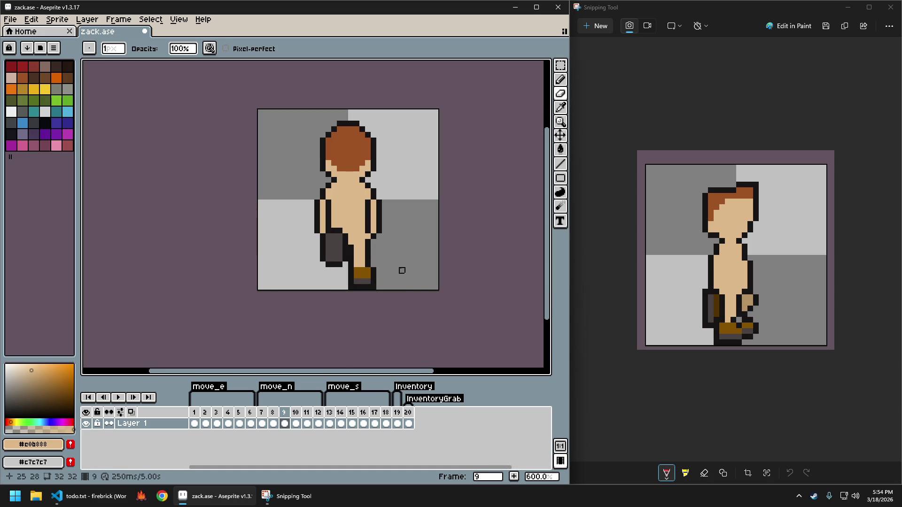
{"action": "key", "text": "Return"}
Go to frame 3, then flip between frames 3 and 4 to compare poses.
{"action": "key", "text": "Right"}
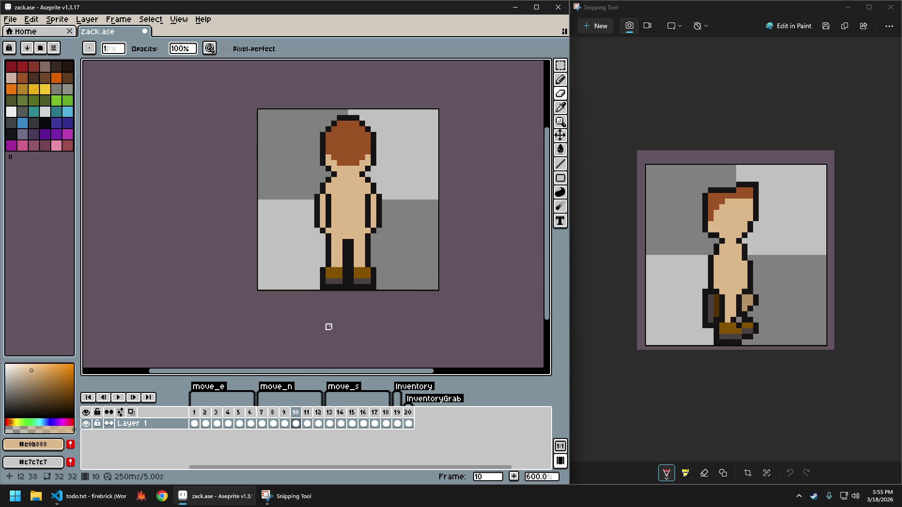
{"action": "scroll", "coordinate": [314, 345], "scroll_direction": "up", "scroll_amount": 1}
{"action": "left_click", "coordinate": [217, 422]}
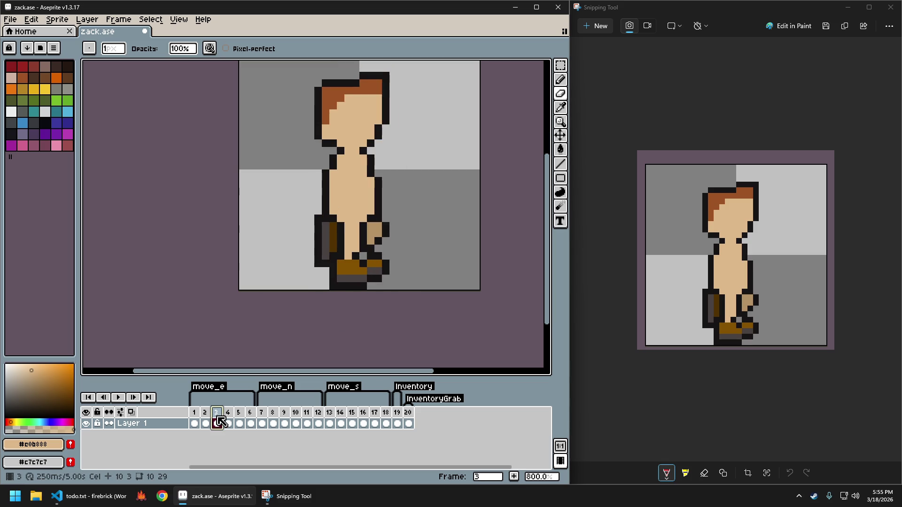
{"action": "key", "text": "Right"}
{"action": "key", "text": "Left"}
{"action": "key", "text": "Right"}
{"action": "key", "text": "Left"}
{"action": "key", "text": "Right"}
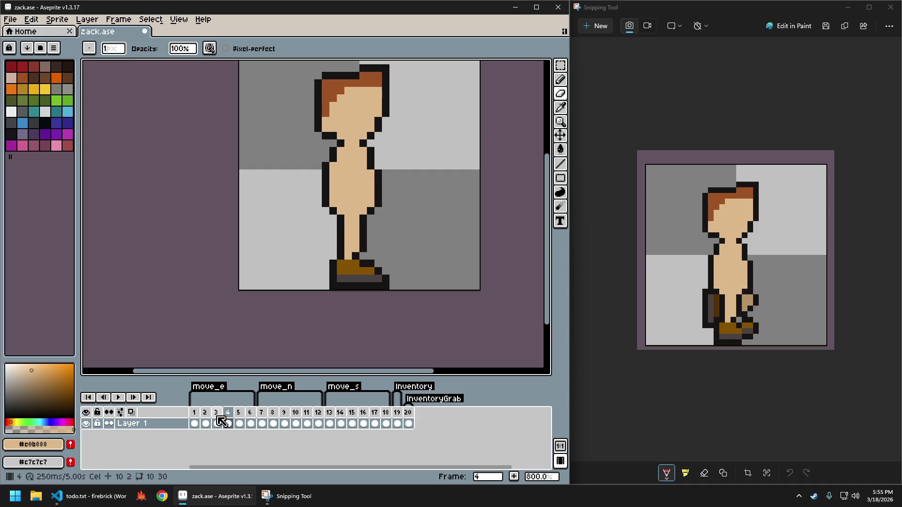
Compare frames 7, 9 and 10 side by side, ending on frame 11.
{"action": "key", "text": "Right"}
{"action": "key", "text": "Right"}
{"action": "key", "text": "Right"}
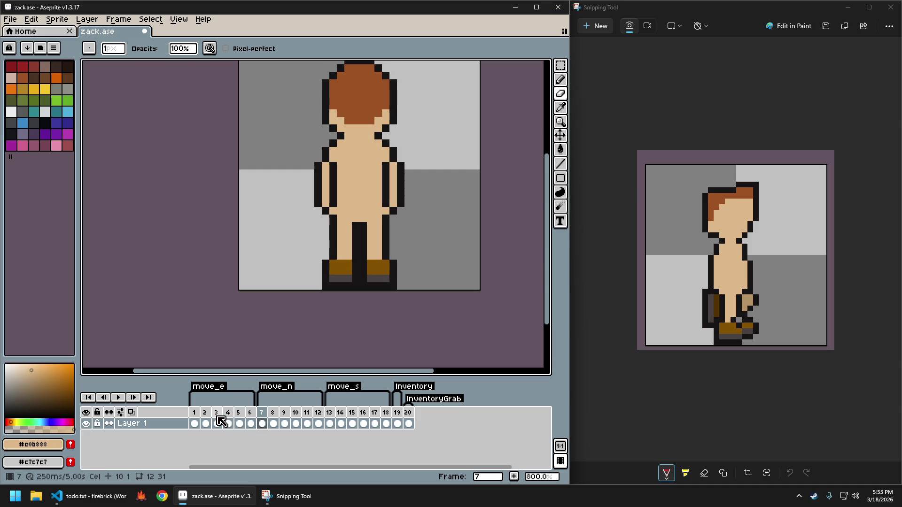
{"action": "key", "text": "Right"}
{"action": "key", "text": "Right"}
{"action": "key", "text": "Right"}
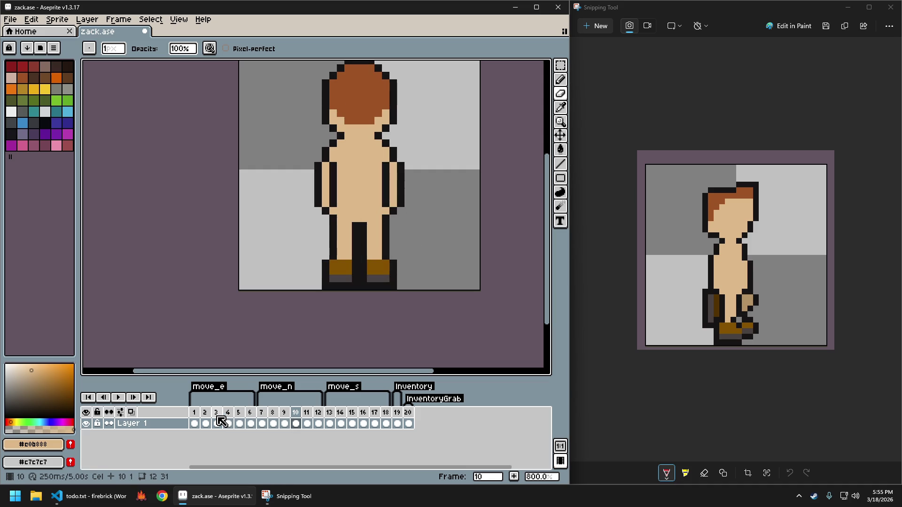
{"action": "key", "text": "Left"}
{"action": "key", "text": "Right"}
{"action": "key", "text": "Left"}
{"action": "key", "text": "Left"}
{"action": "key", "text": "Right"}
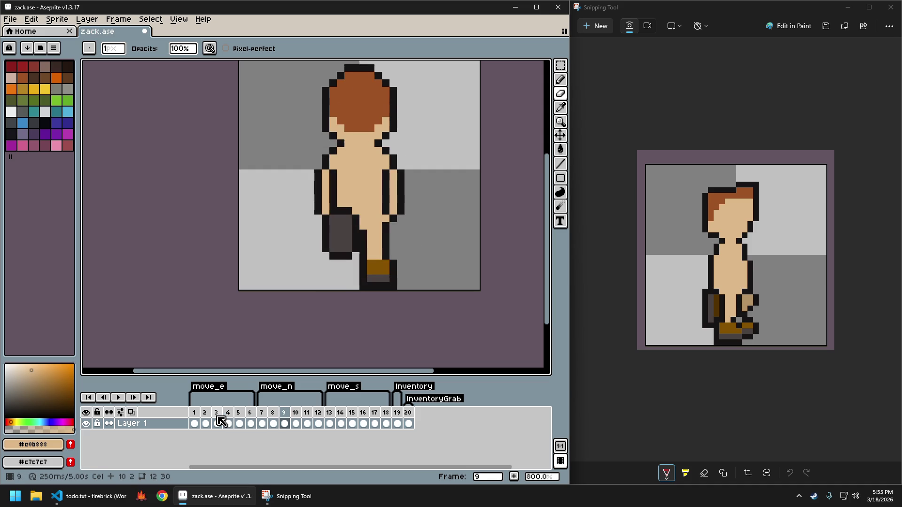
{"action": "key", "text": "Right"}
{"action": "key", "text": "Left"}
{"action": "key", "text": "Right"}
{"action": "key", "text": "Left"}
{"action": "key", "text": "Right"}
{"action": "key", "text": "Left"}
{"action": "key", "text": "Right"}
{"action": "key", "text": "Left"}
{"action": "key", "text": "Left"}
{"action": "key", "text": "Left"}
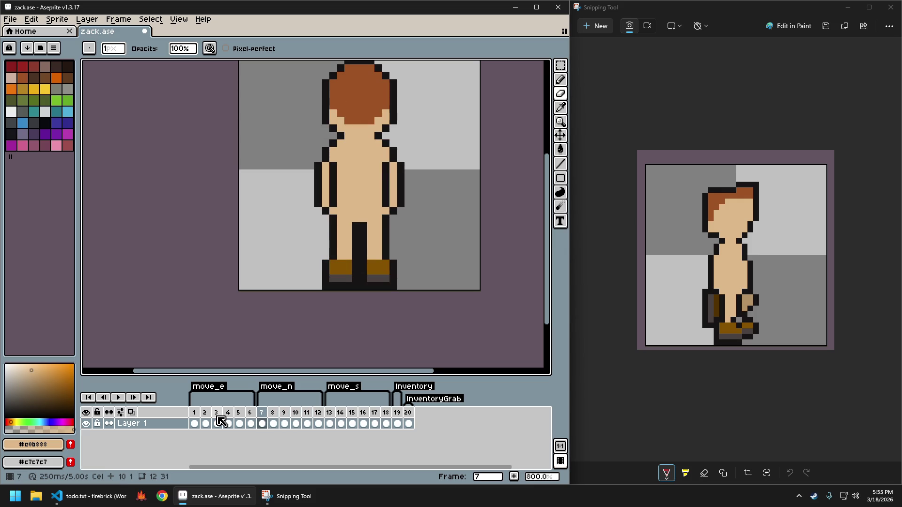
{"action": "key", "text": "Right"}
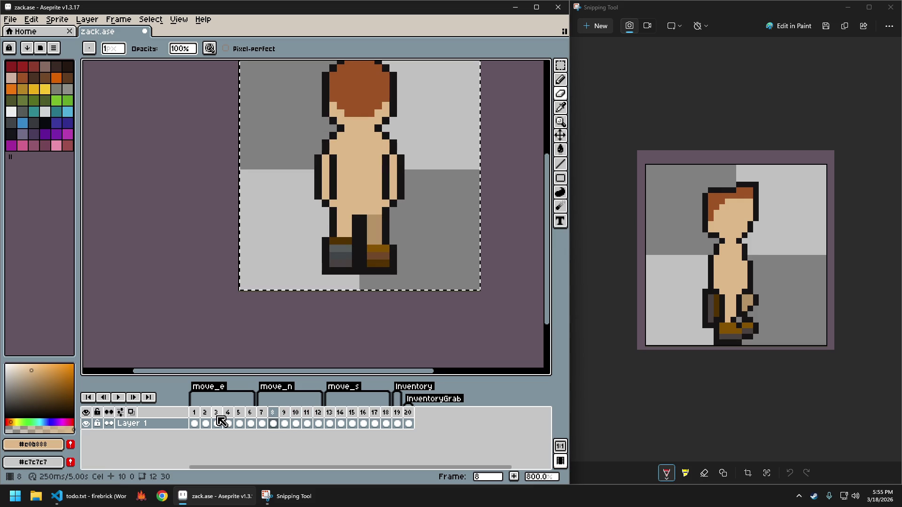
{"action": "key", "text": "Right"}
{"action": "key", "text": "Right"}
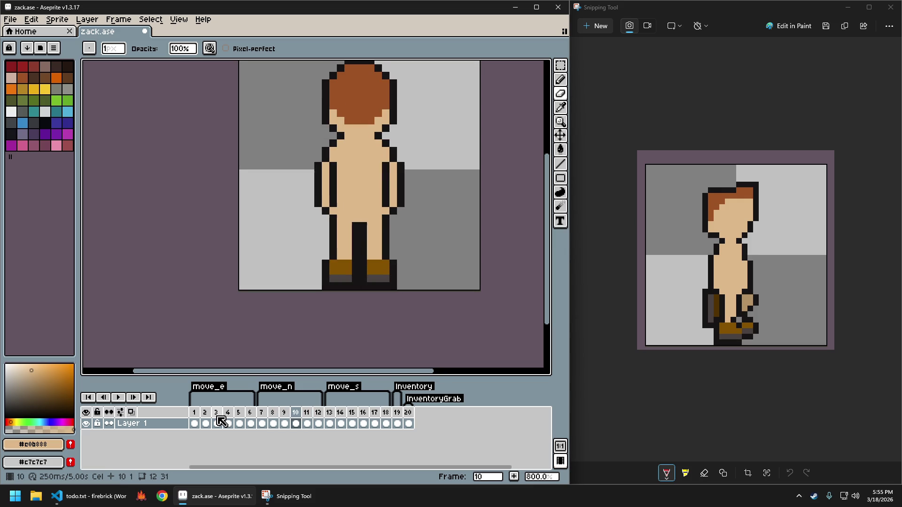
{"action": "key", "text": "Right"}
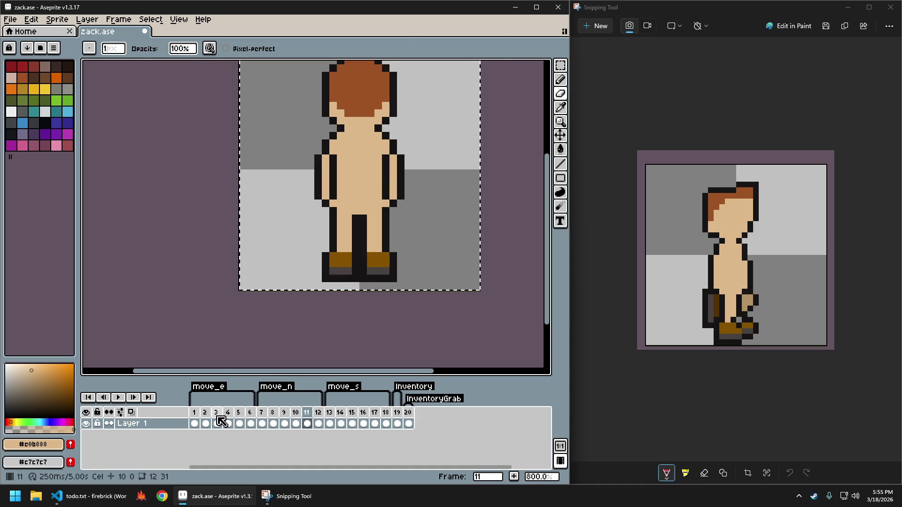
Paste the copied leg pose onto frame 11, commit it, and compare with earlier frames.
{"action": "key", "text": "ctrl+v"}
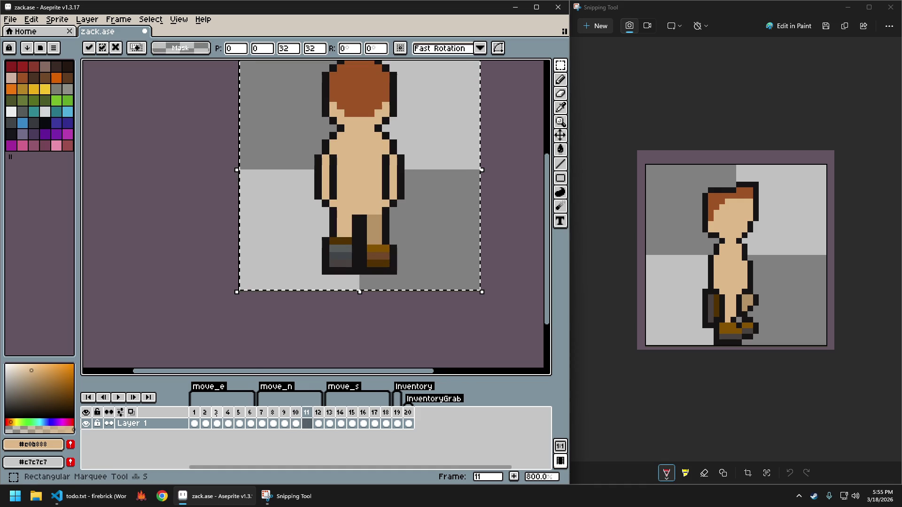
{"action": "key", "text": "ctrl+d"}
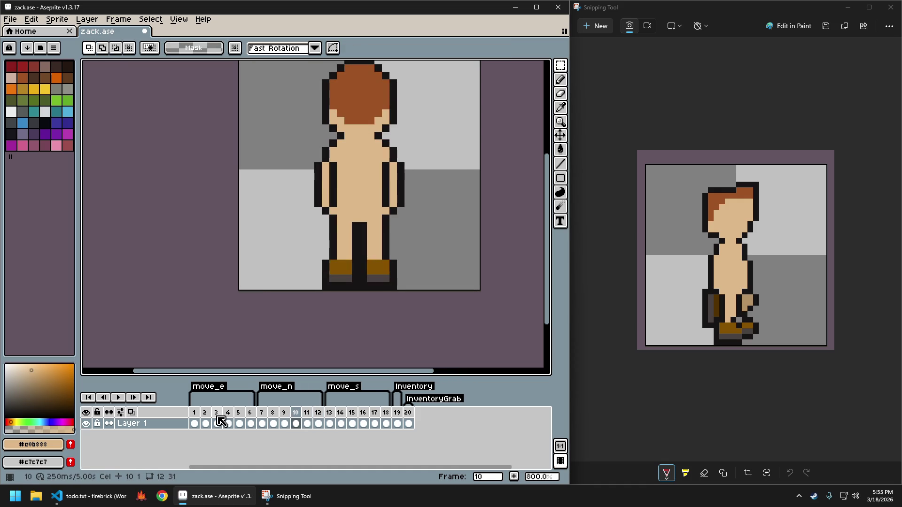
{"action": "key", "text": "Left"}
{"action": "key", "text": "Left"}
{"action": "key", "text": "Left"}
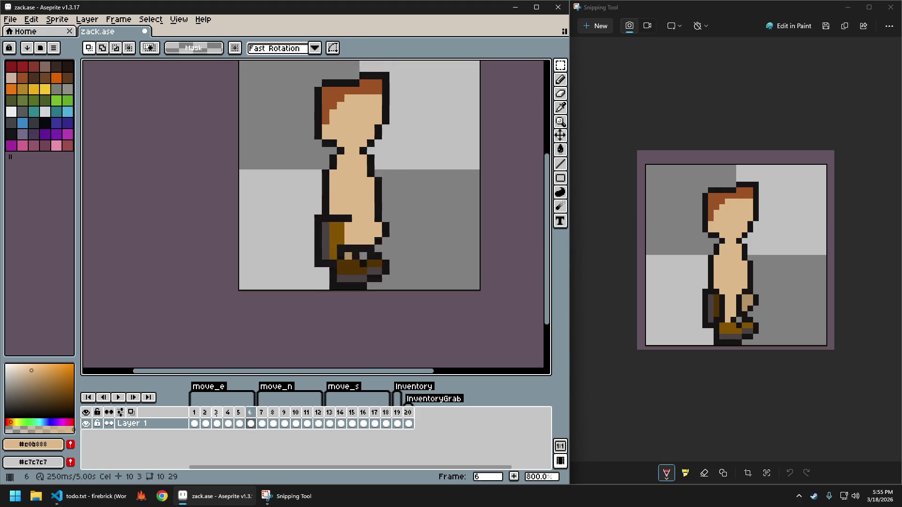
{"action": "key", "text": "Right"}
{"action": "key", "text": "Right"}
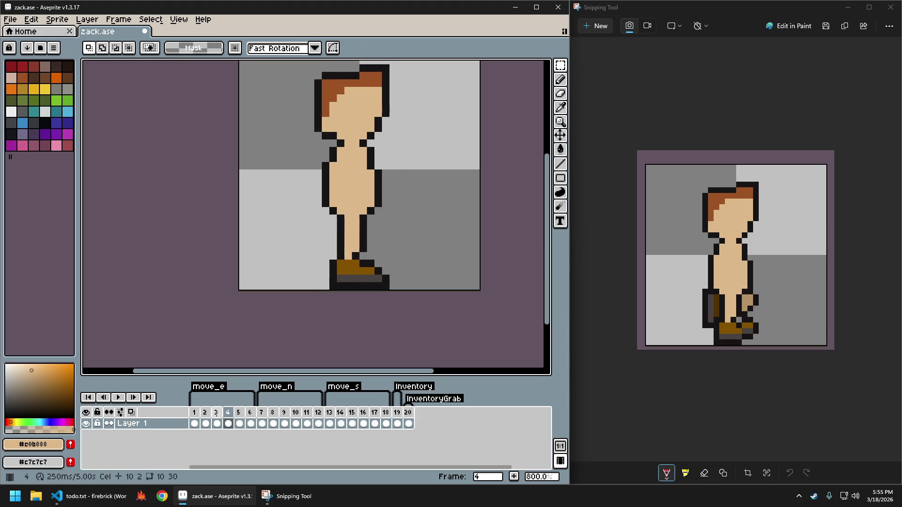
{"action": "left_click_drag", "start_coordinate": [368, 280], "coordinate": [357, 300]}
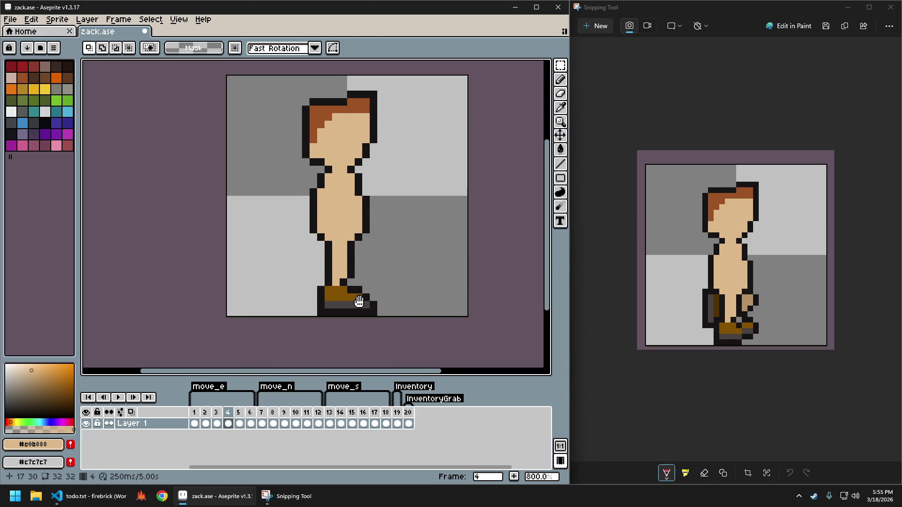
{"action": "key", "text": "Right"}
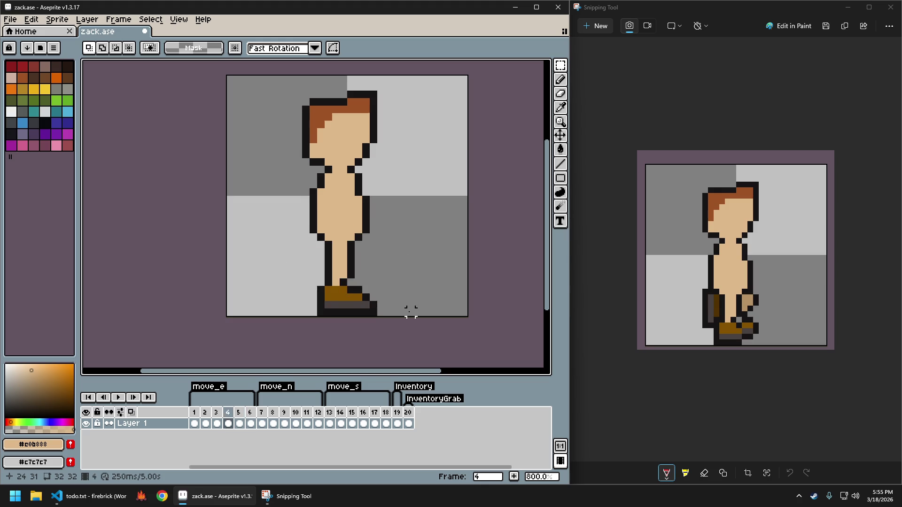
{"action": "key", "text": "Right"}
{"action": "key", "text": "Right"}
{"action": "key", "text": "Right"}
{"action": "key", "text": "Right"}
{"action": "key", "text": "Right"}
{"action": "key", "text": "Right"}
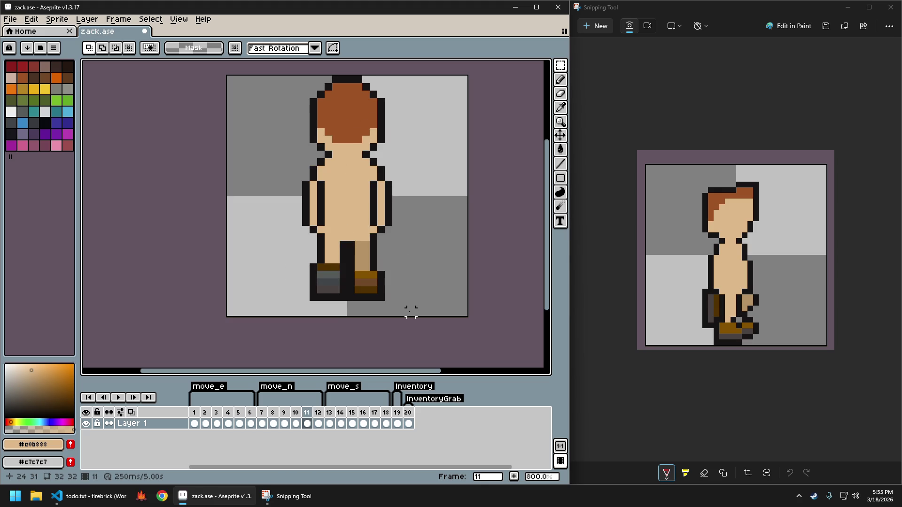
Copy frame 9's raised-leg step pose onto frame 12 and commit it.
{"action": "key", "text": "Left"}
{"action": "key", "text": "Left"}
{"action": "key", "text": "Left"}
{"action": "key", "text": "Right"}
{"action": "key", "text": "ctrl+a"}
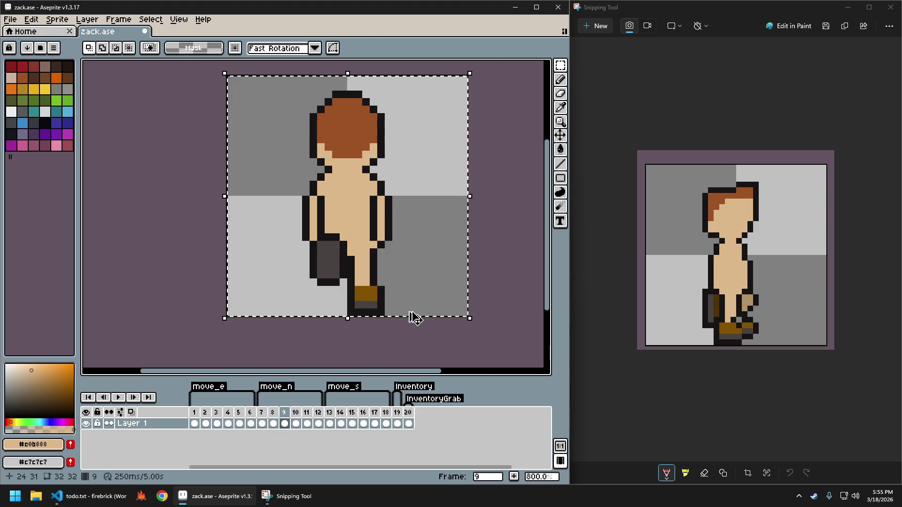
{"action": "key", "text": "Right"}
{"action": "key", "text": "Right"}
{"action": "key", "text": "Right"}
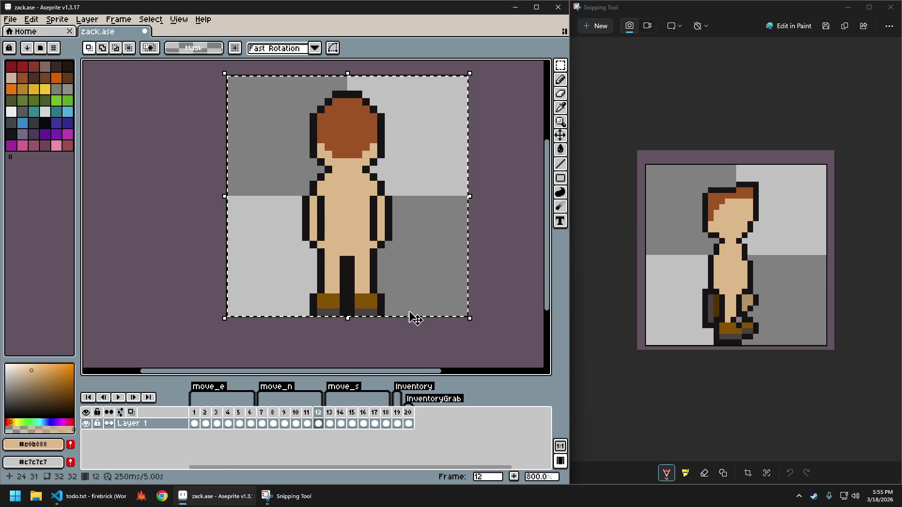
{"action": "key", "text": "ctrl+v"}
{"action": "key", "text": "ctrl+d"}
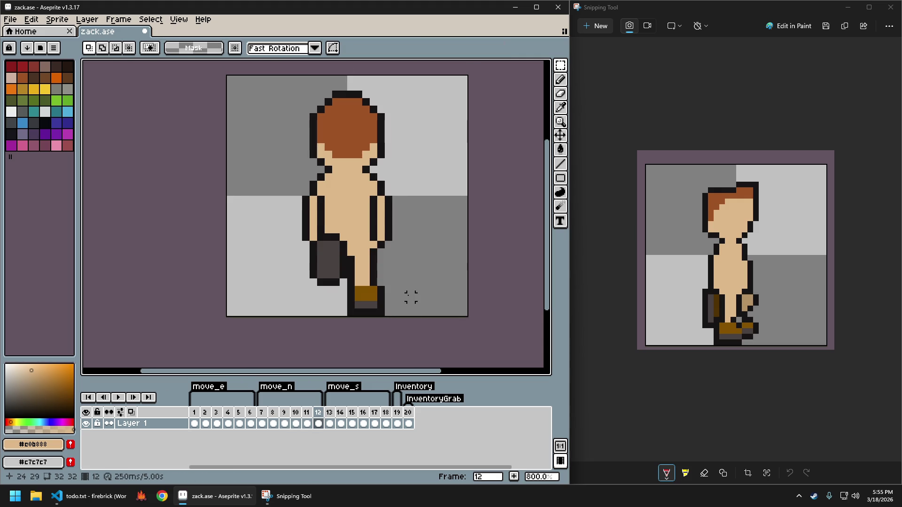
Mirror the sprites on frames 11 and 12 horizontally.
{"action": "key", "text": "Right"}
{"action": "key", "text": "Left"}
{"action": "key", "text": "Right"}
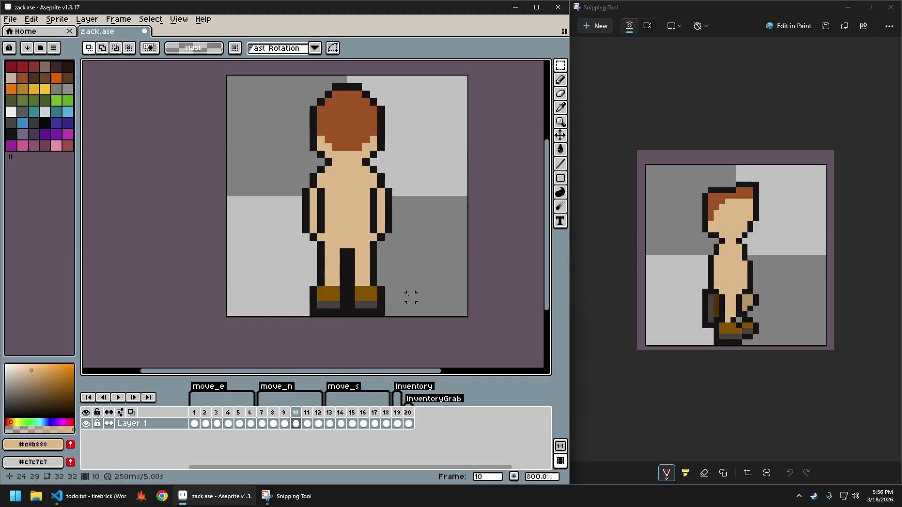
{"action": "key", "text": "Left"}
{"action": "key", "text": "Left"}
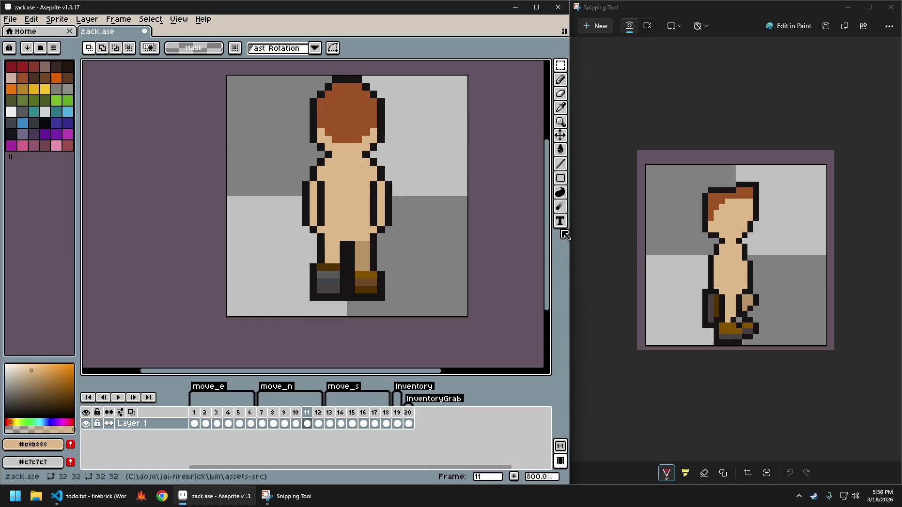
{"action": "key", "text": "ctrl+a"}
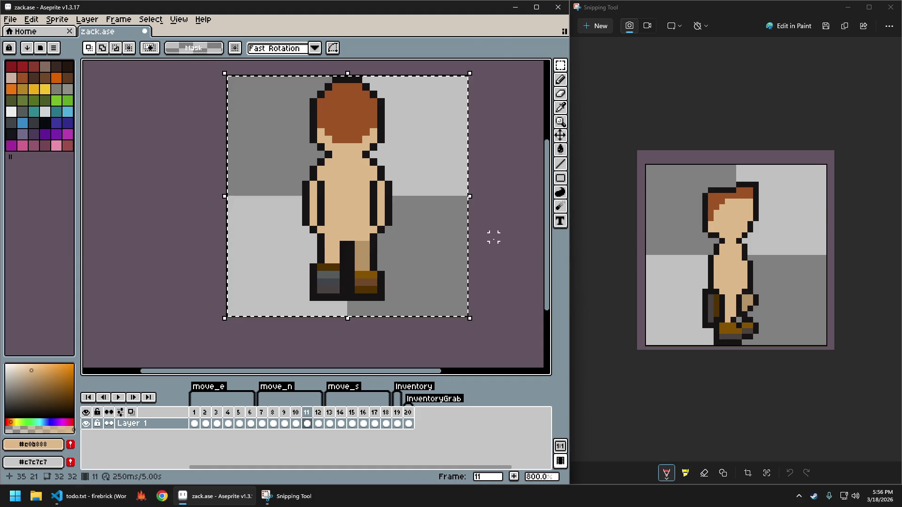
{"action": "key", "text": "shift+h"}
{"action": "key", "text": "ctrl+d"}
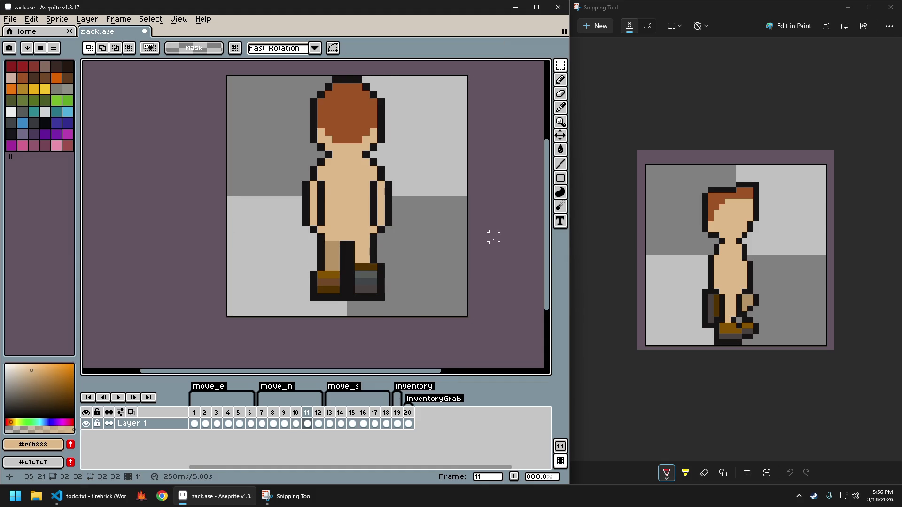
{"action": "key", "text": "Right"}
{"action": "key", "text": "ctrl+a"}
{"action": "key", "text": "shift+h"}
{"action": "key", "text": "ctrl+d"}
Review the poses across frames 5 through 13, ending on frame 12.
{"action": "key", "text": "Left"}
{"action": "key", "text": "Right"}
{"action": "key", "text": "Left"}
{"action": "key", "text": "Left"}
{"action": "key", "text": "Left"}
{"action": "key", "text": "Left"}
{"action": "key", "text": "Left"}
{"action": "key", "text": "Left"}
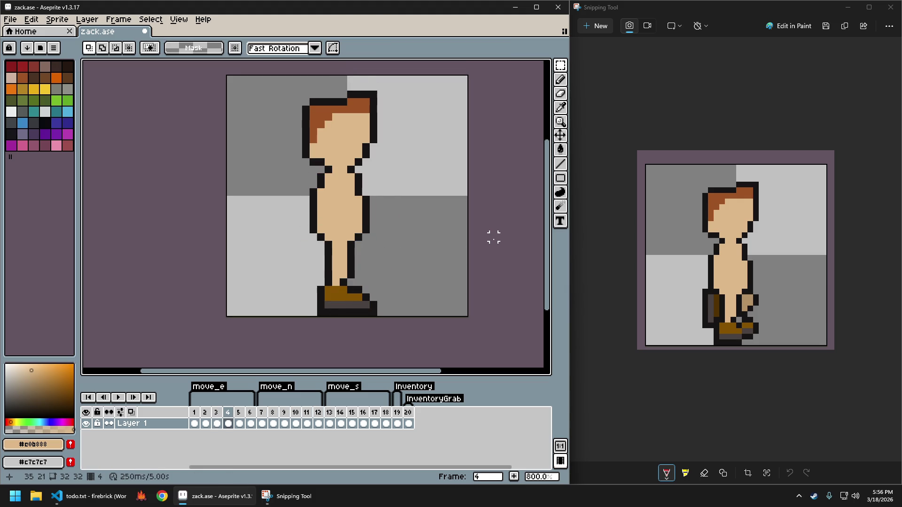
{"action": "key", "text": "Left"}
{"action": "key", "text": "Right"}
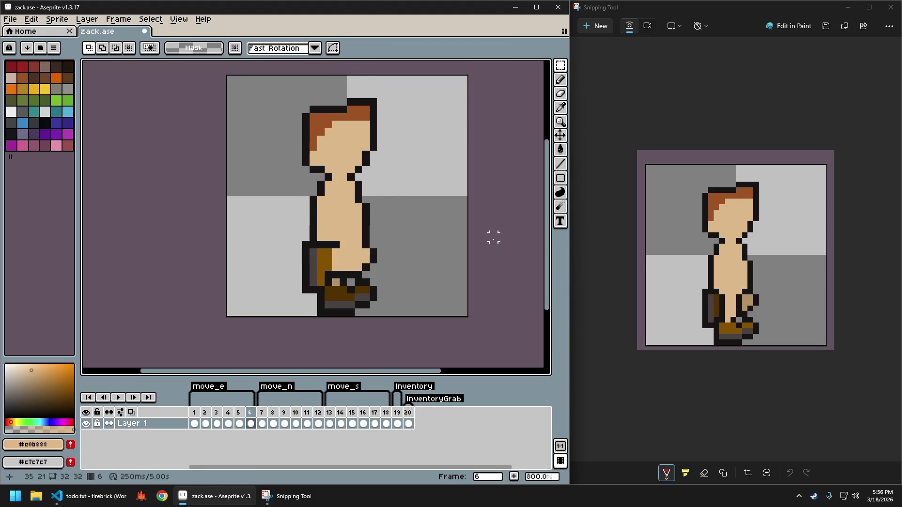
{"action": "key", "text": "Left"}
{"action": "key", "text": "Right"}
{"action": "key", "text": "Right"}
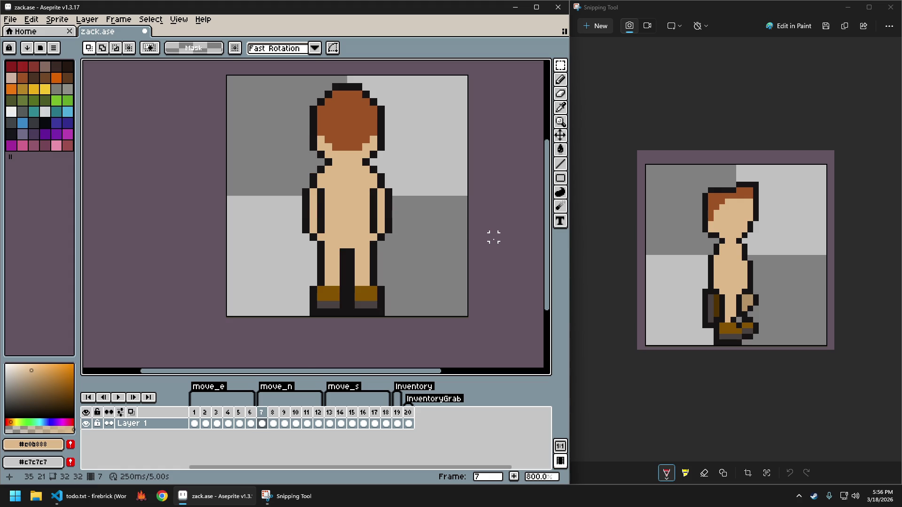
{"action": "key", "text": "Right"}
{"action": "key", "text": "Right"}
{"action": "key", "text": "Right"}
{"action": "key", "text": "Right"}
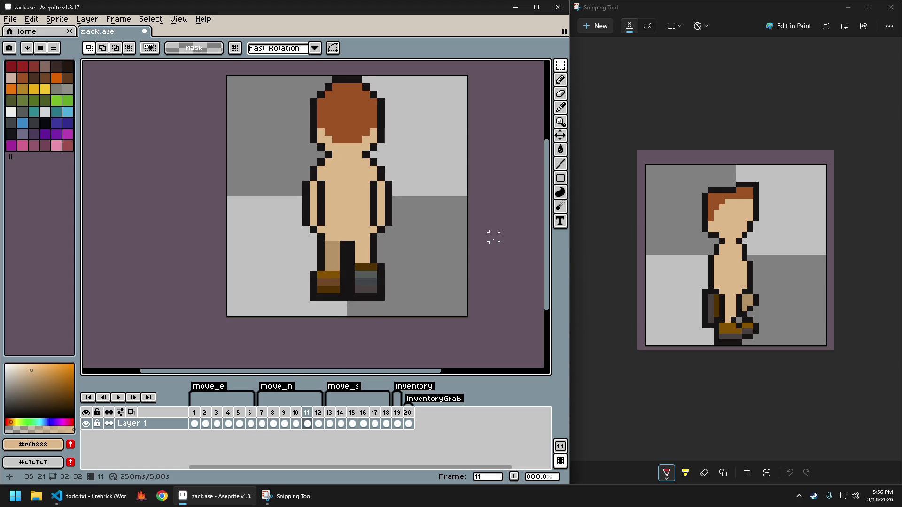
{"action": "key", "text": "Right"}
{"action": "key", "text": "Left"}
{"action": "key", "text": "Left"}
{"action": "key", "text": "Left"}
{"action": "key", "text": "Left"}
{"action": "key", "text": "Right"}
{"action": "key", "text": "Right"}
{"action": "key", "text": "Left"}
{"action": "key", "text": "Left"}
{"action": "key", "text": "Right"}
{"action": "key", "text": "Right"}
{"action": "key", "text": "Right"}
{"action": "key", "text": "Right"}
{"action": "key", "text": "Right"}
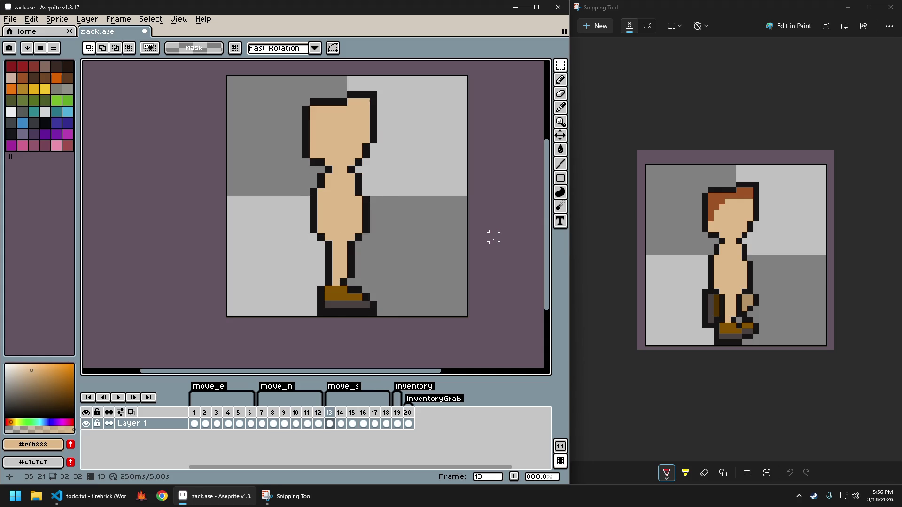
{"action": "key", "text": "Left"}
Save zack.ase, then open Frame Properties for frame 7.
{"action": "key", "text": "ctrl+s"}
{"action": "key", "text": "Left"}
{"action": "key", "text": "Left"}
{"action": "key", "text": "Left"}
{"action": "key", "text": "Left"}
{"action": "key", "text": "Left"}
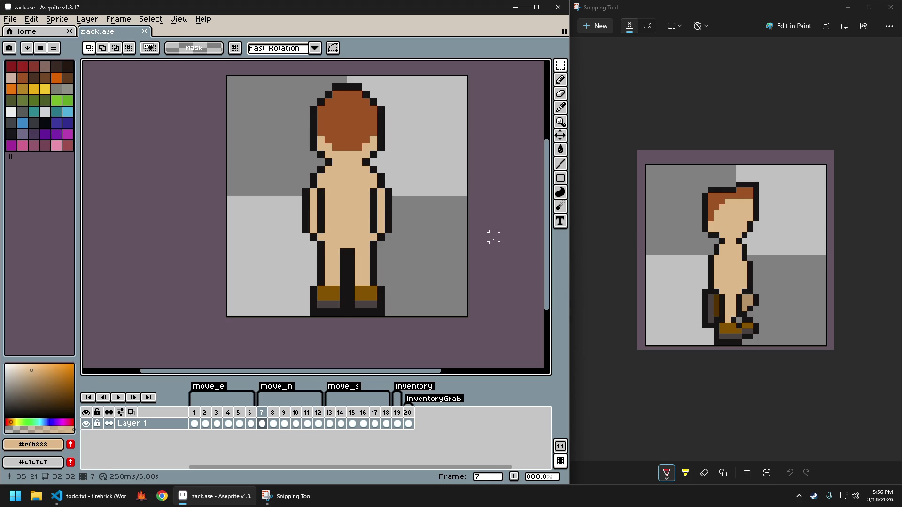
{"action": "key", "text": "shift+p"}
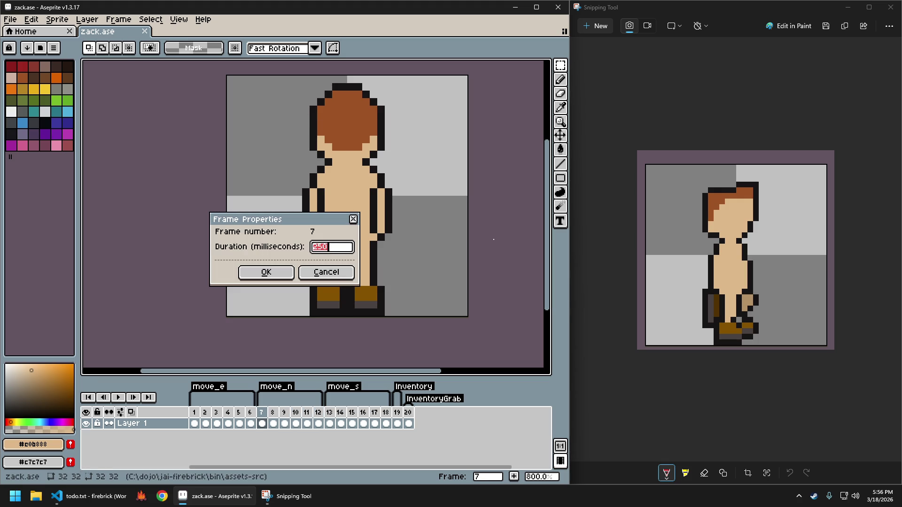
Close frame 7's properties unchanged and loop the walk animation, stopping and restarting it once.
{"action": "key", "text": "Return"}
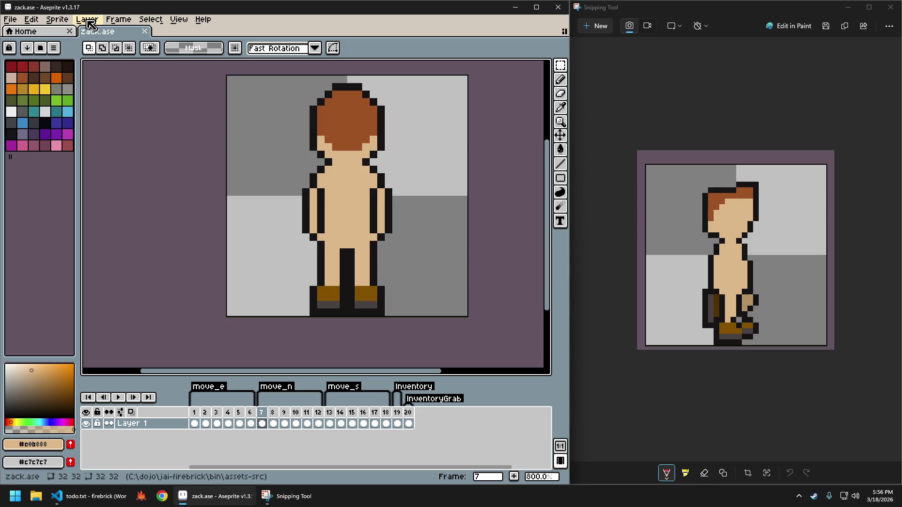
{"action": "left_click", "coordinate": [116, 21]}
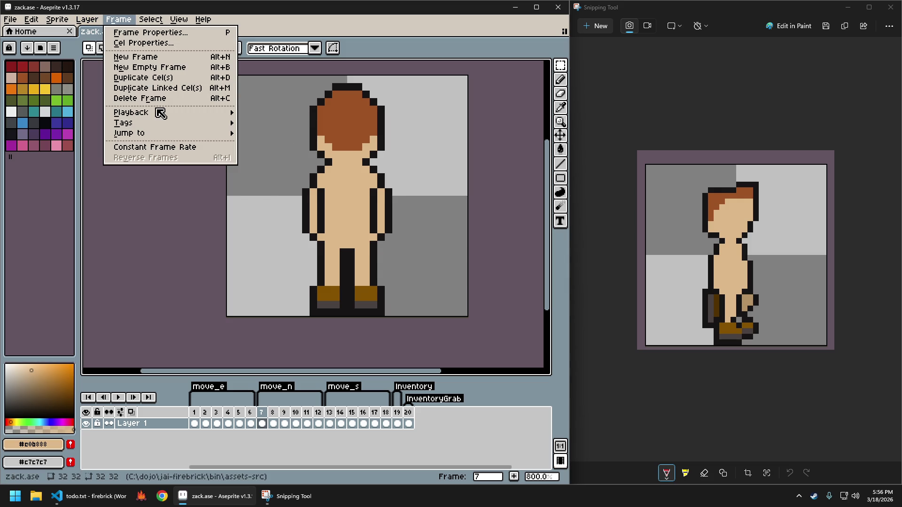
{"action": "mouse_move", "coordinate": [164, 114]}
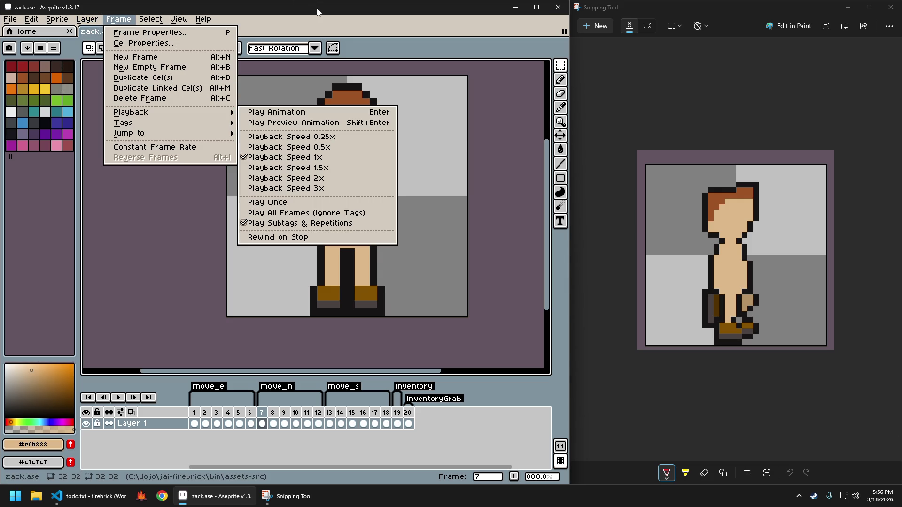
{"action": "key", "text": "Return"}
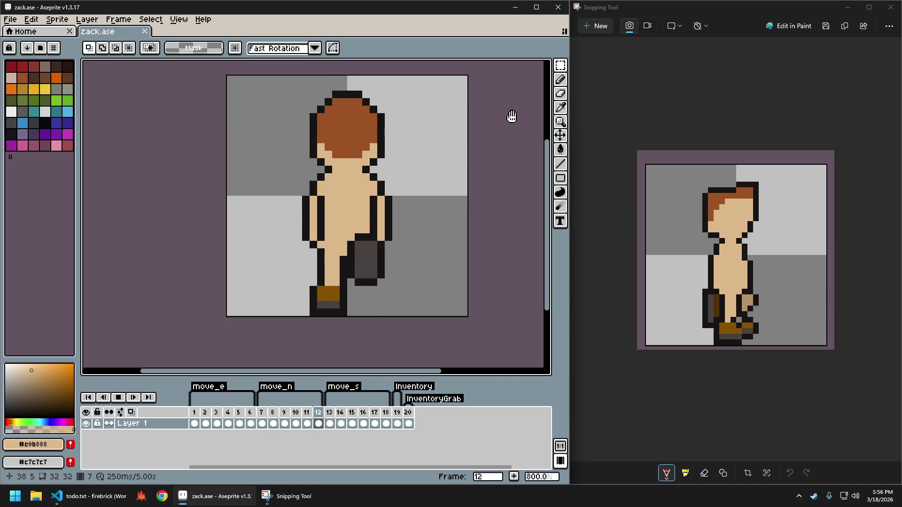
{"action": "key", "text": "Return"}
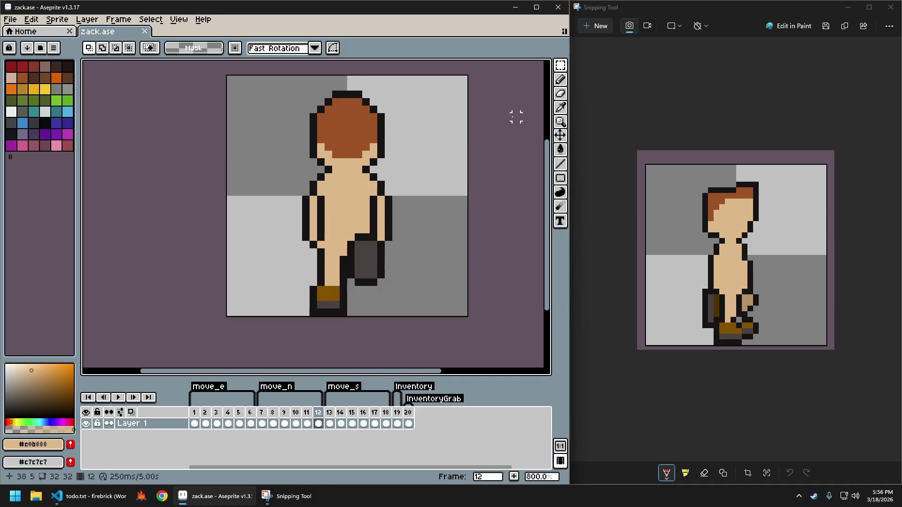
{"action": "key", "text": "Return"}
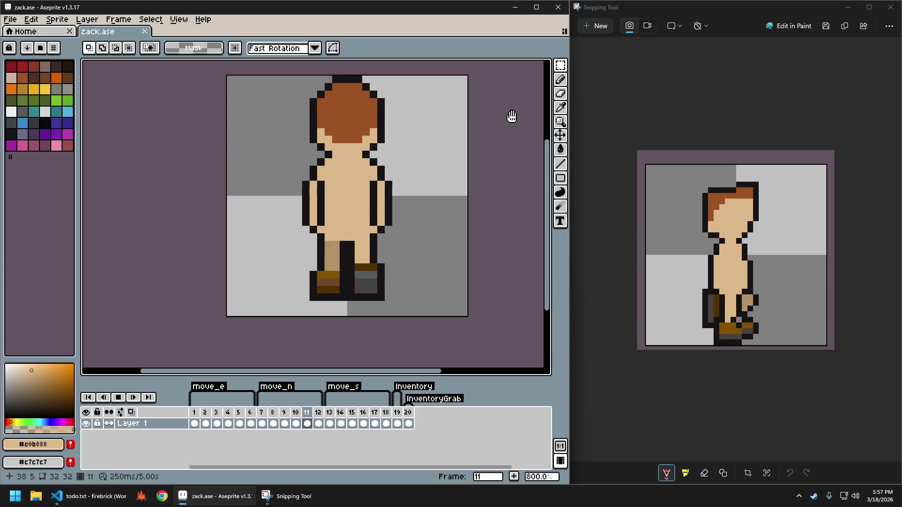
Stop playback, step to frame 9, and erase then restore its drawing.
{"action": "key", "text": "Return"}
{"action": "key", "text": "Right"}
{"action": "key", "text": "Right"}
{"action": "key", "text": "Right"}
{"action": "key", "text": "Left"}
{"action": "key", "text": "Left"}
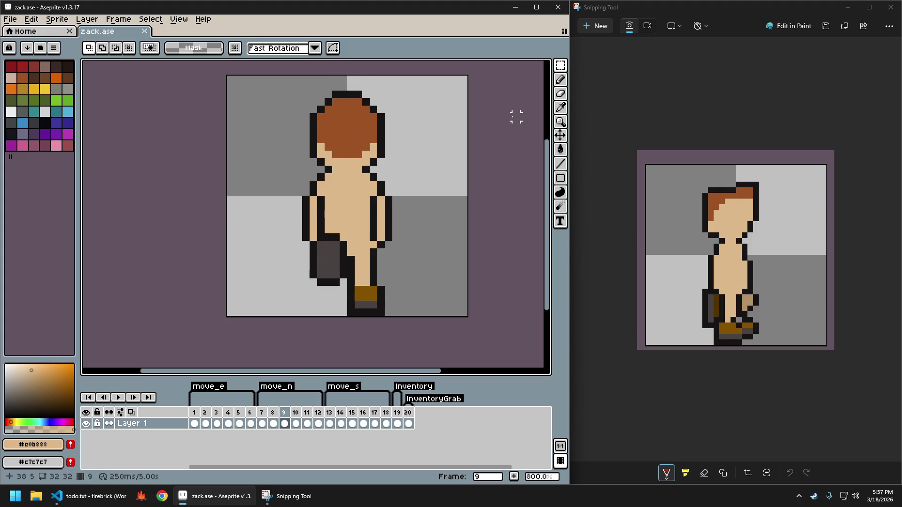
{"action": "key", "text": "Delete"}
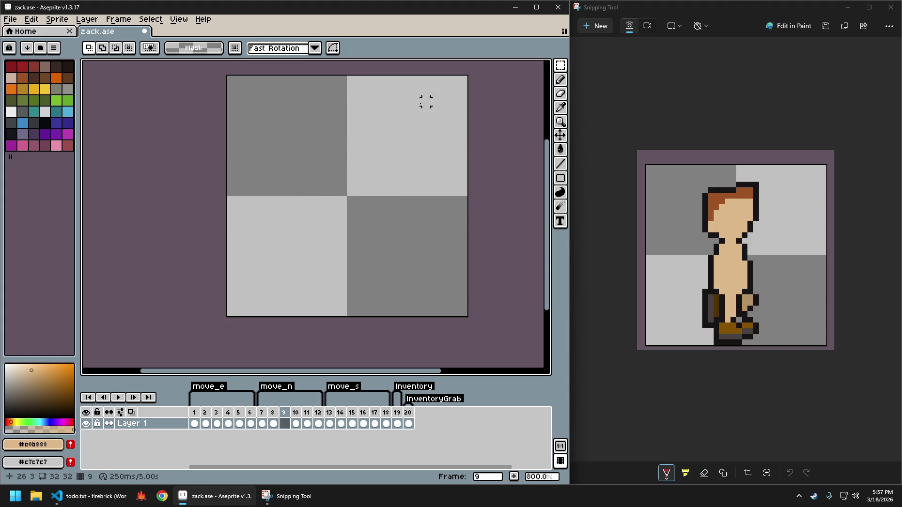
{"action": "key", "text": "ctrl+z"}
{"action": "left_click", "coordinate": [285, 423]}
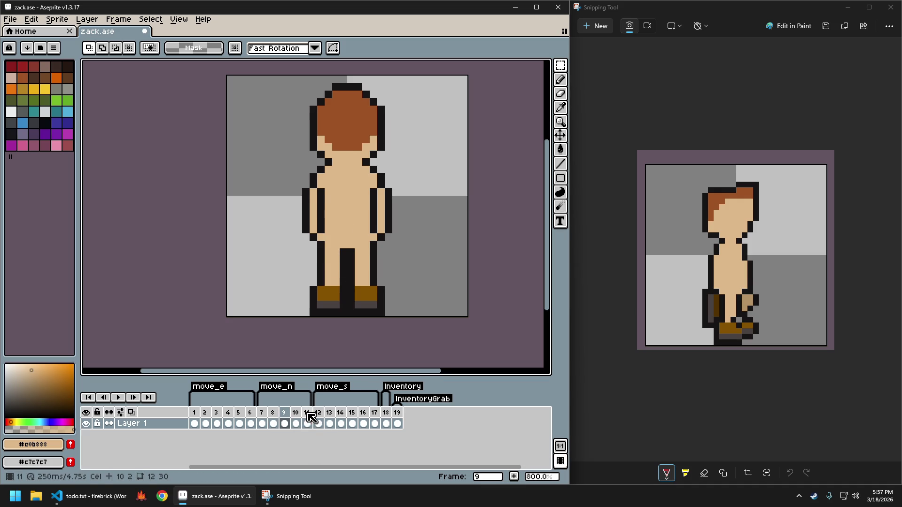
Trial-delete a move_n frame, restore it, save zack.ase, and bring up the GIF export settings.
{"action": "key", "text": "alt+c"}
{"action": "left_click", "coordinate": [261, 413]}
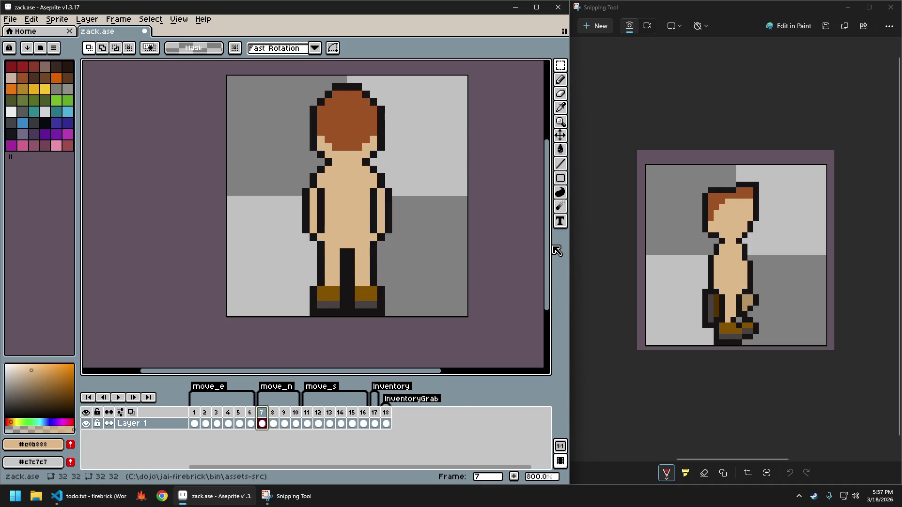
{"action": "key", "text": "Return"}
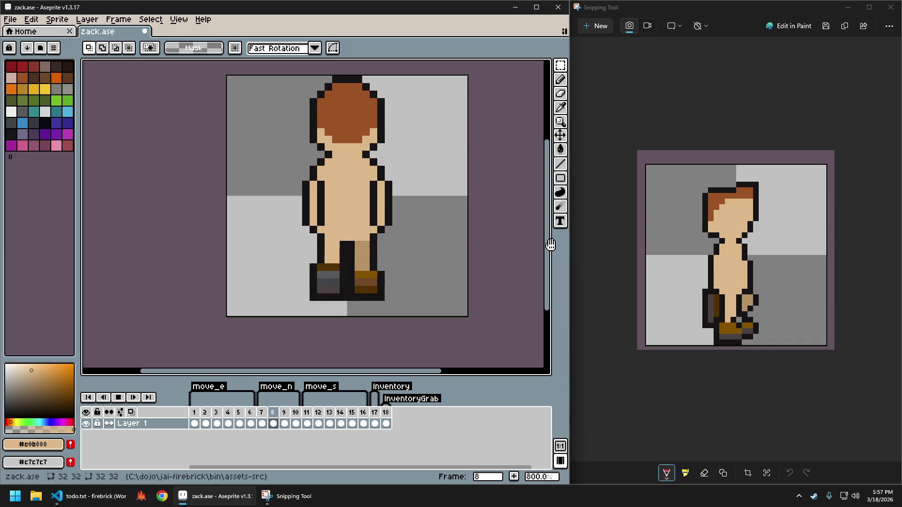
{"action": "key", "text": "Return"}
{"action": "key", "text": "ctrl+z"}
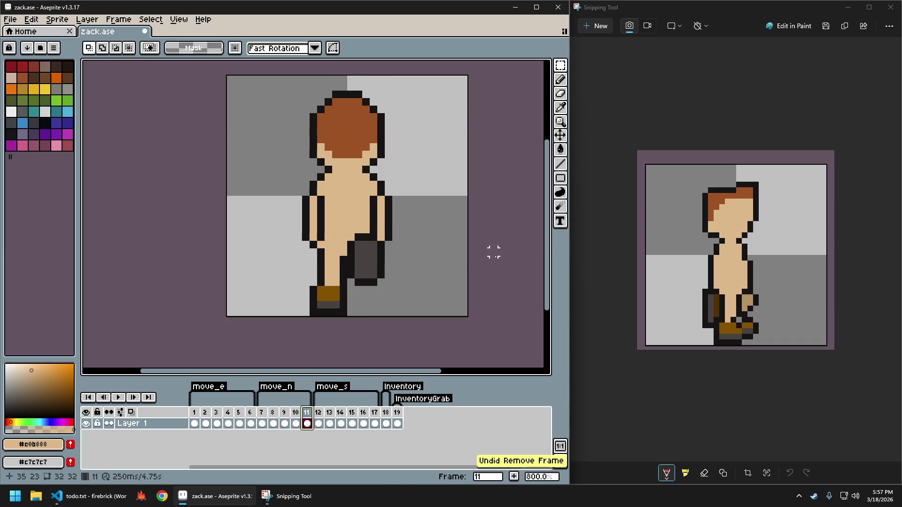
{"action": "key", "text": "ctrl+z"}
{"action": "key", "text": "ctrl+s"}
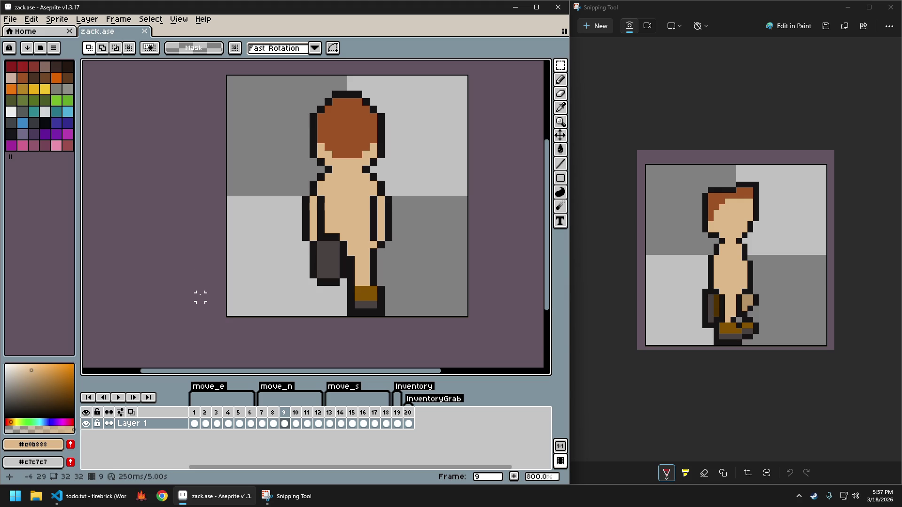
{"action": "key", "text": "ctrl+alt+shift+s"}
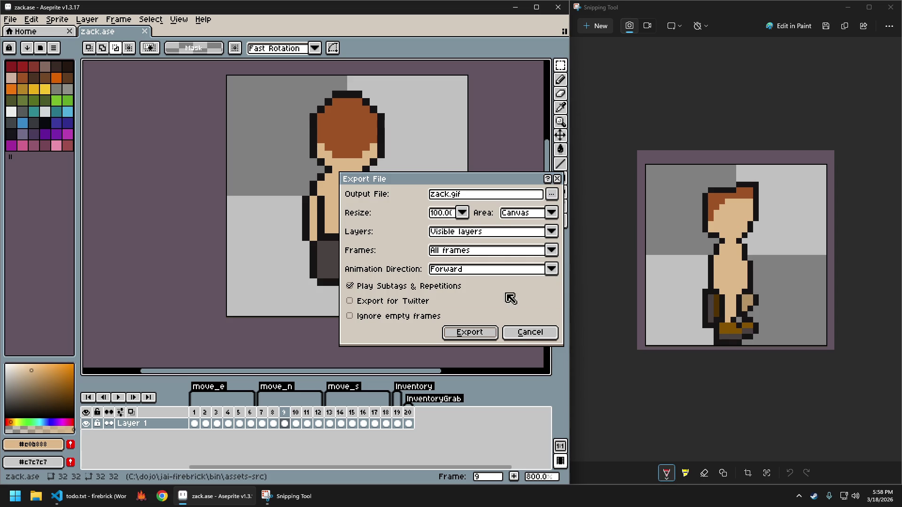
Cancel the GIF export and Save As dialogs, then open Export Sprite Sheet via Ctrl+E.
{"action": "left_click", "coordinate": [536, 337]}
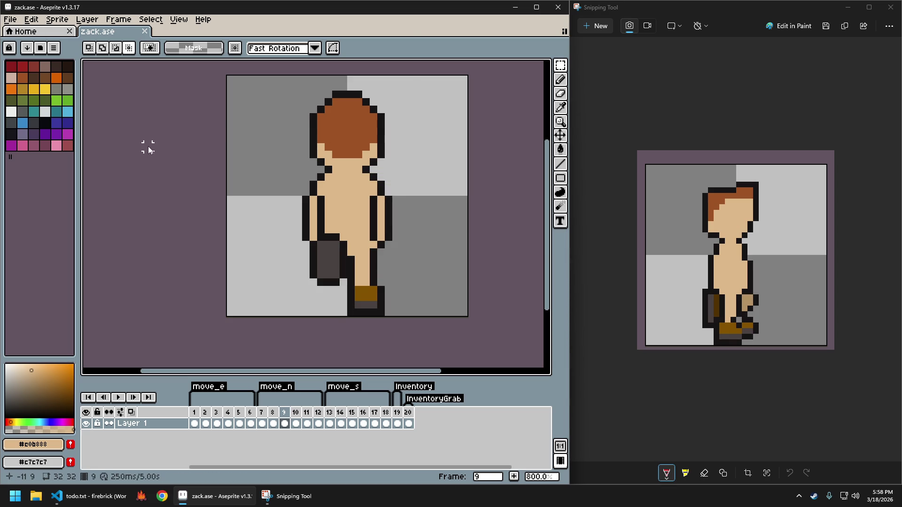
{"action": "key", "text": "ctrl+shift+s"}
{"action": "left_click", "coordinate": [413, 251]}
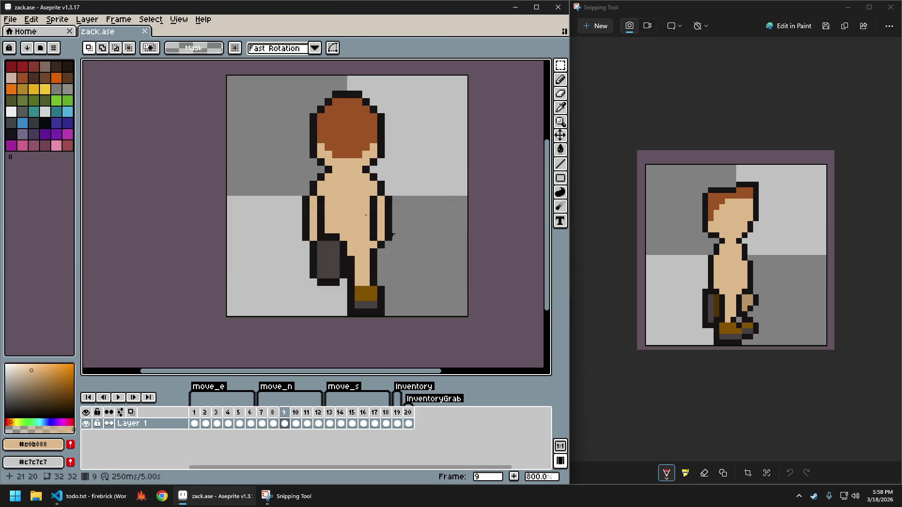
{"action": "left_click", "coordinate": [10, 19]}
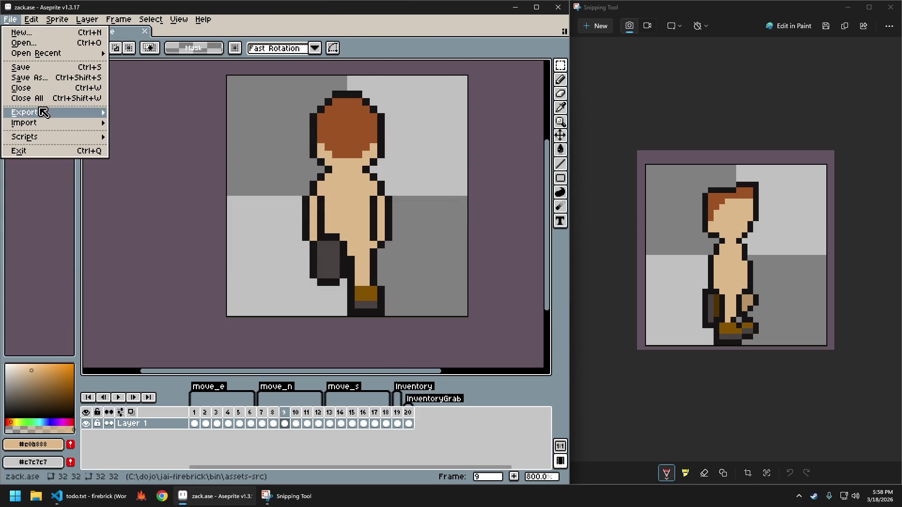
{"action": "mouse_move", "coordinate": [44, 113]}
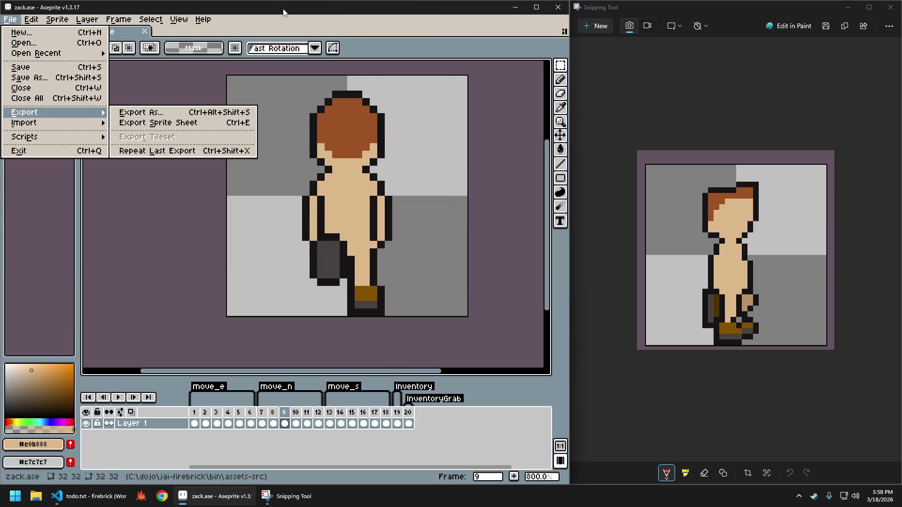
{"action": "key", "text": "ctrl+e"}
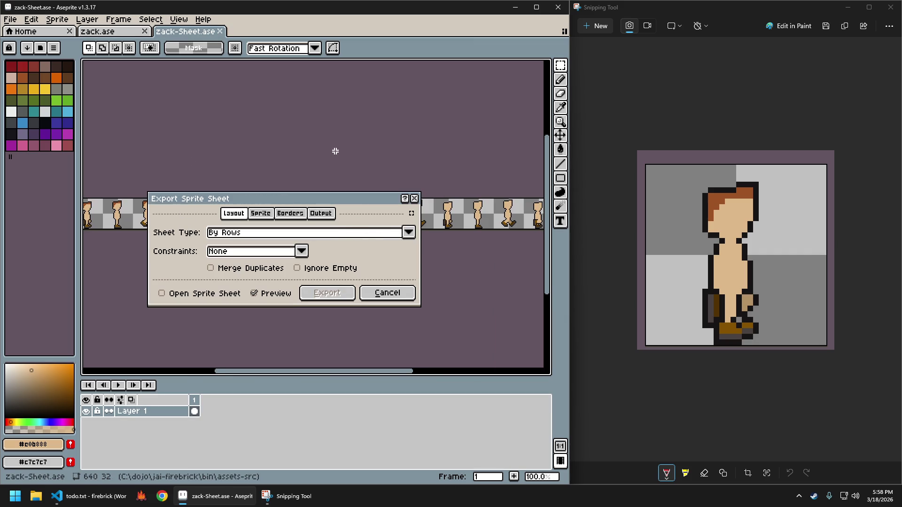
Review the sheet preview, Sprite source choices and Borders settings without changing them.
{"action": "scroll", "coordinate": [335, 151], "scroll_direction": "down", "scroll_amount": 1}
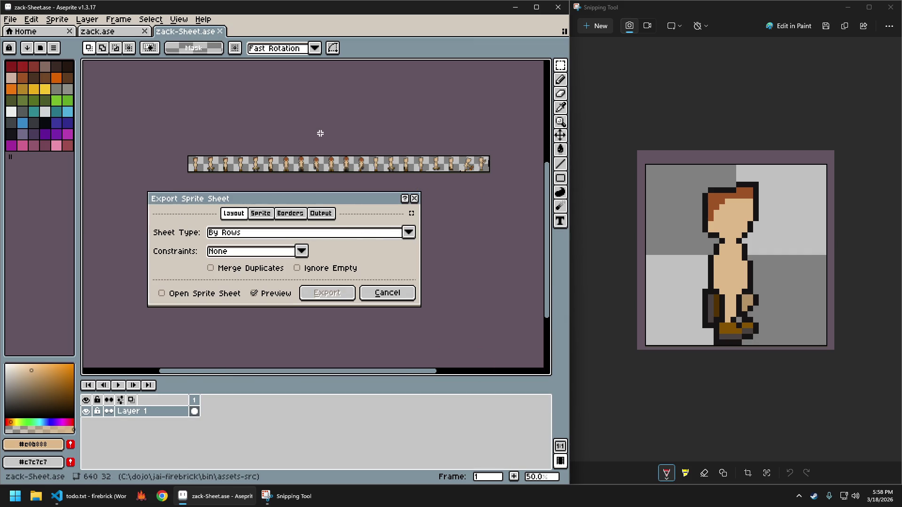
{"action": "scroll", "coordinate": [319, 134], "scroll_direction": "up", "scroll_amount": 1}
{"action": "left_click_drag", "start_coordinate": [316, 129], "coordinate": [192, 116]}
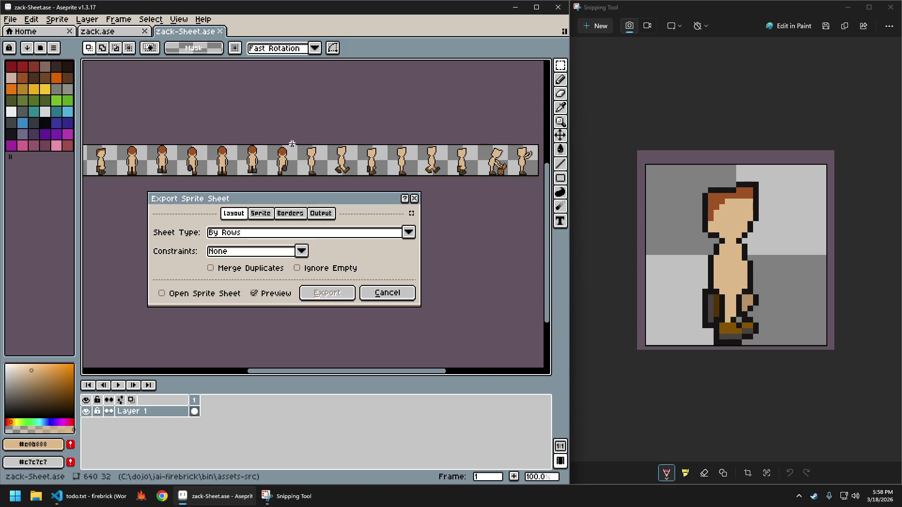
{"action": "left_click_drag", "start_coordinate": [267, 126], "coordinate": [324, 101]}
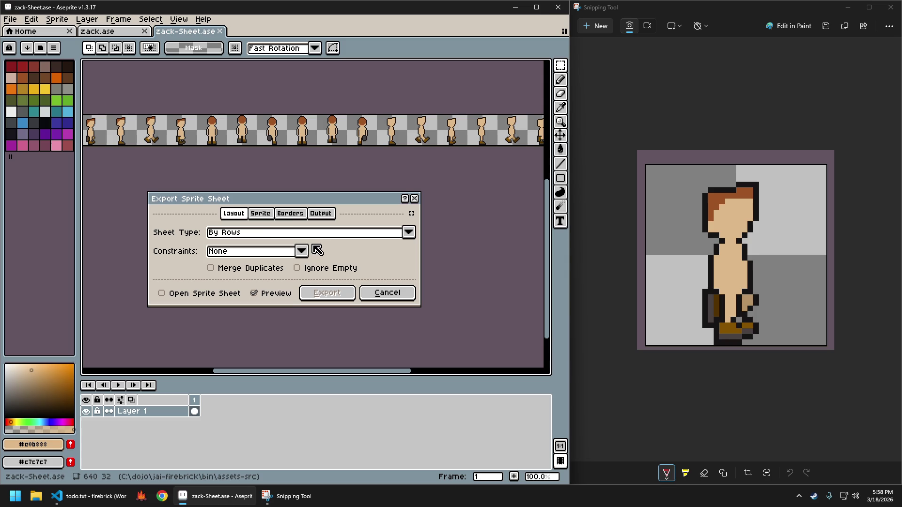
{"action": "left_click", "coordinate": [268, 217]}
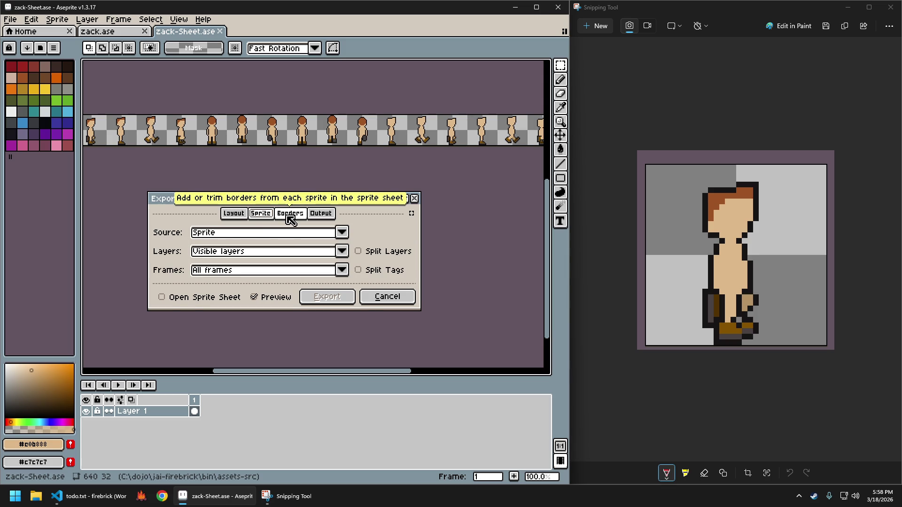
{"action": "left_click", "coordinate": [342, 232]}
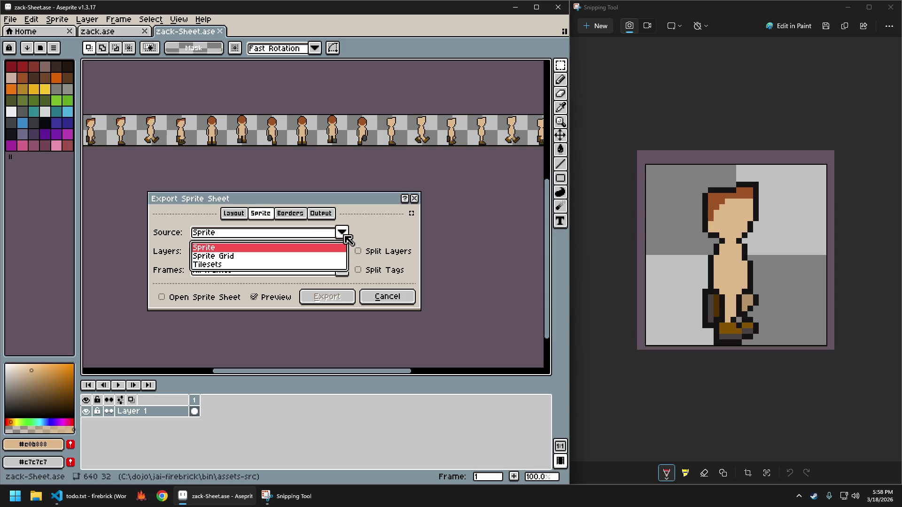
{"action": "left_click", "coordinate": [380, 235]}
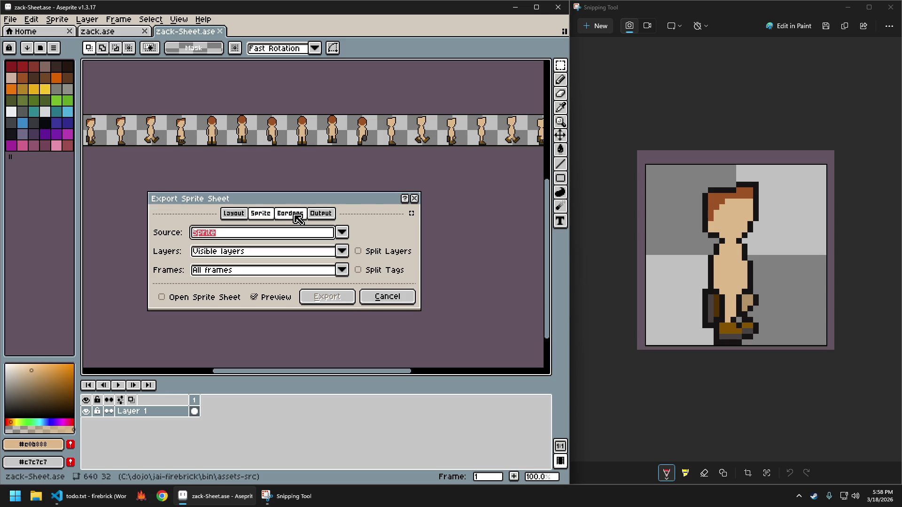
{"action": "left_click", "coordinate": [295, 215]}
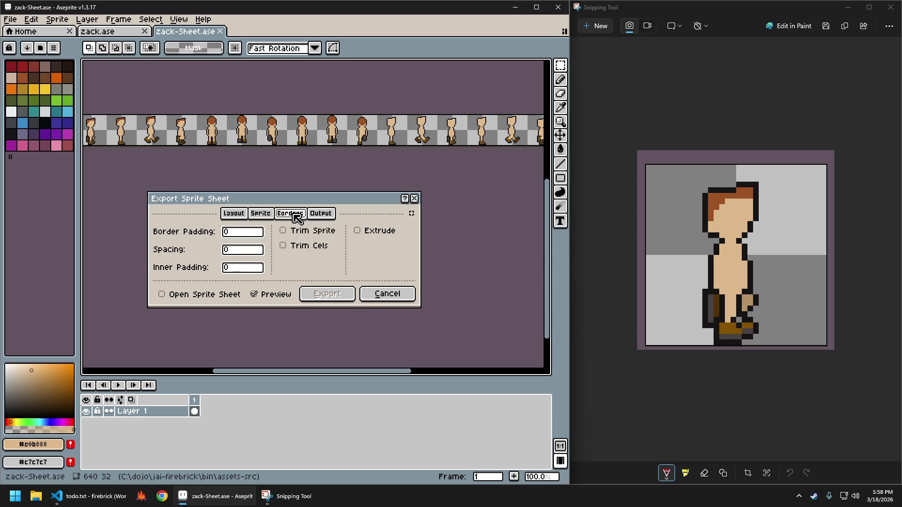
Enable Output File as zack.png and browse for where to save it.
{"action": "left_click", "coordinate": [321, 214]}
{"action": "left_click", "coordinate": [209, 232]}
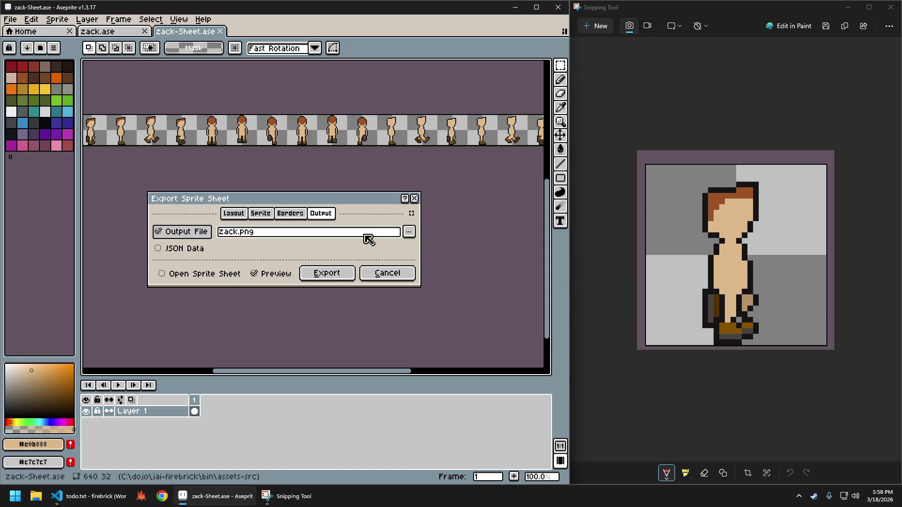
{"action": "left_click", "coordinate": [408, 231]}
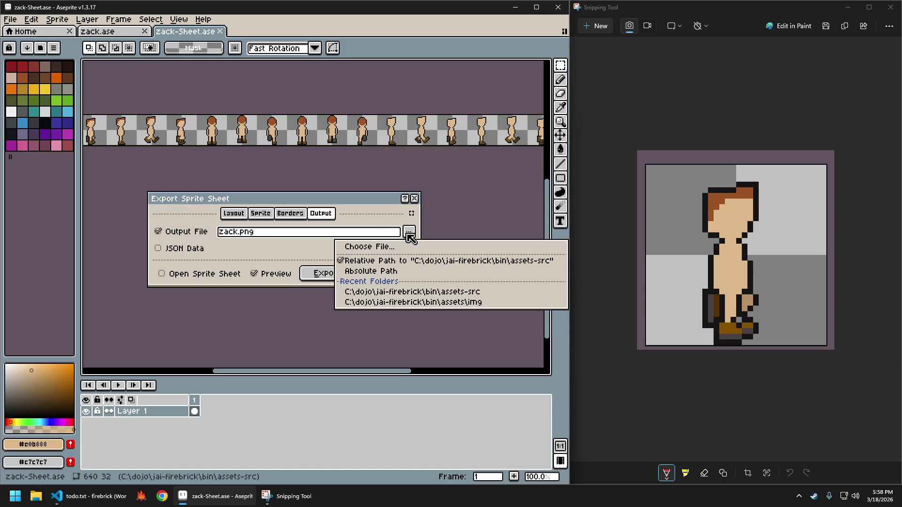
{"action": "left_click", "coordinate": [375, 247]}
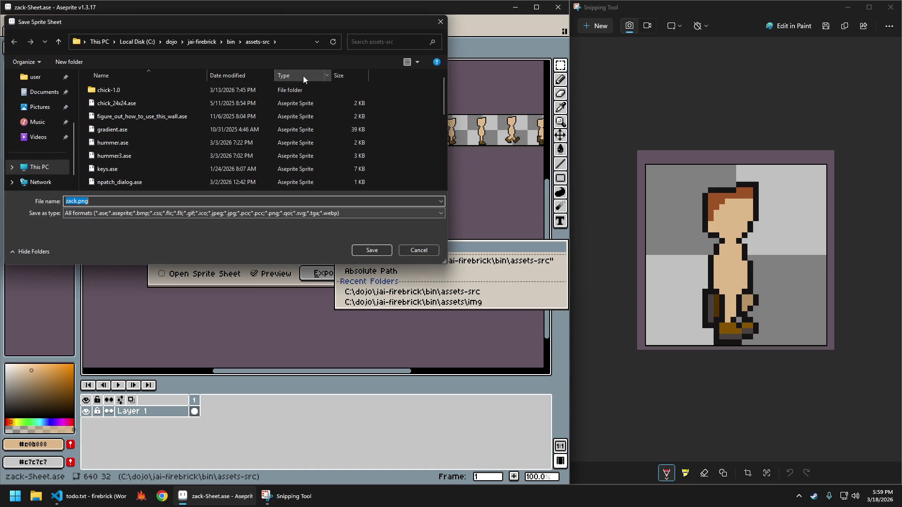
Navigate the save window to the assets\img folder.
{"action": "left_click", "coordinate": [230, 43]}
{"action": "double_click", "coordinate": [117, 90]}
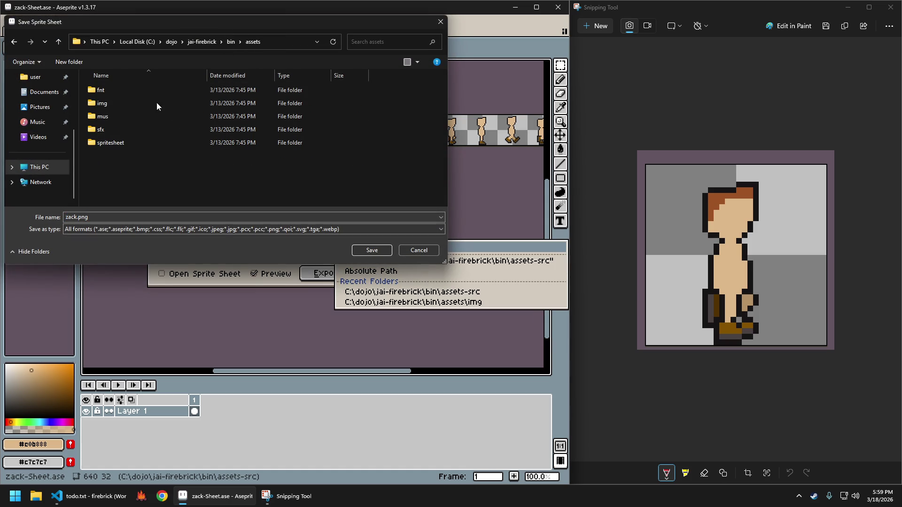
{"action": "double_click", "coordinate": [128, 142]}
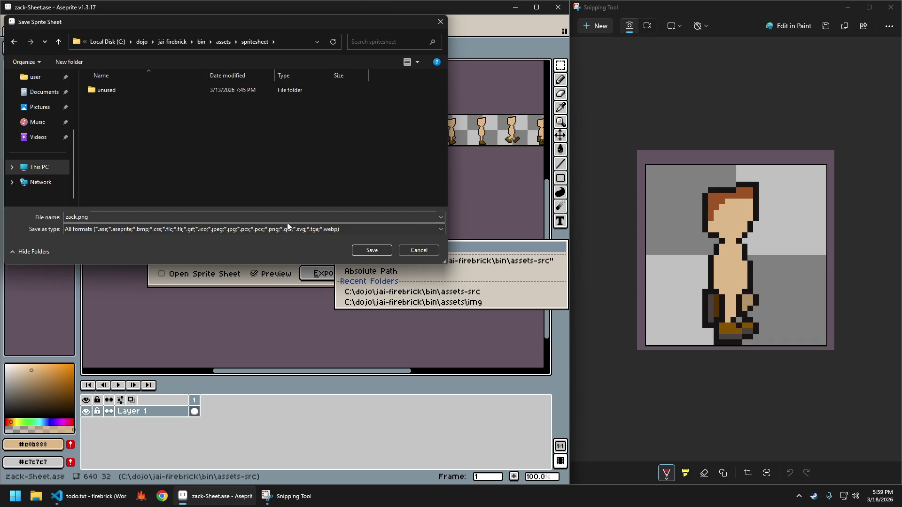
{"action": "left_click", "coordinate": [221, 41]}
{"action": "double_click", "coordinate": [114, 104]}
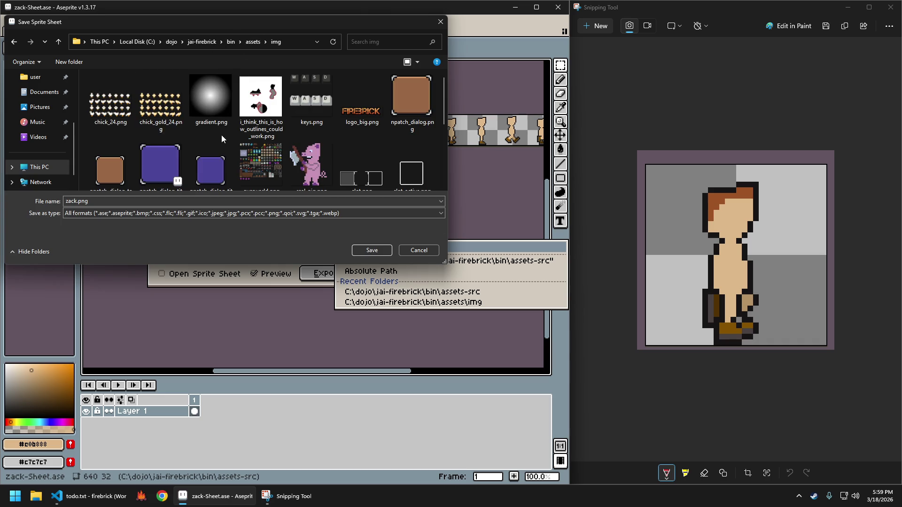
{"action": "scroll", "coordinate": [237, 150], "scroll_direction": "down", "scroll_amount": 5}
{"action": "left_click", "coordinate": [356, 175]}
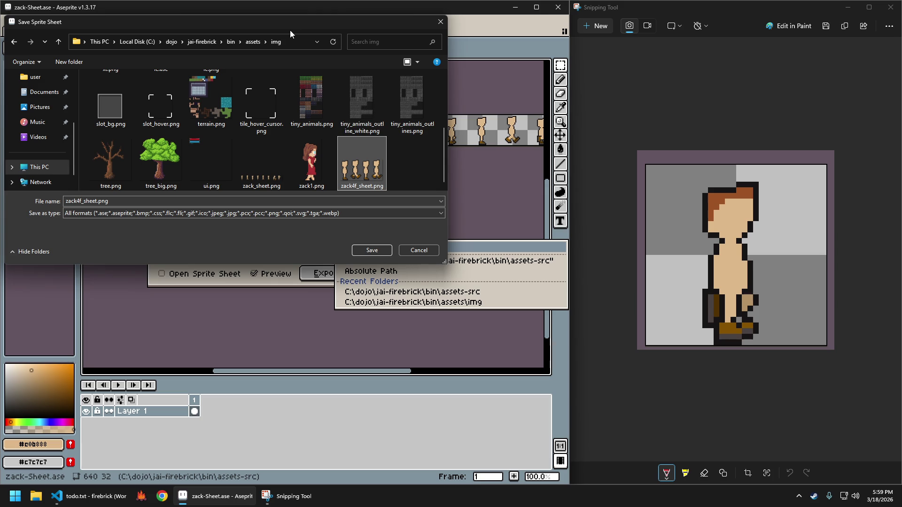
{"action": "left_click_drag", "start_coordinate": [286, 27], "coordinate": [301, 46]}
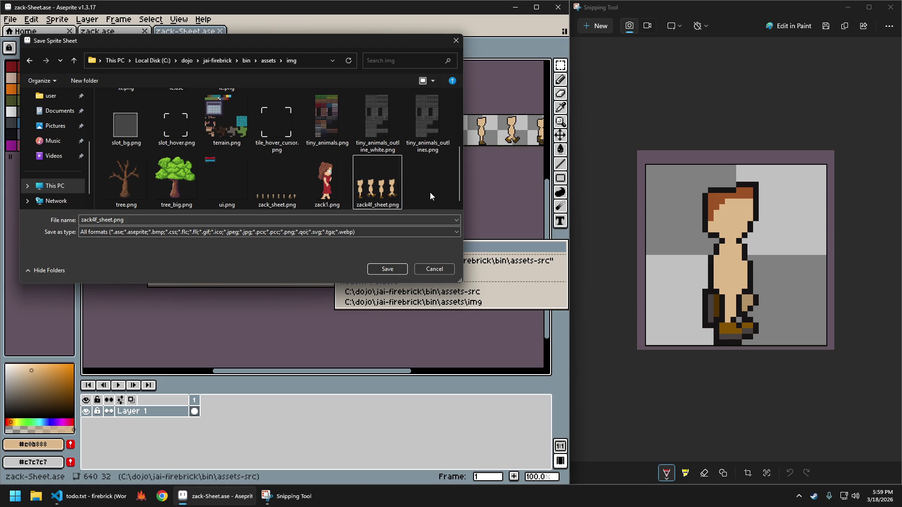
Save the sheet as zack_sheet.png, replacing the existing file, and export it.
{"action": "left_click", "coordinate": [273, 191]}
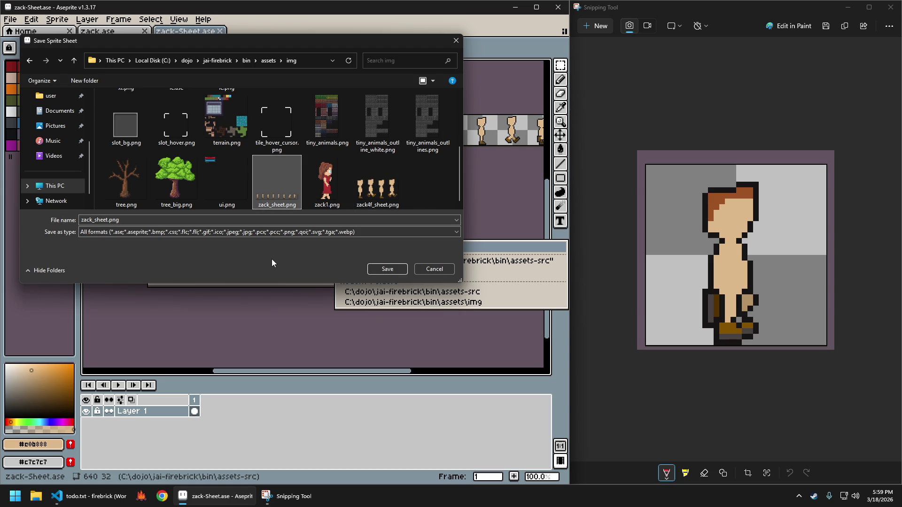
{"action": "left_click", "coordinate": [389, 269]}
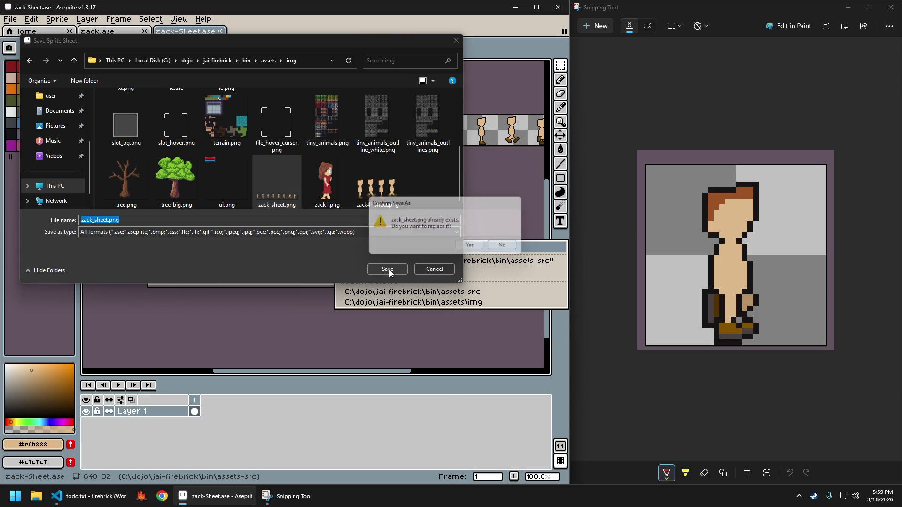
{"action": "left_click", "coordinate": [473, 248]}
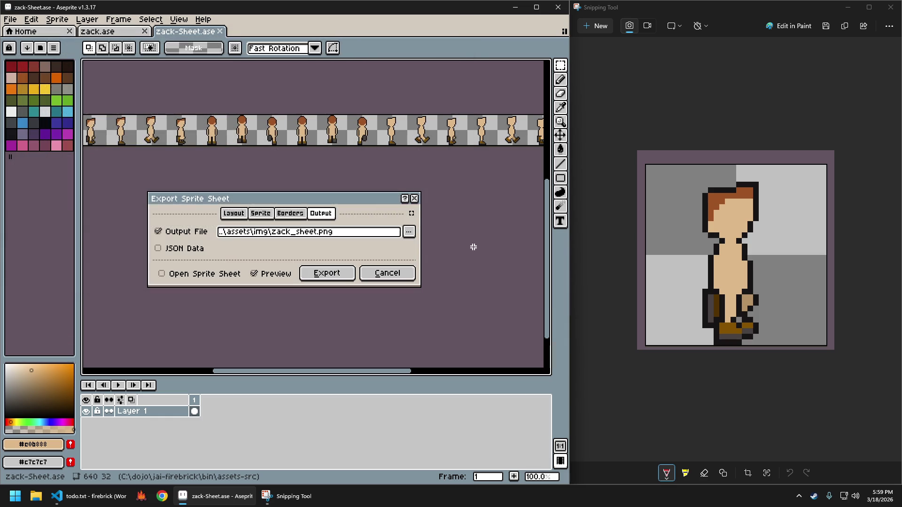
{"action": "left_click", "coordinate": [342, 277]}
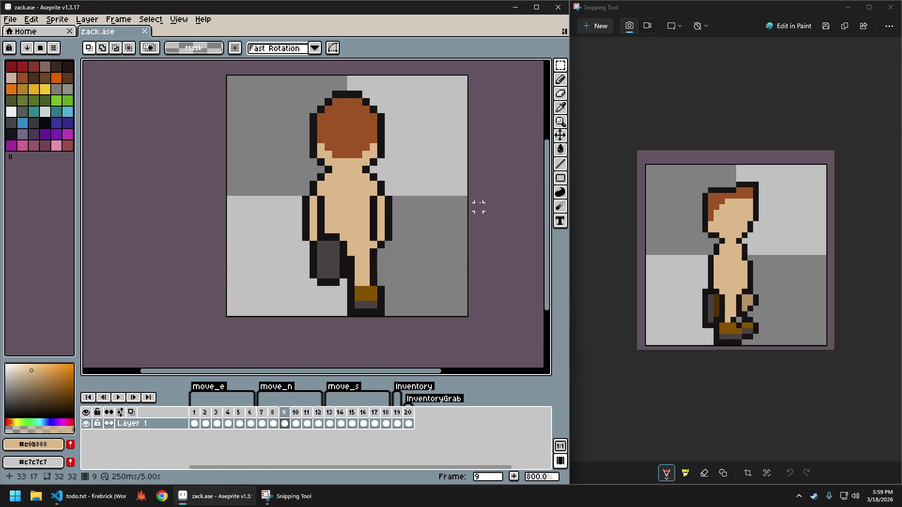
Close the Snipping Tool and maximize the Aseprite window.
{"action": "mouse_move", "coordinate": [539, 9]}
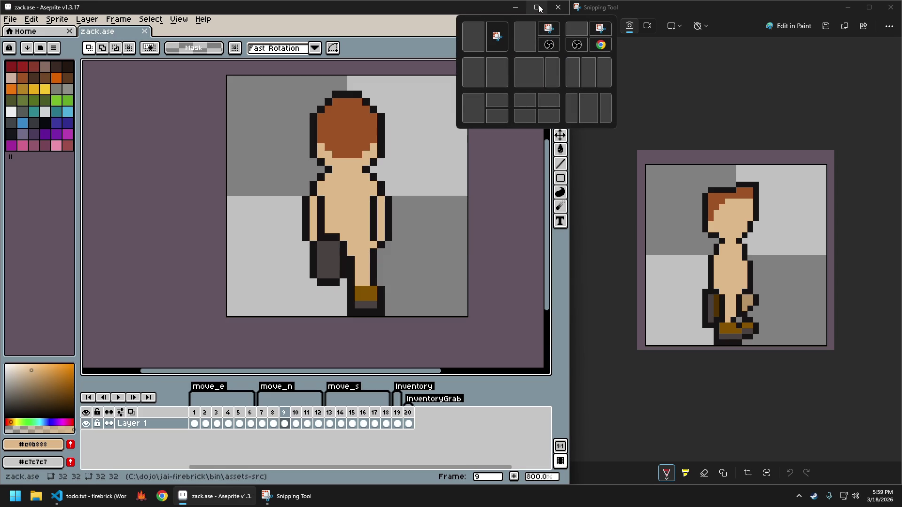
{"action": "left_click", "coordinate": [890, 7]}
{"action": "left_click", "coordinate": [535, 8]}
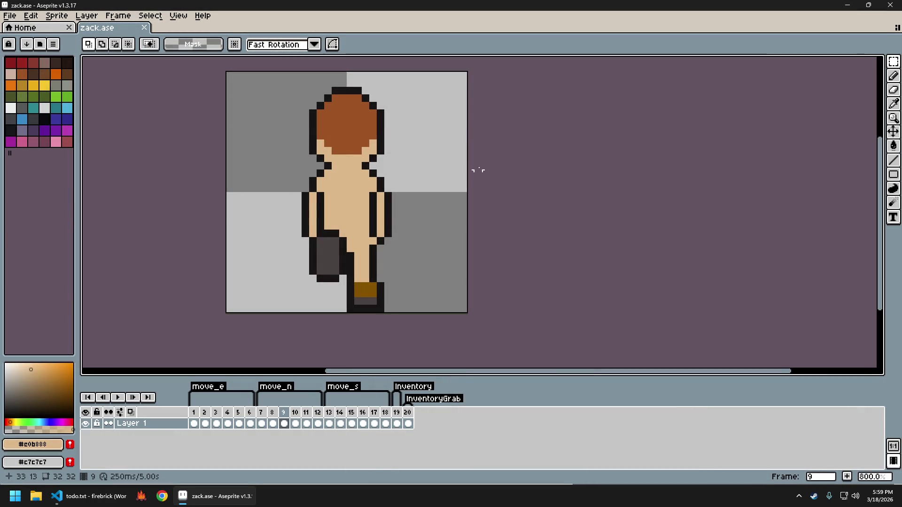
On frame 13, pick dark red with the Pencil and draw a diagonal beside the body.
{"action": "left_click", "coordinate": [328, 423]}
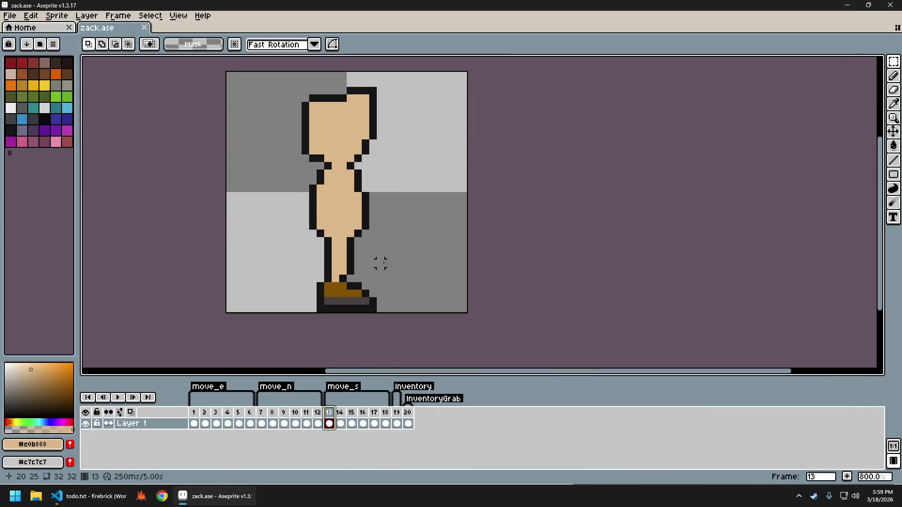
{"action": "left_click", "coordinate": [262, 415]}
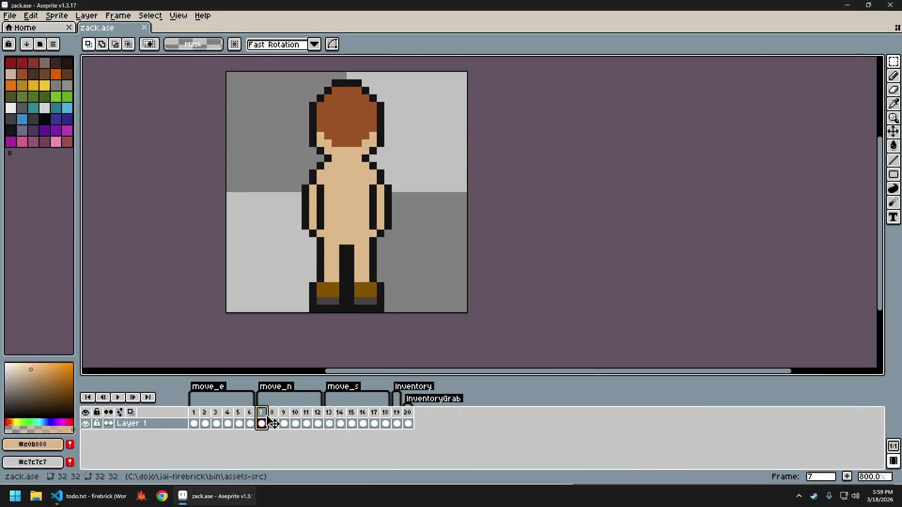
{"action": "left_click", "coordinate": [330, 423]}
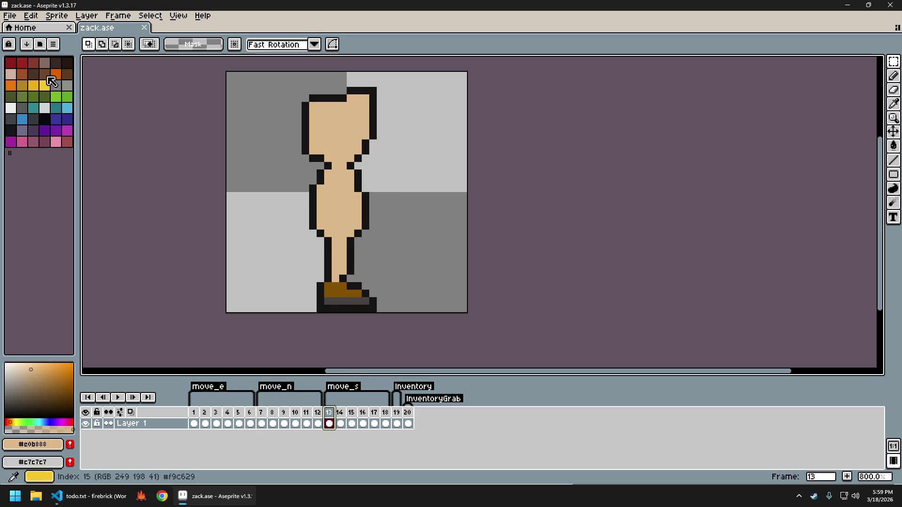
{"action": "key", "text": "]"}
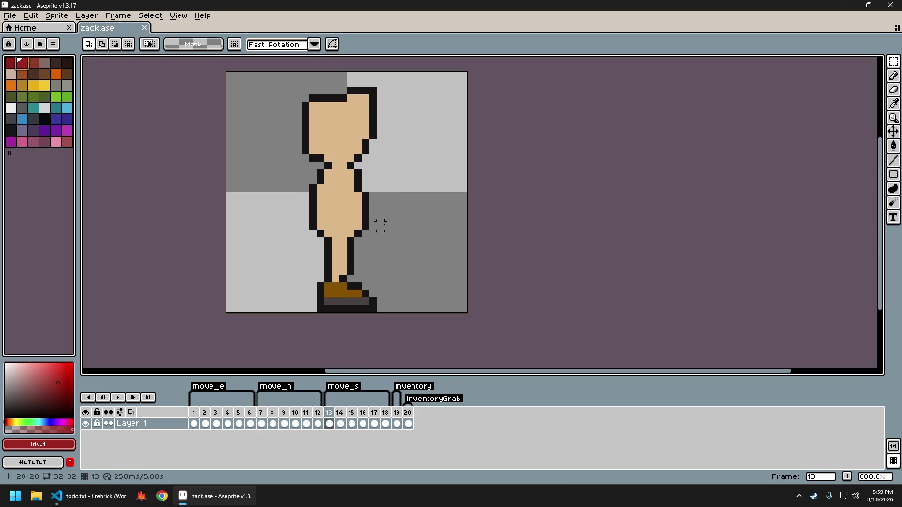
{"action": "key", "text": "b"}
{"action": "mouse_move", "coordinate": [437, 143]}
{"action": "left_mouse_down"}
{"action": "mouse_move", "coordinate": [408, 174]}
{"action": "mouse_move", "coordinate": [419, 162]}
{"action": "mouse_move", "coordinate": [439, 174]}
{"action": "mouse_move", "coordinate": [412, 141]}
{"action": "mouse_move", "coordinate": [410, 174]}
{"action": "left_mouse_up"}
Redraw the marker on frame 13 as a clean red X.
{"action": "key", "text": "ctrl+z"}
{"action": "key", "text": "ctrl+z"}
{"action": "key", "text": "ctrl+z"}
{"action": "key", "text": "ctrl+z"}
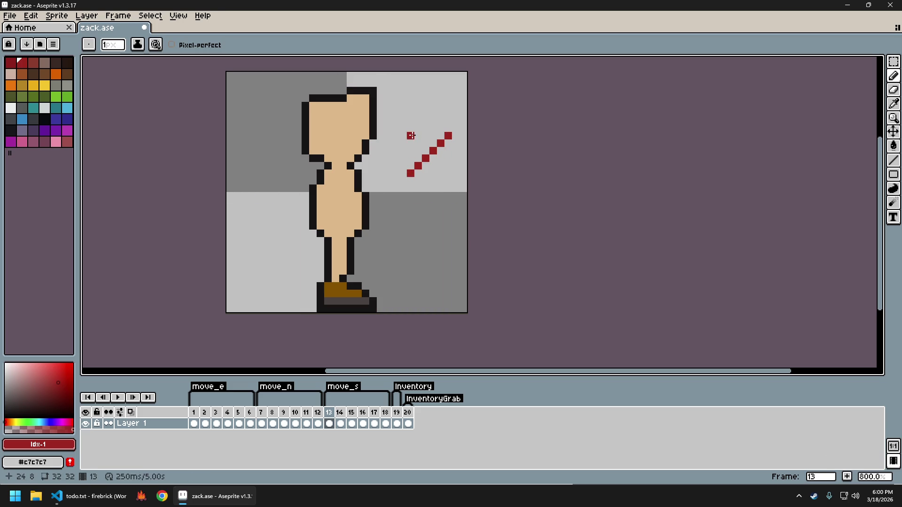
{"action": "left_click_drag", "start_coordinate": [410, 136], "coordinate": [449, 174]}
{"action": "key", "text": "ctrl+z"}
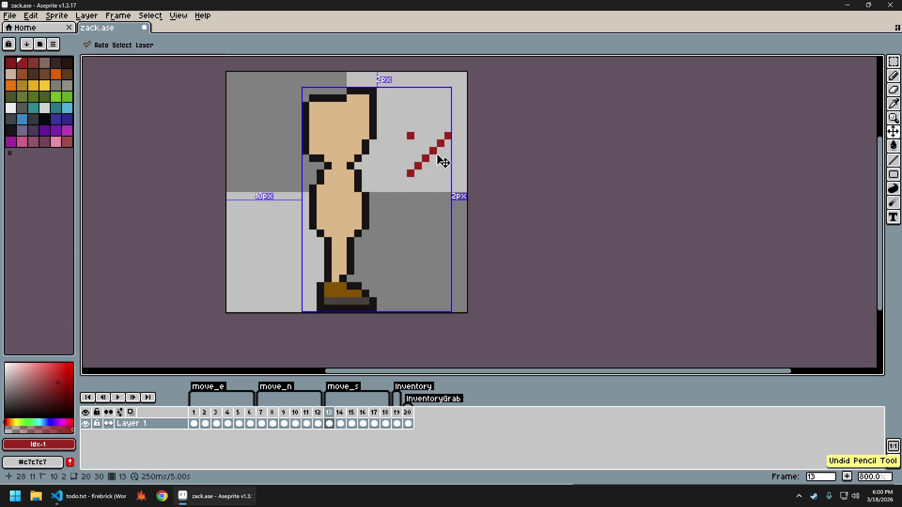
{"action": "key", "text": "ctrl+z"}
{"action": "left_click", "coordinate": [417, 172]}
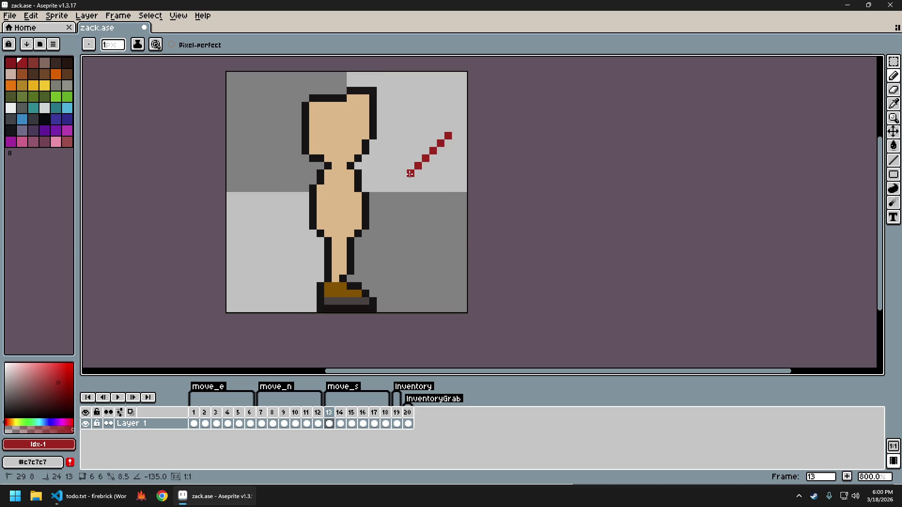
{"action": "left_click", "coordinate": [403, 181], "text": "shift"}
{"action": "left_click", "coordinate": [403, 135]}
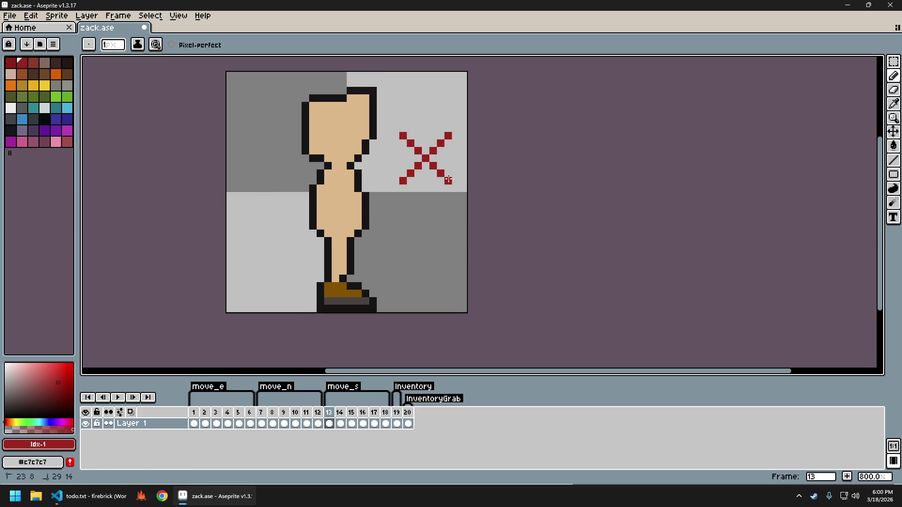
Select and copy the red X, then paste it onto frames 14, 15 and 16.
{"action": "key", "text": "m"}
{"action": "left_click_drag", "start_coordinate": [397, 129], "coordinate": [461, 194]}
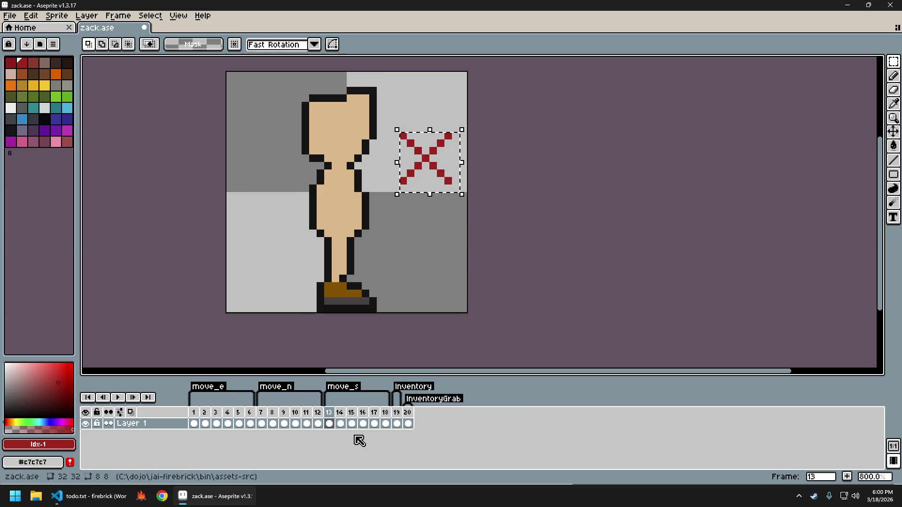
{"action": "key", "text": "ctrl+t"}
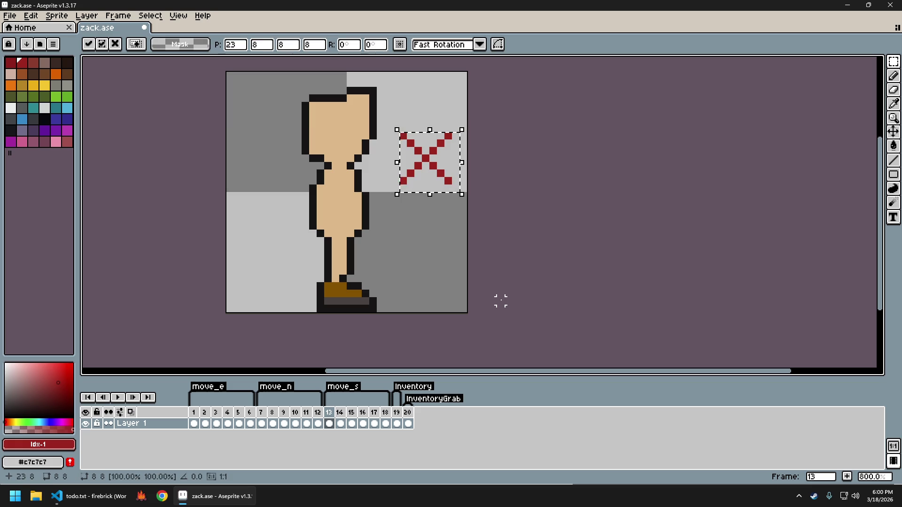
{"action": "key", "text": "Return"}
{"action": "key", "text": "period"}
{"action": "key", "text": "ctrl+v"}
{"action": "key", "text": "period"}
{"action": "key", "text": "ctrl+v"}
{"action": "key", "text": "Return"}
{"action": "key", "text": "period"}
{"action": "key", "text": "ctrl+v"}
Commit the frame 16 X, then paste the red X onto frames 17 and 18.
{"action": "key", "text": "Return"}
{"action": "key", "text": "ctrl+z"}
{"action": "key", "text": "Return"}
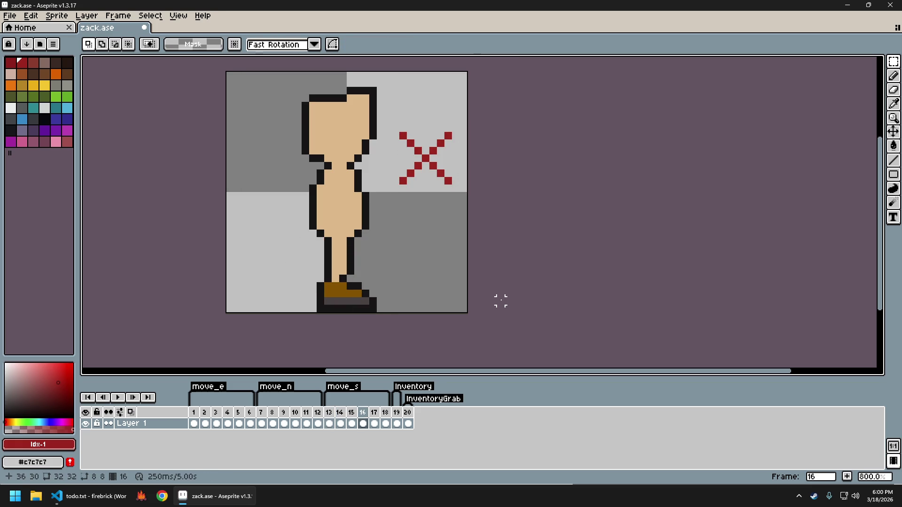
{"action": "key", "text": "period"}
{"action": "key", "text": "ctrl+v"}
{"action": "key", "text": "Return"}
{"action": "key", "text": "period"}
{"action": "key", "text": "ctrl+v"}
{"action": "key", "text": "Return"}
Step through the marked frames to check them and save zack.ase.
{"action": "key", "text": "comma"}
{"action": "key", "text": "comma"}
{"action": "key", "text": "comma"}
{"action": "key", "text": "comma"}
{"action": "key", "text": "comma"}
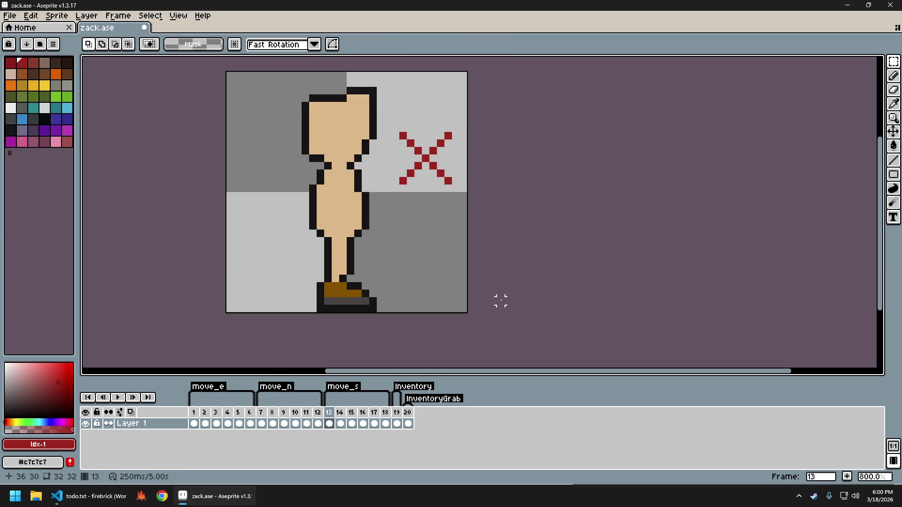
{"action": "key", "text": "period"}
{"action": "key", "text": "period"}
{"action": "key", "text": "period"}
{"action": "key", "text": "period"}
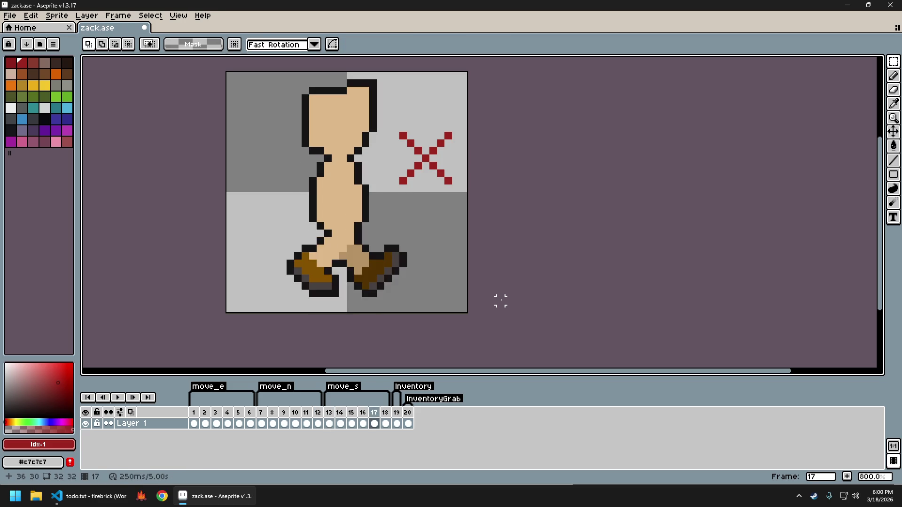
{"action": "key", "text": "period"}
{"action": "key", "text": "period"}
{"action": "key", "text": "comma"}
{"action": "key", "text": "comma"}
{"action": "key", "text": "comma"}
{"action": "key", "text": "comma"}
{"action": "key", "text": "comma"}
{"action": "key", "text": "comma"}
{"action": "key", "text": "period"}
{"action": "key", "text": "period"}
{"action": "key", "text": "period"}
{"action": "key", "text": "period"}
{"action": "key", "text": "period"}
{"action": "key", "text": "comma"}
{"action": "key", "text": "comma"}
{"action": "key", "text": "comma"}
{"action": "key", "text": "comma"}
{"action": "key", "text": "comma"}
{"action": "key", "text": "comma"}
{"action": "key", "text": "comma"}
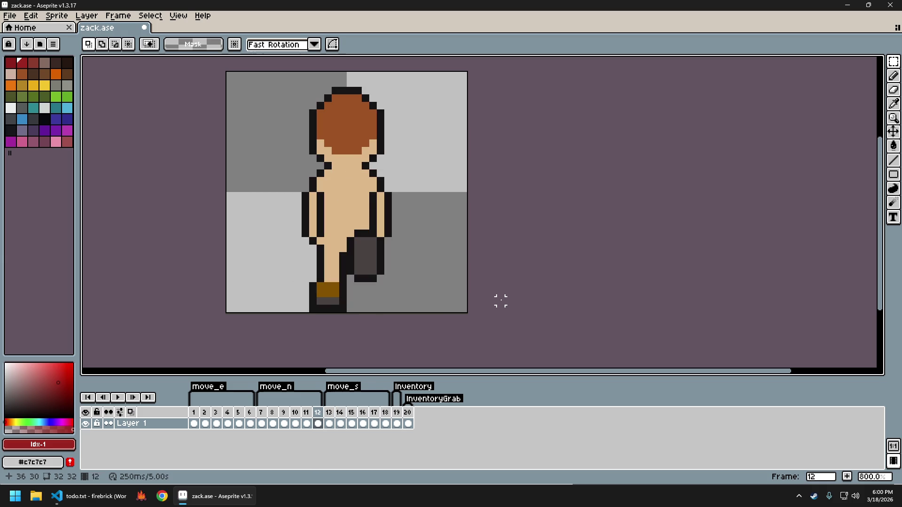
{"action": "key", "text": "ctrl+s"}
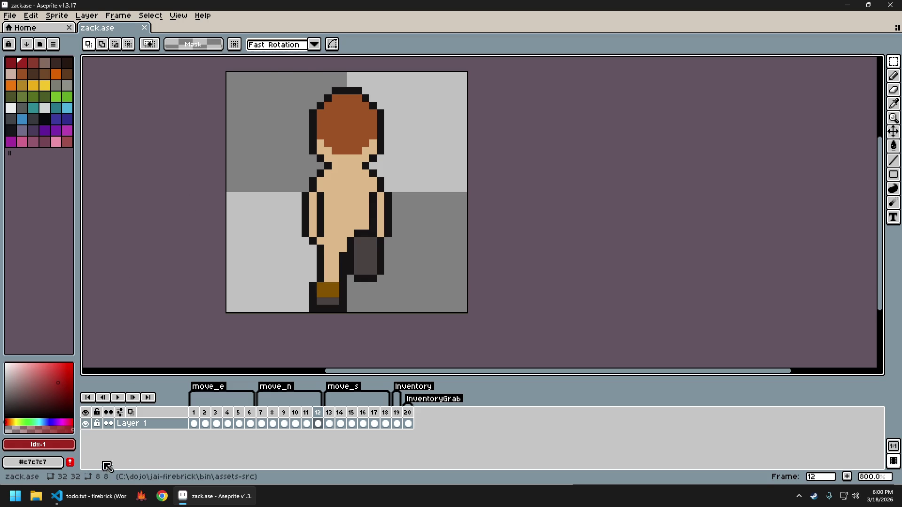
In VS Code, open direction.jai via quick open with 'dire', then close it.
{"action": "left_click", "coordinate": [94, 496]}
{"action": "key", "text": "ctrl+p"}
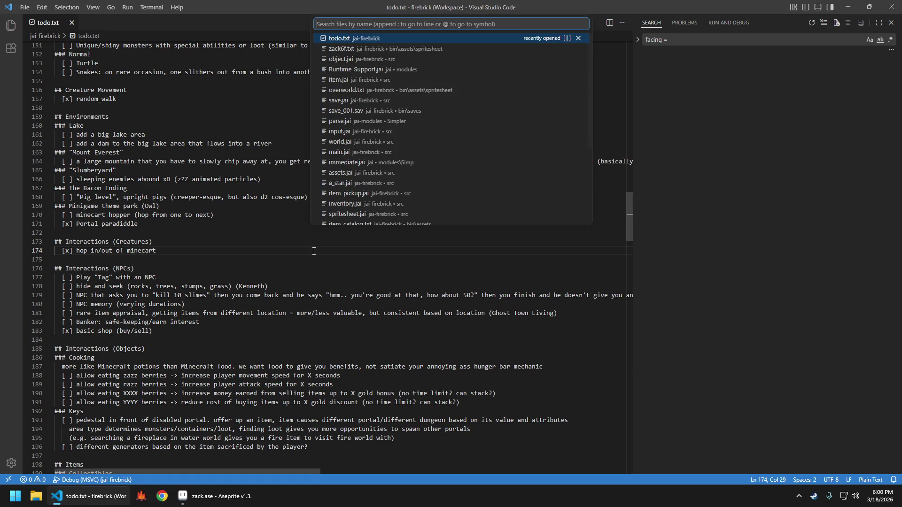
{"action": "type", "text": "dire"}
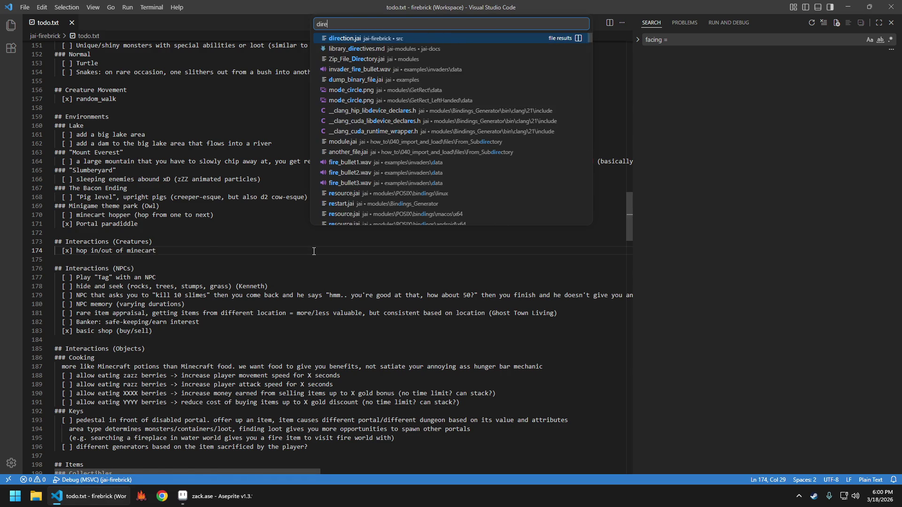
{"action": "key", "text": "Return"}
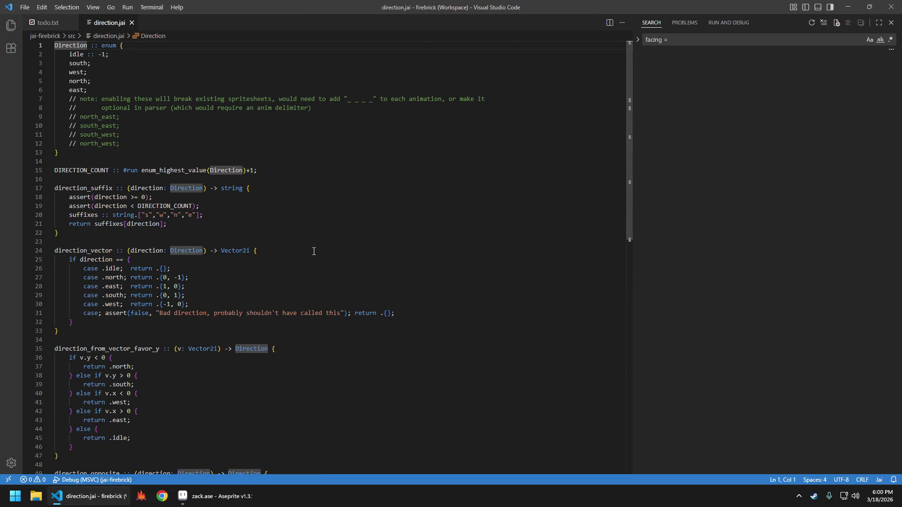
{"action": "key", "text": "ctrl+w"}
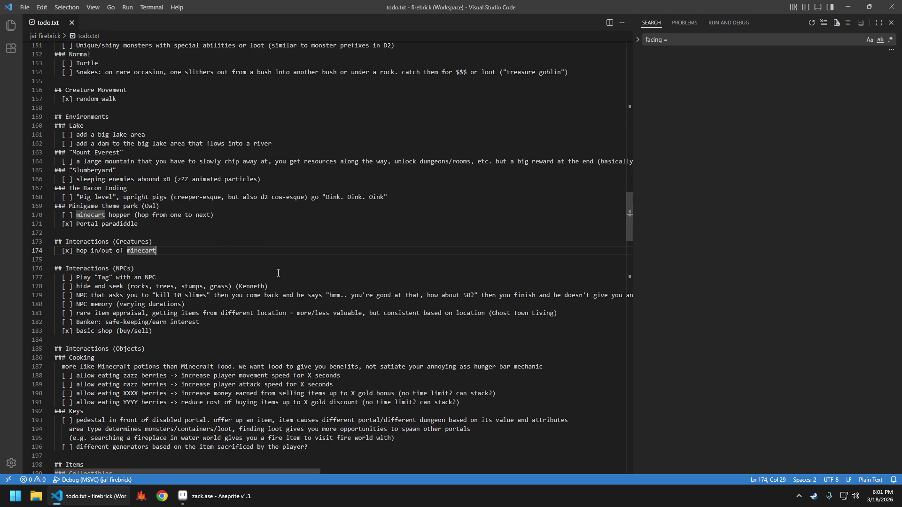
Reveal the assets img folder in File Explorer and open it.
{"action": "right_click", "coordinate": [59, 131]}
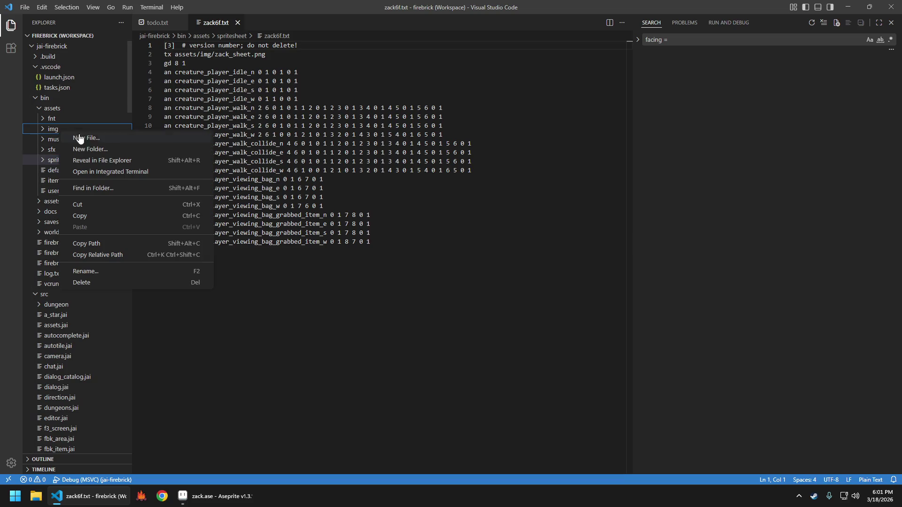
{"action": "left_click", "coordinate": [106, 160]}
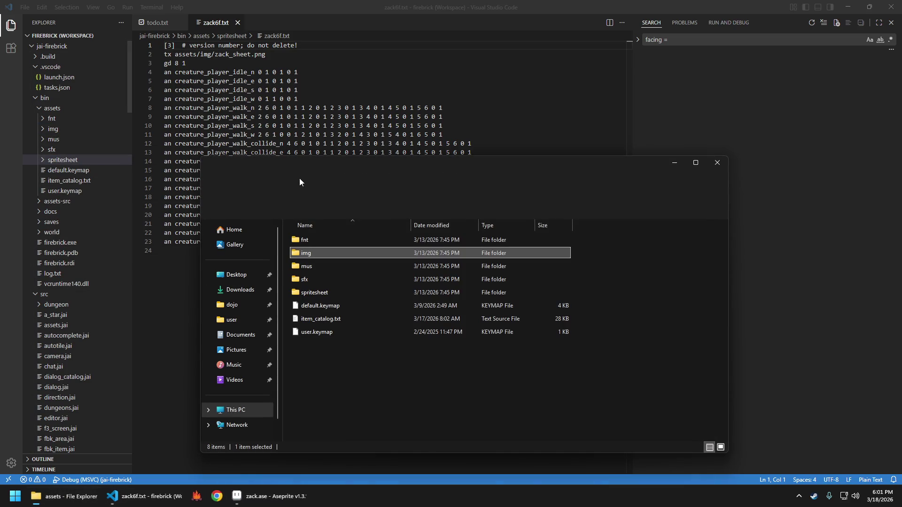
{"action": "double_click", "coordinate": [295, 255]}
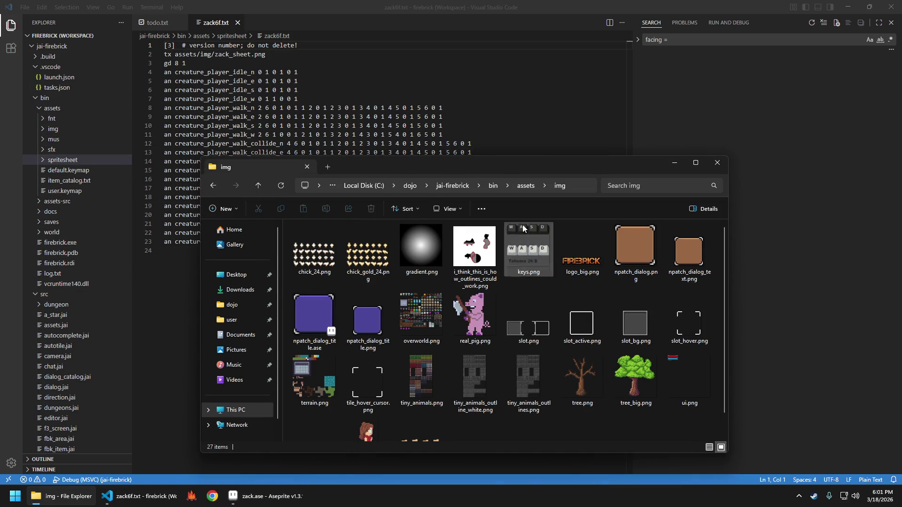
{"action": "left_click_drag", "start_coordinate": [475, 168], "coordinate": [430, 135]}
{"action": "scroll", "coordinate": [463, 268], "scroll_direction": "down", "scroll_amount": 1}
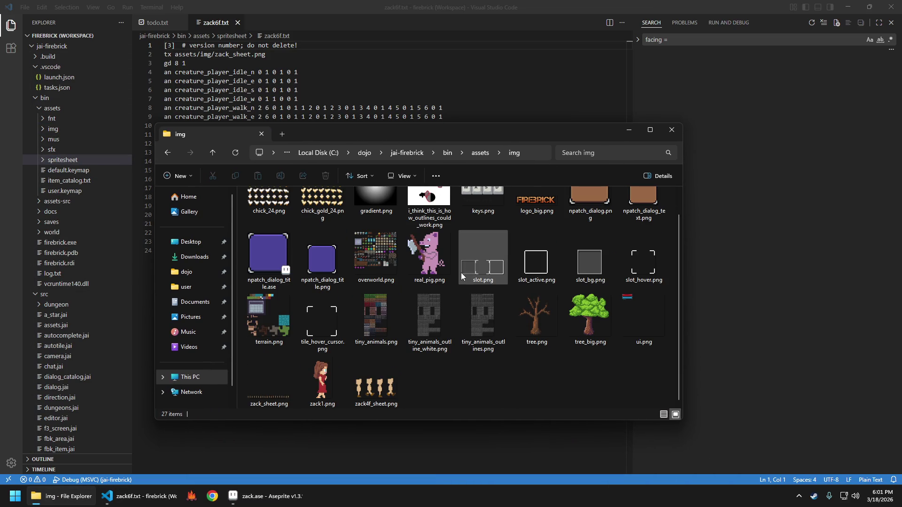
Rename zack1.png to lady.png and close the img folder window.
{"action": "left_click", "coordinate": [317, 376]}
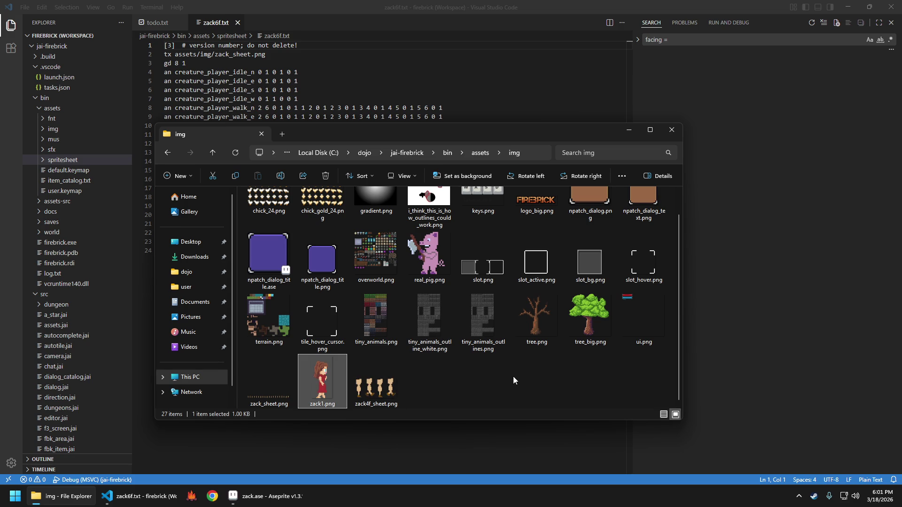
{"action": "key", "text": "F2"}
{"action": "type", "text": "lady"}
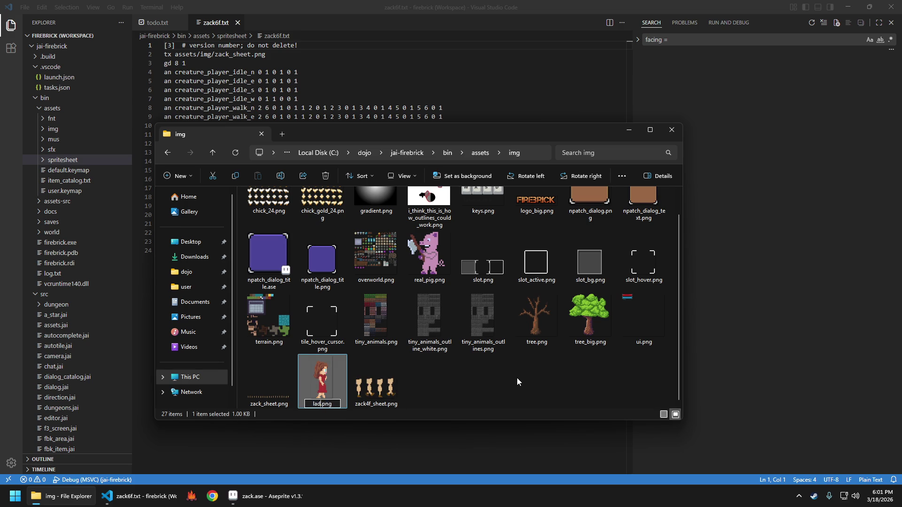
{"action": "key", "text": "Return"}
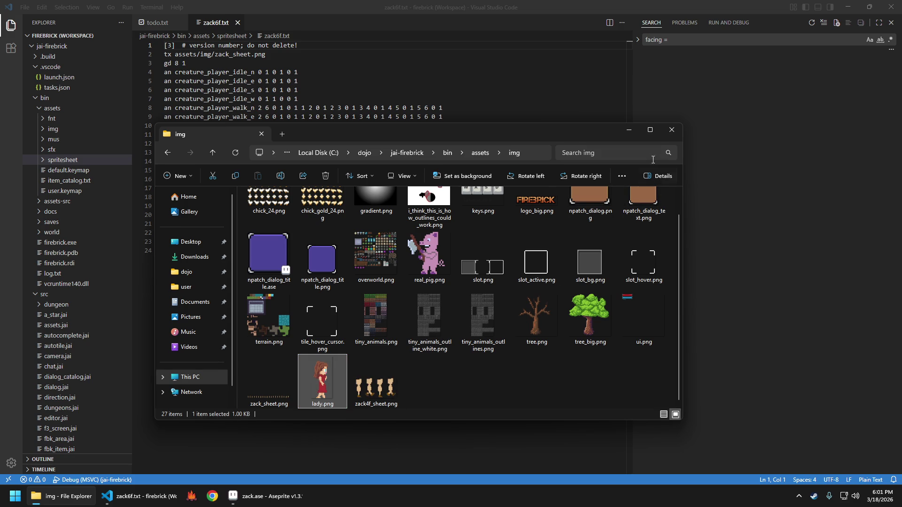
{"action": "left_click", "coordinate": [671, 134]}
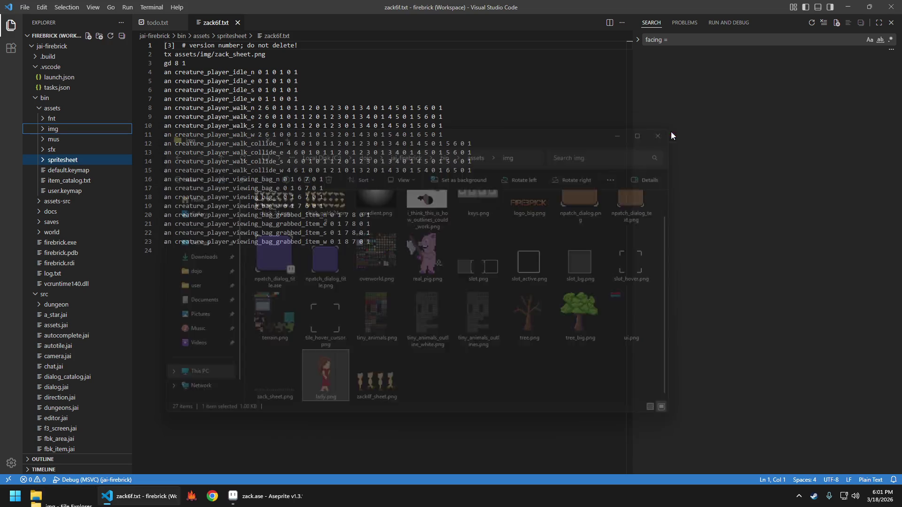
Change line 3 of zack6f.txt from 'gd 8 1' to 'gd 20 1' and launch the game to test.
{"action": "left_click", "coordinate": [414, 208]}
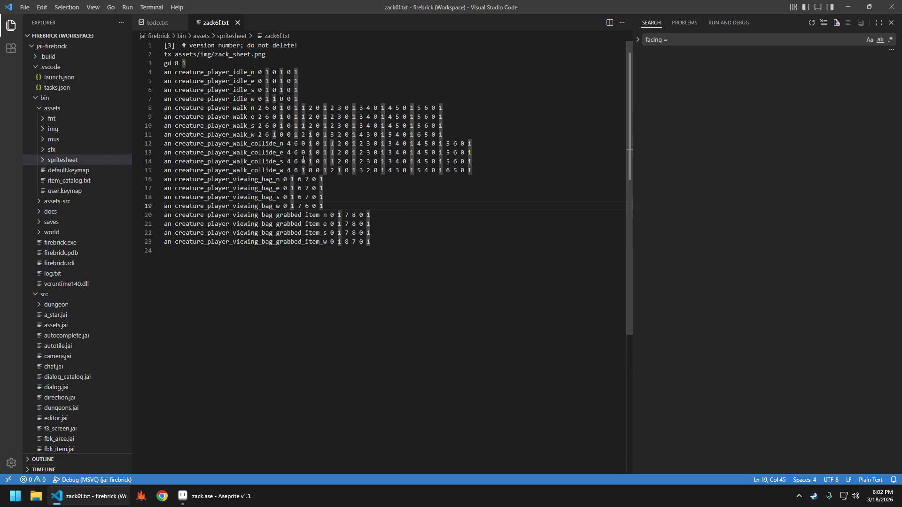
{"action": "left_click", "coordinate": [195, 65]}
{"action": "key", "text": "Left"}
{"action": "key", "text": "Left"}
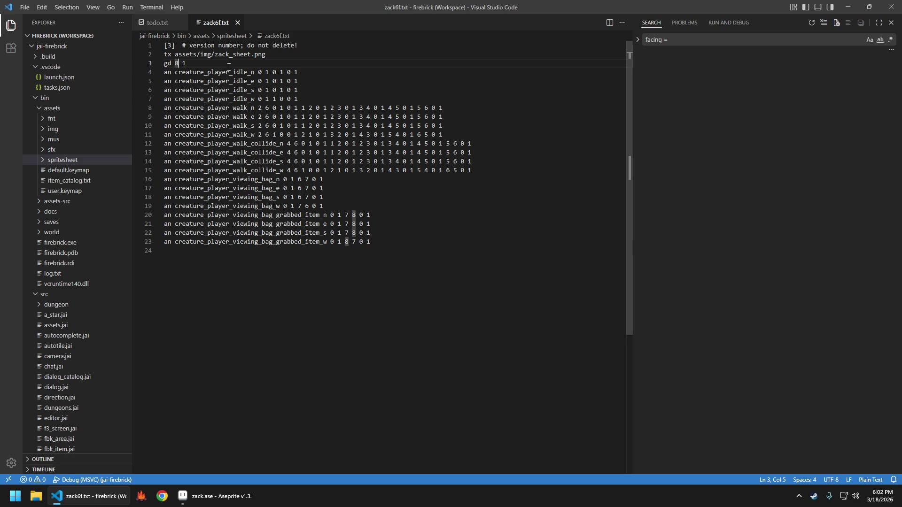
{"action": "type", "text": "20"}
{"action": "left_click", "coordinate": [403, 188]}
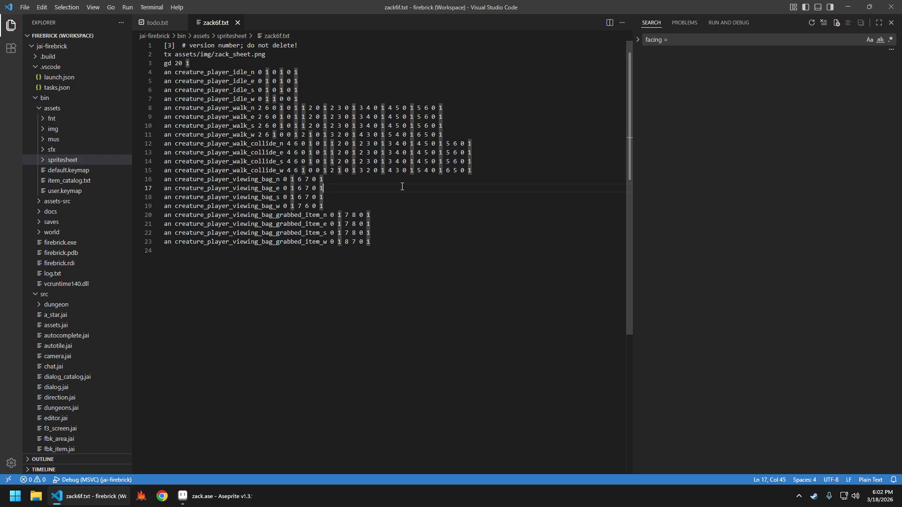
{"action": "key", "text": "F5"}
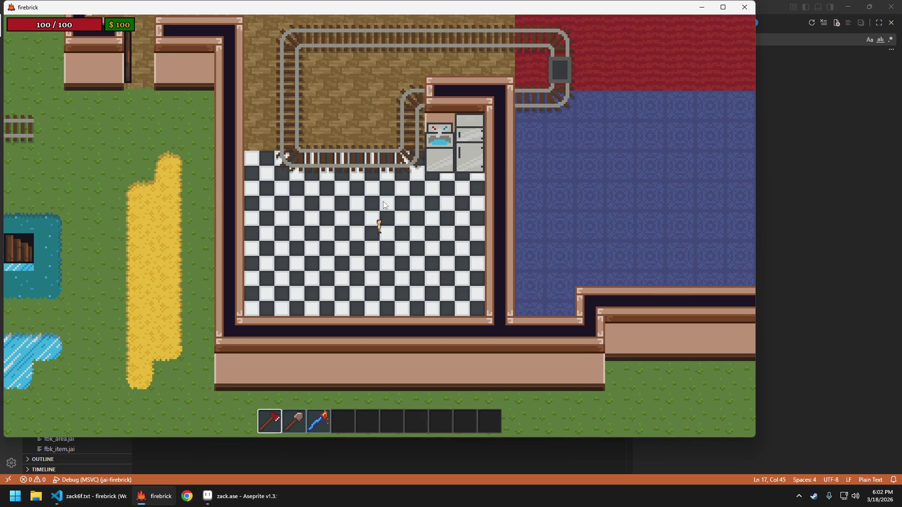
{"action": "key", "text": "d"}
{"action": "key", "text": "a"}
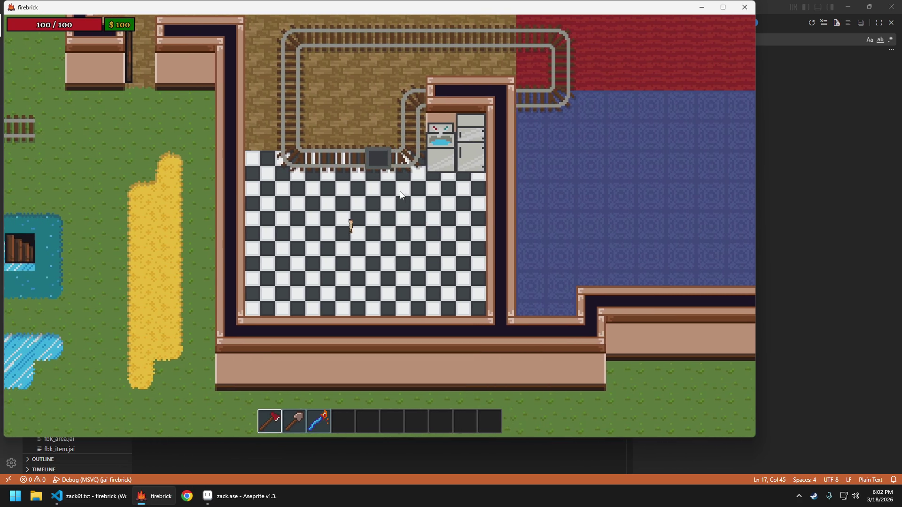
{"action": "key", "text": "w"}
{"action": "key", "text": "d"}
{"action": "key", "text": "a"}
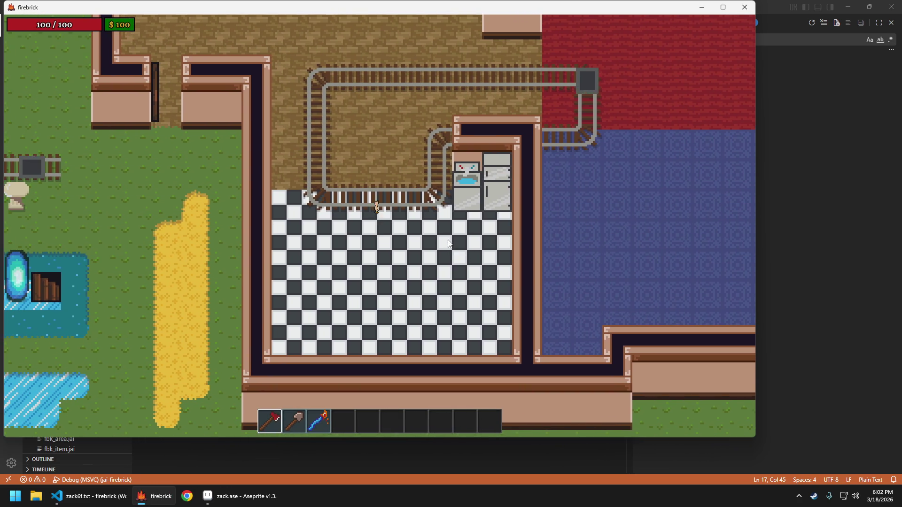
{"action": "key", "text": "w"}
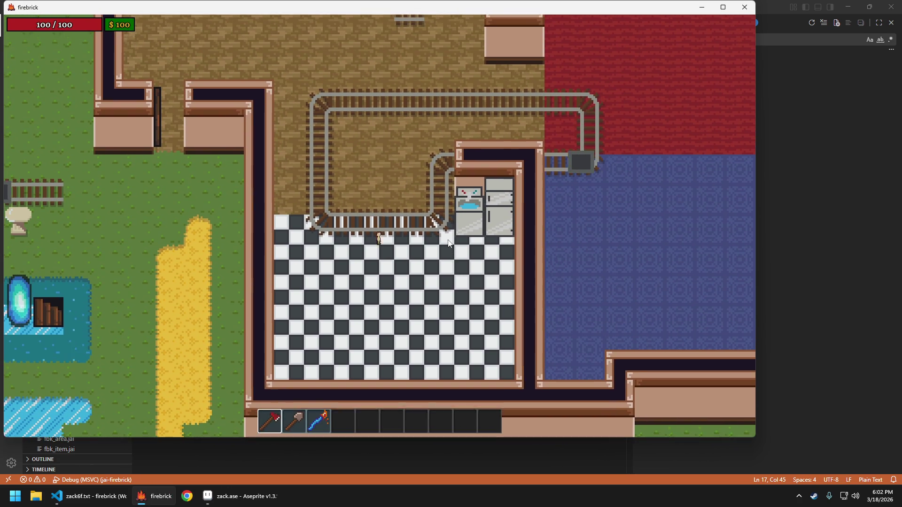
{"action": "key", "text": "w"}
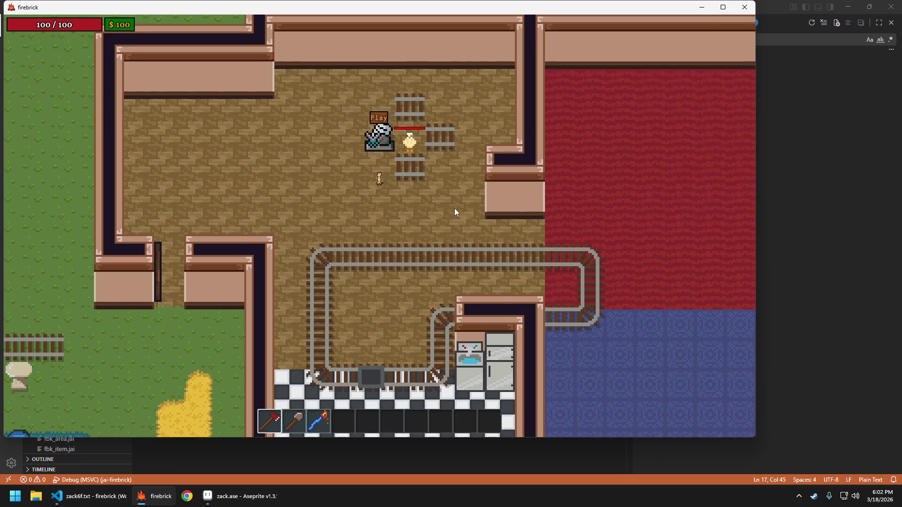
{"action": "key", "text": "a"}
{"action": "key", "text": "d"}
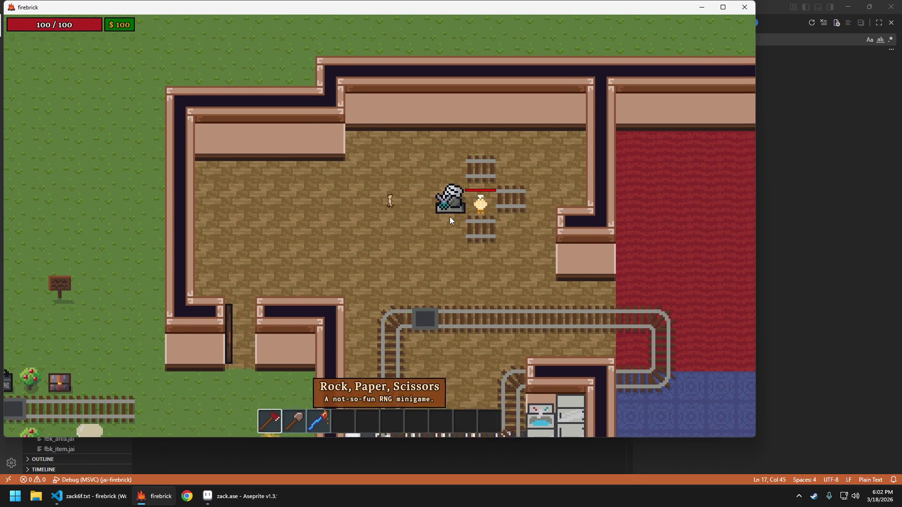
{"action": "key", "text": "s"}
{"action": "key", "text": "a"}
{"action": "key", "text": "a"}
{"action": "key", "text": "w"}
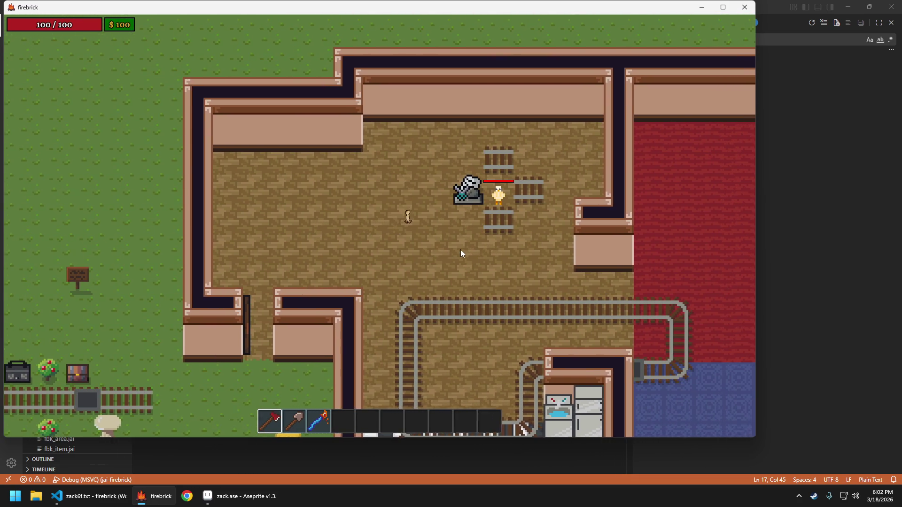
{"action": "key", "text": "s"}
{"action": "key", "text": "s"}
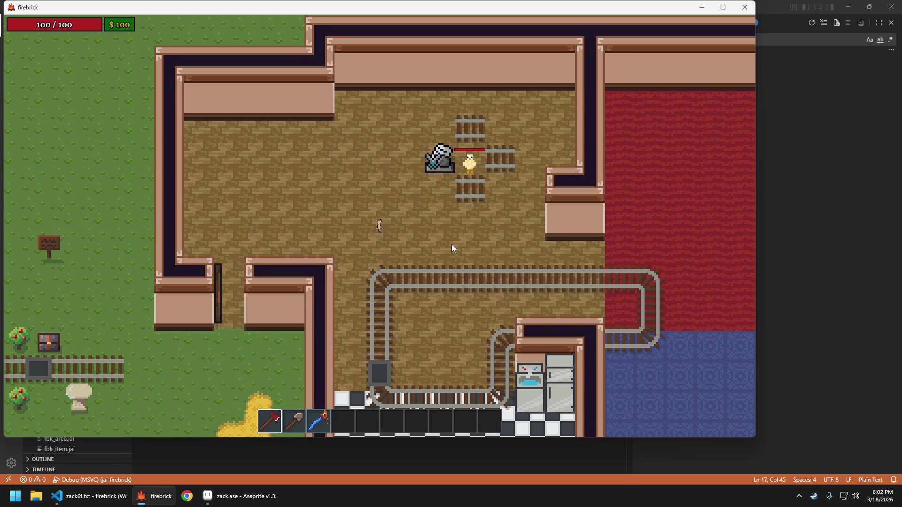
{"action": "key", "text": "a"}
{"action": "key", "text": "w"}
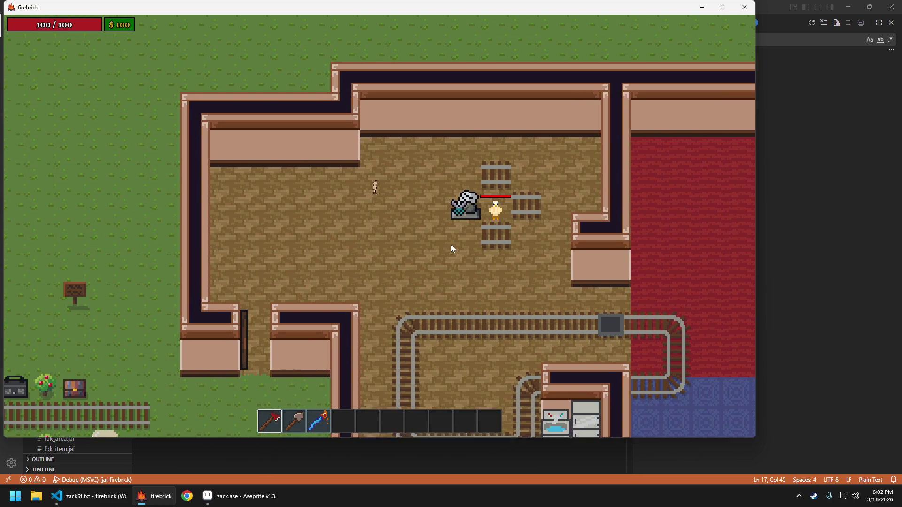
{"action": "key", "text": "d"}
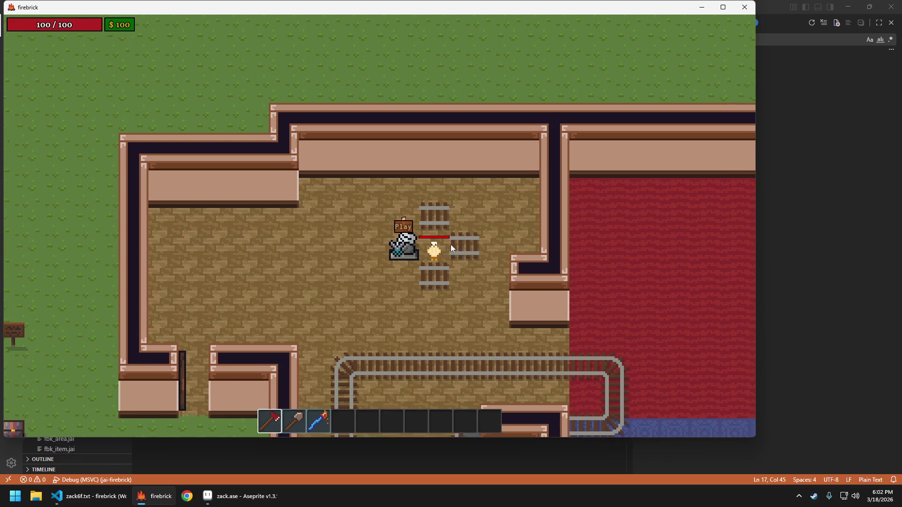
{"action": "key", "text": "s"}
{"action": "key", "text": "a"}
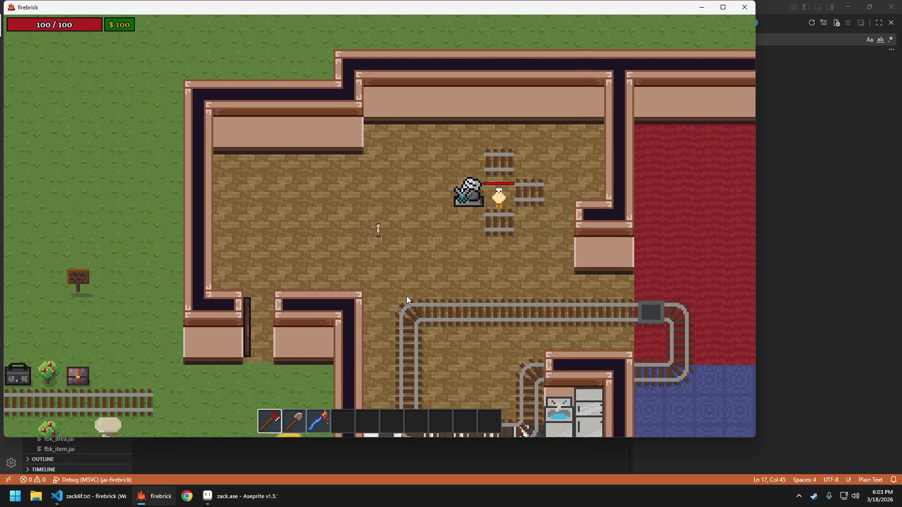
{"action": "key", "text": "Escape"}
{"action": "key", "text": "Return"}
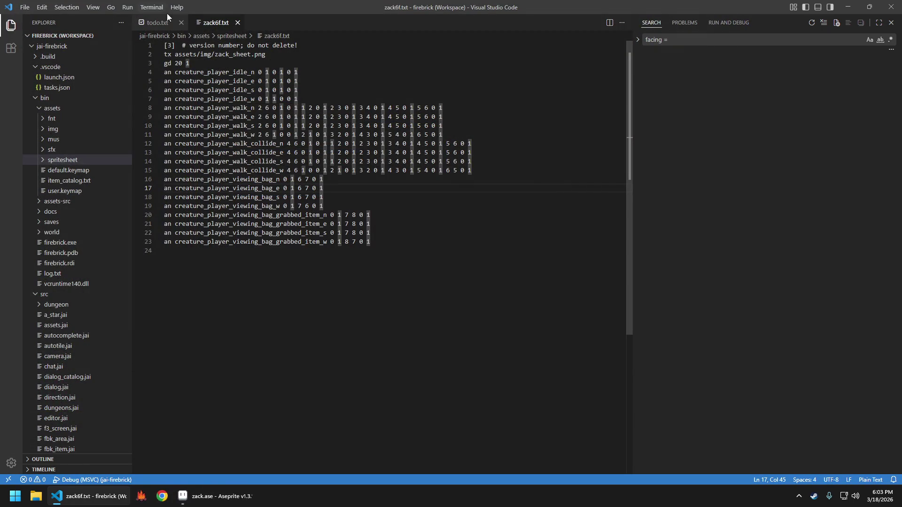
Find the Player section in todo.txt by searching for 'player'.
{"action": "left_click", "coordinate": [154, 23]}
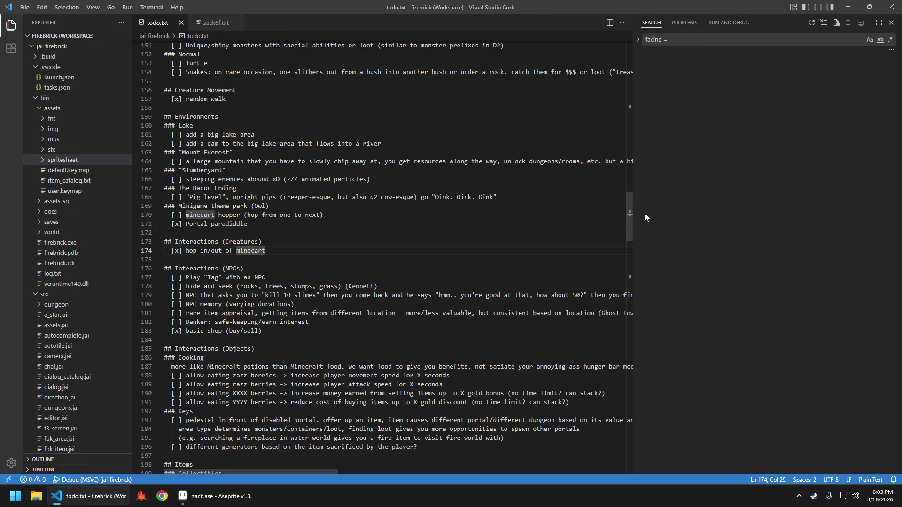
{"action": "left_click_drag", "start_coordinate": [630, 209], "coordinate": [625, 192]}
{"action": "key", "text": "ctrl+f"}
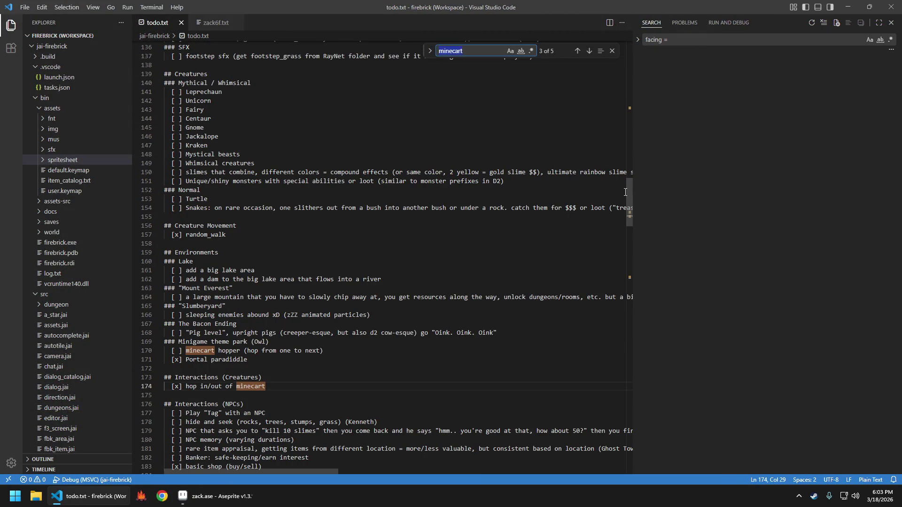
{"action": "type", "text": "player"}
{"action": "key", "text": "Return"}
{"action": "key", "text": "Return"}
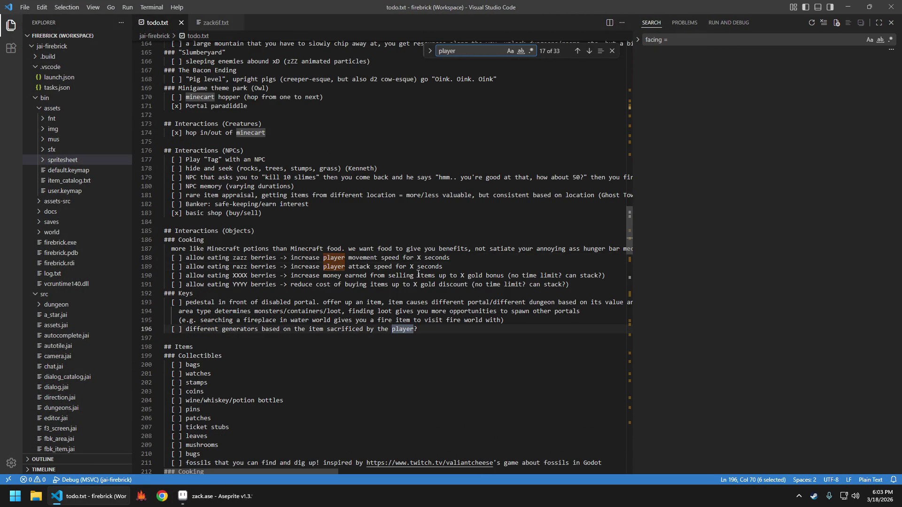
{"action": "key", "text": "Return"}
{"action": "key", "text": "Return"}
{"action": "key", "text": "Return"}
{"action": "key", "text": "Escape"}
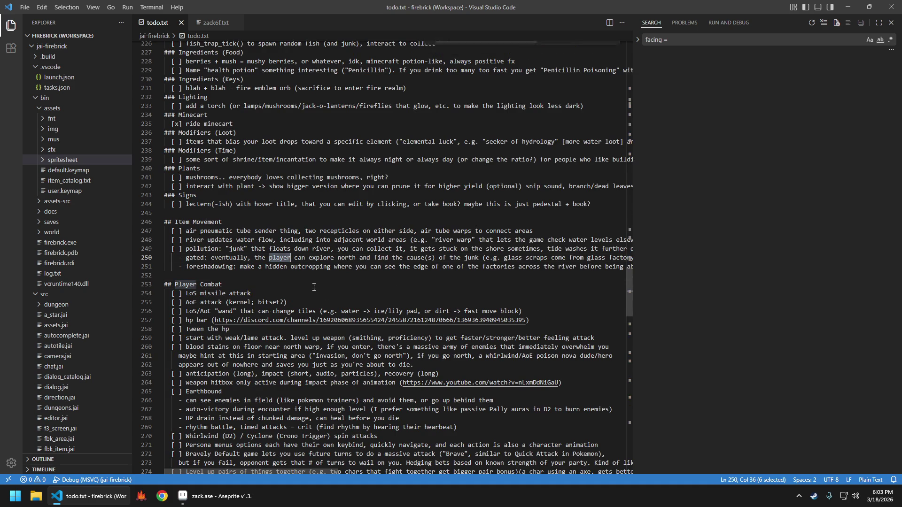
{"action": "left_click", "coordinate": [395, 288]}
{"action": "left_click_drag", "start_coordinate": [630, 292], "coordinate": [631, 142]}
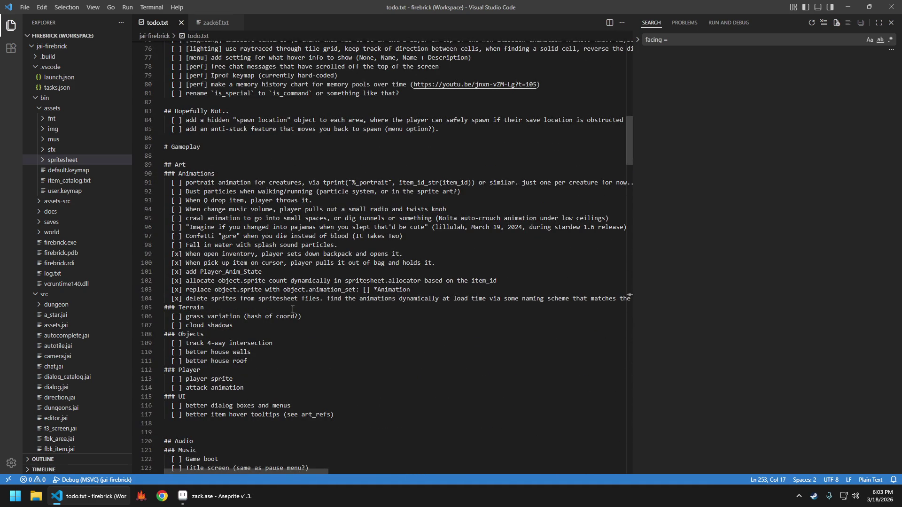
Add a note under attack animation that an unscaled spritesheet gives "tiny zack", then save and close.
{"action": "left_click", "coordinate": [296, 387]}
{"action": "key", "text": "Return"}
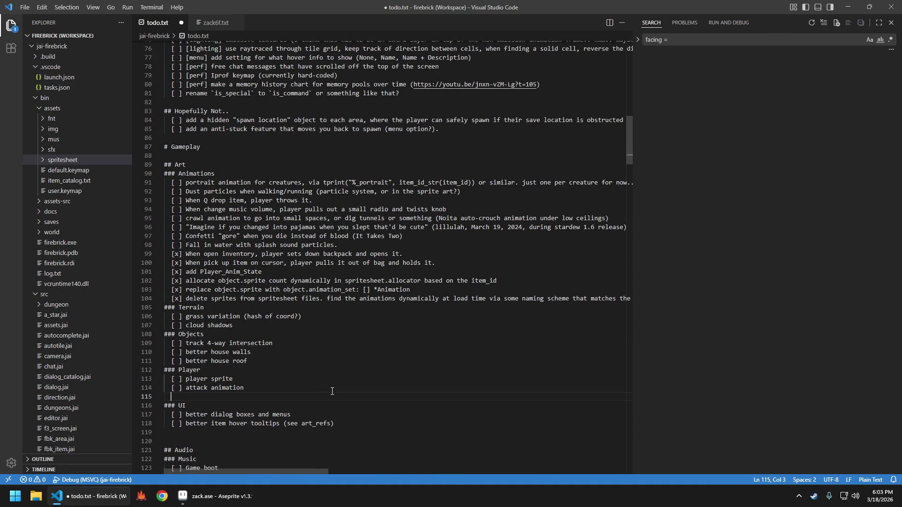
{"action": "type", "text": "observation: if you don't 4x scale the spritesheet, you get \"tiny zack\". could be funny to have that happens.."}
{"action": "key", "text": "BackSpace"}
{"action": "key", "text": "BackSpace"}
{"action": "key", "text": "ctrl+s"}
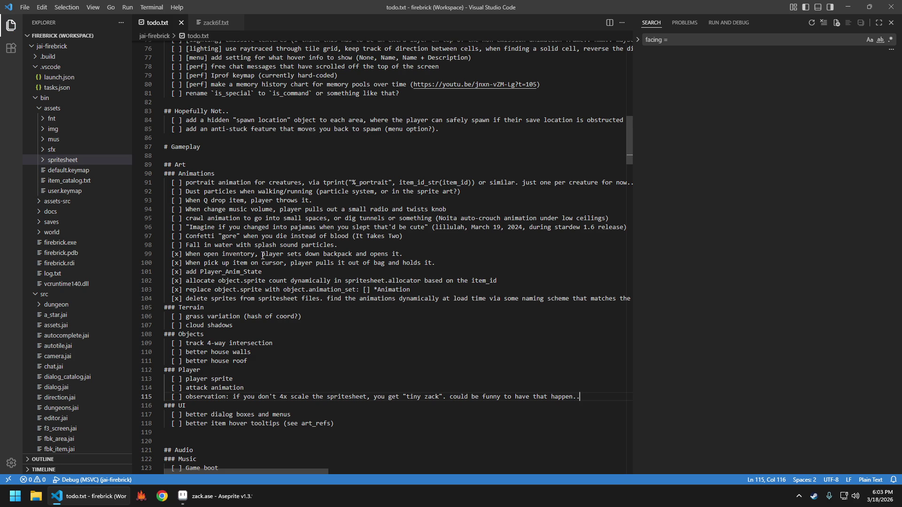
{"action": "key", "text": "ctrl+w"}
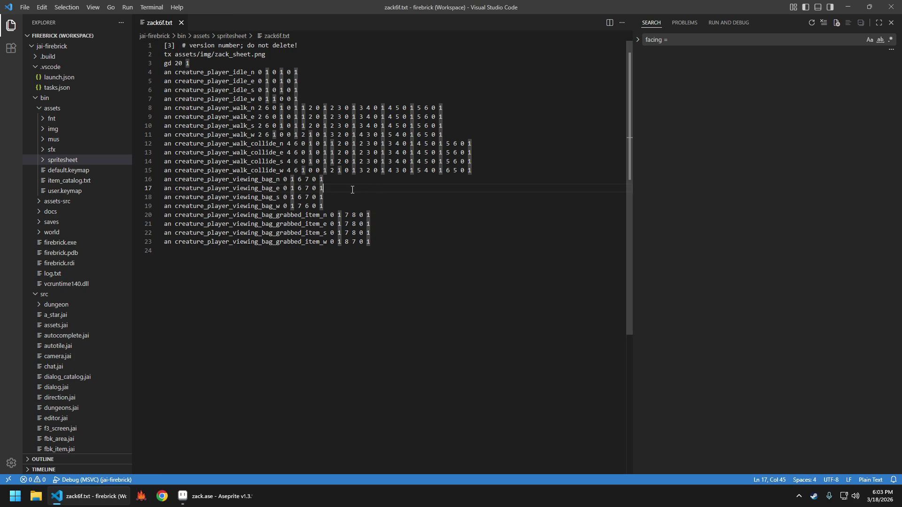
Review the Layout, Sprite, Borders and Output tabs of Aseprite's Export Sprite Sheet dialog.
{"action": "left_click", "coordinate": [216, 496]}
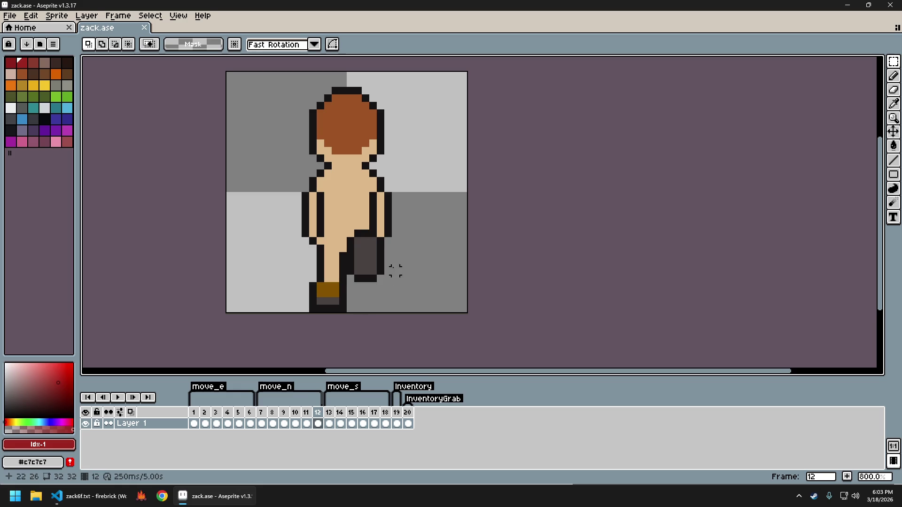
{"action": "key", "text": "ctrl+e"}
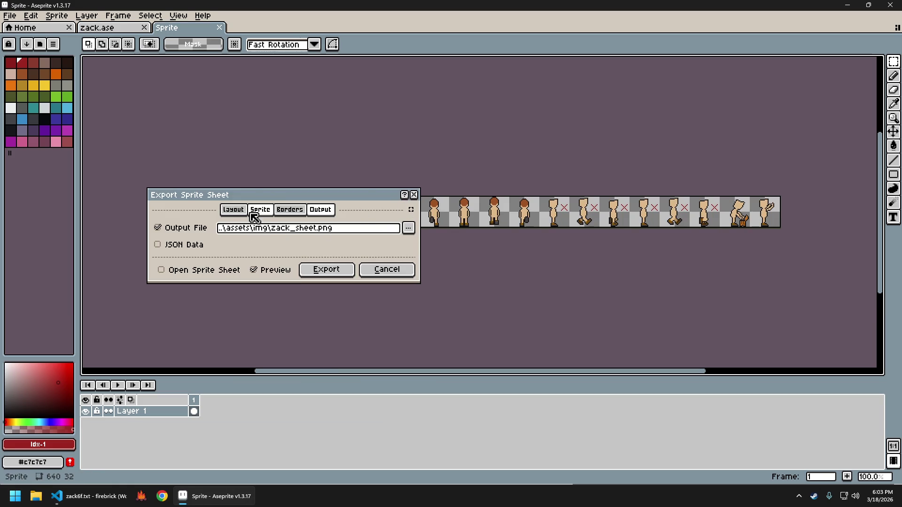
{"action": "left_click", "coordinate": [259, 211]}
{"action": "left_click", "coordinate": [288, 210]}
{"action": "left_click", "coordinate": [317, 215]}
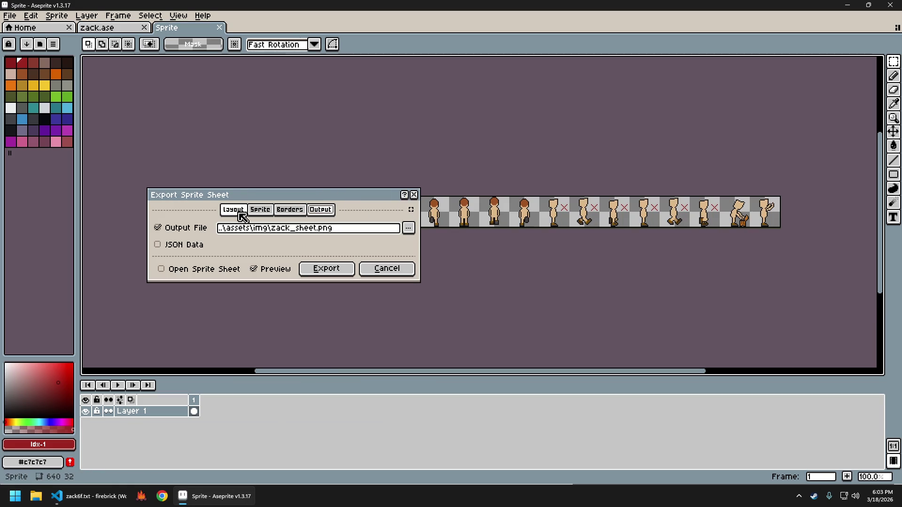
{"action": "left_click", "coordinate": [234, 211]}
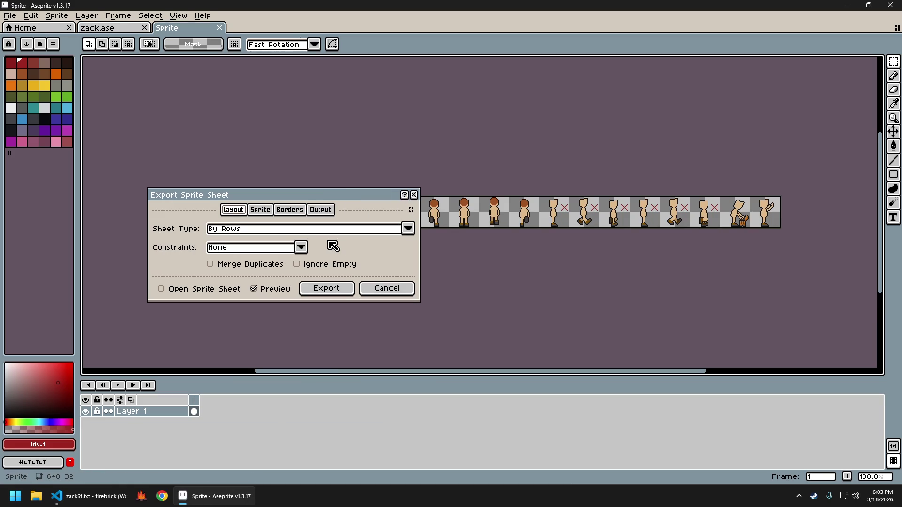
{"action": "left_click", "coordinate": [260, 210]}
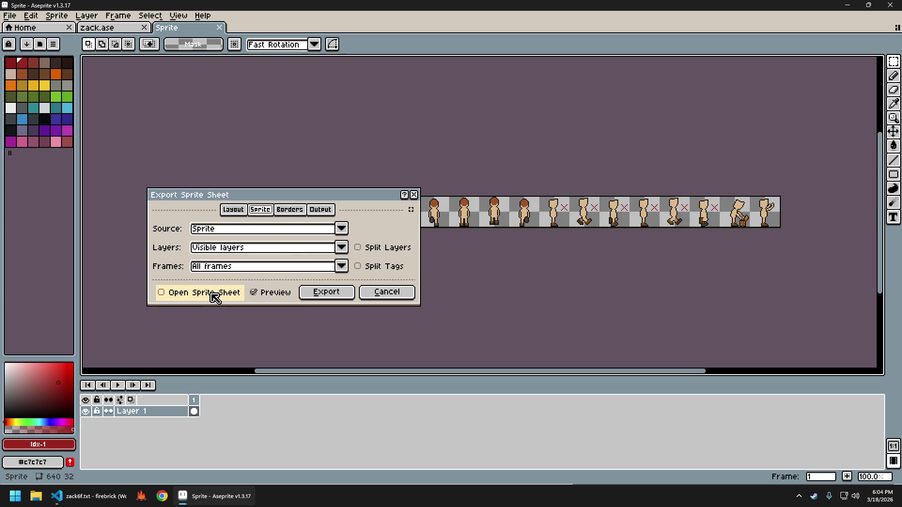
Export the sheet over zack_sheet.png with Open Sprite Sheet on and the overwrite warning suppressed.
{"action": "left_click", "coordinate": [213, 294]}
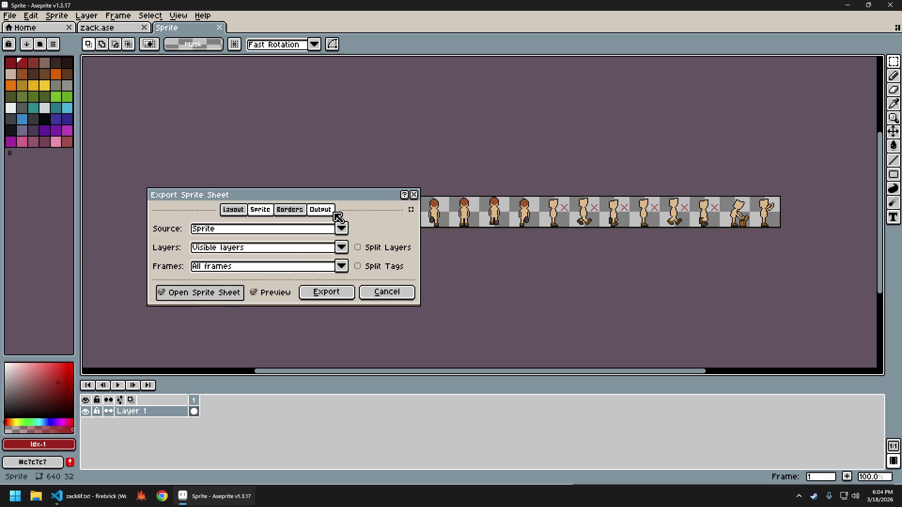
{"action": "left_click", "coordinate": [331, 210]}
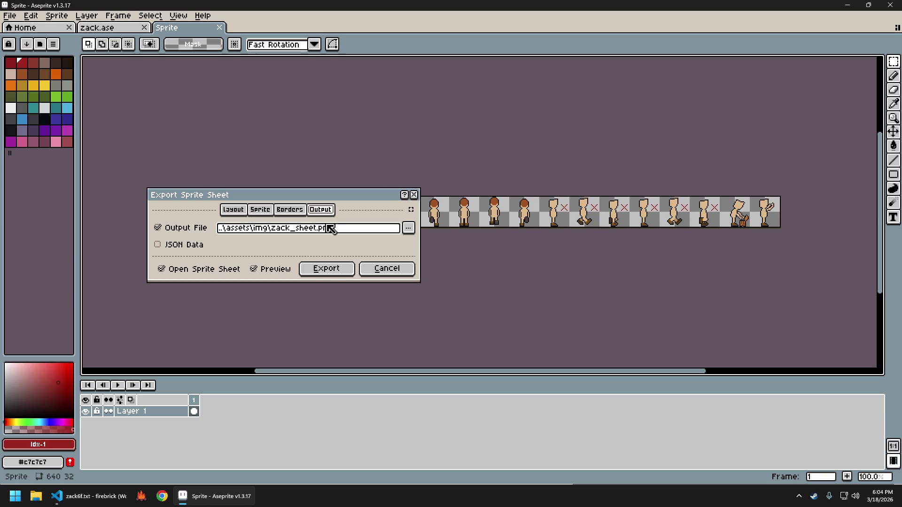
{"action": "left_click", "coordinate": [319, 274]}
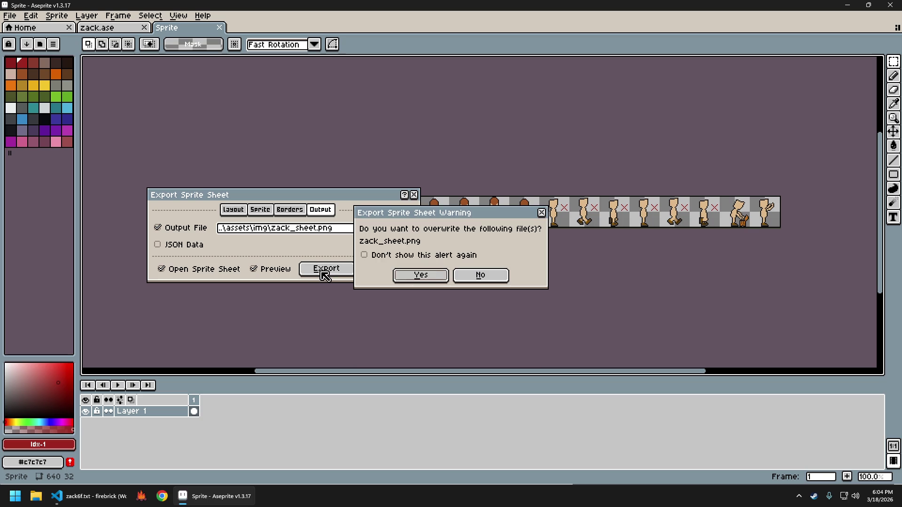
{"action": "left_click", "coordinate": [422, 258]}
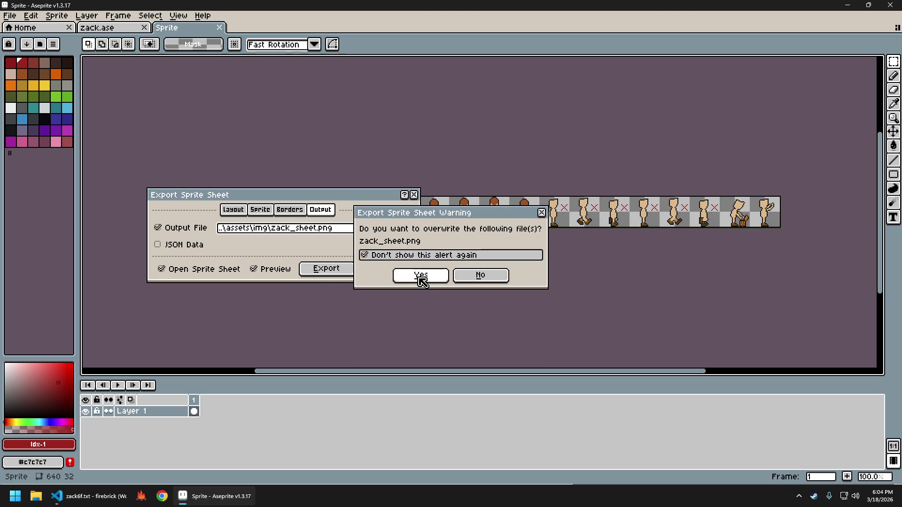
{"action": "left_click", "coordinate": [421, 275]}
{"action": "key", "text": "ctrl+alt+shift+s"}
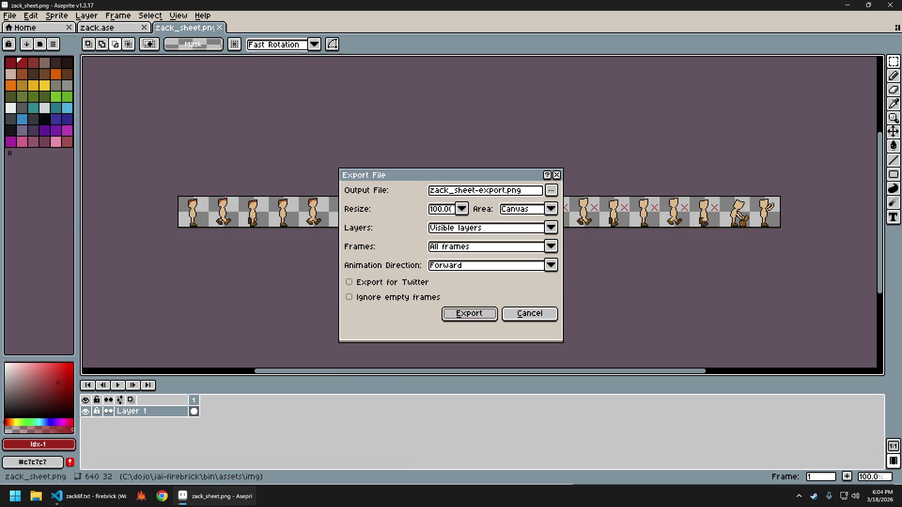
Set the export resize to 400% and choose zack_sheet.png as the output file, confirming replacement.
{"action": "left_click", "coordinate": [462, 208]}
{"action": "left_click", "coordinate": [449, 268]}
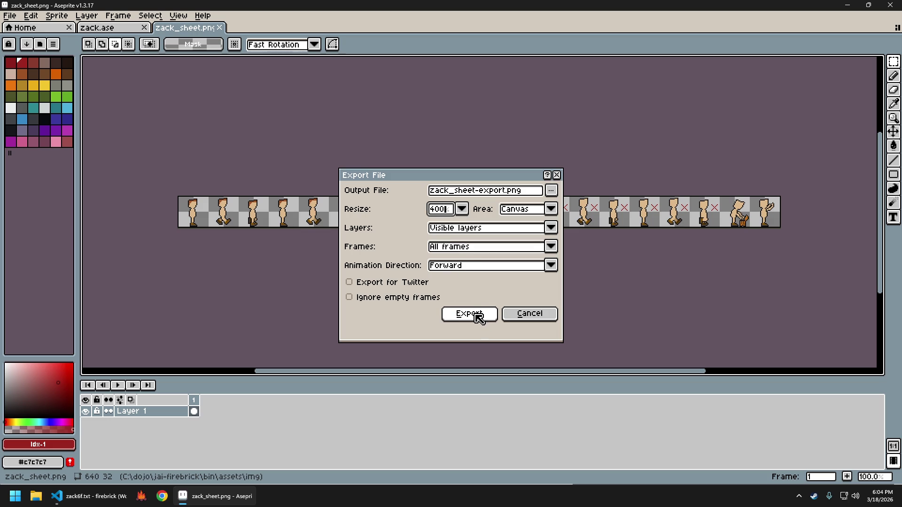
{"action": "left_click", "coordinate": [552, 190]}
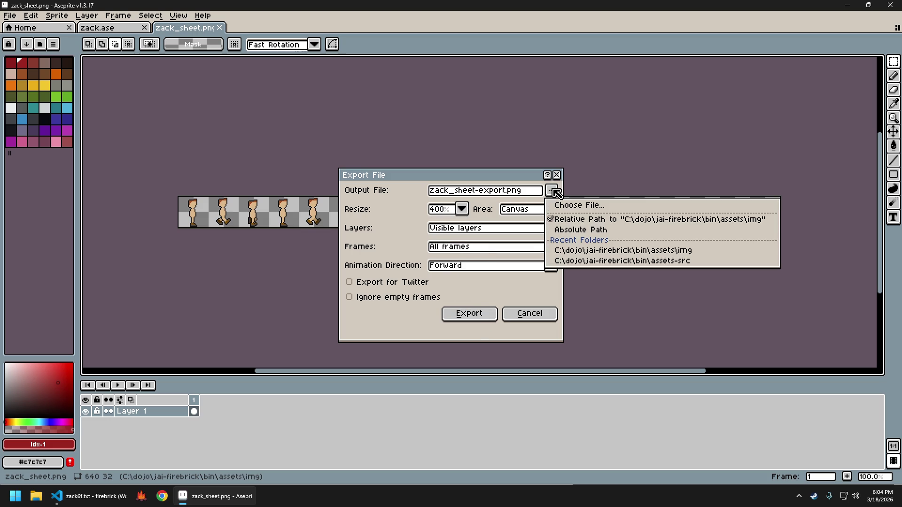
{"action": "left_click", "coordinate": [589, 207]}
{"action": "scroll", "coordinate": [260, 159], "scroll_direction": "down", "scroll_amount": 5}
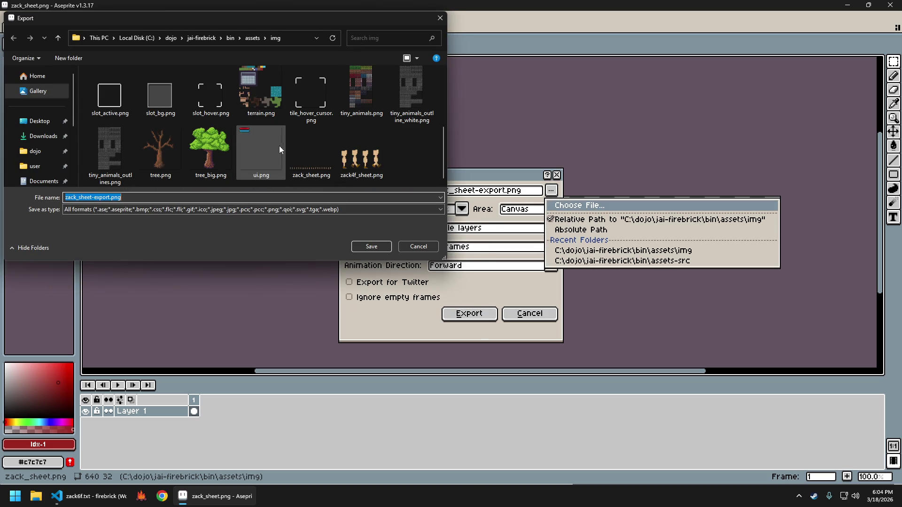
{"action": "left_click", "coordinate": [311, 155]}
{"action": "left_click", "coordinate": [371, 248]}
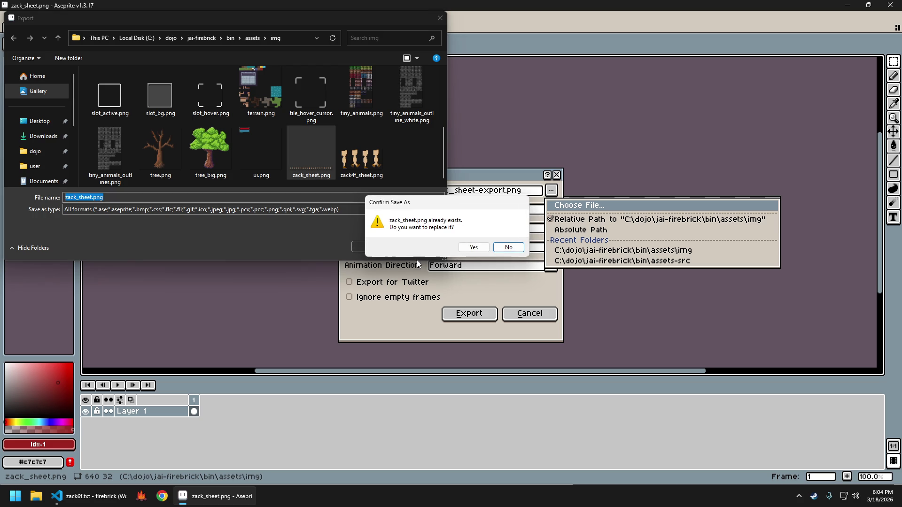
{"action": "left_click", "coordinate": [472, 248]}
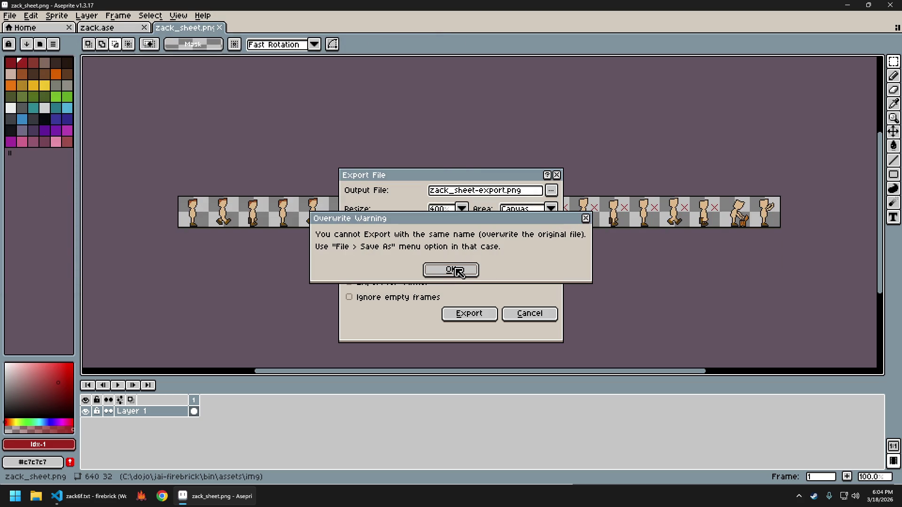
{"action": "left_click", "coordinate": [455, 271]}
Cancel the export and close the zack_sheet.png document.
{"action": "left_click", "coordinate": [419, 247]}
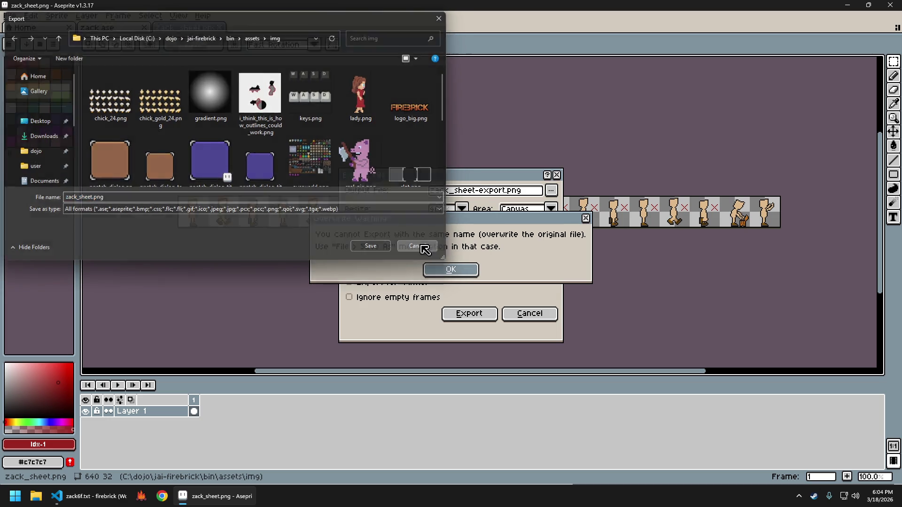
{"action": "left_click", "coordinate": [528, 313]}
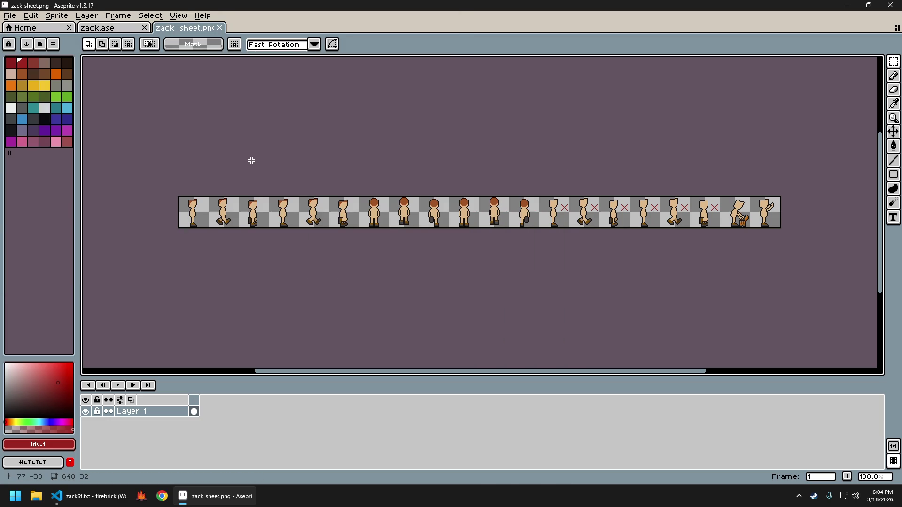
{"action": "left_click", "coordinate": [225, 28]}
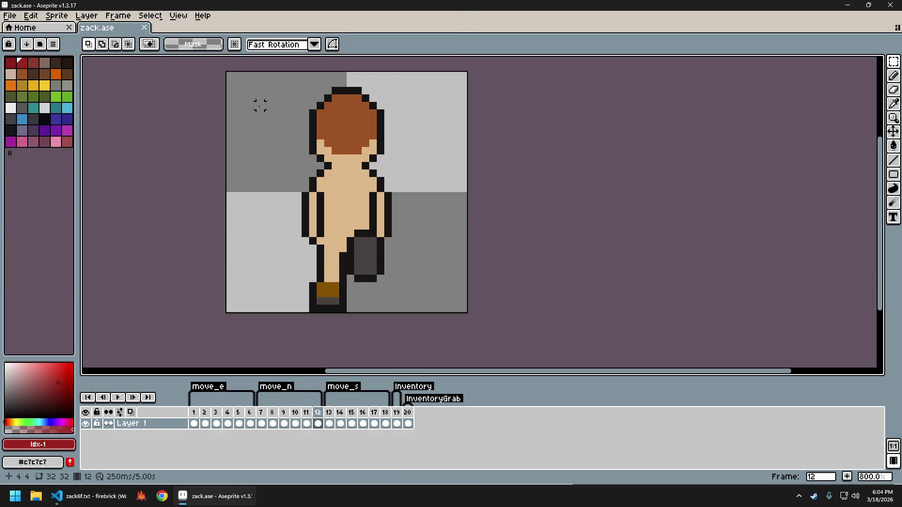
Generate the sheet as a new document with Output File and Preview off and Open Sprite Sheet on.
{"action": "key", "text": "ctrl+e"}
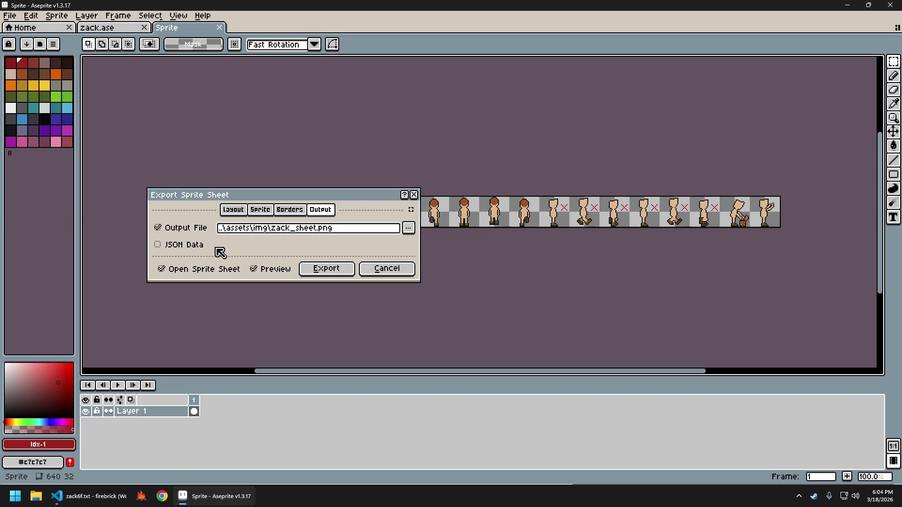
{"action": "left_click", "coordinate": [202, 229]}
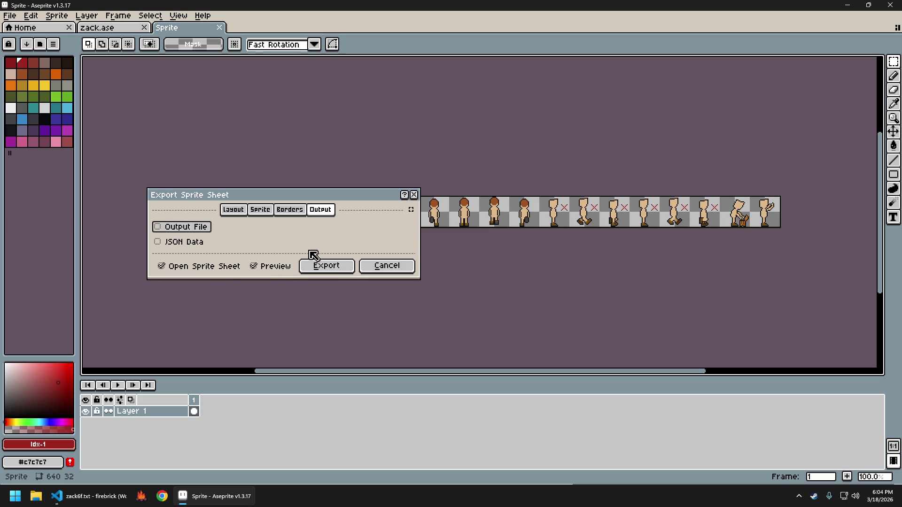
{"action": "left_click", "coordinate": [217, 267]}
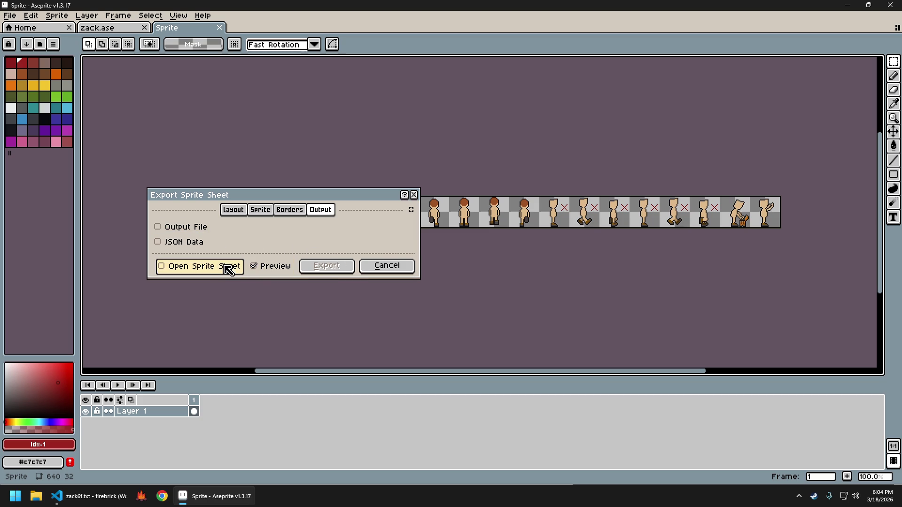
{"action": "left_click", "coordinate": [272, 267]}
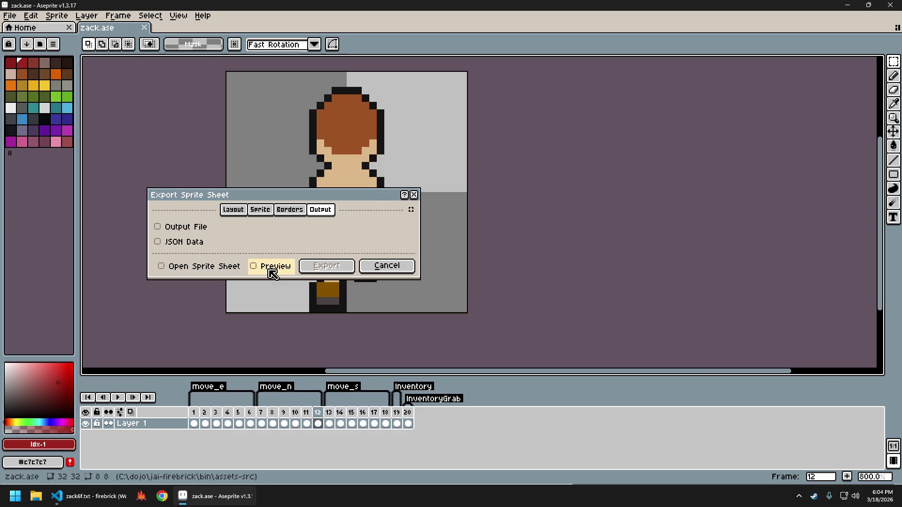
{"action": "left_click", "coordinate": [272, 267]}
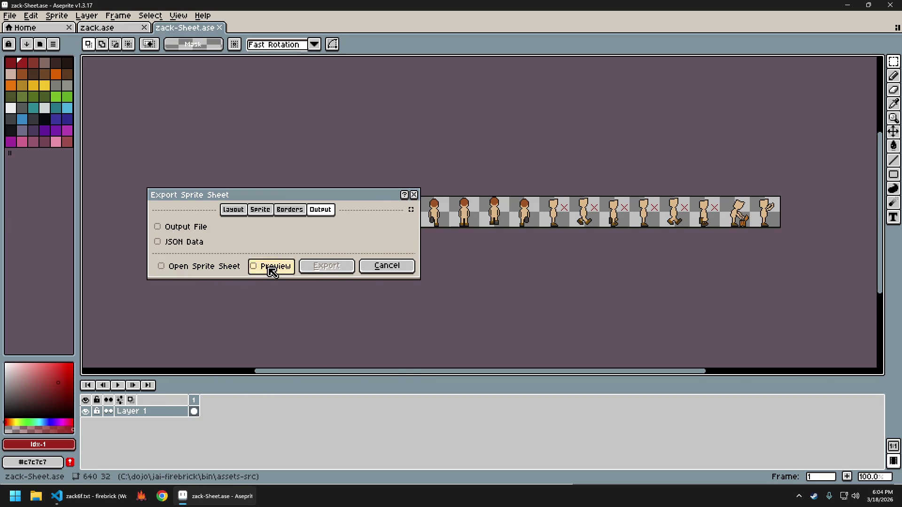
{"action": "left_click", "coordinate": [272, 267]}
{"action": "left_click", "coordinate": [218, 266]}
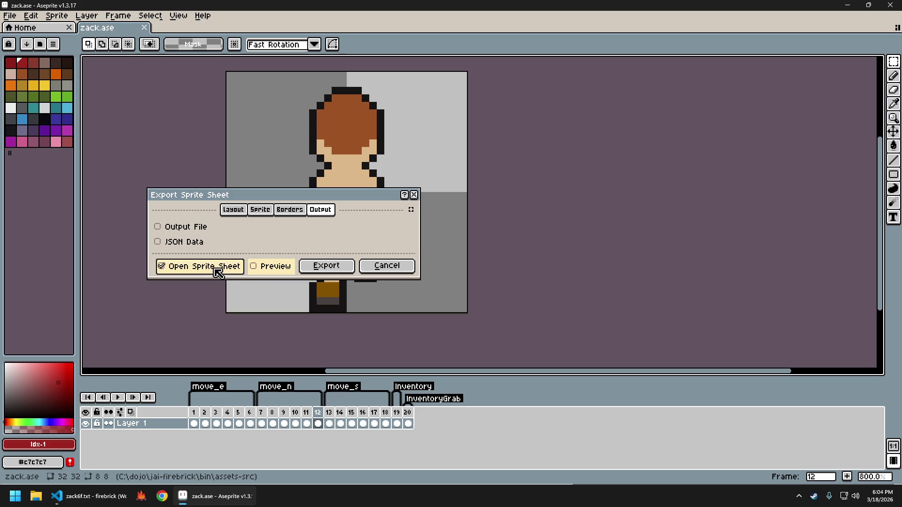
{"action": "left_click", "coordinate": [334, 268]}
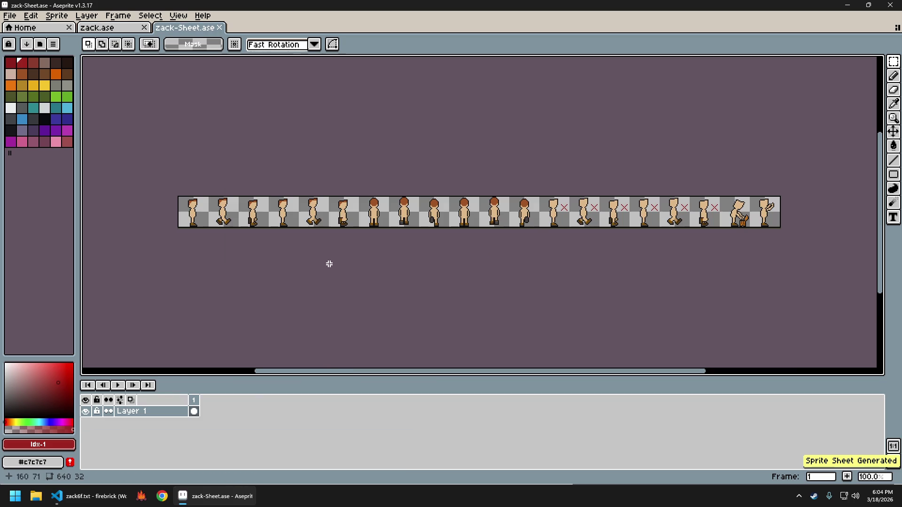
{"action": "key", "text": "ctrl+e"}
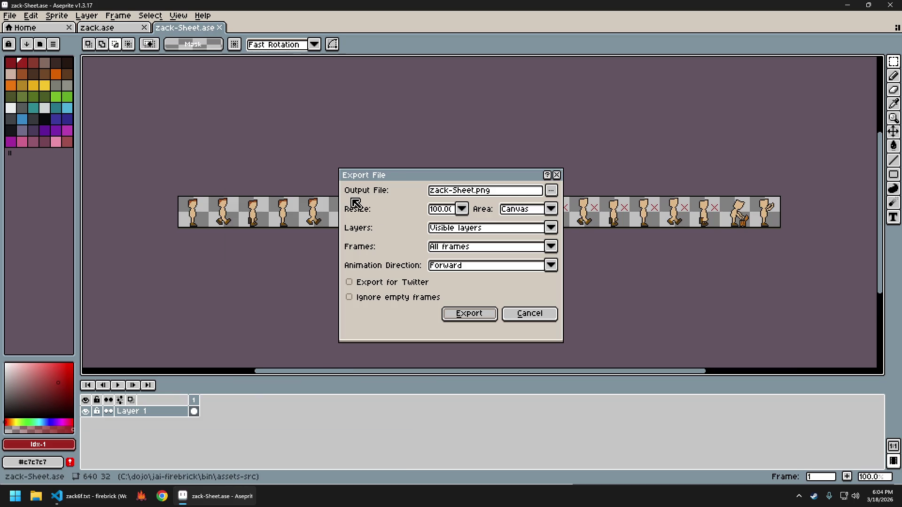
Set the export scale to 400% and browse to the assets\img folder.
{"action": "left_click", "coordinate": [462, 210]}
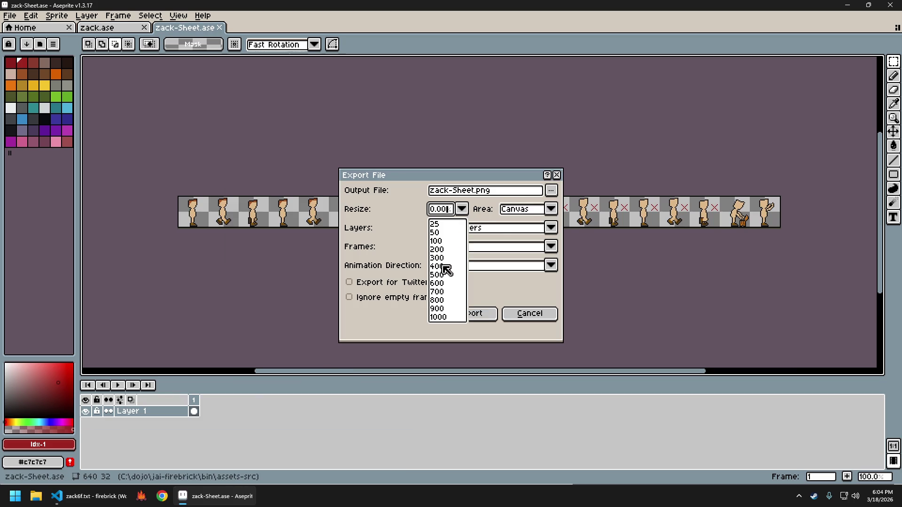
{"action": "left_click", "coordinate": [437, 266]}
{"action": "left_click", "coordinate": [552, 191]}
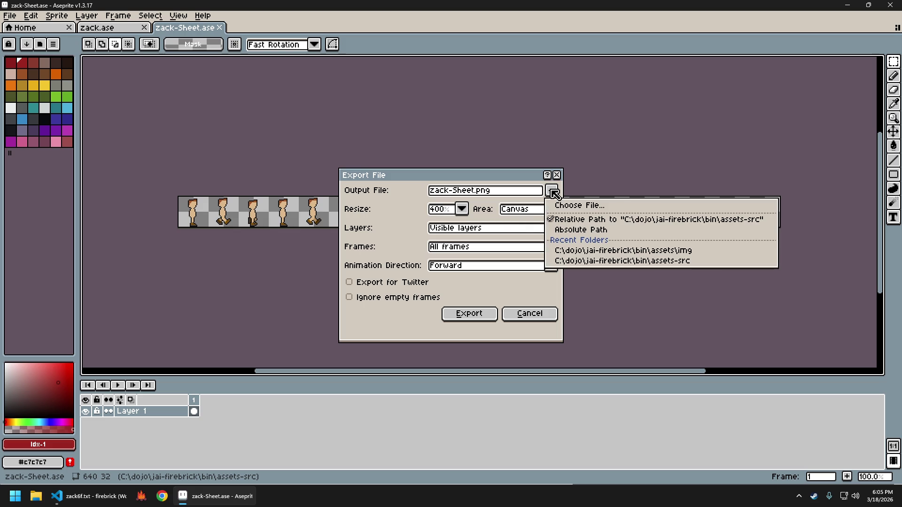
{"action": "left_click", "coordinate": [579, 205]}
{"action": "scroll", "coordinate": [201, 90], "scroll_direction": "down", "scroll_amount": 5}
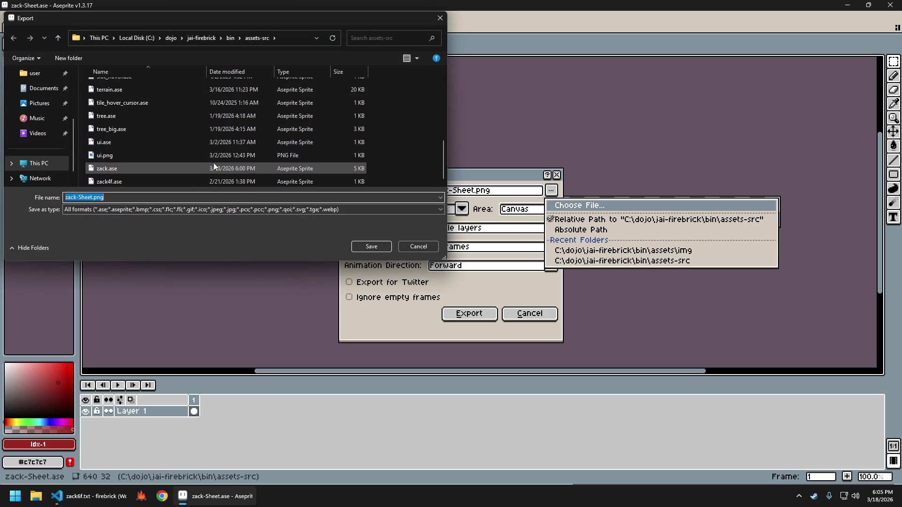
{"action": "left_click", "coordinate": [230, 38]}
{"action": "double_click", "coordinate": [141, 86]}
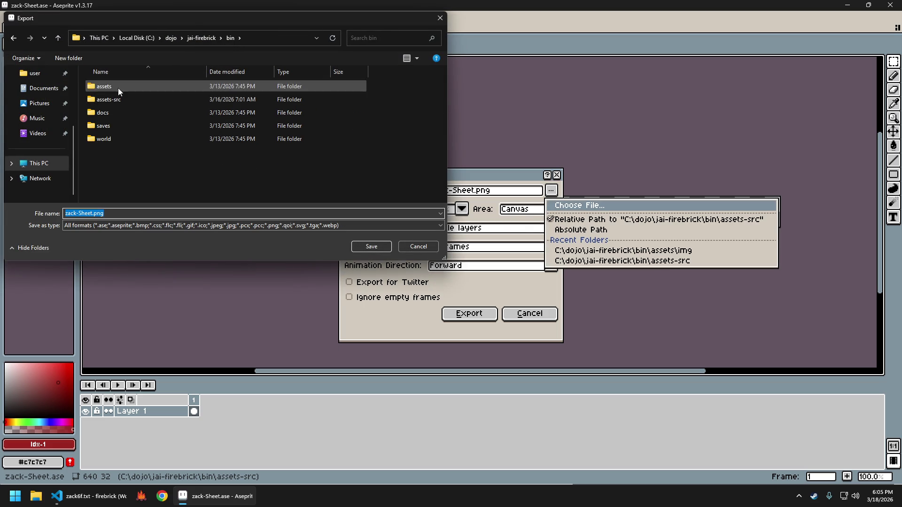
{"action": "double_click", "coordinate": [123, 100]}
{"action": "scroll", "coordinate": [240, 155], "scroll_direction": "down", "scroll_amount": 5}
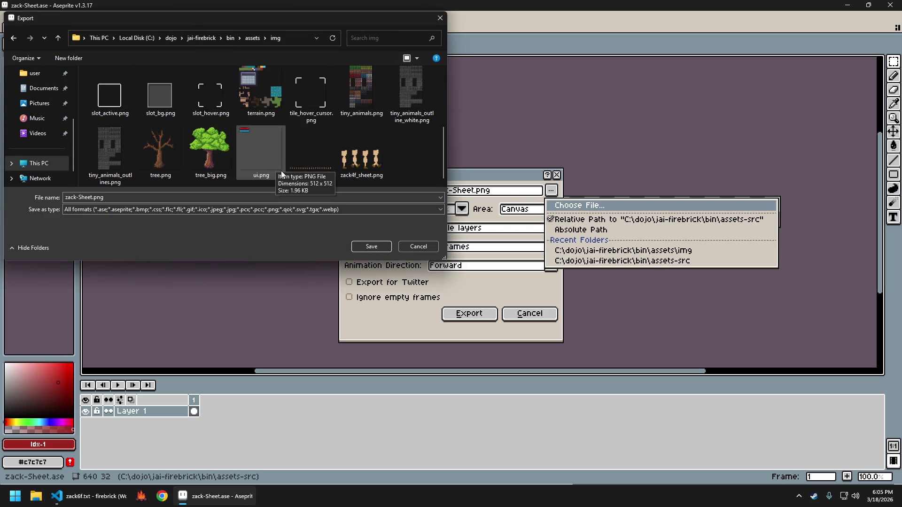
Export the sheet over zack_sheet.png, then close the zack-Sheet.ase document.
{"action": "left_click", "coordinate": [311, 150]}
{"action": "left_click", "coordinate": [372, 246]}
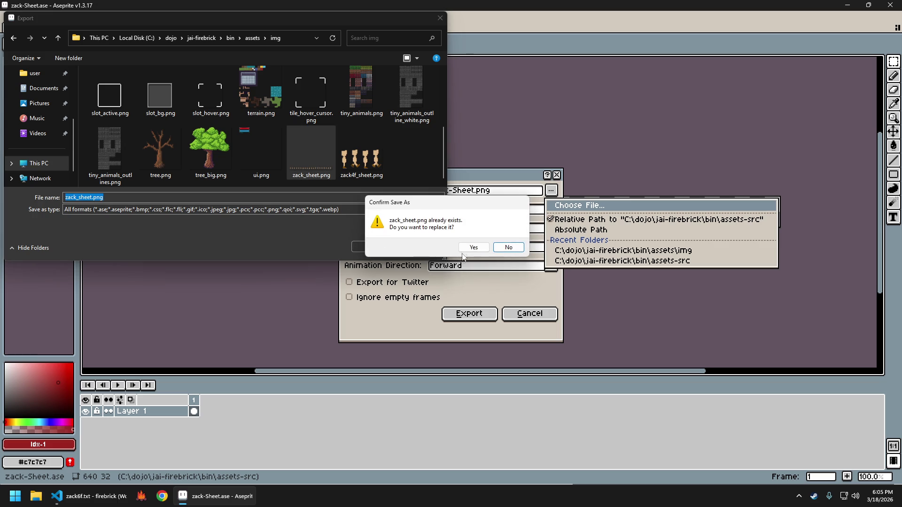
{"action": "left_click", "coordinate": [479, 250]}
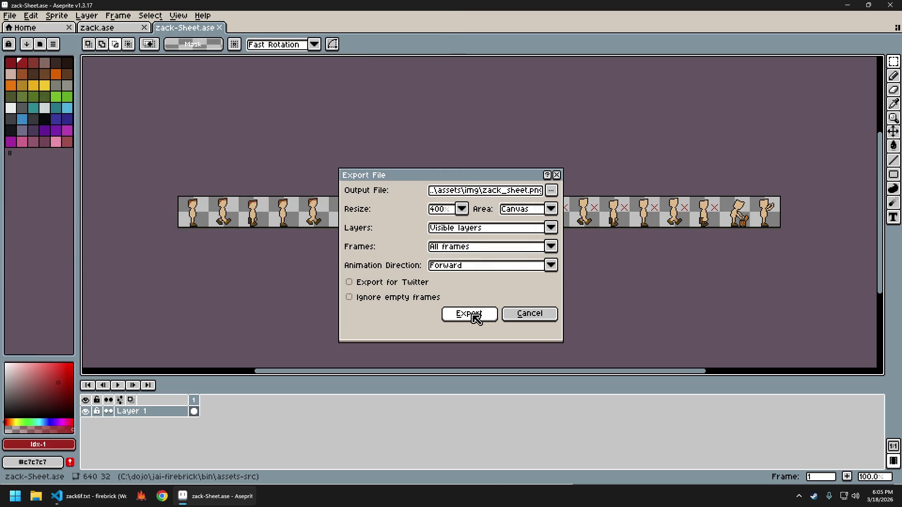
{"action": "left_click", "coordinate": [476, 319]}
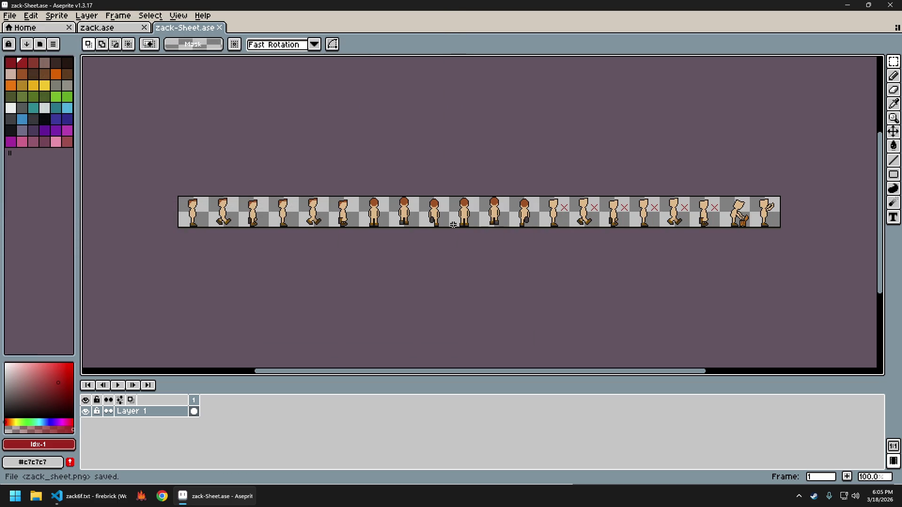
{"action": "key", "text": "ctrl+w"}
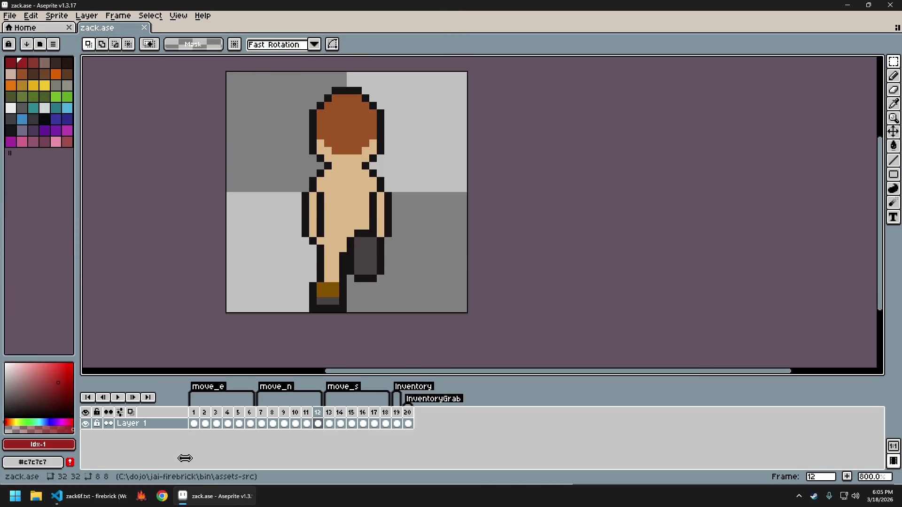
Launch firebrick under the debugger, walk zack in all four directions, toggle the inventory, then open the Sheet editor.
{"action": "left_click", "coordinate": [89, 496]}
{"action": "key", "text": "F5"}
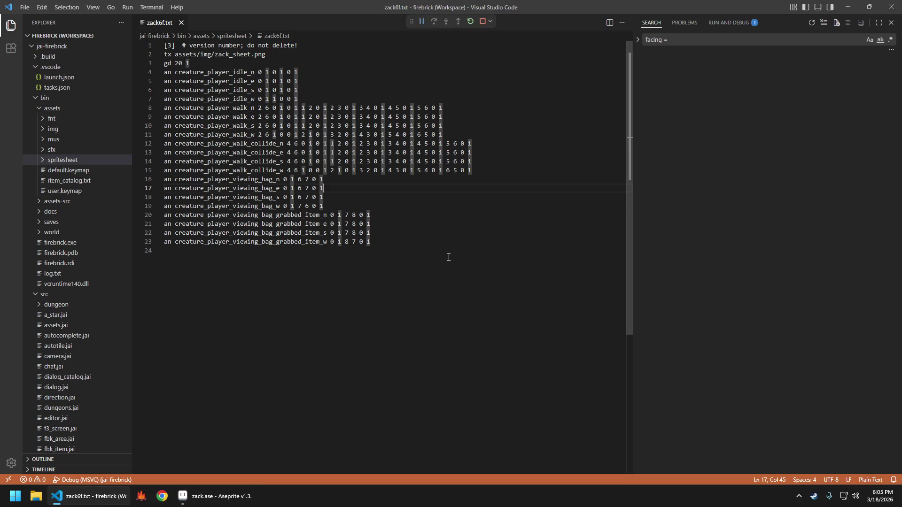
{"action": "key", "text": "a"}
{"action": "key", "text": "d"}
{"action": "key", "text": "w"}
{"action": "key", "text": "s"}
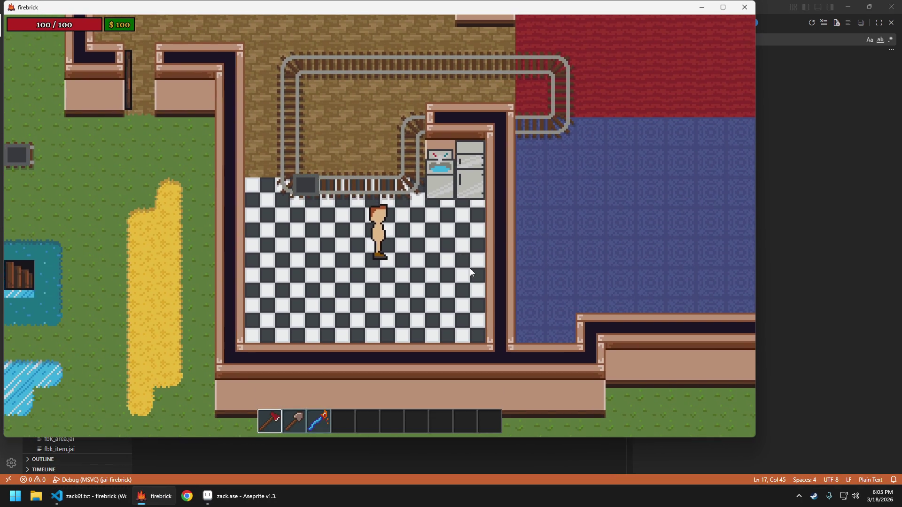
{"action": "key", "text": "e"}
{"action": "key", "text": "Escape"}
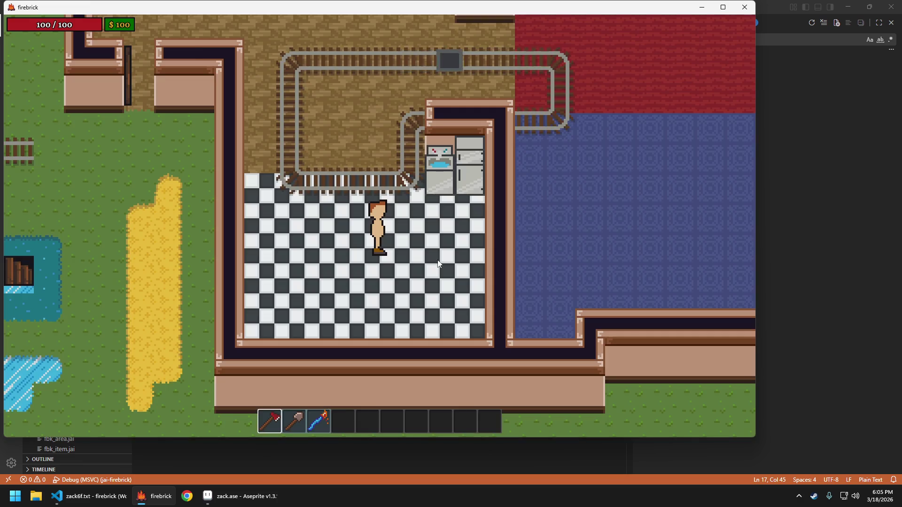
{"action": "key", "text": "Escape"}
{"action": "key", "text": "Escape"}
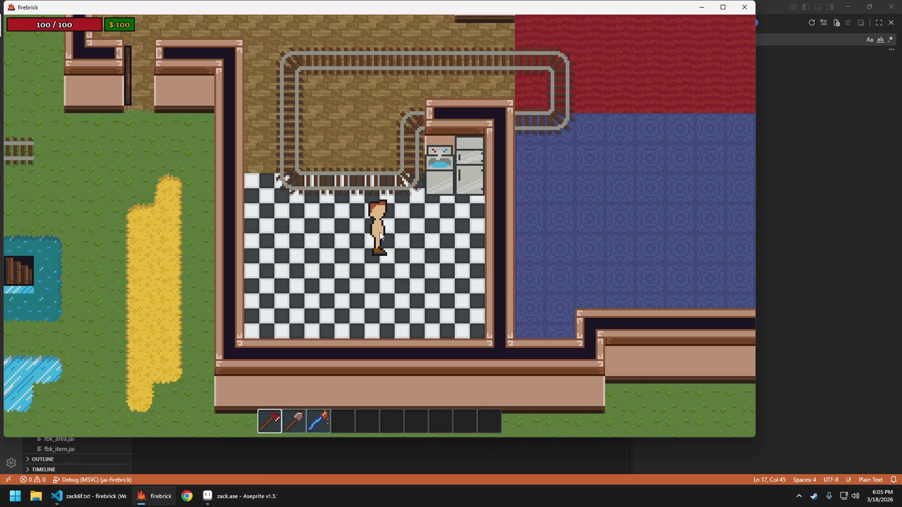
{"action": "key", "text": "F1"}
{"action": "key", "text": "F2"}
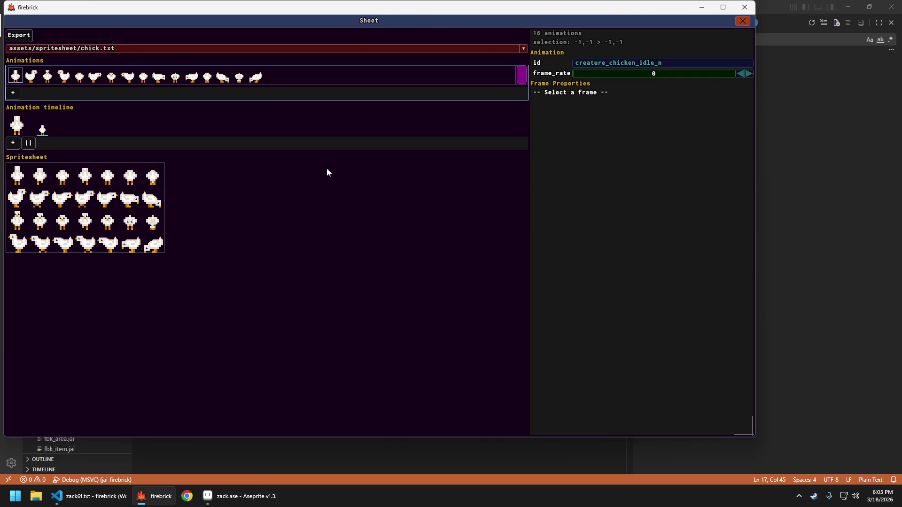
Load zack6f.txt in the Sheet editor and step through the idle_e and idle_w animations.
{"action": "left_click", "coordinate": [127, 48]}
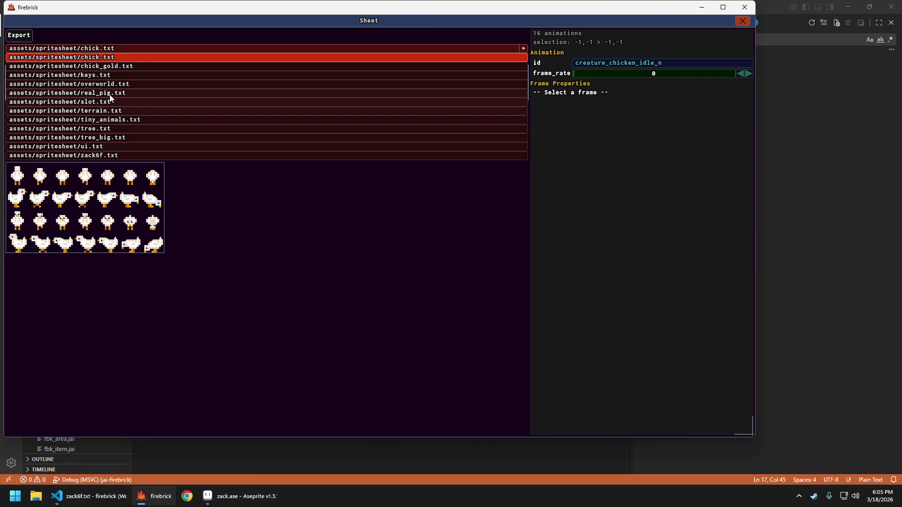
{"action": "left_click", "coordinate": [110, 155]}
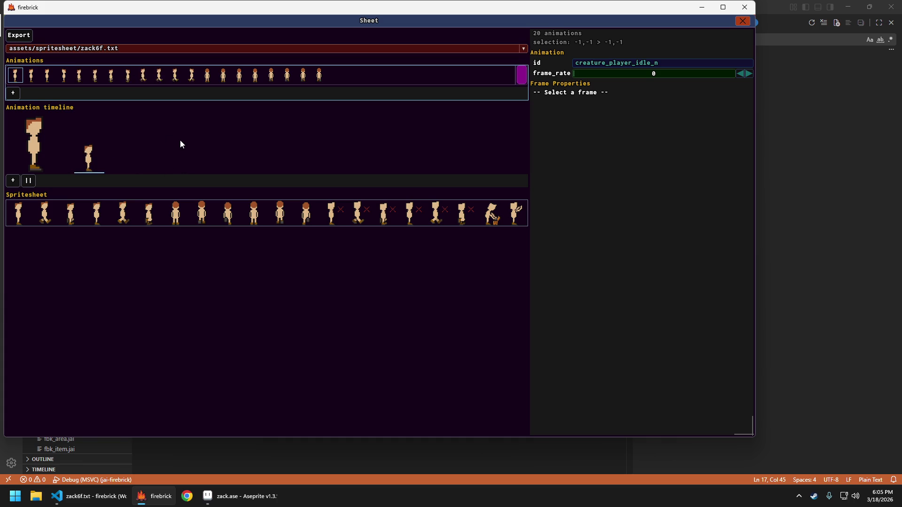
{"action": "key", "text": "Right"}
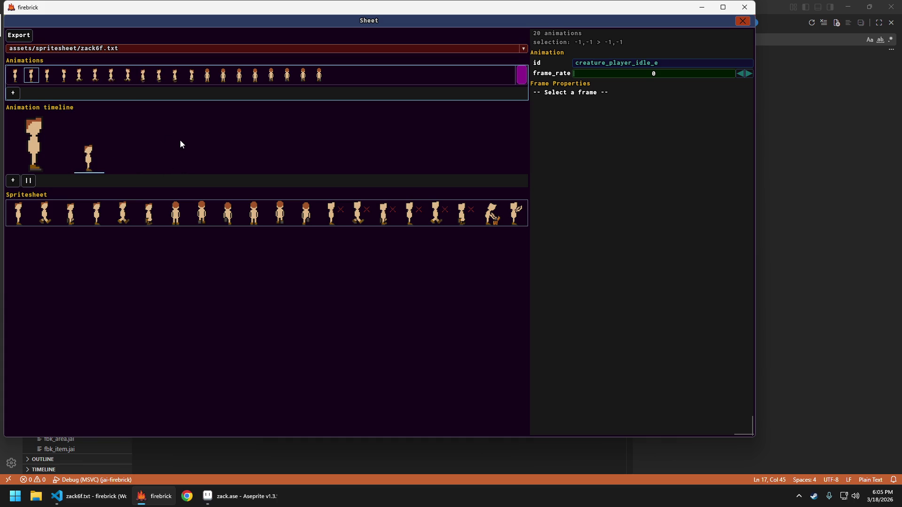
{"action": "key", "text": "Right"}
{"action": "key", "text": "Right"}
{"action": "key", "text": "Left"}
{"action": "key", "text": "Left"}
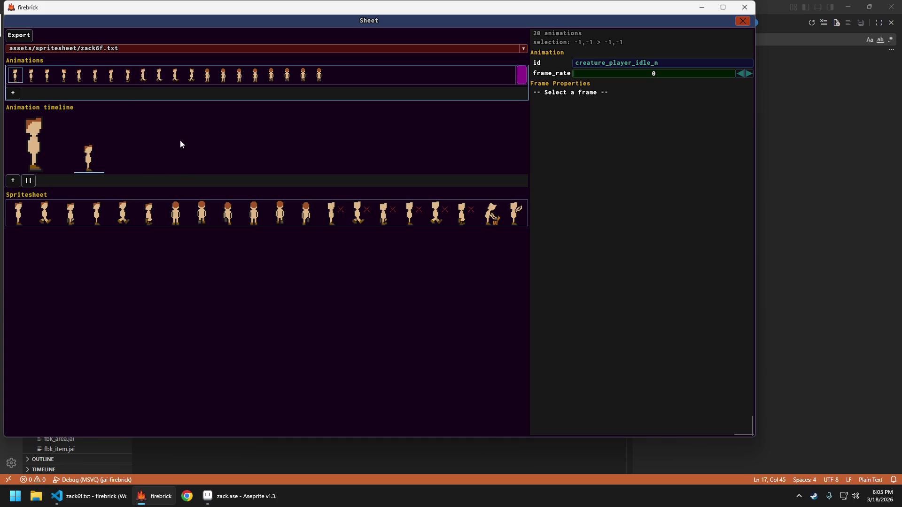
{"action": "key", "text": "Right"}
{"action": "key", "text": "Right"}
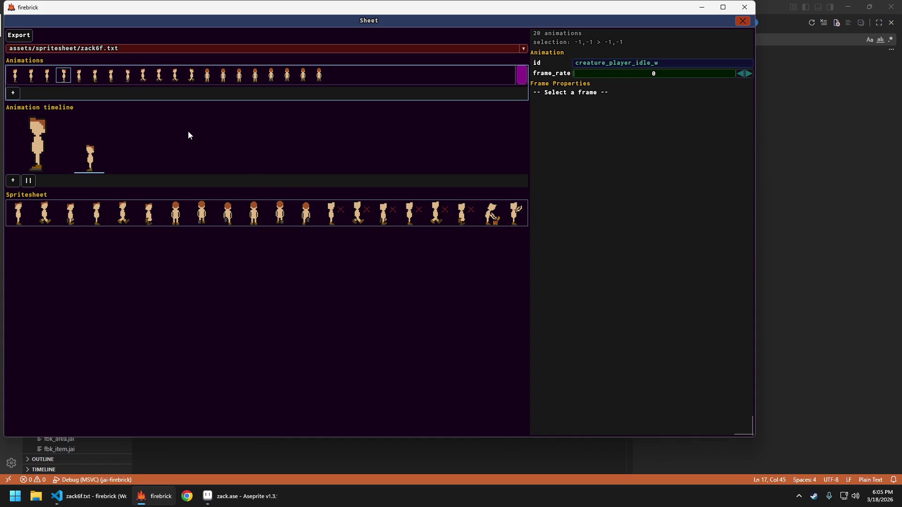
Replace creature_player_idle_n's single frame with spritesheet frame 6.
{"action": "left_click", "coordinate": [18, 74]}
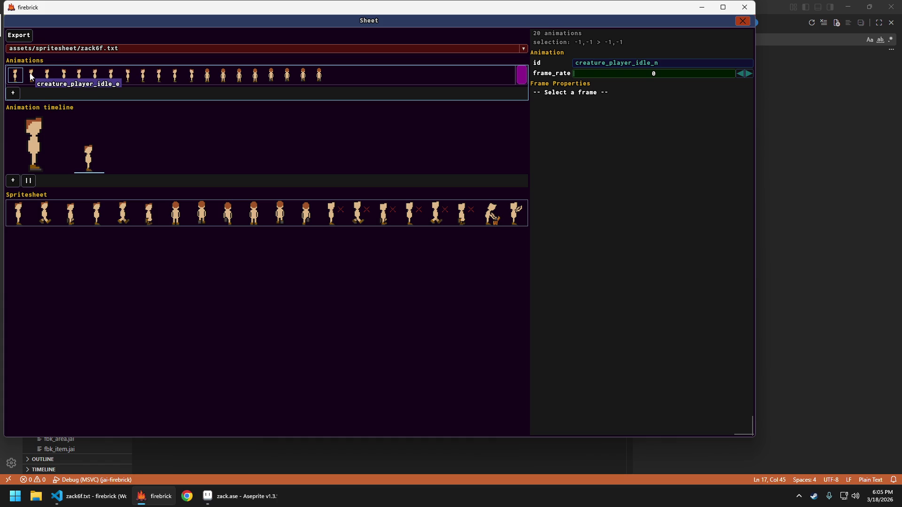
{"action": "left_click", "coordinate": [47, 76]}
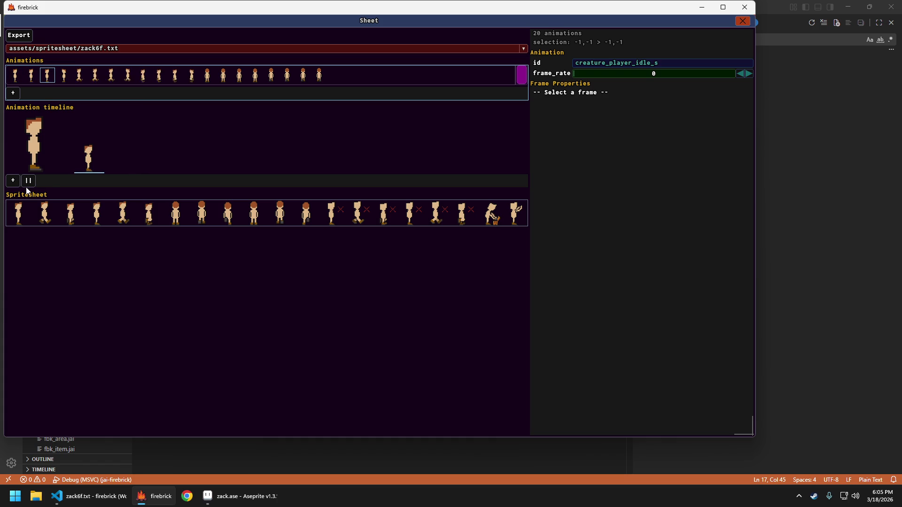
{"action": "left_click", "coordinate": [90, 158]}
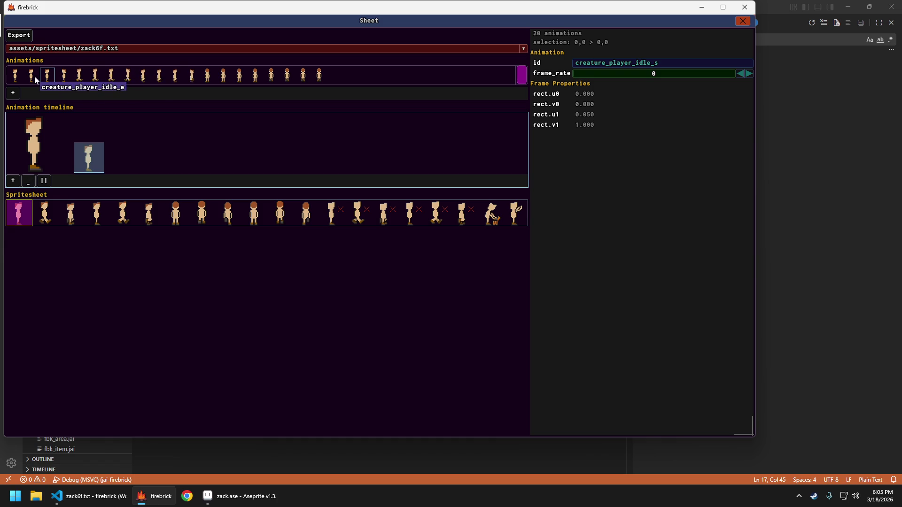
{"action": "left_click", "coordinate": [20, 79]}
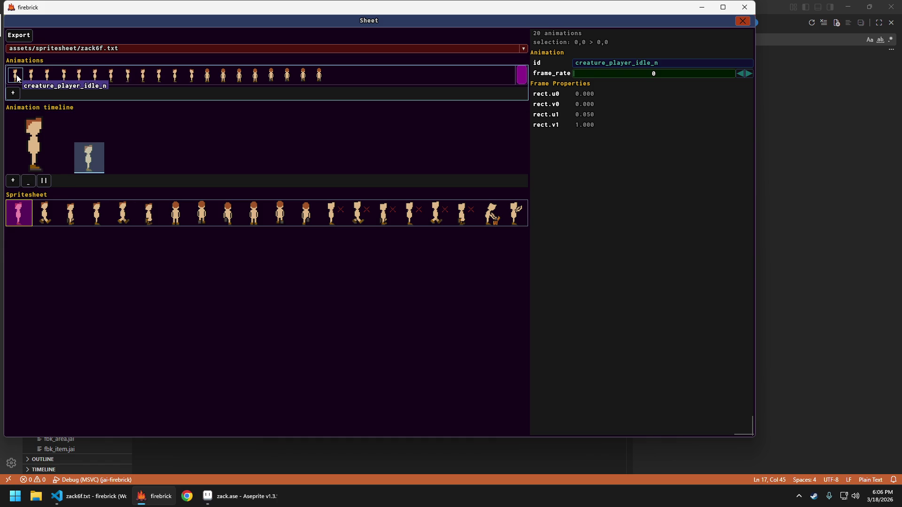
{"action": "left_click", "coordinate": [28, 180]}
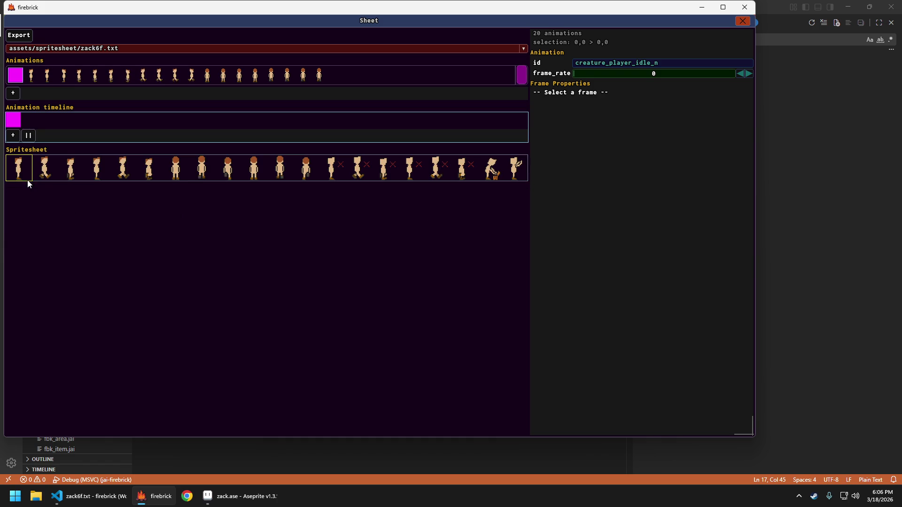
{"action": "left_click", "coordinate": [179, 167]}
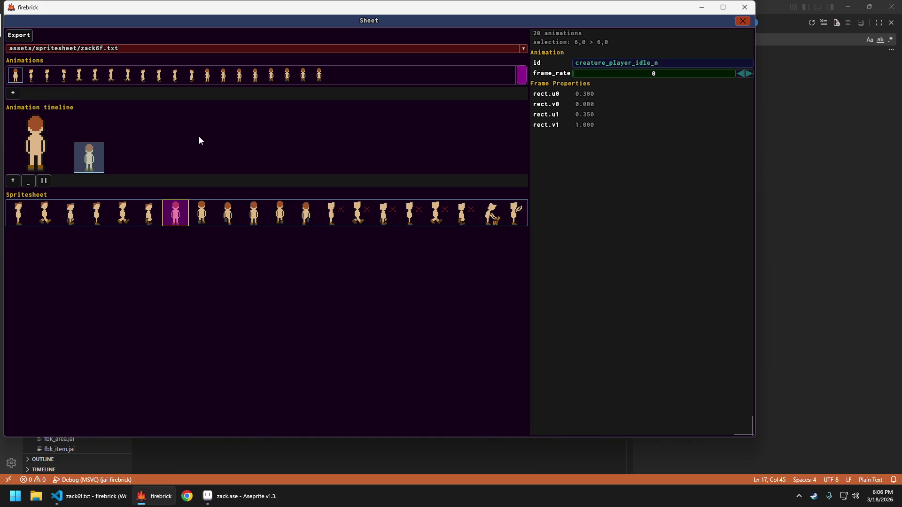
{"action": "left_click", "coordinate": [29, 93]}
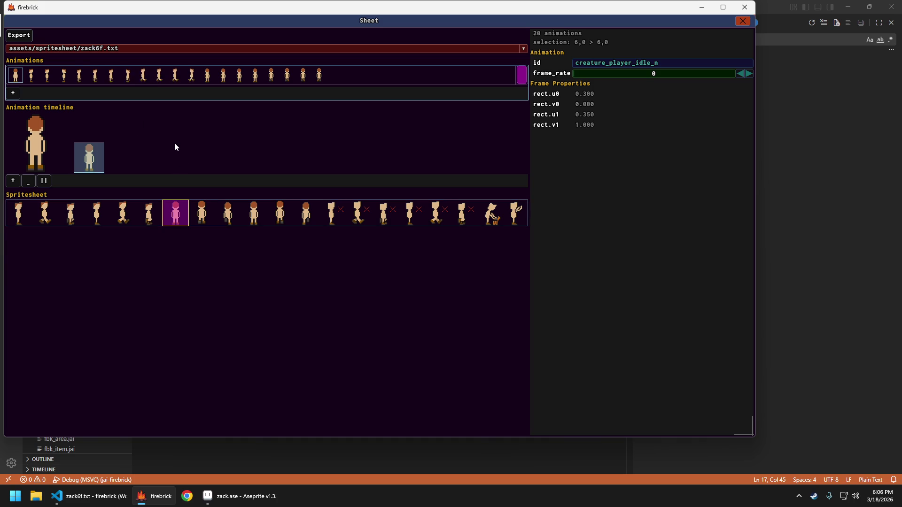
{"action": "key", "text": "Right"}
{"action": "key", "text": "Right"}
{"action": "key", "text": "Right"}
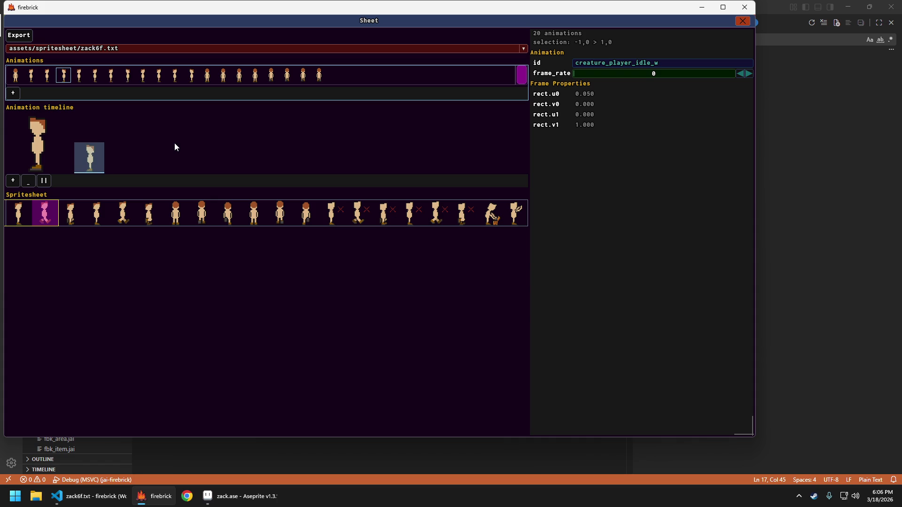
Replace creature_player_idle_s's frame with spritesheet frame 12.
{"action": "key", "text": "Left"}
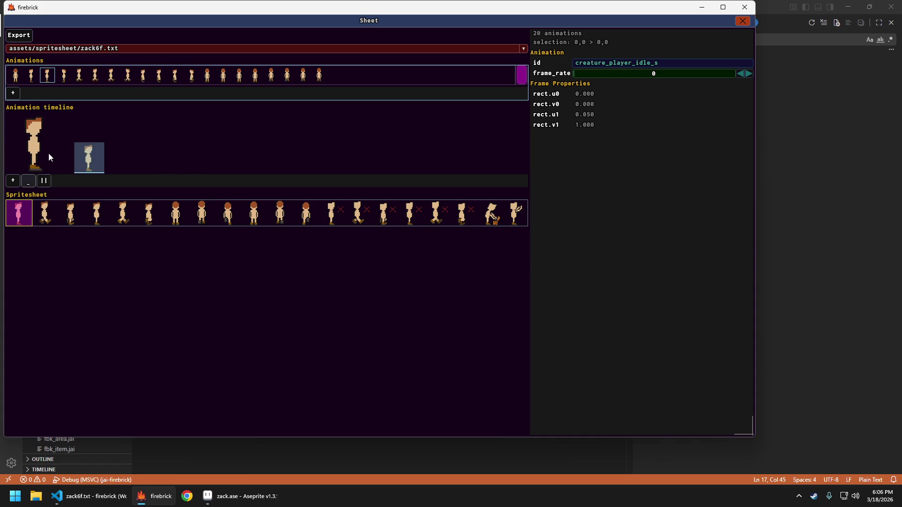
{"action": "left_click", "coordinate": [41, 182]}
{"action": "left_click", "coordinate": [28, 183]}
{"action": "left_click", "coordinate": [328, 172]}
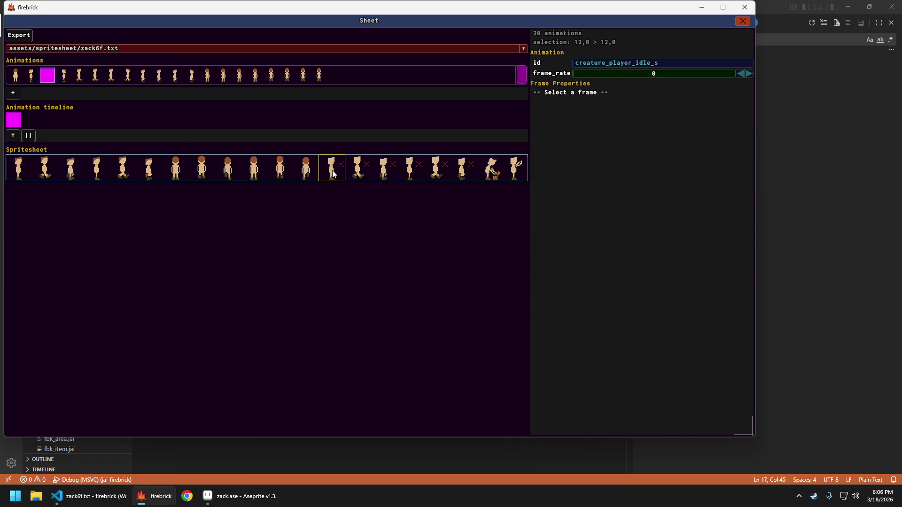
{"action": "left_click", "coordinate": [279, 127]}
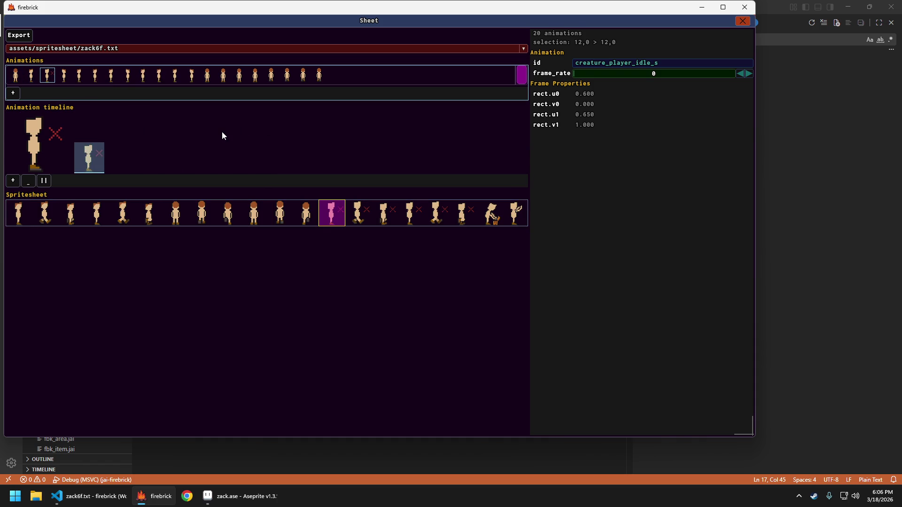
{"action": "key", "text": "Left"}
{"action": "key", "text": "Right"}
{"action": "key", "text": "Right"}
{"action": "key", "text": "Right"}
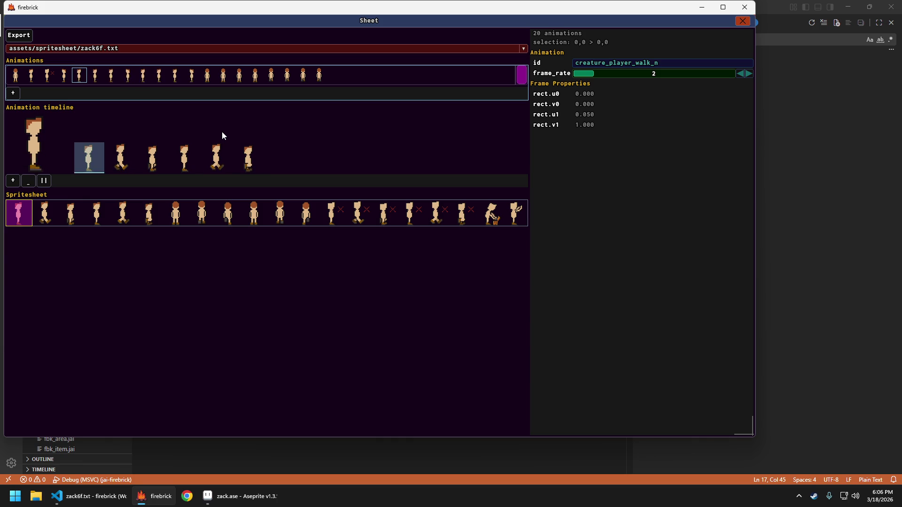
Rebuild creature_player_walk_n as six back-view walking frames, appending spritesheet frames through 10.
{"action": "key", "text": "Right"}
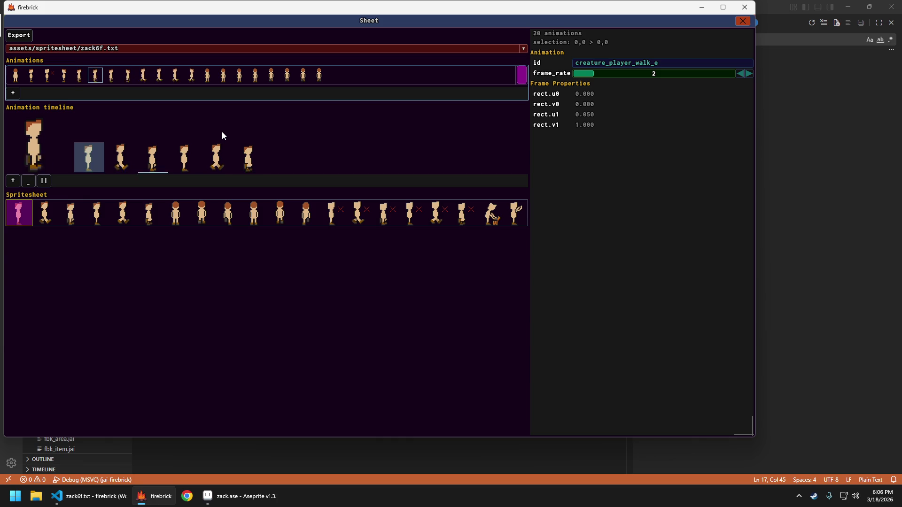
{"action": "key", "text": "Right"}
{"action": "key", "text": "Right"}
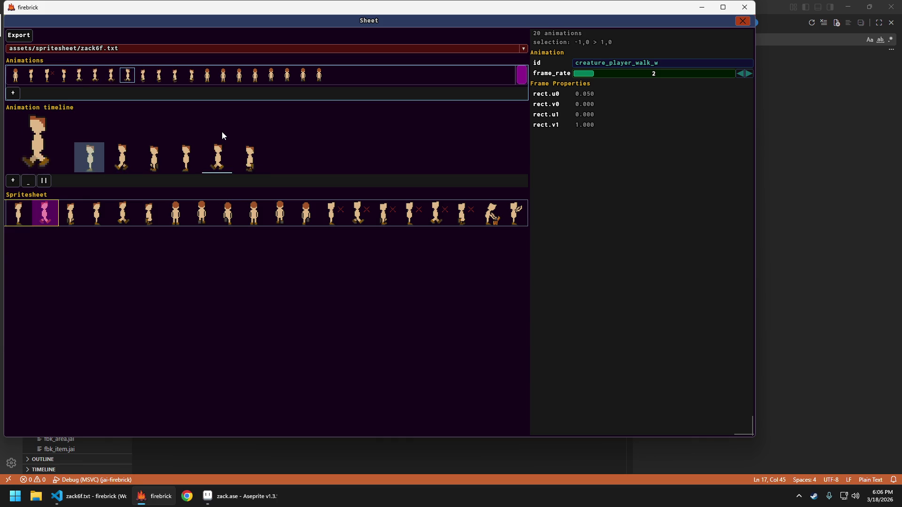
{"action": "key", "text": "Left"}
{"action": "key", "text": "Left"}
{"action": "key", "text": "Left"}
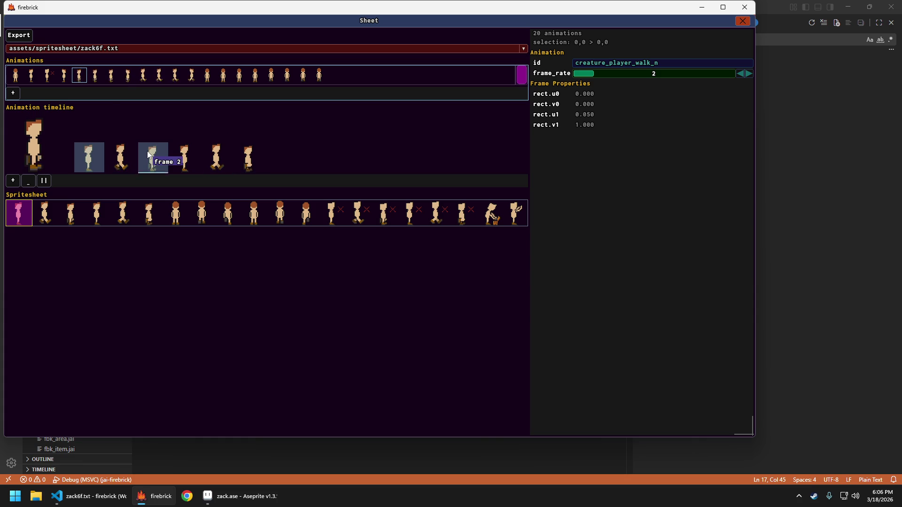
{"action": "left_click", "coordinate": [83, 155]}
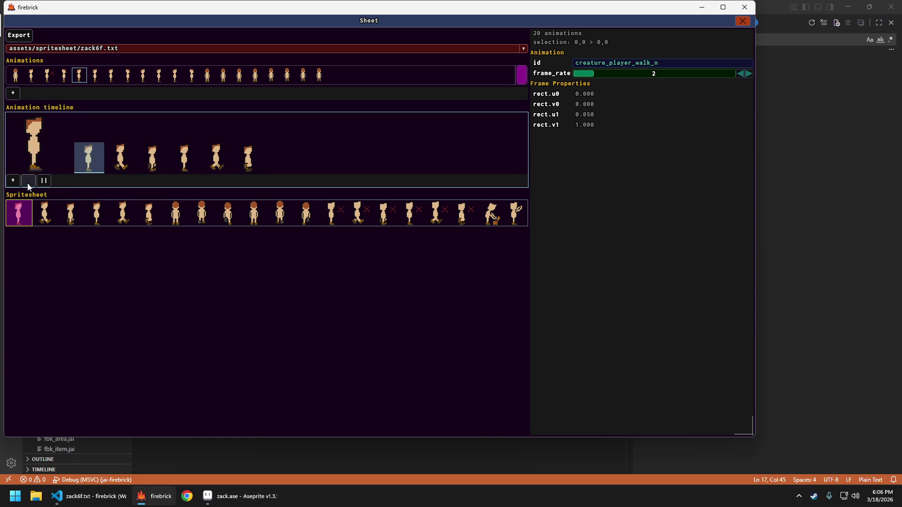
{"action": "left_click", "coordinate": [28, 181]}
{"action": "left_click", "coordinate": [28, 181]}
{"action": "left_click", "coordinate": [28, 182]}
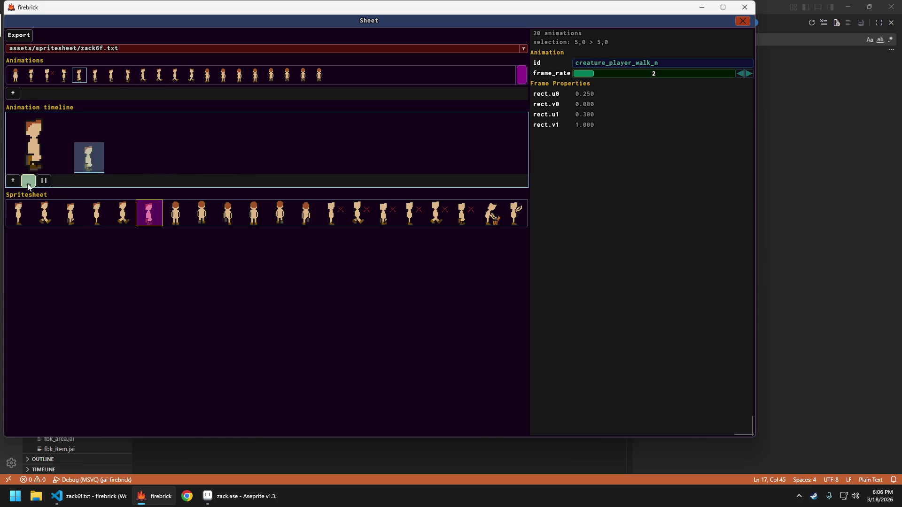
{"action": "left_click", "coordinate": [174, 218]}
{"action": "left_click", "coordinate": [202, 219]}
{"action": "left_click", "coordinate": [228, 220]}
{"action": "left_click", "coordinate": [254, 219]}
{"action": "left_click", "coordinate": [280, 218]}
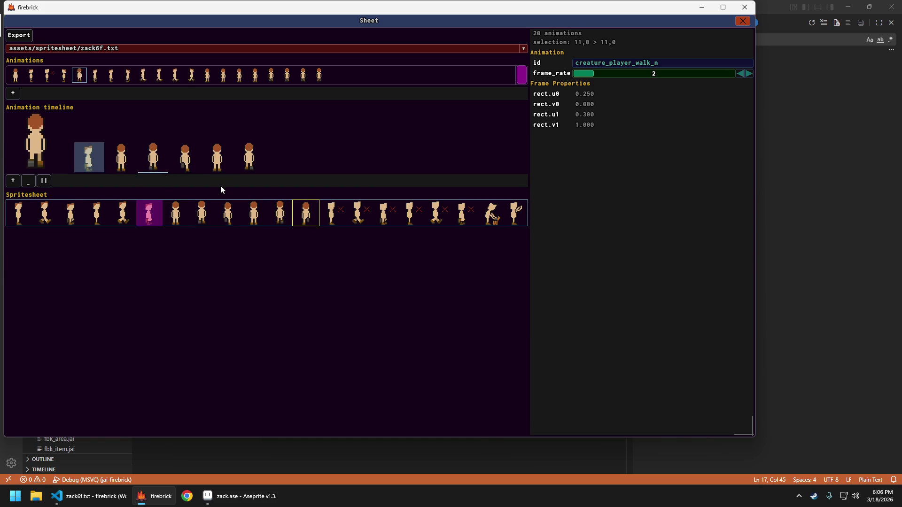
{"action": "left_click", "coordinate": [28, 182]}
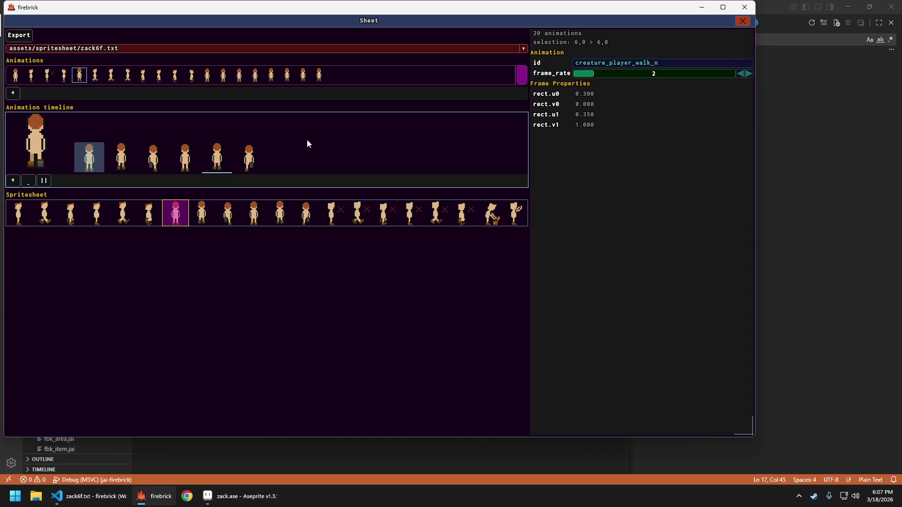
Replace creature_player_walk_s's old frames with spritesheet sprites 12 through 17.
{"action": "left_click", "coordinate": [110, 77]}
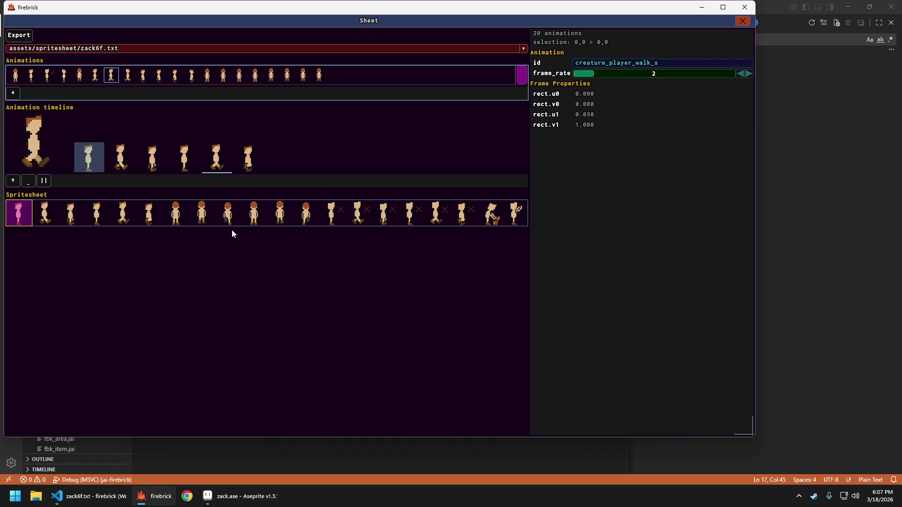
{"action": "left_click", "coordinate": [29, 182]}
{"action": "left_click", "coordinate": [28, 183]}
{"action": "left_click", "coordinate": [29, 184]}
{"action": "left_click", "coordinate": [29, 183]}
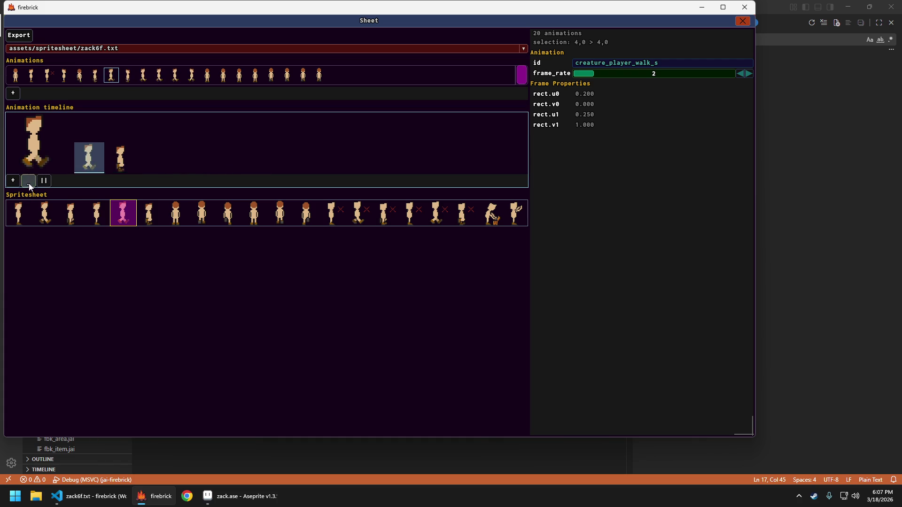
{"action": "left_click", "coordinate": [29, 183]}
{"action": "left_click", "coordinate": [330, 220]}
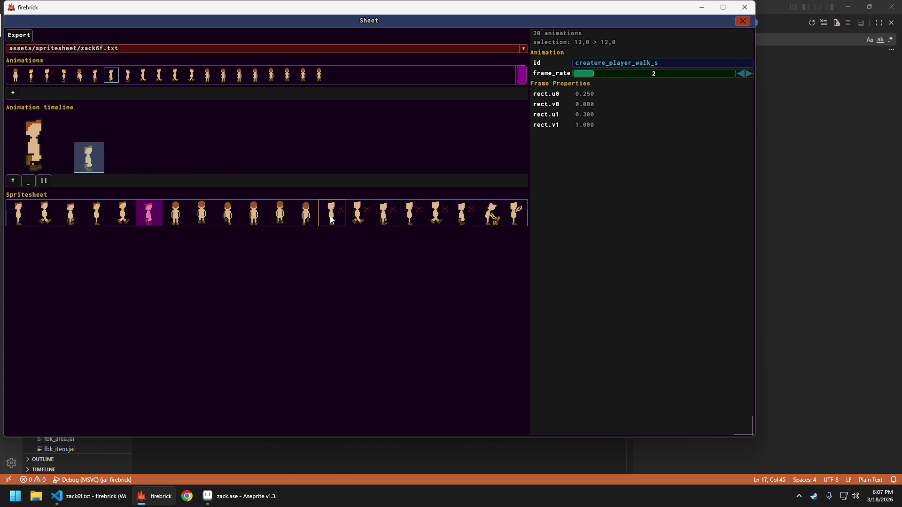
{"action": "left_click", "coordinate": [362, 216]}
{"action": "left_click", "coordinate": [389, 214]}
{"action": "left_click", "coordinate": [411, 217]}
{"action": "left_click", "coordinate": [438, 216]}
{"action": "left_click", "coordinate": [462, 216]}
{"action": "left_click", "coordinate": [87, 159]}
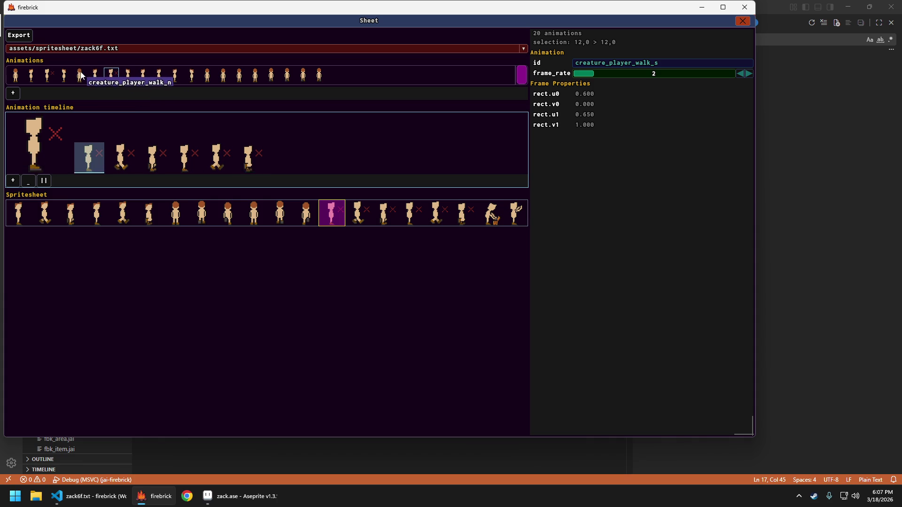
Replace creature_player_walk_collide_n's old frames with back-view sprites 6 through 11.
{"action": "left_click", "coordinate": [95, 75]}
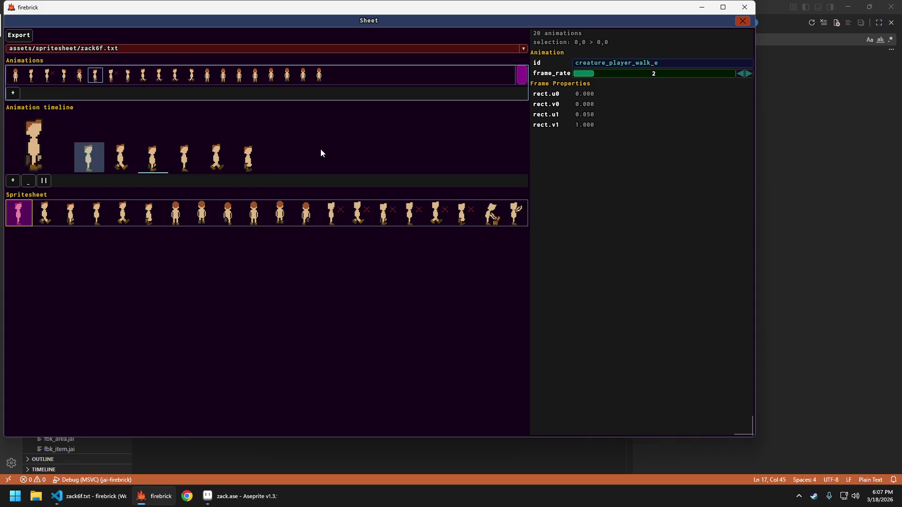
{"action": "key", "text": "Right"}
{"action": "key", "text": "Right"}
{"action": "key", "text": "Right"}
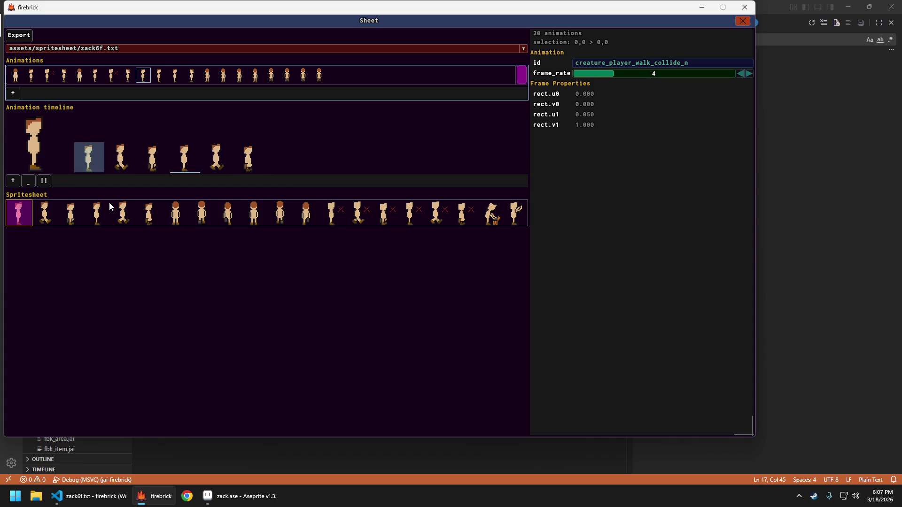
{"action": "left_click", "coordinate": [89, 160]}
{"action": "left_click", "coordinate": [27, 182]}
{"action": "left_click", "coordinate": [27, 182]}
{"action": "left_click", "coordinate": [27, 181]}
{"action": "left_click", "coordinate": [27, 181]}
{"action": "left_click", "coordinate": [27, 181]}
{"action": "left_click", "coordinate": [178, 215]}
{"action": "left_click", "coordinate": [202, 216]}
{"action": "left_click", "coordinate": [228, 217]}
{"action": "left_click", "coordinate": [256, 220]}
{"action": "left_click", "coordinate": [280, 215]}
{"action": "left_click", "coordinate": [306, 216]}
{"action": "left_click", "coordinate": [28, 181]}
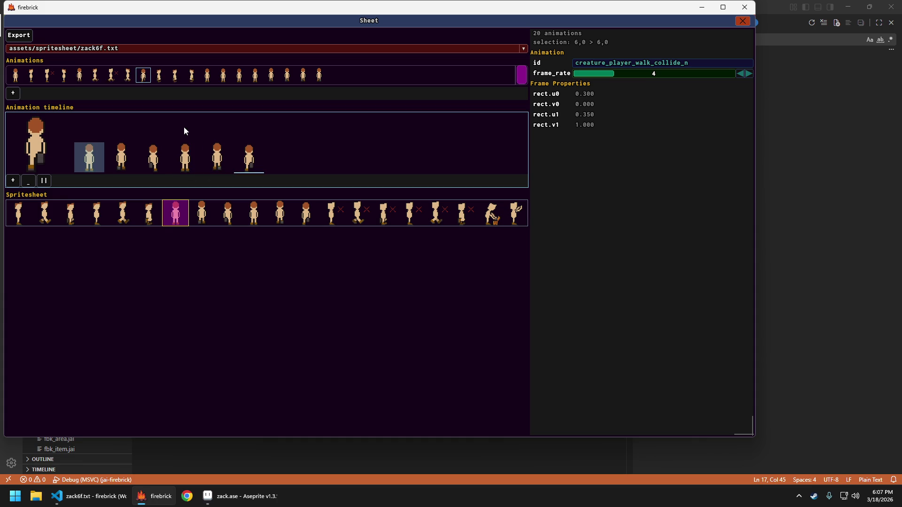
Replace creature_player_walk_collide_s's old frames with sprites 12 through 17.
{"action": "left_click", "coordinate": [175, 75]}
{"action": "left_click", "coordinate": [28, 181]}
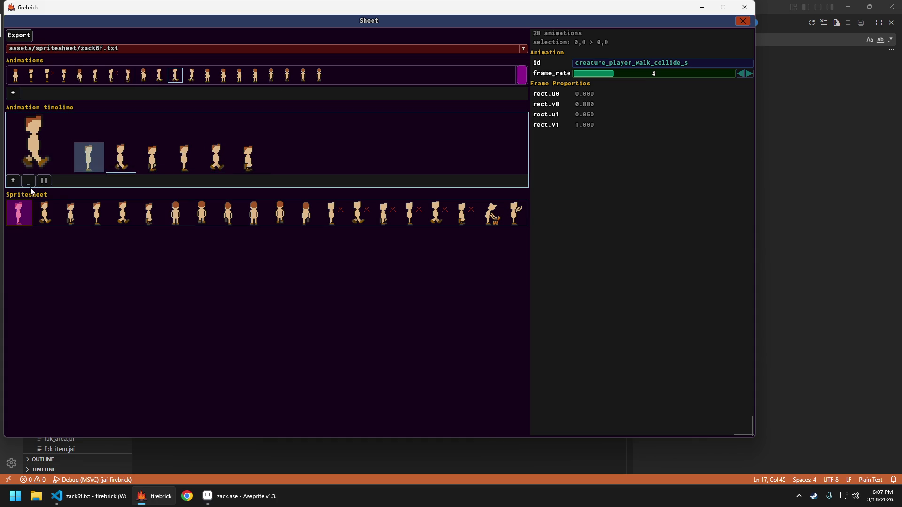
{"action": "left_click", "coordinate": [28, 181]}
{"action": "left_click", "coordinate": [28, 181]}
{"action": "left_click", "coordinate": [28, 181]}
{"action": "left_click", "coordinate": [29, 181]}
{"action": "left_click", "coordinate": [331, 214]}
{"action": "left_click", "coordinate": [357, 214]}
{"action": "left_click", "coordinate": [383, 214]}
{"action": "left_click", "coordinate": [409, 214]}
{"action": "left_click", "coordinate": [435, 213]}
{"action": "left_click", "coordinate": [462, 213]}
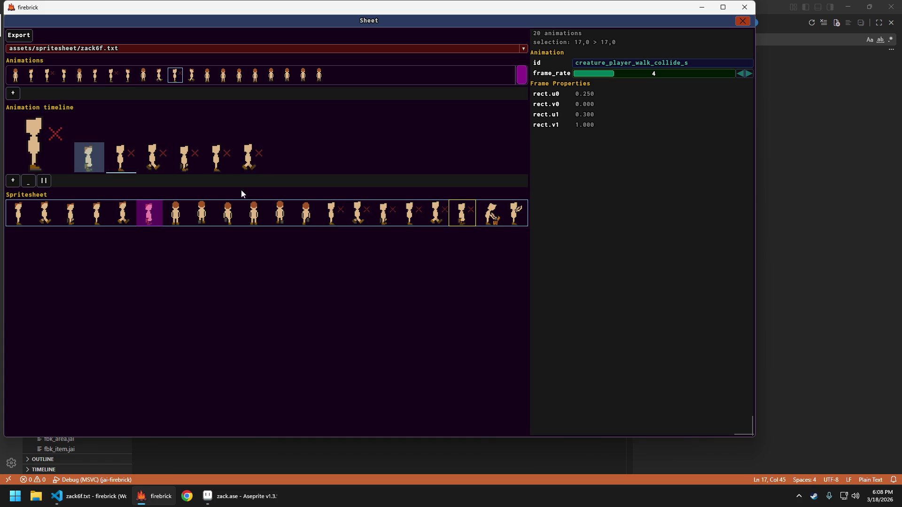
{"action": "left_click", "coordinate": [28, 181]}
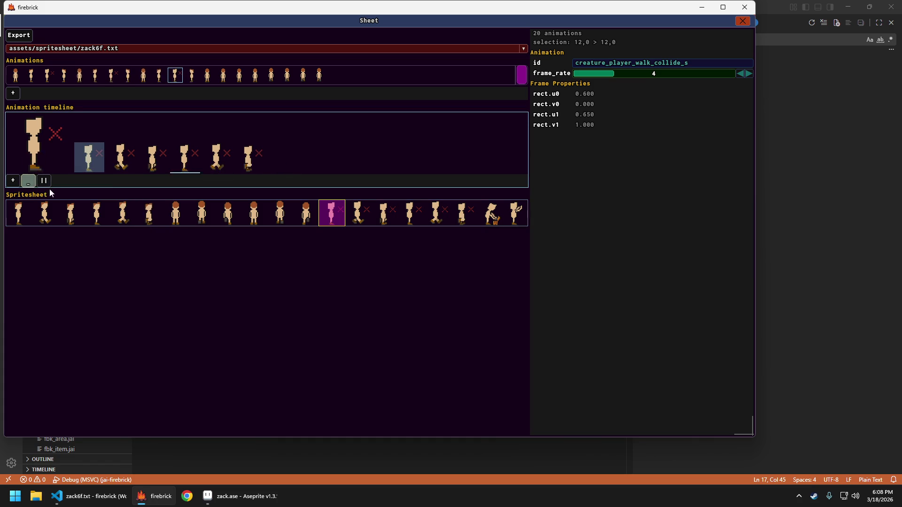
Give the viewing_bag n, e, s and w animations the bag pose sprite 18 in place of the standing frame.
{"action": "left_click", "coordinate": [208, 77]}
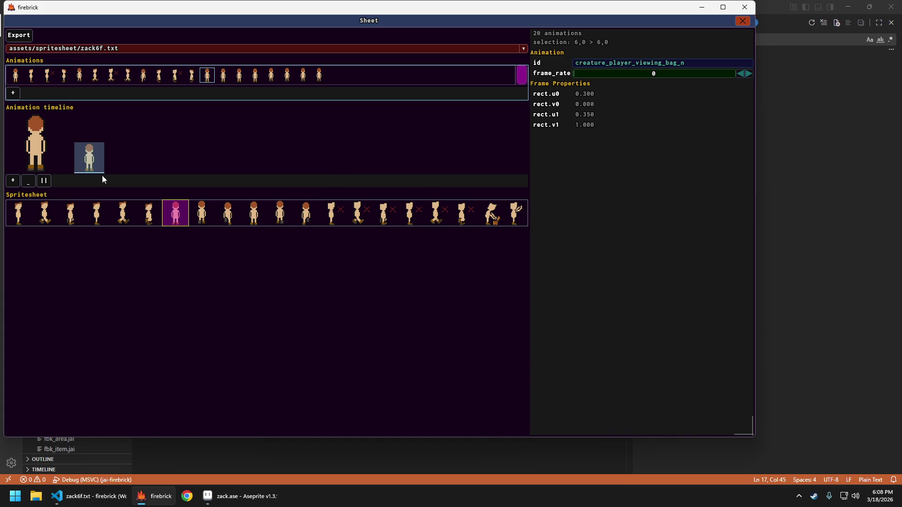
{"action": "left_click", "coordinate": [492, 216]}
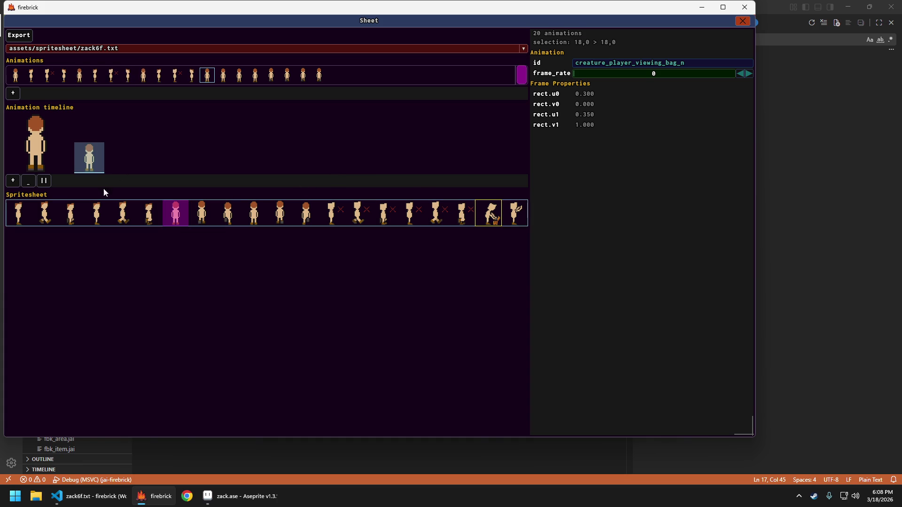
{"action": "left_click", "coordinate": [28, 183]}
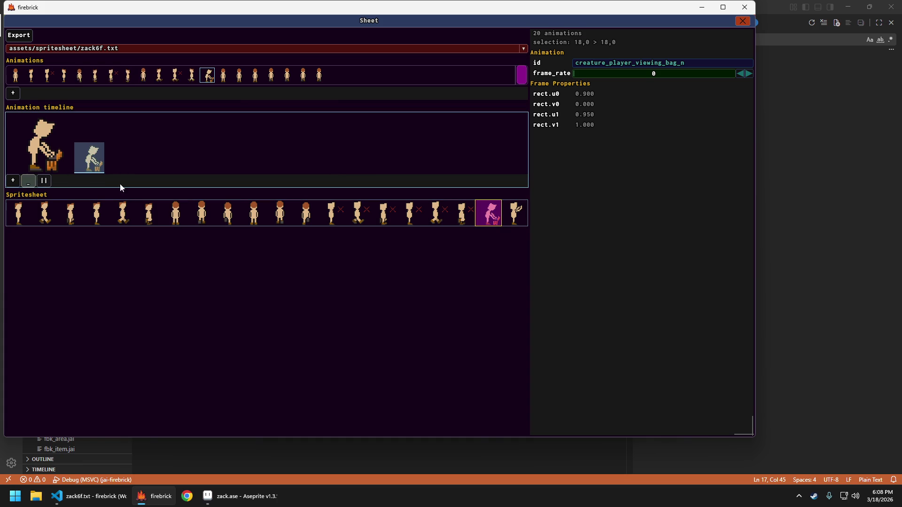
{"action": "left_click", "coordinate": [223, 76]}
{"action": "left_click", "coordinate": [490, 216]}
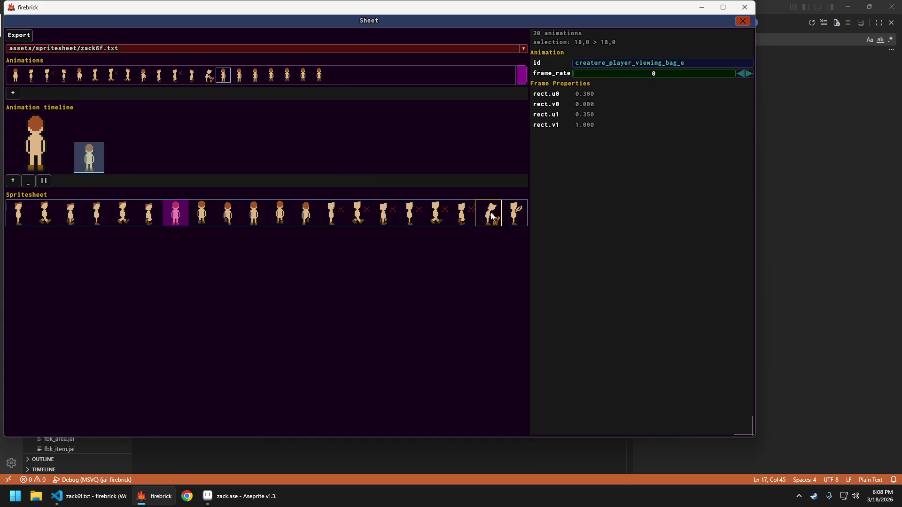
{"action": "left_click", "coordinate": [239, 76]}
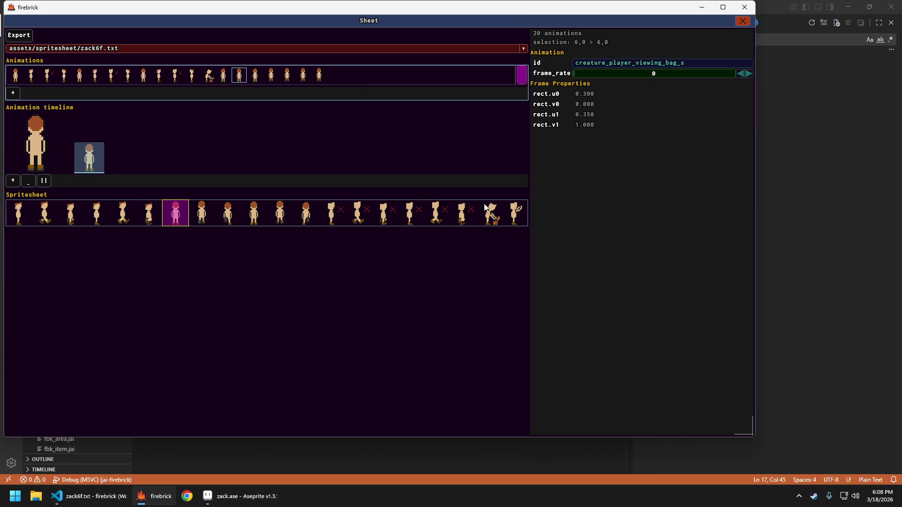
{"action": "left_click", "coordinate": [254, 76]}
{"action": "left_click_drag", "start_coordinate": [490, 216], "coordinate": [332, 121]}
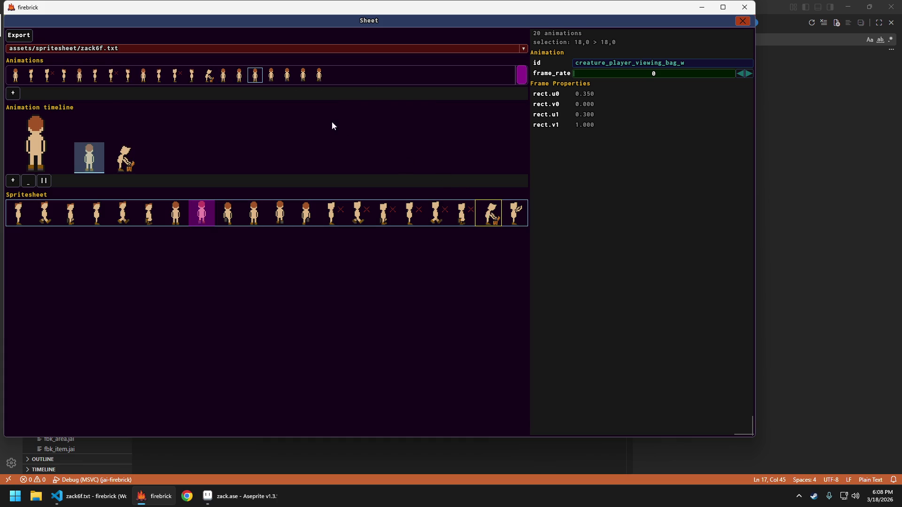
Add raised-arm pose sprite 19 to the viewing_bag_grabbed_item animations and recheck viewing_bag_e and _w.
{"action": "left_click", "coordinate": [270, 76]}
{"action": "left_click", "coordinate": [289, 76]}
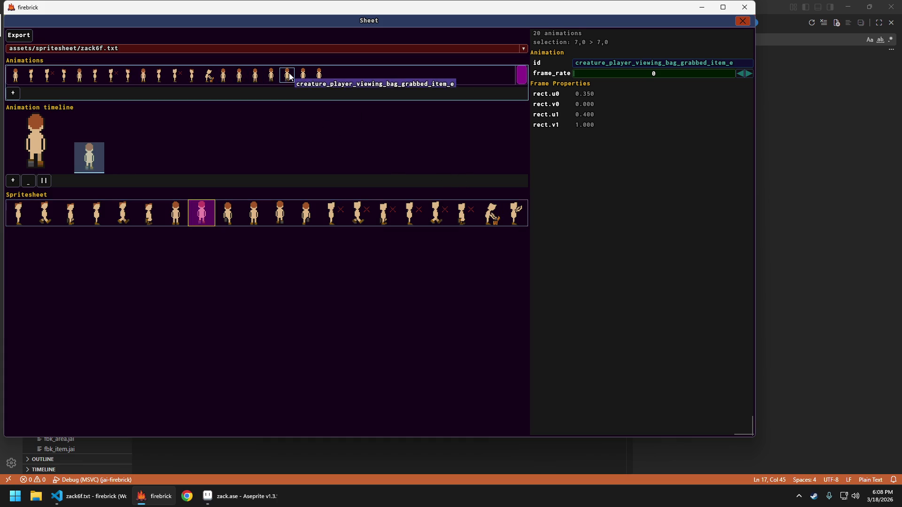
{"action": "left_click_drag", "start_coordinate": [518, 213], "coordinate": [334, 115]}
{"action": "left_click", "coordinate": [303, 75]}
{"action": "left_click", "coordinate": [319, 75]}
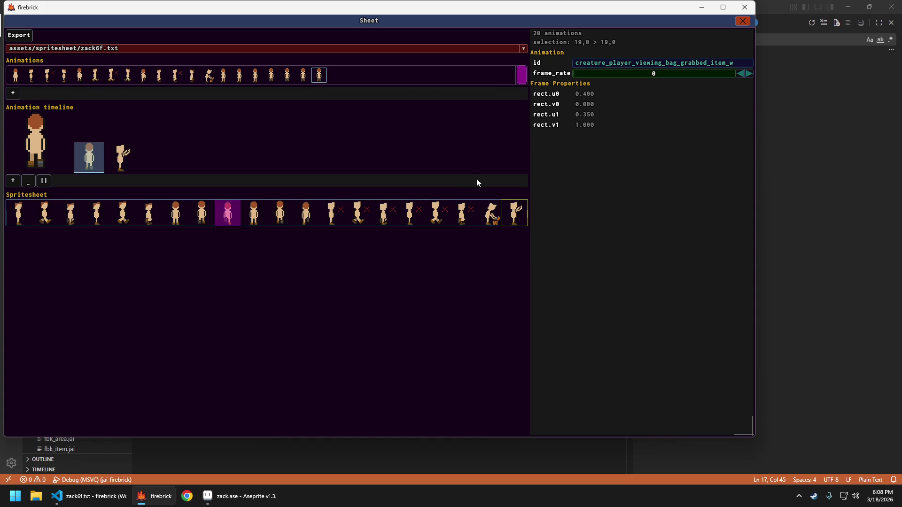
{"action": "left_click", "coordinate": [224, 75]}
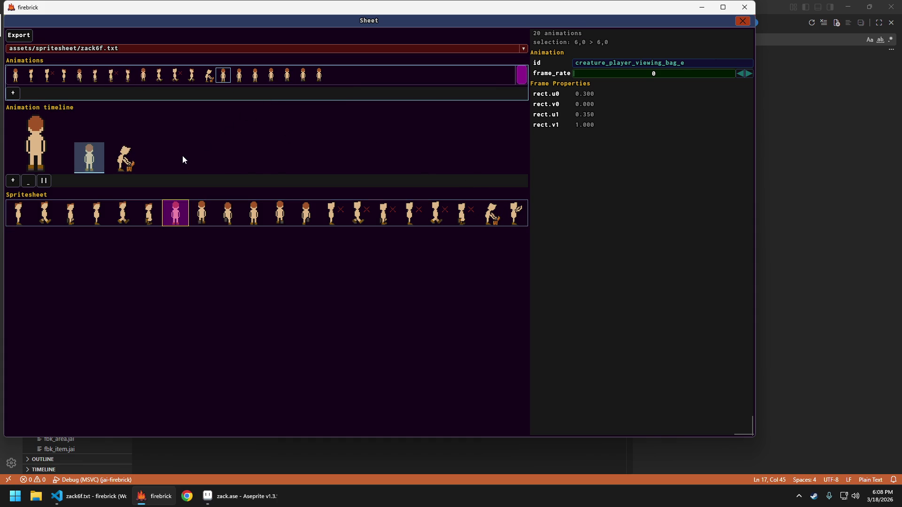
{"action": "left_click", "coordinate": [187, 144]}
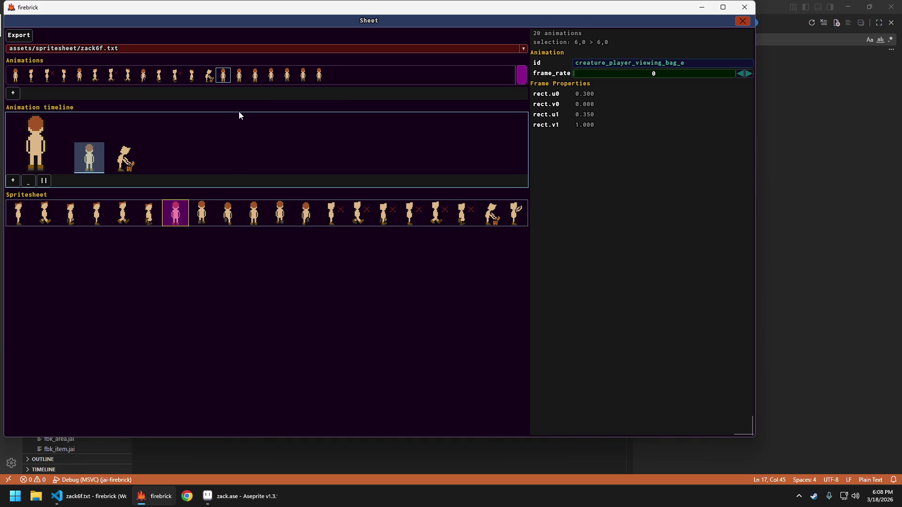
{"action": "left_click", "coordinate": [255, 75]}
{"action": "left_click", "coordinate": [271, 75]}
{"action": "left_click", "coordinate": [287, 75]}
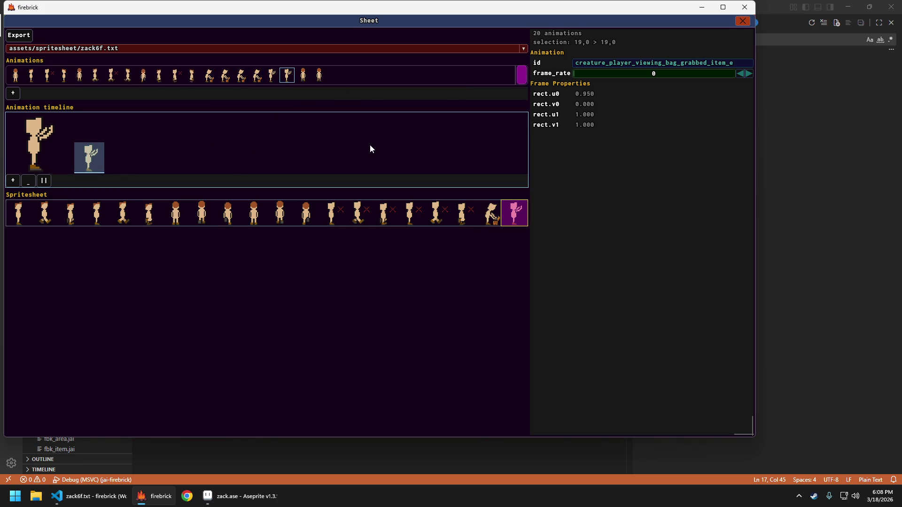
Remove the standing frames from grabbed_item_s and grabbed_item_w, then export the sheet to zack6f.txt.
{"action": "key", "text": "Right"}
{"action": "key", "text": "Tab"}
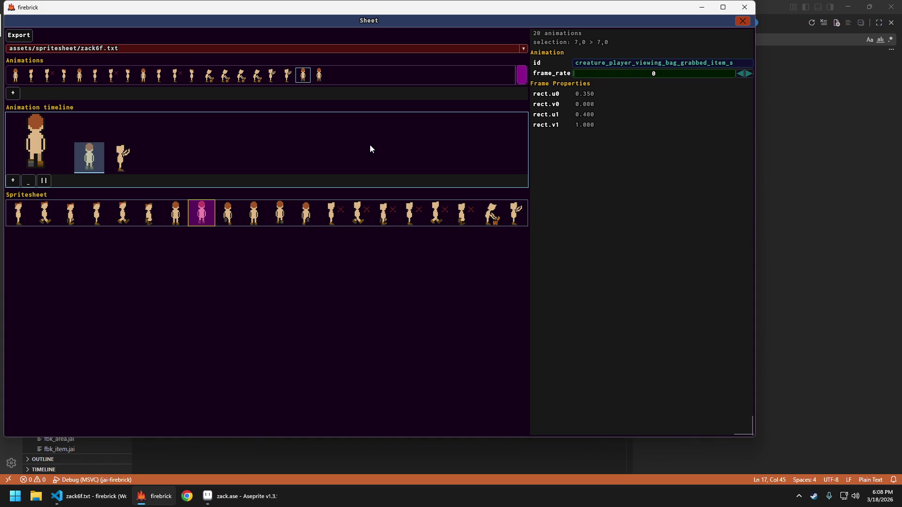
{"action": "key", "text": "Delete"}
{"action": "key", "text": "shift+Tab"}
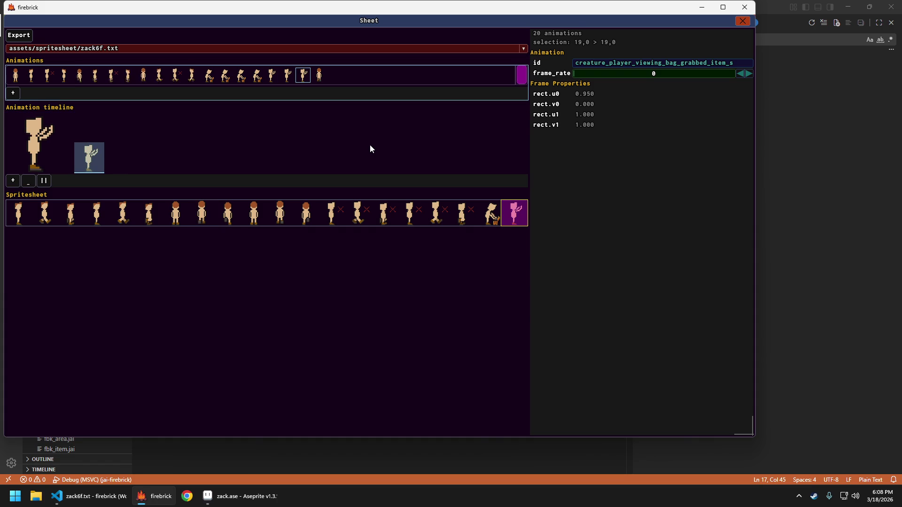
{"action": "key", "text": "Right"}
{"action": "key", "text": "Tab"}
{"action": "key", "text": "Delete"}
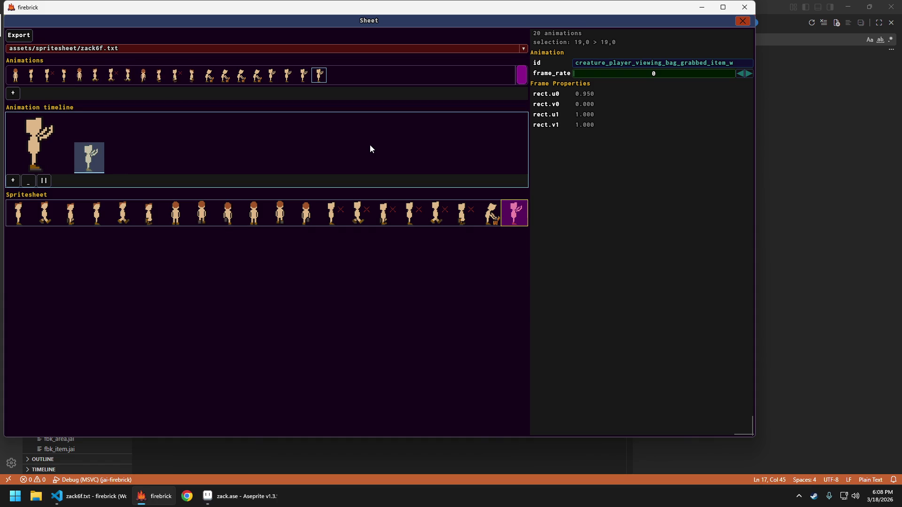
{"action": "key", "text": "ctrl+s"}
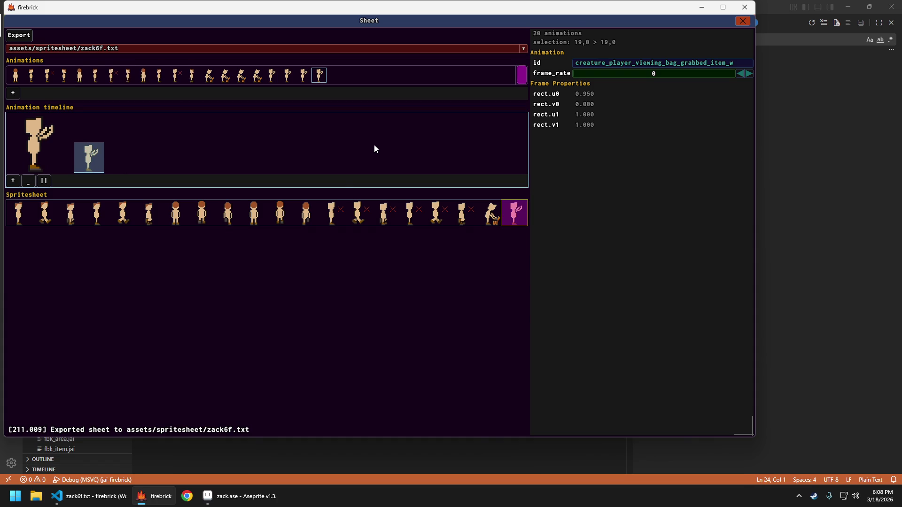
Leave the sheet editor and walk the character up, down, left and right around the building.
{"action": "key", "text": "Escape"}
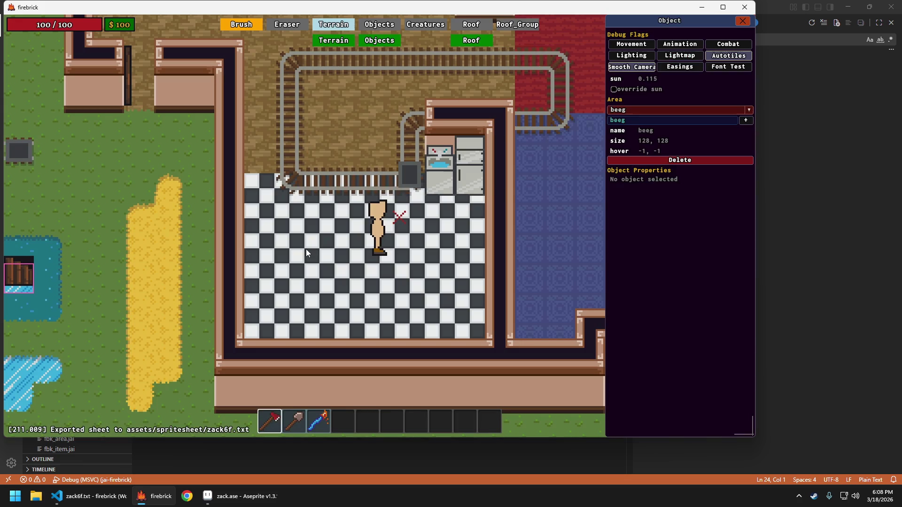
{"action": "key", "text": "grave"}
{"action": "key", "text": "a"}
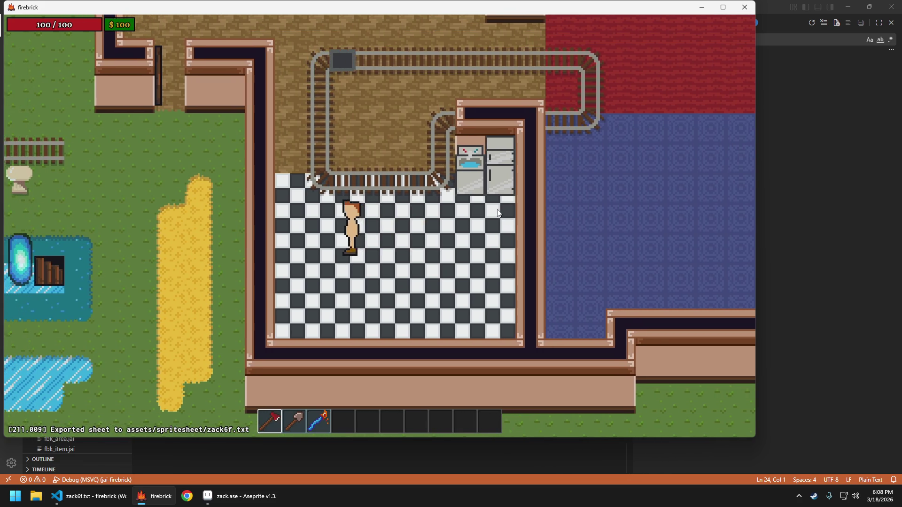
{"action": "key", "text": "w"}
{"action": "key", "text": "w"}
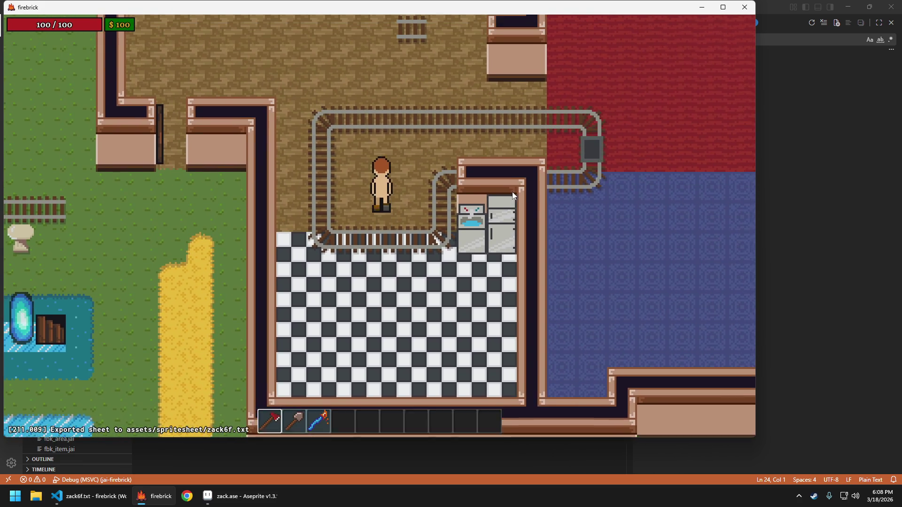
{"action": "key", "text": "a"}
{"action": "key", "text": "w"}
{"action": "key", "text": "a"}
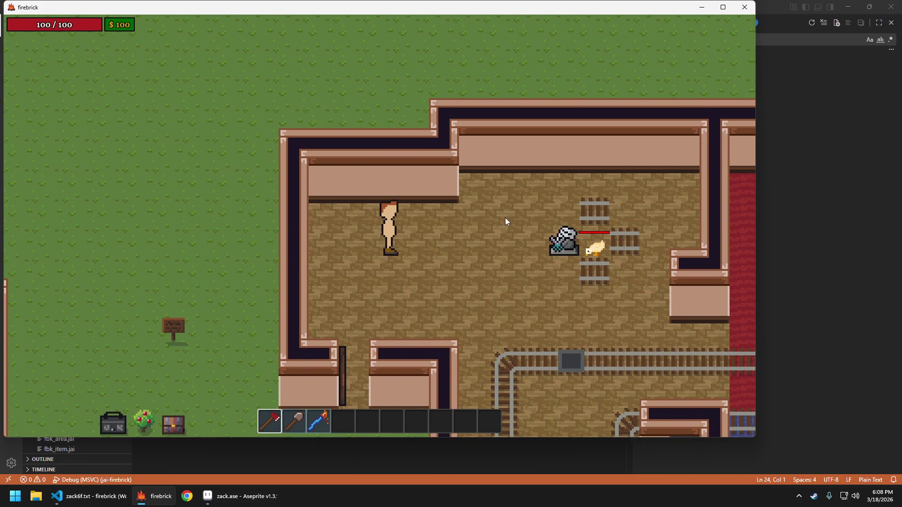
{"action": "key", "text": "d"}
{"action": "key", "text": "s"}
{"action": "key", "text": "s"}
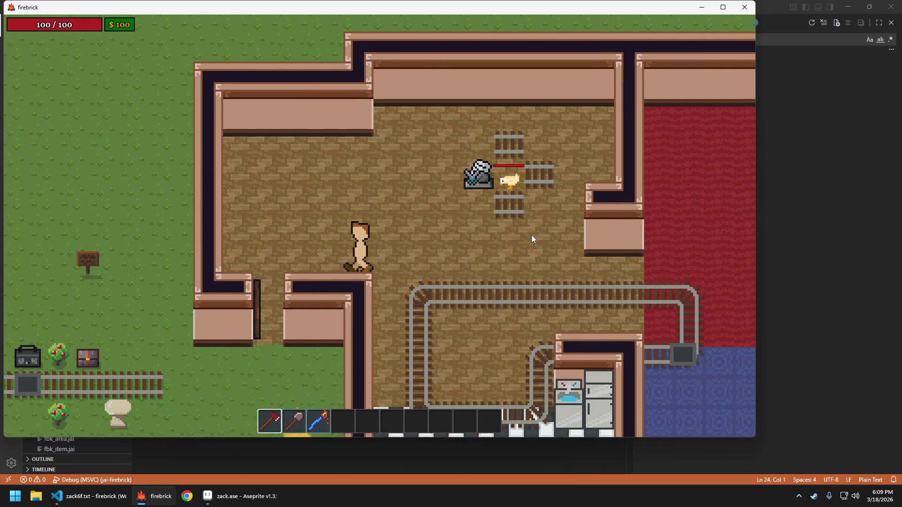
{"action": "key", "text": "w"}
{"action": "key", "text": "w"}
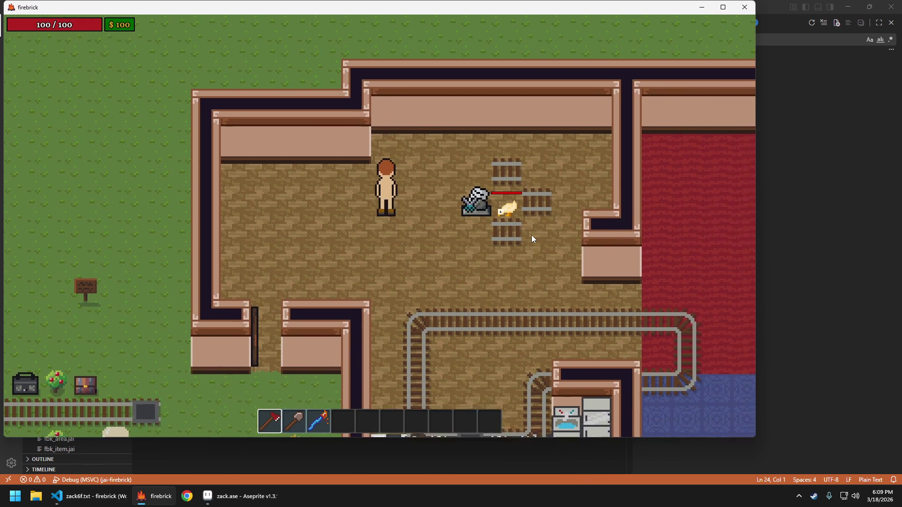
{"action": "key", "text": "s"}
{"action": "key", "text": "a"}
{"action": "key", "text": "a"}
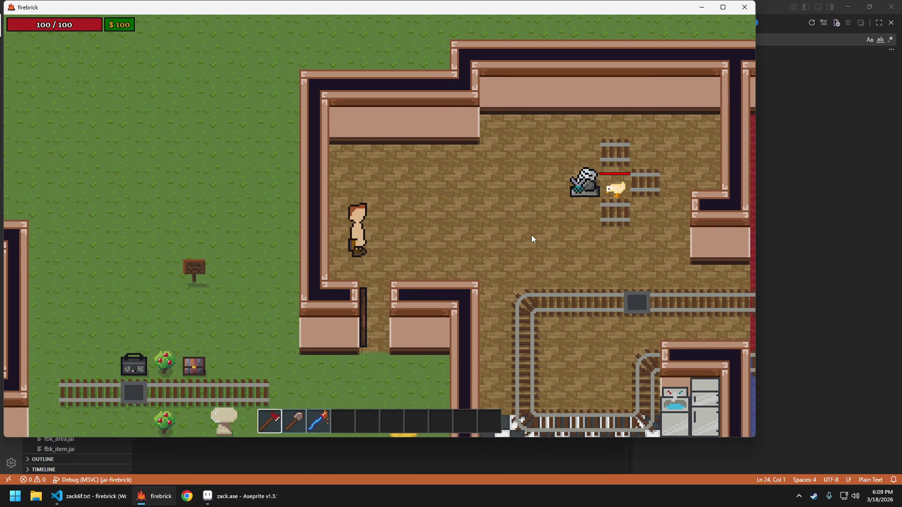
{"action": "key", "text": "d"}
{"action": "key", "text": "a"}
{"action": "key", "text": "d"}
{"action": "key", "text": "d"}
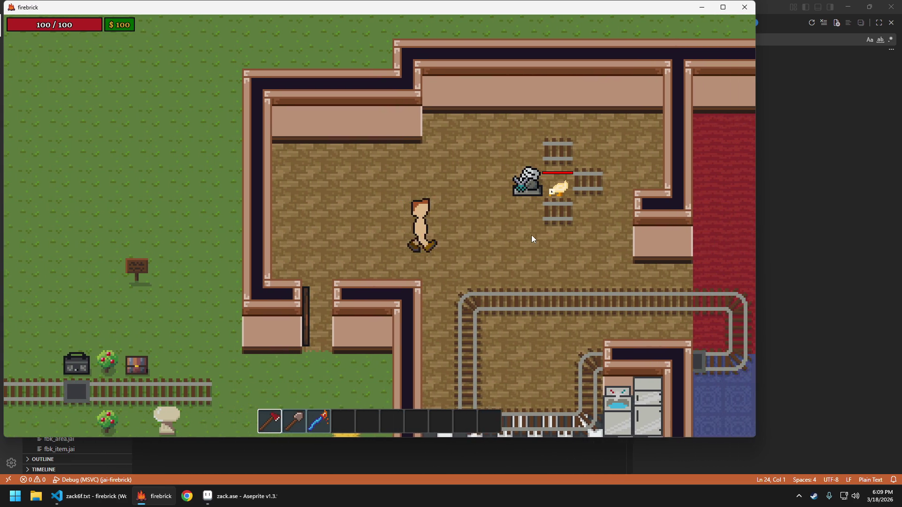
{"action": "key", "text": "a"}
{"action": "key", "text": "d"}
Walk the character up and down through the room and then to the right.
{"action": "key", "text": "w"}
{"action": "key", "text": "s"}
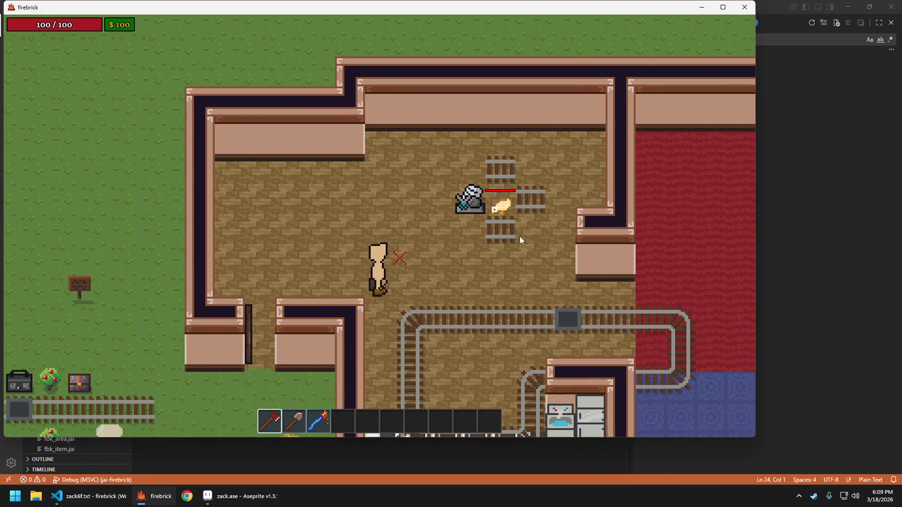
{"action": "key", "text": "w"}
{"action": "key", "text": "s"}
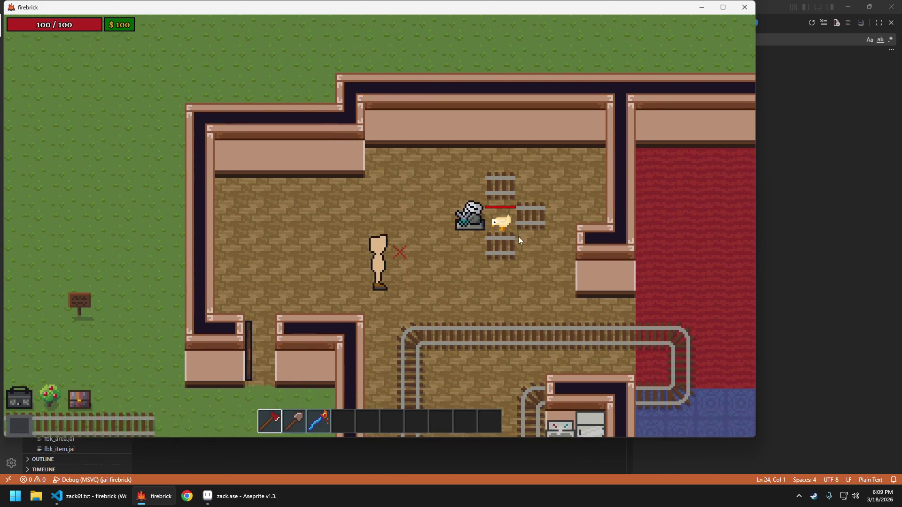
{"action": "key", "text": "w"}
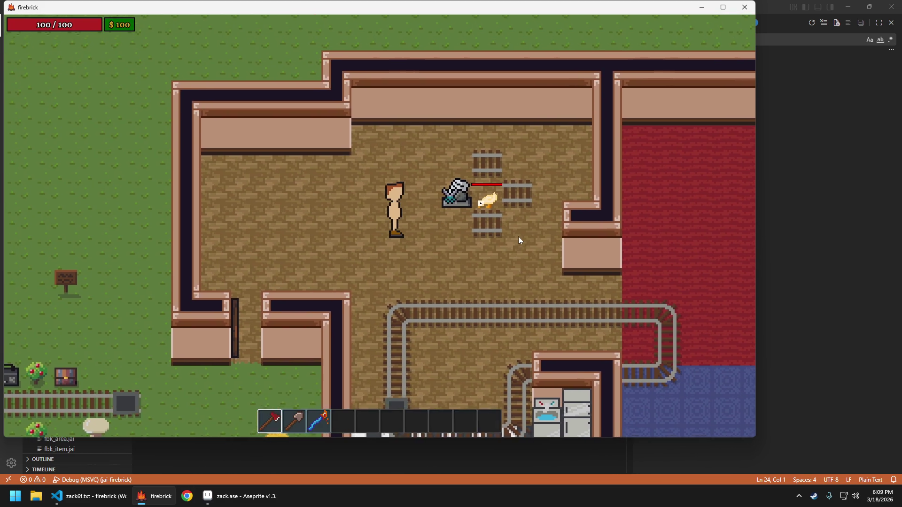
{"action": "key", "text": "d"}
Toggle the inventory open and closed several times while walking around.
{"action": "key", "text": "e"}
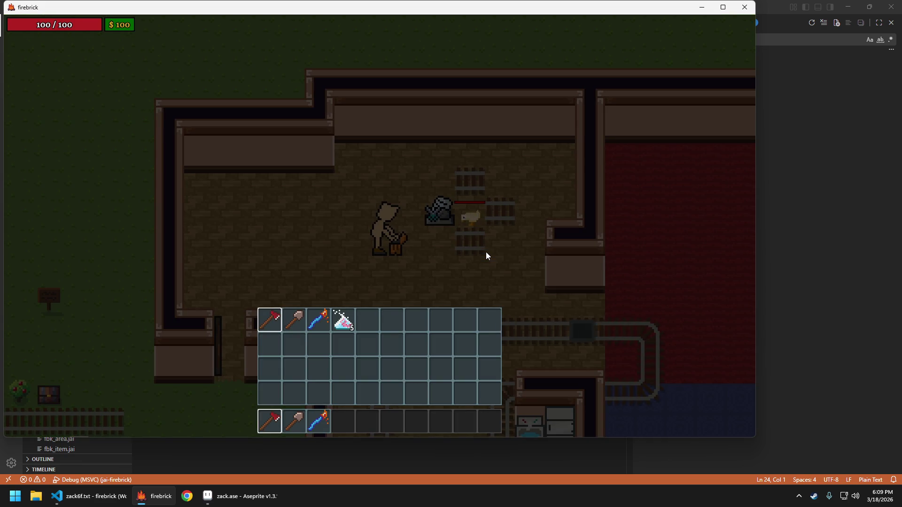
{"action": "key", "text": "e"}
{"action": "key", "text": "a"}
{"action": "key", "text": "e"}
{"action": "key", "text": "e"}
{"action": "key", "text": "e"}
{"action": "key", "text": "w"}
{"action": "key", "text": "e"}
{"action": "key", "text": "e"}
{"action": "key", "text": "e"}
{"action": "key", "text": "s"}
{"action": "key", "text": "e"}
{"action": "key", "text": "e"}
{"action": "key", "text": "w"}
{"action": "key", "text": "e"}
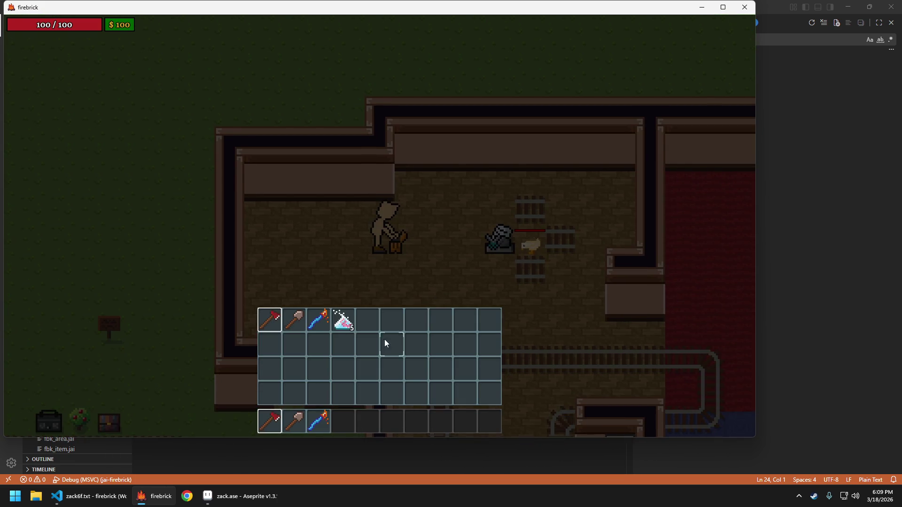
Pick up the Magic Essence stack and place it in inventory slot 5.
{"action": "left_click", "coordinate": [343, 320]}
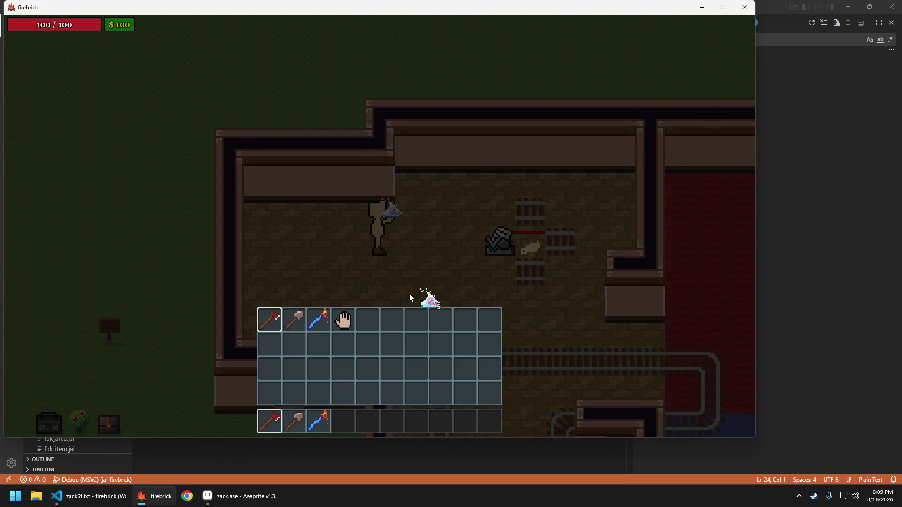
{"action": "key", "text": "e"}
{"action": "key", "text": "s"}
{"action": "key", "text": "s"}
{"action": "key", "text": "d"}
{"action": "key", "text": "e"}
{"action": "left_click", "coordinate": [369, 321]}
{"action": "key", "text": "e"}
Split the Magic Essence stack, drop 5 into slot 4, then quit the game.
{"action": "key", "text": "a"}
{"action": "key", "text": "e"}
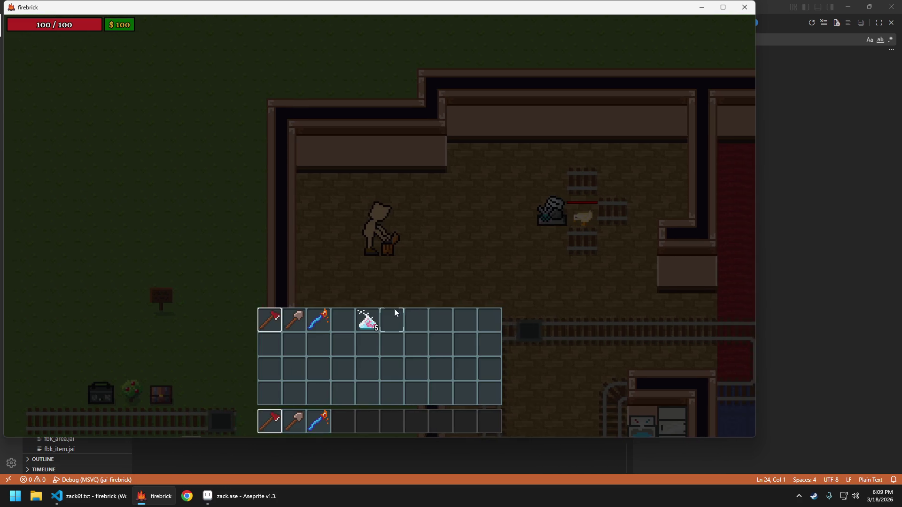
{"action": "right_click", "coordinate": [369, 319]}
{"action": "key", "text": "e"}
{"action": "key", "text": "d"}
{"action": "key", "text": "s"}
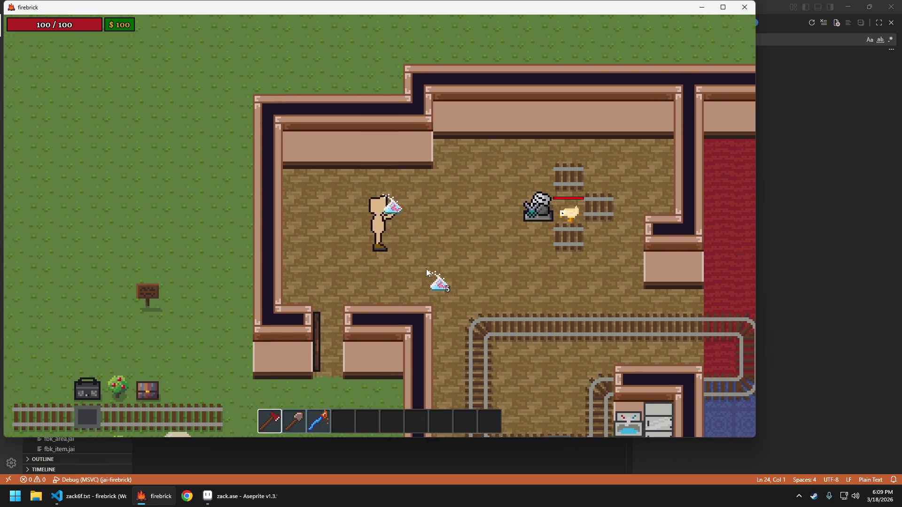
{"action": "key", "text": "e"}
{"action": "left_click", "coordinate": [352, 322]}
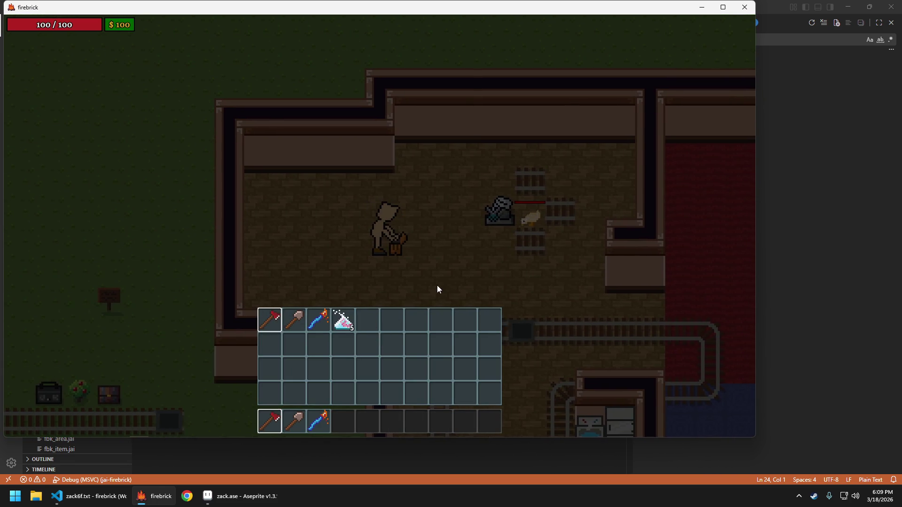
{"action": "key", "text": "e"}
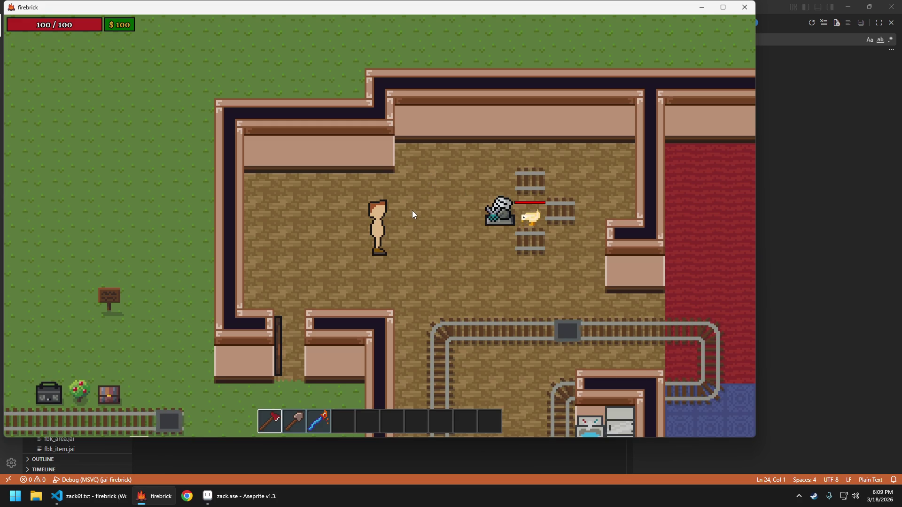
{"action": "key", "text": "Escape"}
{"action": "key", "text": "Return"}
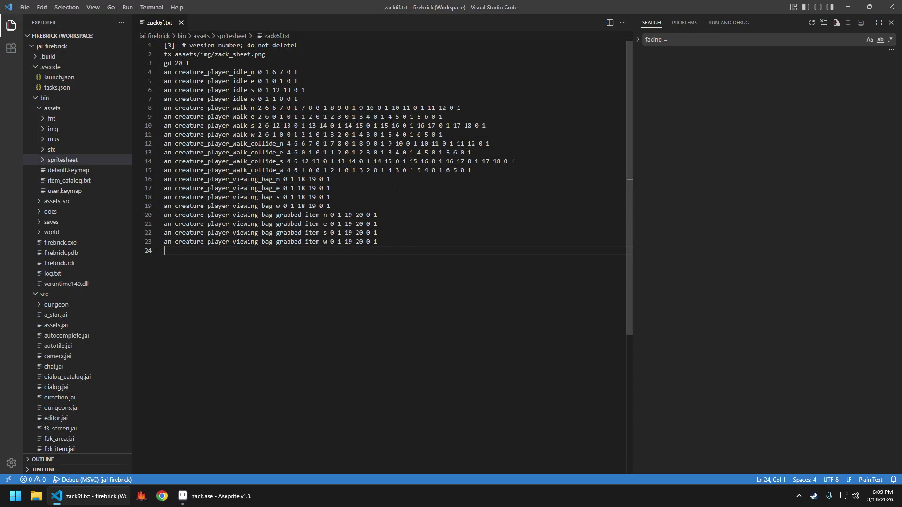
Put the cursor at the end of line 18 in zack6f.txt and close that file.
{"action": "left_click", "coordinate": [396, 193]}
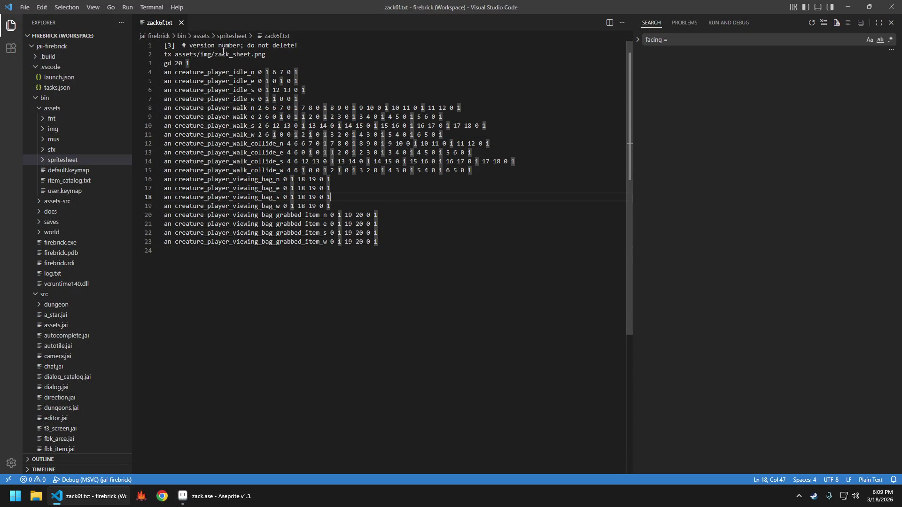
{"action": "left_click", "coordinate": [181, 22]}
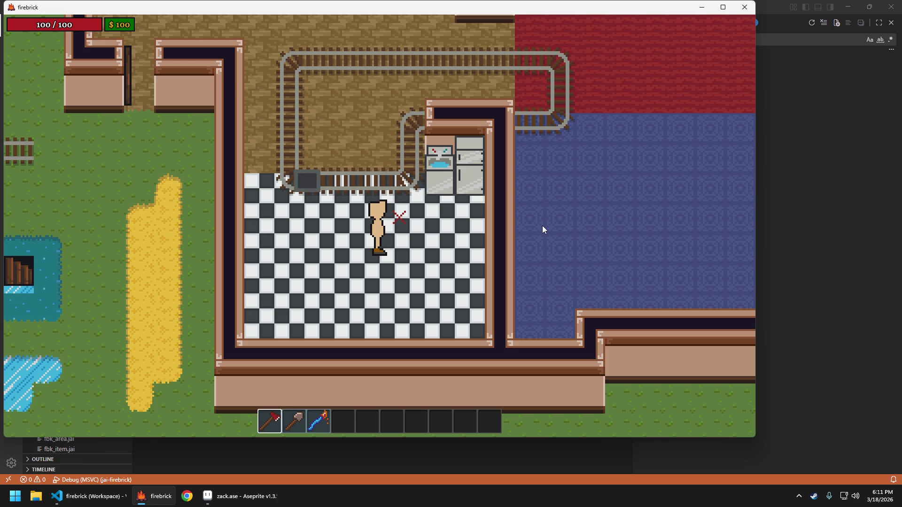
Walk the character up from the kitchen onto the tracks, quit the game, and return to zack.ase.
{"action": "key", "text": "w"}
{"action": "key", "text": "a"}
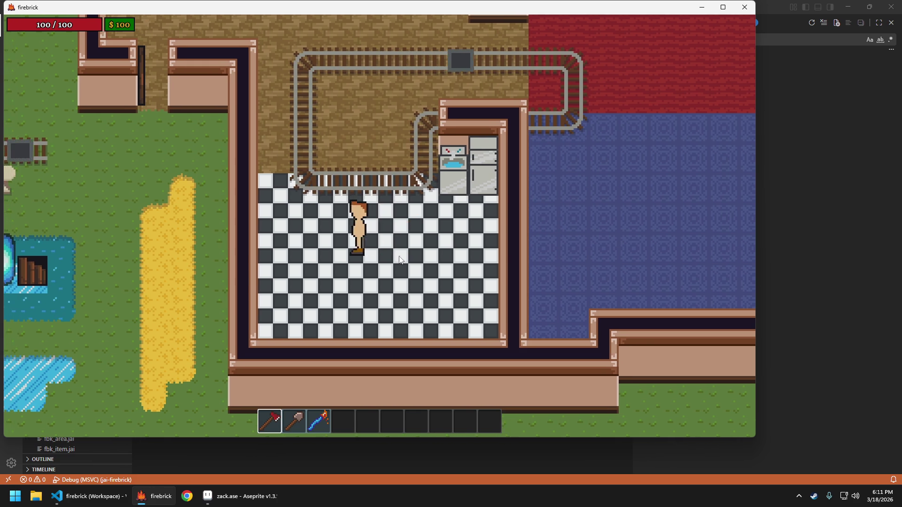
{"action": "key", "text": "w"}
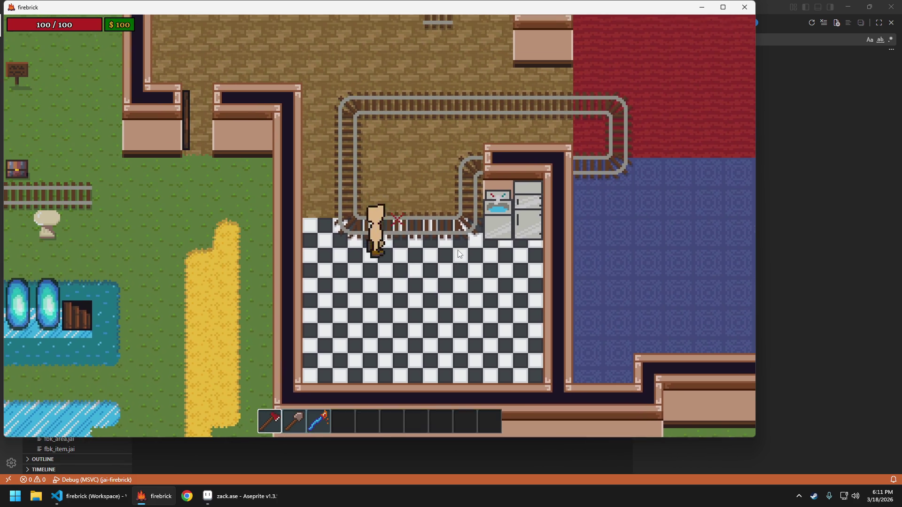
{"action": "key", "text": "w"}
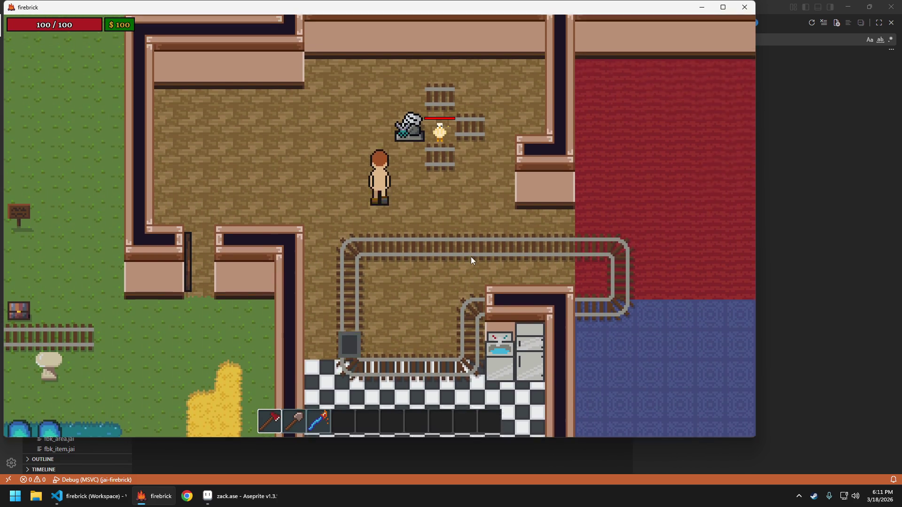
{"action": "key", "text": "a"}
{"action": "key", "text": "a"}
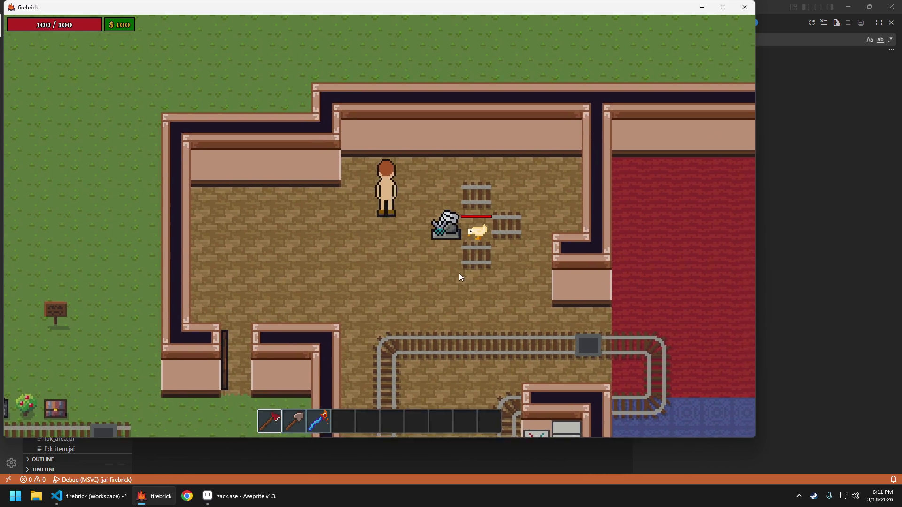
{"action": "key", "text": "w"}
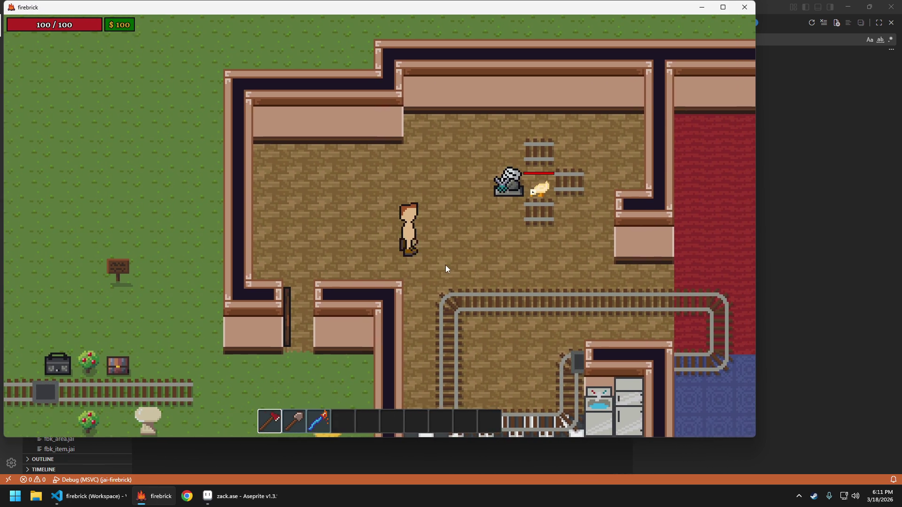
{"action": "key", "text": "d"}
{"action": "key", "text": "s"}
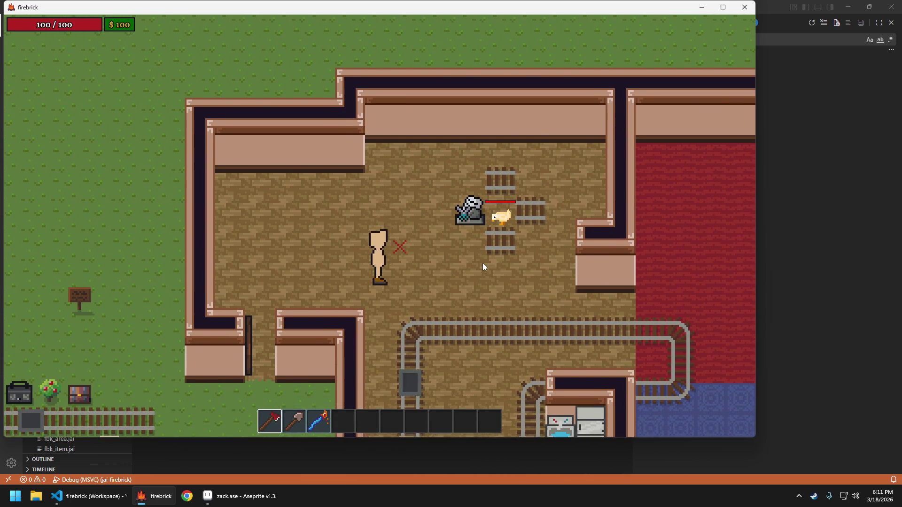
{"action": "key", "text": "s"}
{"action": "key", "text": "d"}
{"action": "key", "text": "a"}
{"action": "key", "text": "d"}
{"action": "key", "text": "Escape"}
{"action": "left_click", "coordinate": [216, 496]}
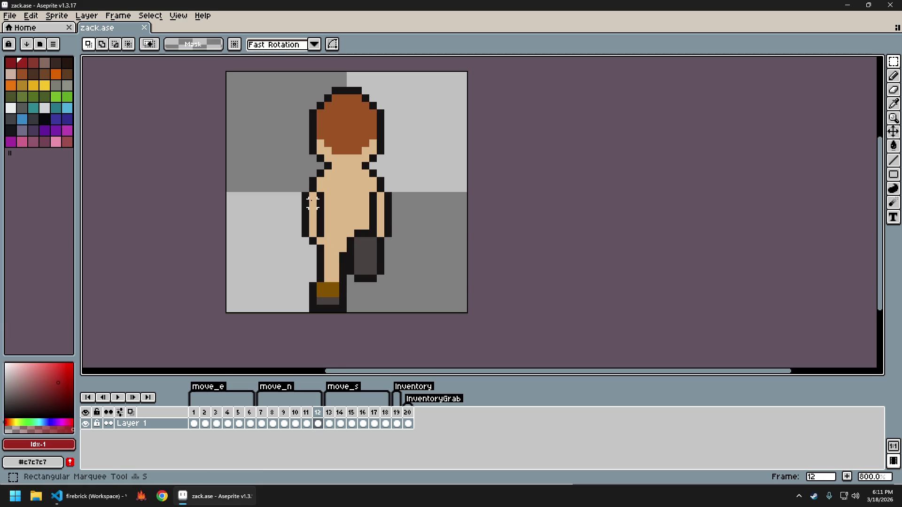
Select the left arm on standing frame 7, then marquee the 3x8 arm area on frame 1's side pose.
{"action": "mouse_move", "coordinate": [303, 193]}
{"action": "left_mouse_down"}
{"action": "mouse_move", "coordinate": [324, 223]}
{"action": "mouse_move", "coordinate": [318, 244]}
{"action": "left_mouse_up"}
{"action": "left_click", "coordinate": [318, 244]}
{"action": "left_click_drag", "start_coordinate": [304, 187], "coordinate": [320, 233]}
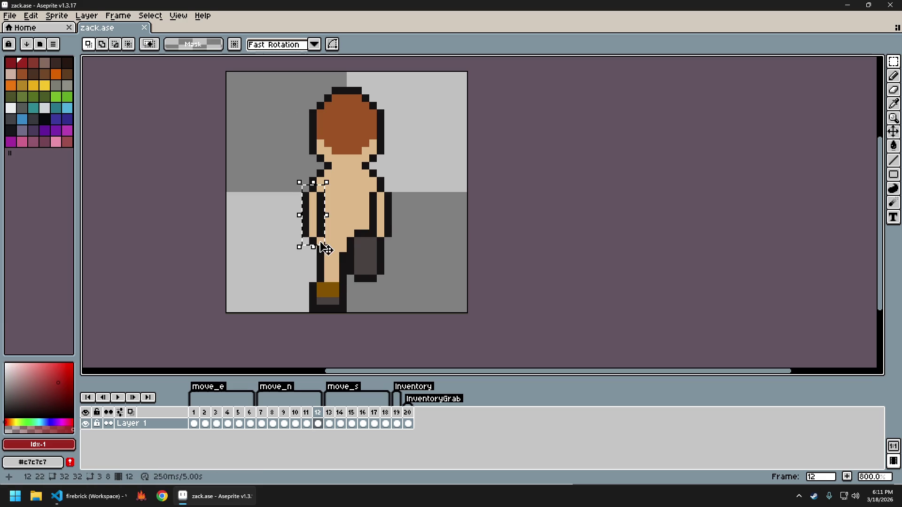
{"action": "left_click", "coordinate": [327, 290]}
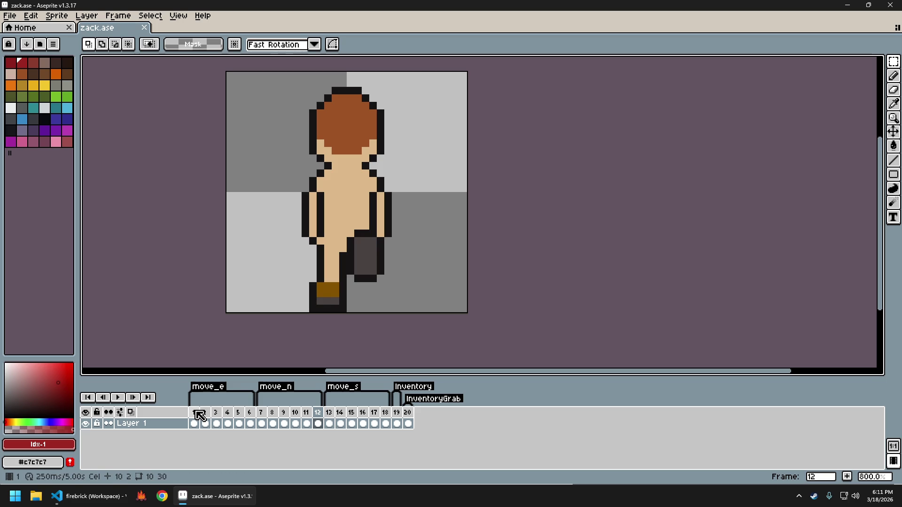
{"action": "left_click", "coordinate": [260, 413]}
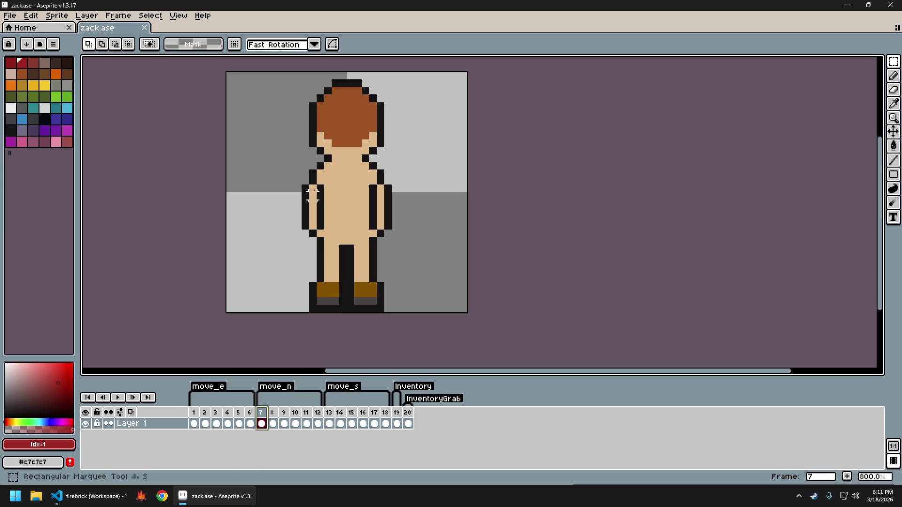
{"action": "left_click_drag", "start_coordinate": [304, 177], "coordinate": [320, 233]}
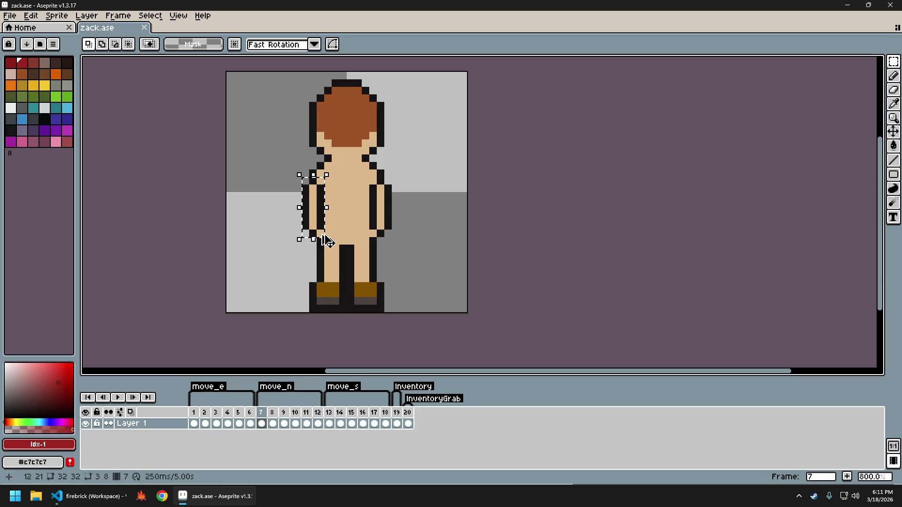
{"action": "left_click", "coordinate": [322, 240]}
{"action": "left_click", "coordinate": [196, 413]}
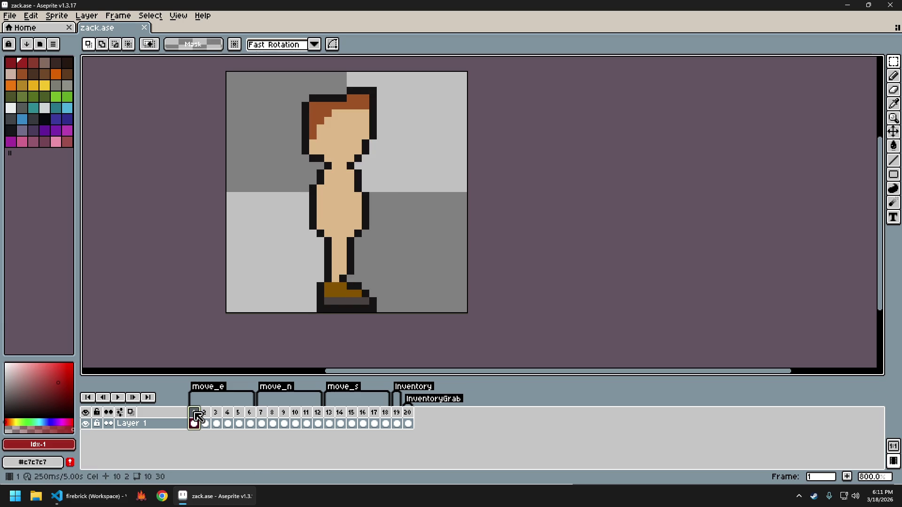
{"action": "mouse_move", "coordinate": [302, 177]}
{"action": "left_mouse_down"}
{"action": "mouse_move", "coordinate": [323, 237]}
{"action": "mouse_move", "coordinate": [343, 219]}
{"action": "left_mouse_up"}
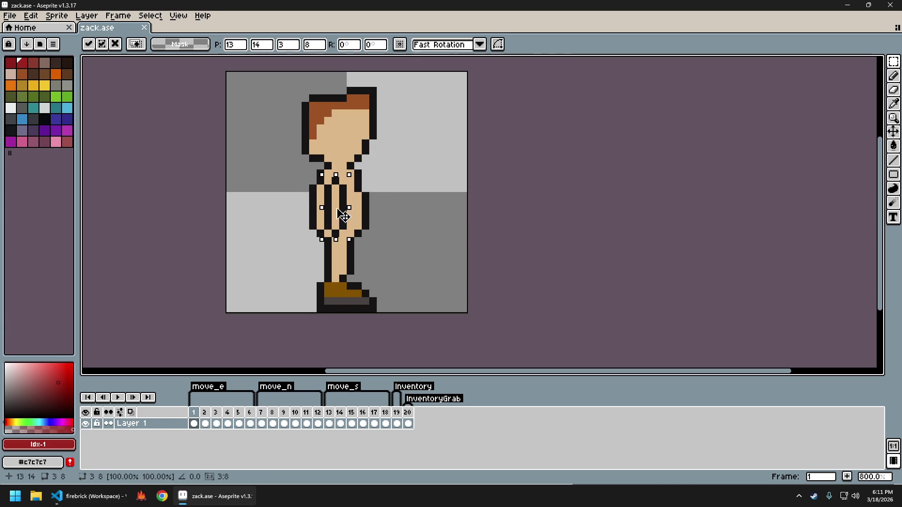
{"action": "left_click", "coordinate": [372, 218]}
{"action": "scroll", "coordinate": [421, 266], "scroll_direction": "down", "scroll_amount": 4}
{"action": "scroll", "coordinate": [410, 263], "scroll_direction": "up", "scroll_amount": 4}
{"action": "scroll", "coordinate": [408, 254], "scroll_direction": "down", "scroll_amount": 4}
{"action": "scroll", "coordinate": [413, 254], "scroll_direction": "down", "scroll_amount": 1}
{"action": "scroll", "coordinate": [415, 253], "scroll_direction": "up", "scroll_amount": 2}
{"action": "scroll", "coordinate": [415, 252], "scroll_direction": "up", "scroll_amount": 1}
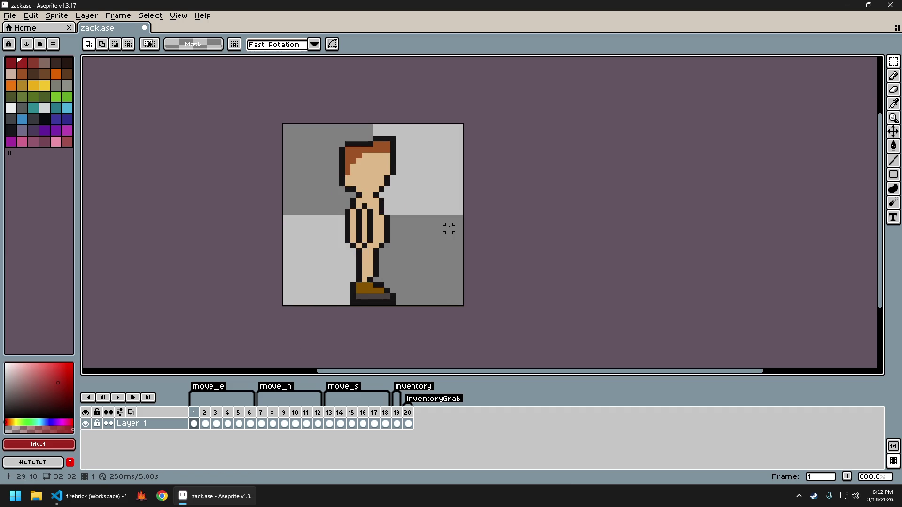
{"action": "key", "text": "Right"}
{"action": "key", "text": "ctrl+t"}
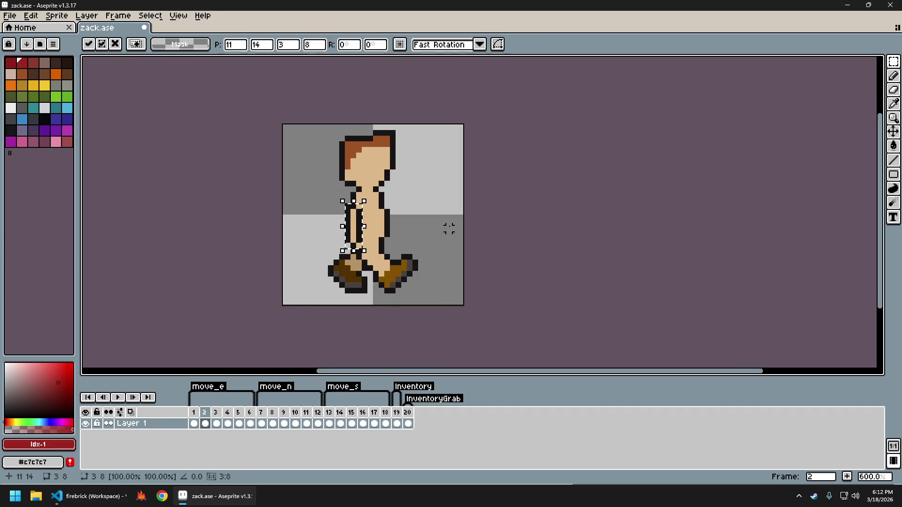
{"action": "key", "text": "Return"}
{"action": "key", "text": "Return"}
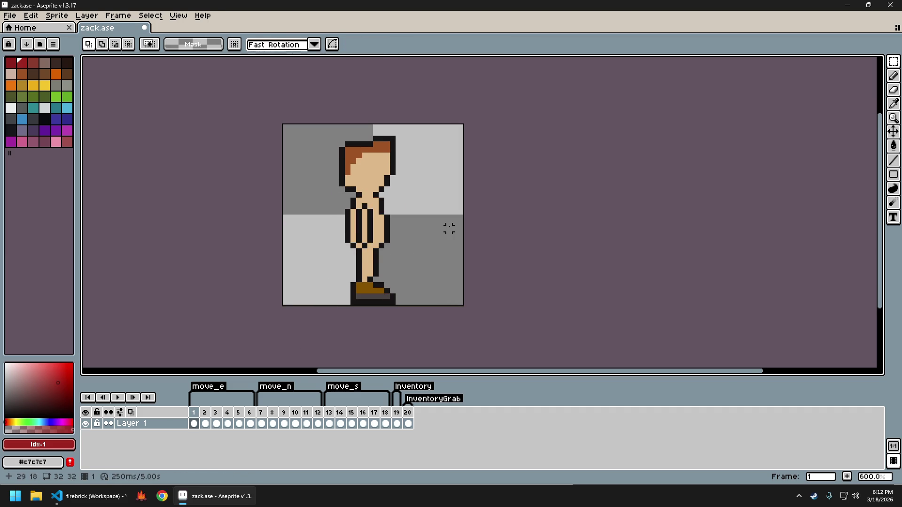
{"action": "key", "text": "ctrl+z"}
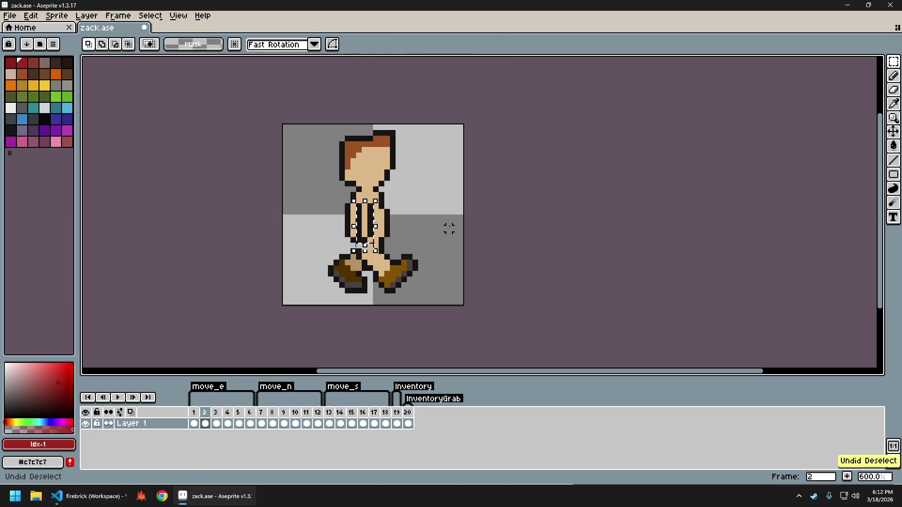
{"action": "key", "text": "ctrl+z"}
{"action": "key", "text": "ctrl+z"}
{"action": "key", "text": "ctrl+z"}
{"action": "key", "text": "ctrl+v"}
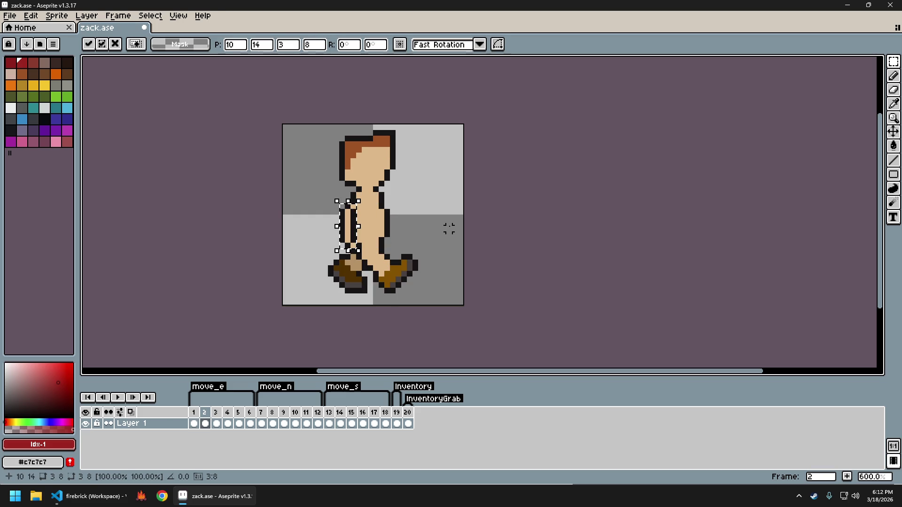
{"action": "key", "text": "Return"}
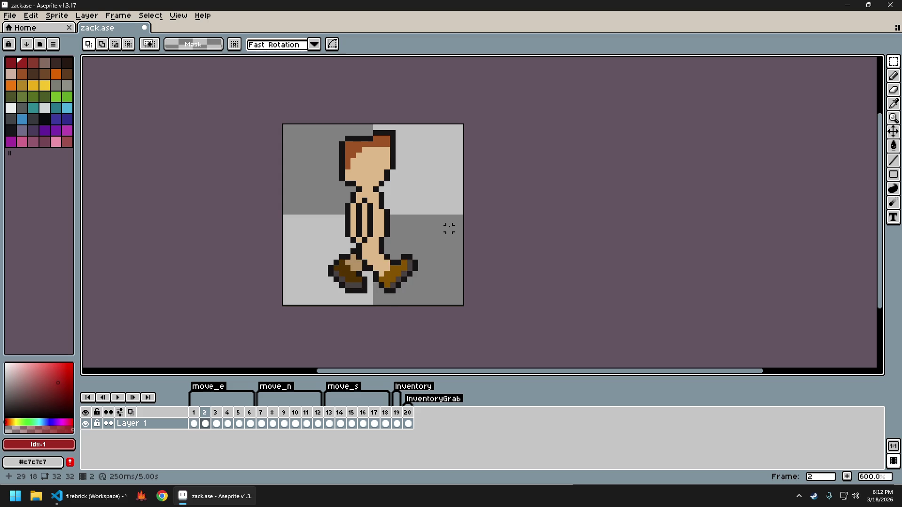
{"action": "key", "text": "ctrl+v"}
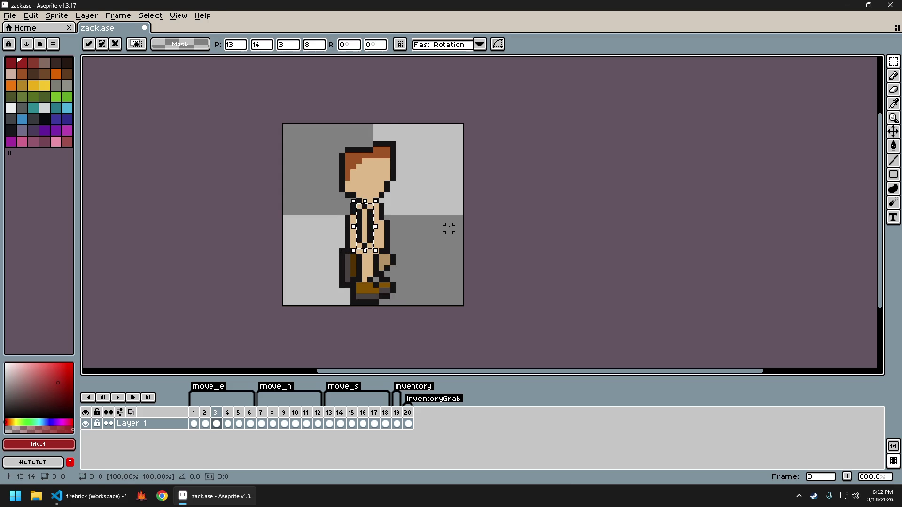
{"action": "key", "text": "Return"}
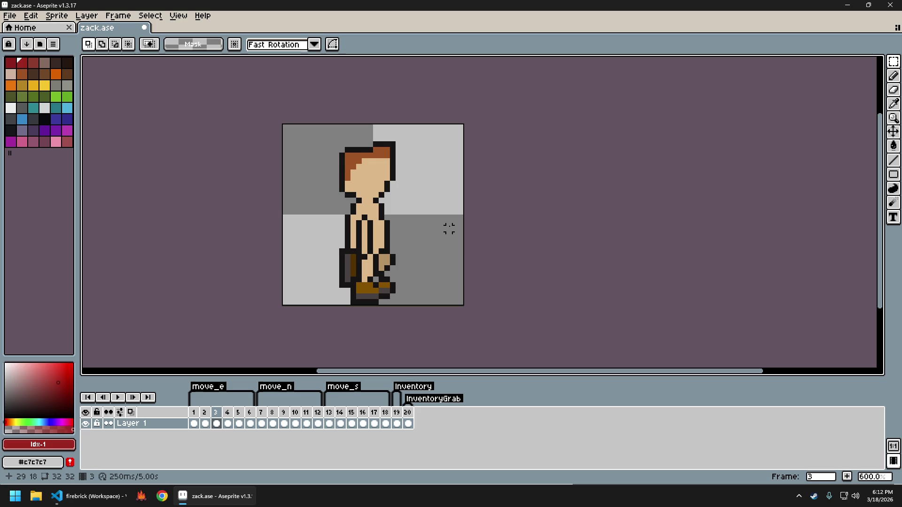
{"action": "key", "text": "ctrl+v"}
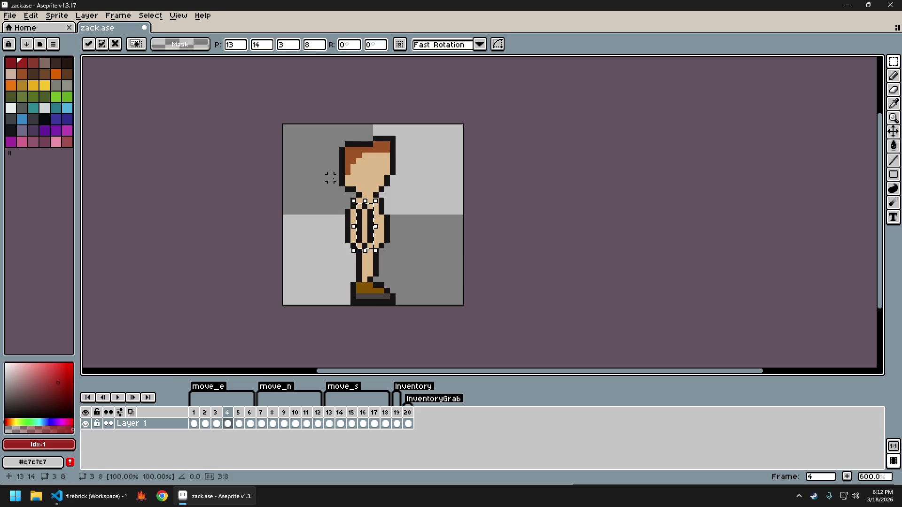
{"action": "key", "text": "Return"}
{"action": "key", "text": "Return"}
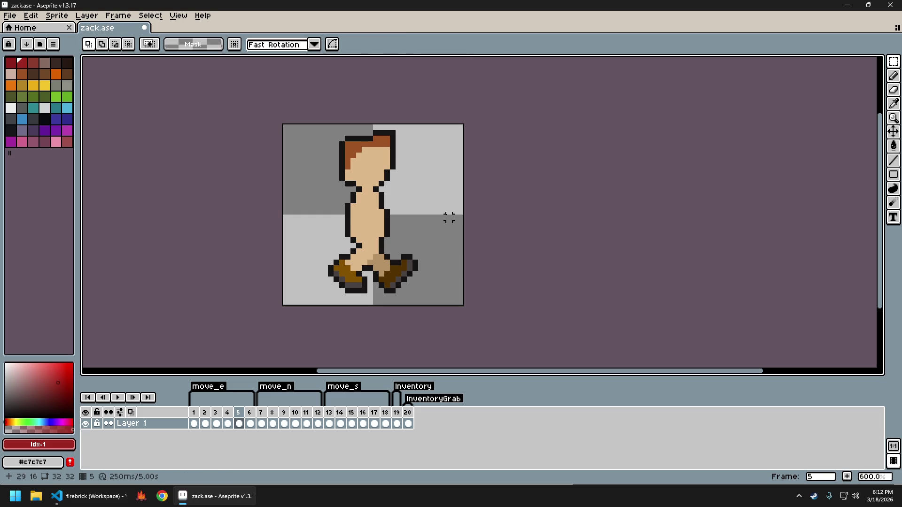
{"action": "key", "text": "ctrl+v"}
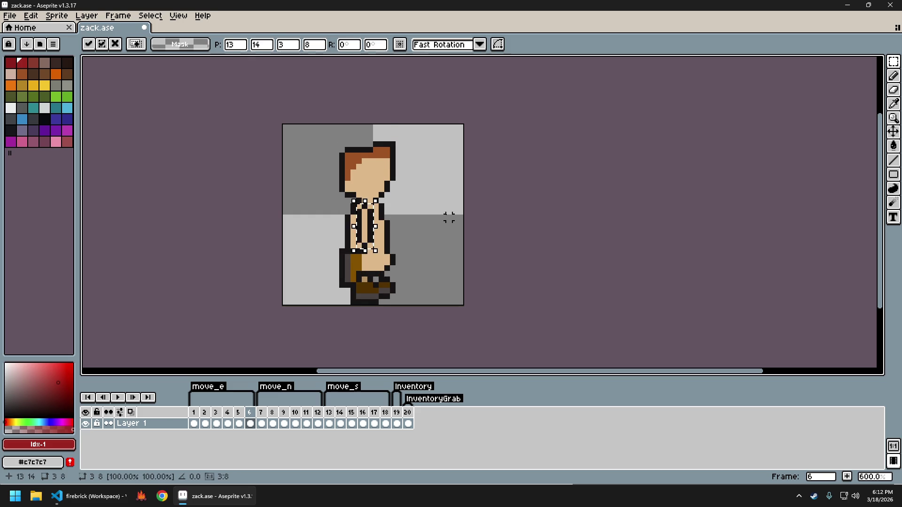
{"action": "key", "text": "Return"}
{"action": "key", "text": "ctrl+d"}
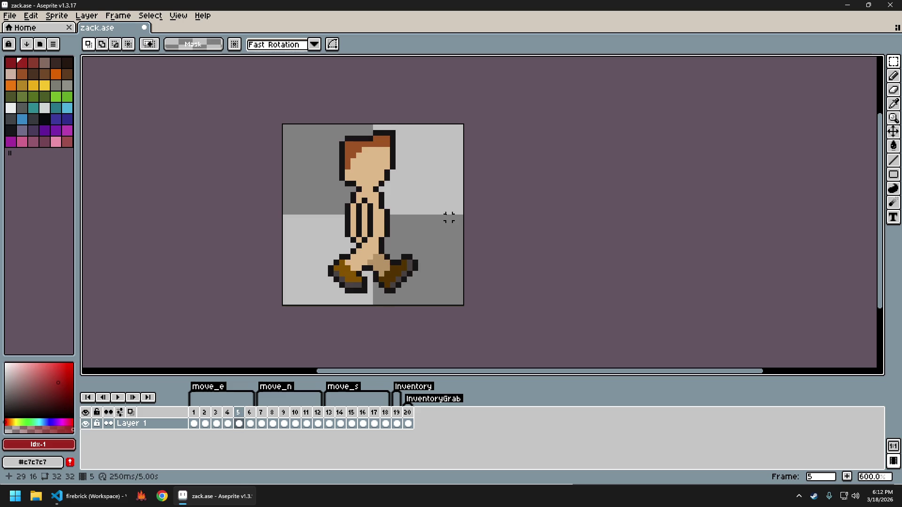
{"action": "key", "text": "ctrl+z"}
{"action": "key", "text": "ctrl+z"}
{"action": "key", "text": "ctrl+z"}
{"action": "key", "text": "ctrl+z"}
{"action": "key", "text": "ctrl+z"}
{"action": "key", "text": "ctrl+z"}
{"action": "key", "text": "ctrl+z"}
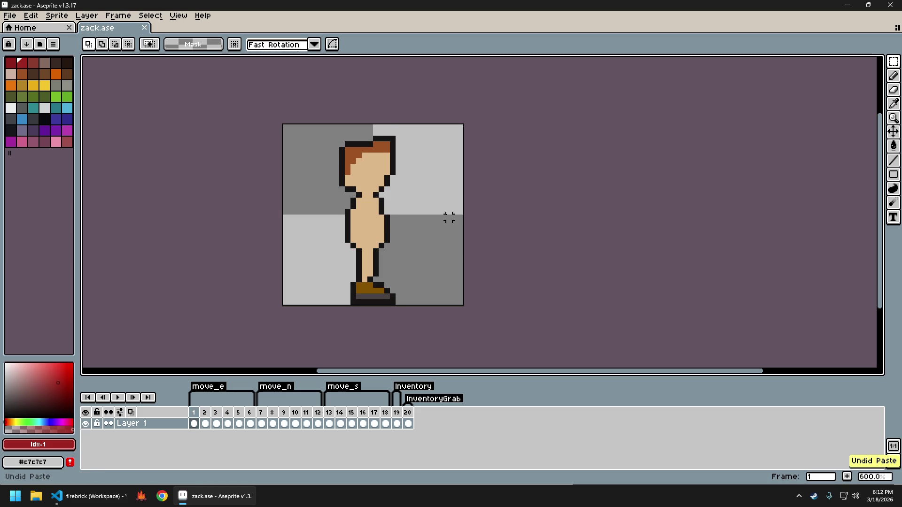
{"action": "key", "text": "shift+n"}
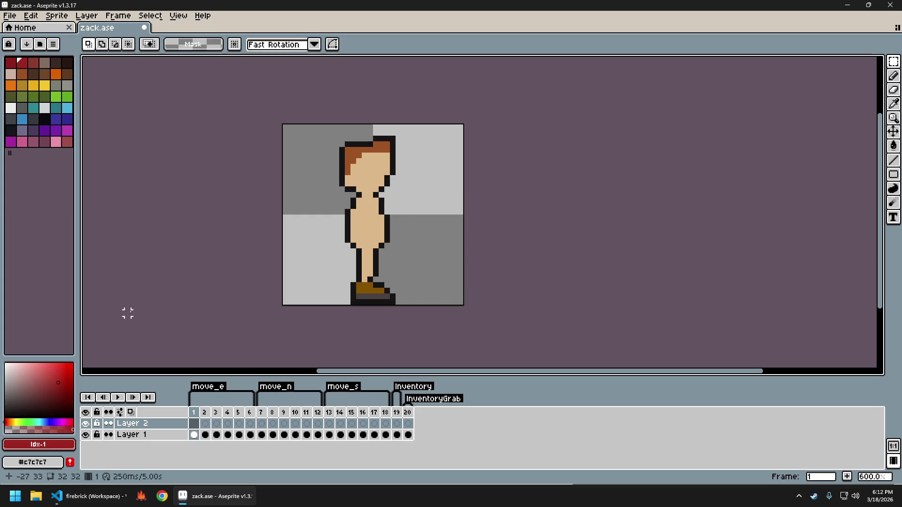
Rename the new Layer 2 to 'RightArm'.
{"action": "double_click", "coordinate": [164, 425]}
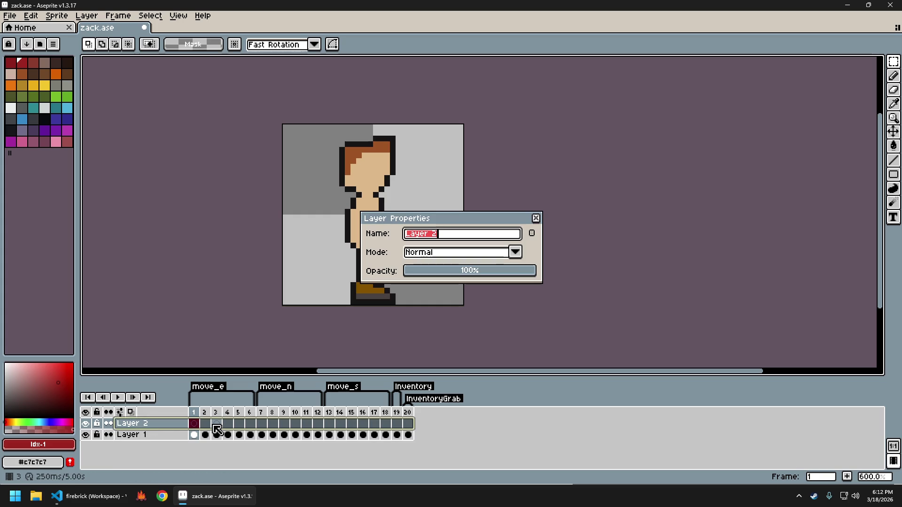
{"action": "type", "text": "FrontArm"}
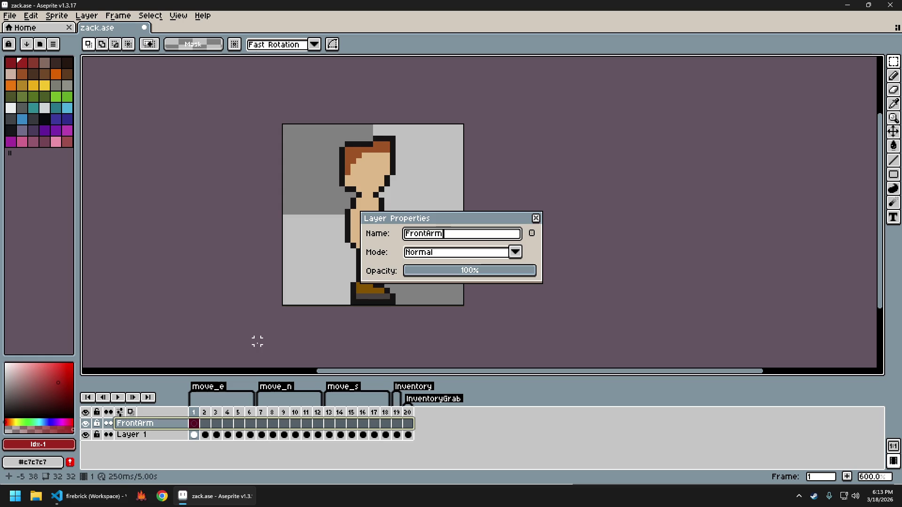
{"action": "key", "text": "ctrl+a"}
{"action": "type", "text": "Rig"}
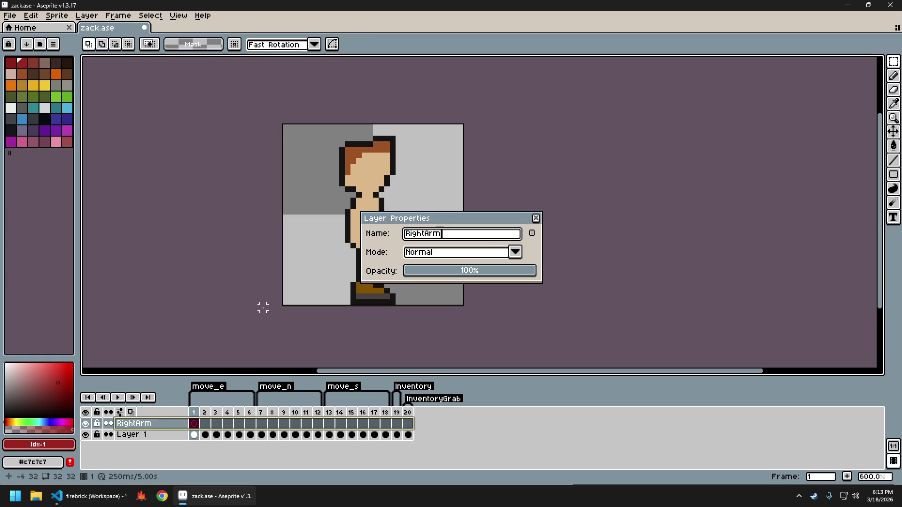
{"action": "key", "text": "Return"}
Select Layer 1 and start renaming it to 'Body'.
{"action": "left_click", "coordinate": [174, 435]}
{"action": "key", "text": "ctrl+a"}
{"action": "key", "text": "ctrl+d"}
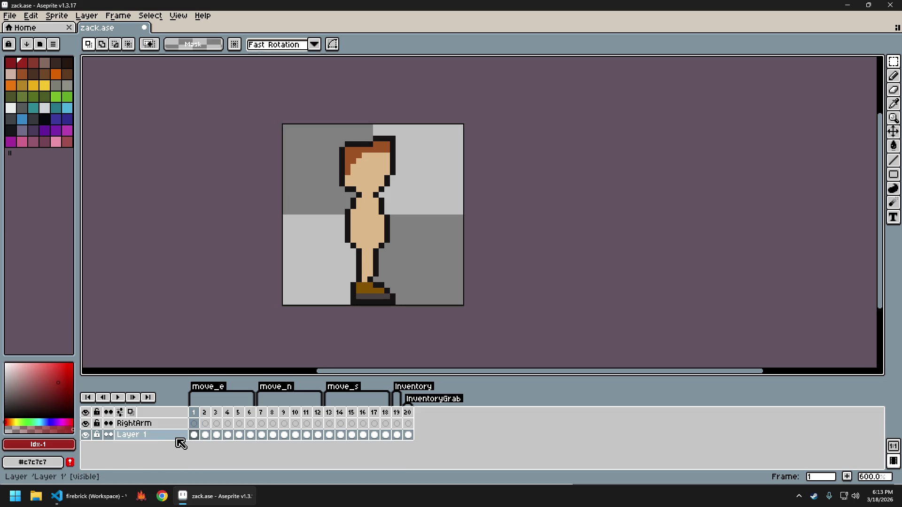
{"action": "double_click", "coordinate": [172, 436]}
{"action": "type", "text": "Body"}
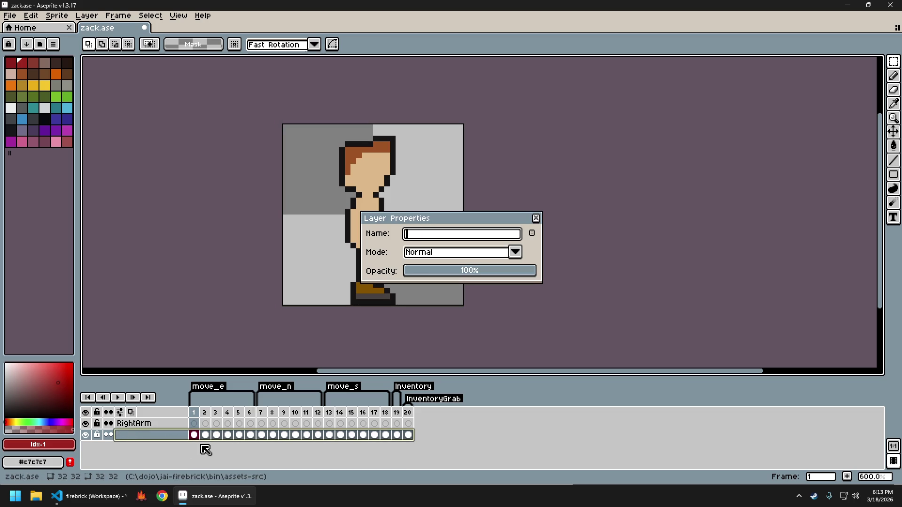
Cancel the rename, undo both layer renames, and select the RightArm layer.
{"action": "key", "text": "Return"}
{"action": "key", "text": "ctrl+z"}
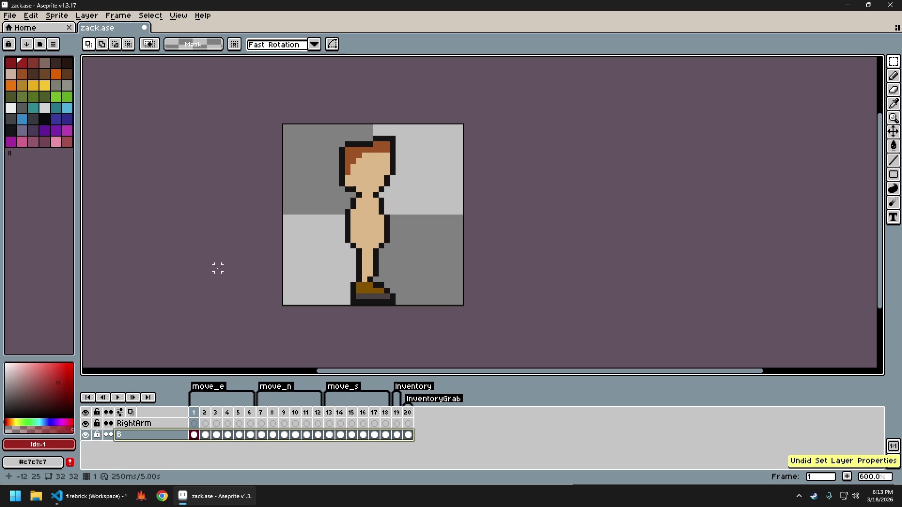
{"action": "key", "text": "ctrl+z"}
{"action": "left_click", "coordinate": [159, 425]}
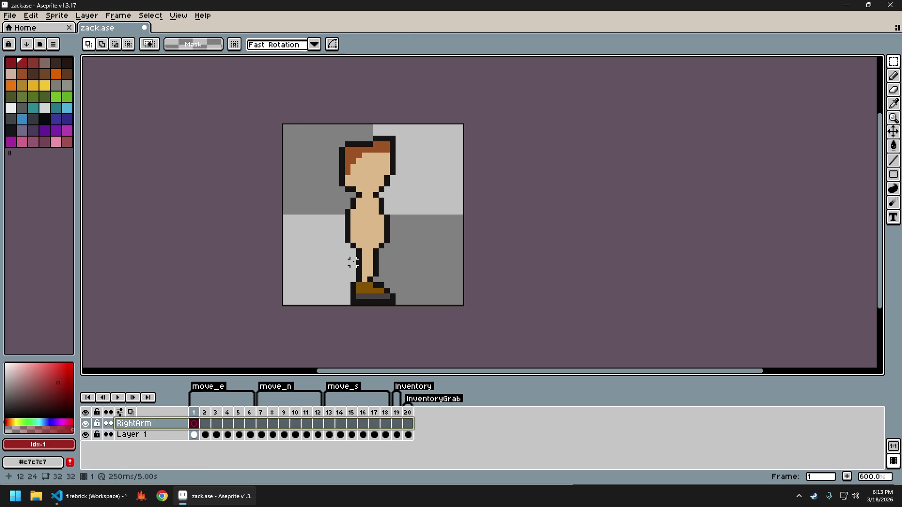
Paste the striped arm onto the RightArm layer in frame 1 and commit it.
{"action": "key", "text": "ctrl+v"}
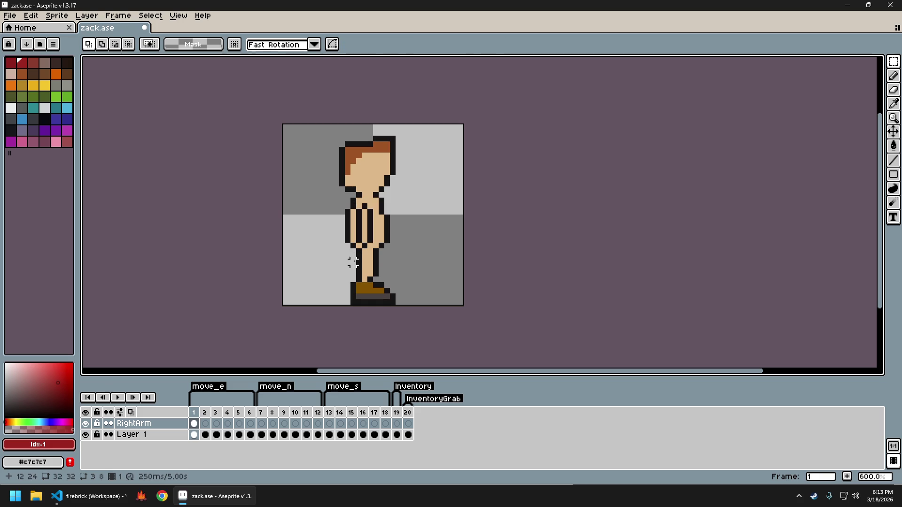
{"action": "key", "text": "ctrl+z"}
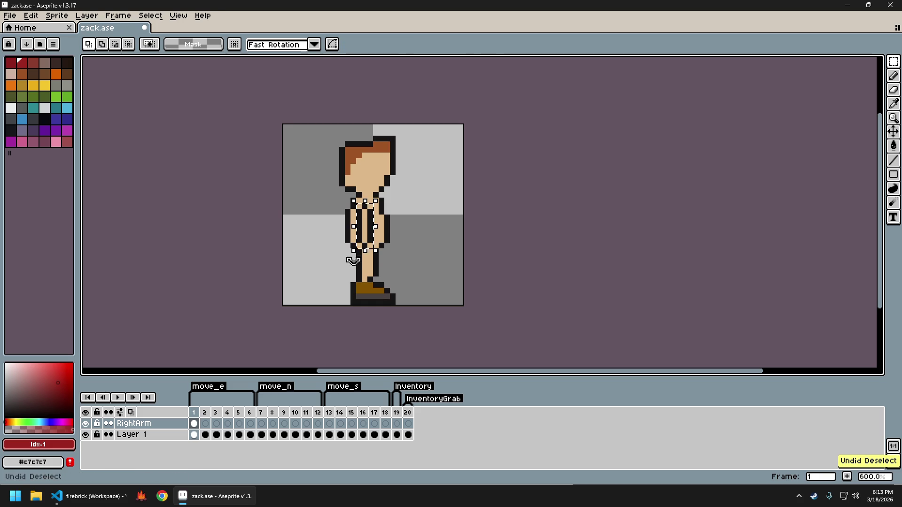
{"action": "key", "text": "ctrl+t"}
{"action": "key", "text": "Return"}
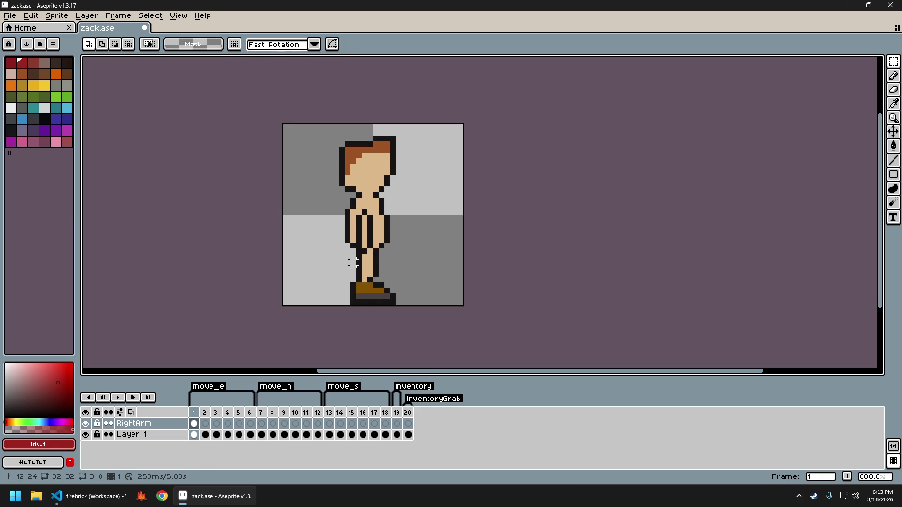
Paste the arm into frames 2 and 3, nudging frame 3's copy down one pixel.
{"action": "key", "text": "Right"}
{"action": "key", "text": "Left"}
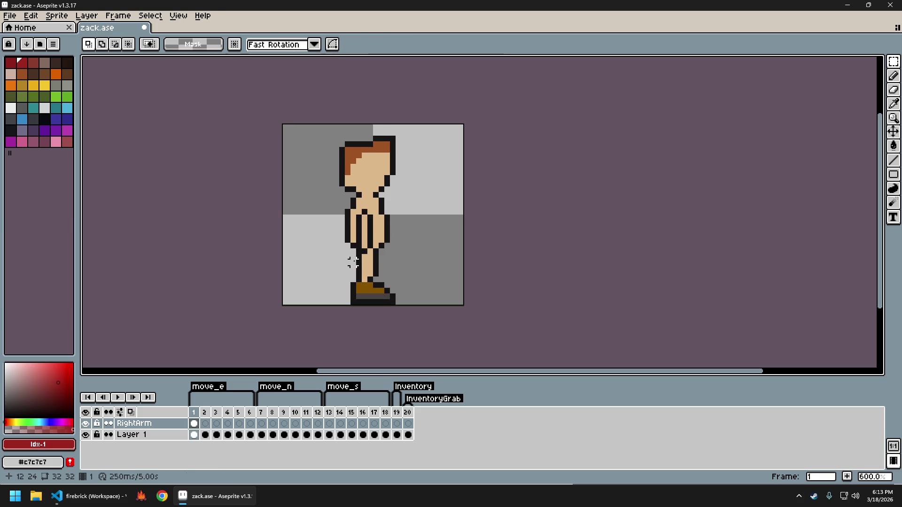
{"action": "key", "text": "Right"}
{"action": "key", "text": "ctrl+v"}
{"action": "key", "text": "Return"}
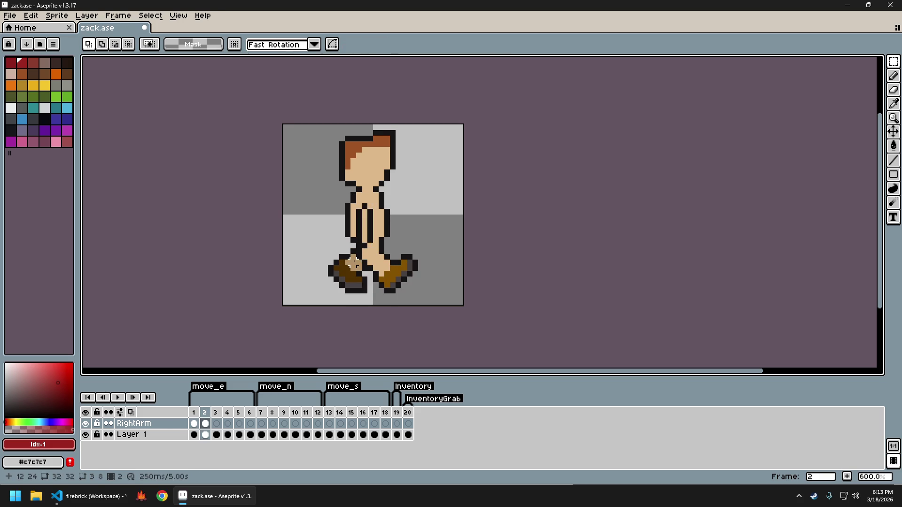
{"action": "key", "text": "Right"}
{"action": "key", "text": "ctrl+v"}
{"action": "key", "text": "Down"}
{"action": "key", "text": "Down"}
{"action": "key", "text": "Down"}
{"action": "key", "text": "Down"}
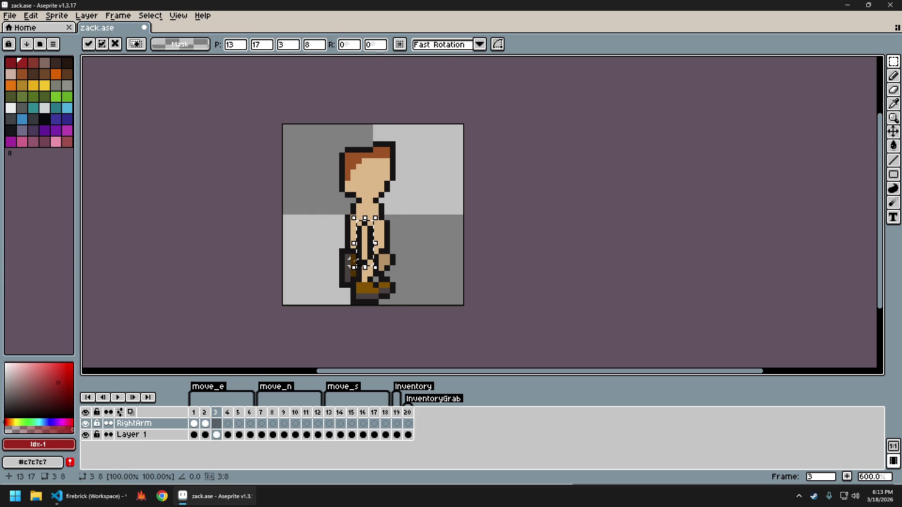
{"action": "key", "text": "Return"}
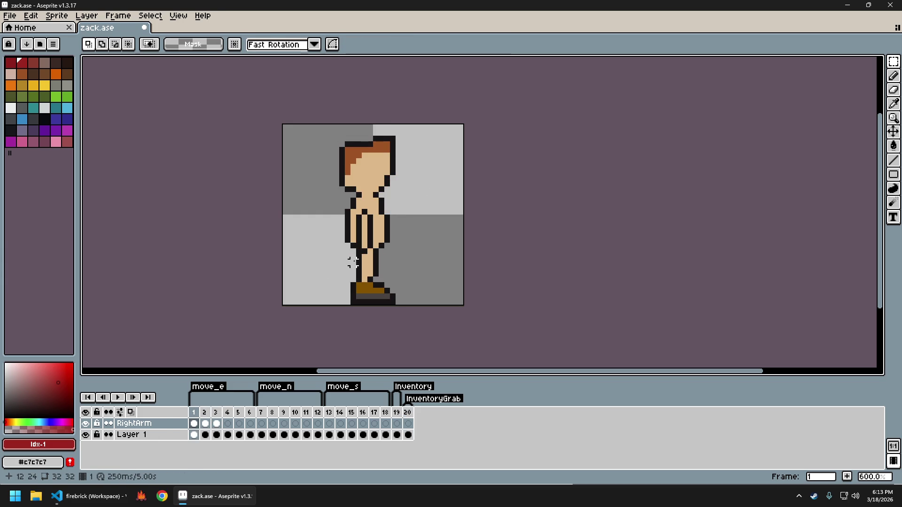
{"action": "key", "text": "ctrl+a"}
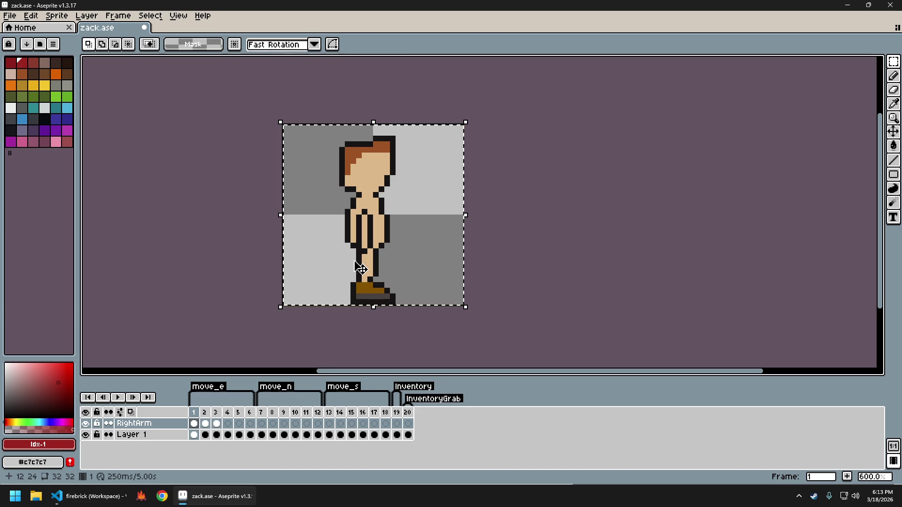
{"action": "key", "text": "ctrl+d"}
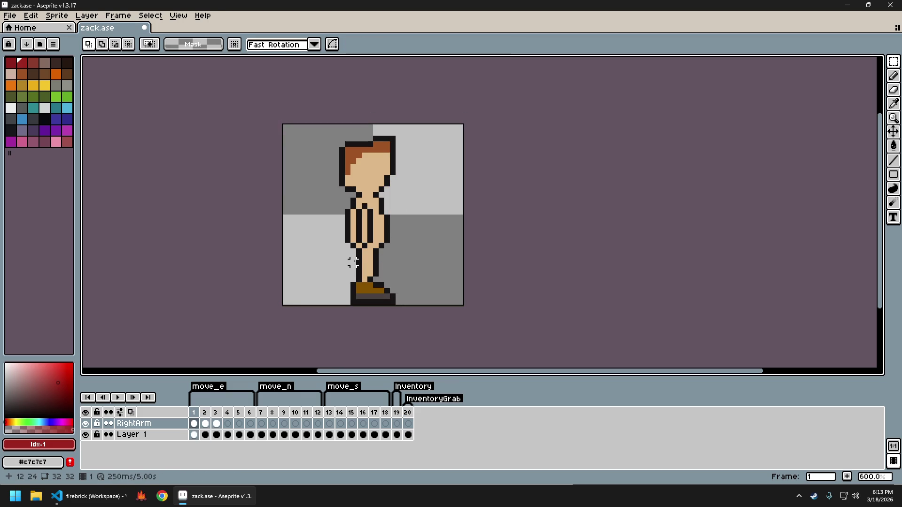
{"action": "scroll", "coordinate": [353, 262], "scroll_direction": "up", "scroll_amount": 1}
Touch up the arm with black pixels picked from its outline and sample the skin colour #c0b888.
{"action": "scroll", "coordinate": [338, 240], "scroll_direction": "up", "scroll_amount": 3}
{"action": "key", "text": "i"}
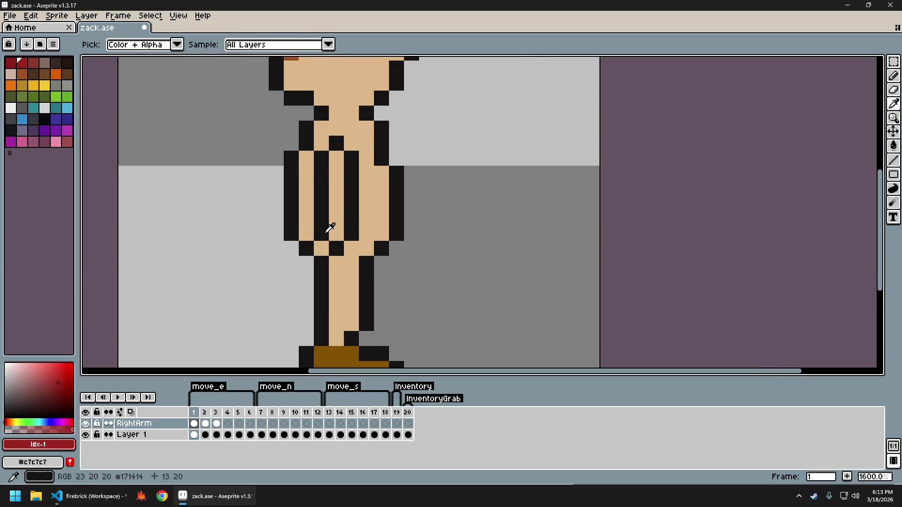
{"action": "left_click", "coordinate": [328, 230]}
{"action": "key", "text": "b"}
{"action": "left_click", "coordinate": [352, 248]}
{"action": "left_click", "coordinate": [336, 263]}
{"action": "left_click", "coordinate": [335, 248], "text": "alt"}
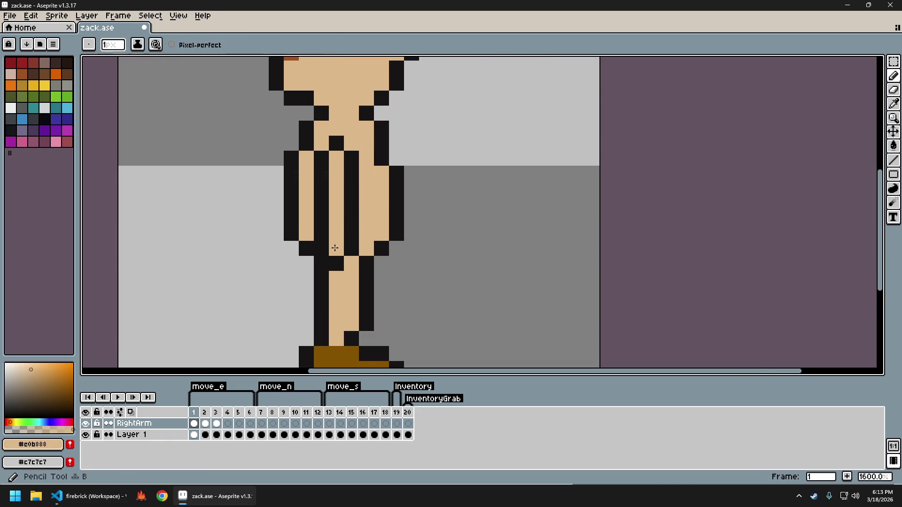
{"action": "scroll", "coordinate": [334, 248], "scroll_direction": "down", "scroll_amount": 5}
{"action": "scroll", "coordinate": [335, 248], "scroll_direction": "down", "scroll_amount": 2}
{"action": "scroll", "coordinate": [357, 206], "scroll_direction": "up", "scroll_amount": 4}
Cut and re-paste the arm onto the torso in frame 2.
{"action": "key", "text": "m"}
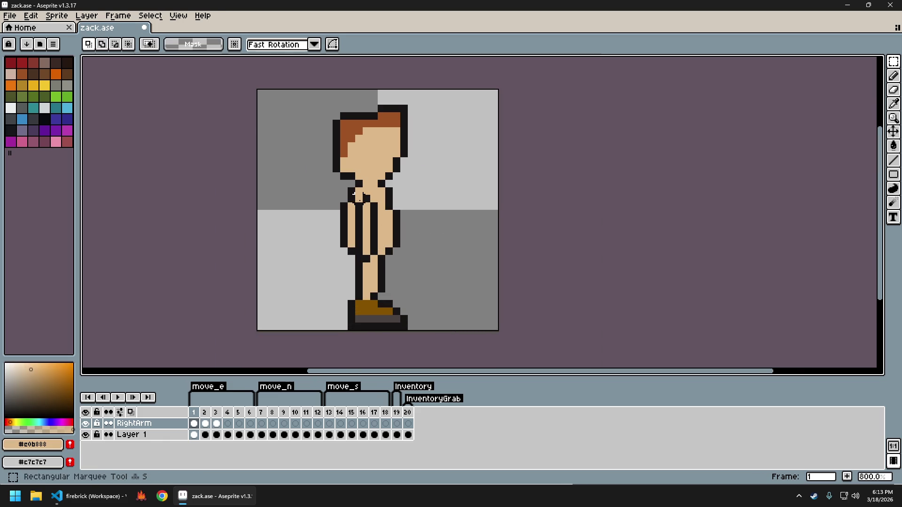
{"action": "left_click_drag", "start_coordinate": [353, 193], "coordinate": [380, 264]}
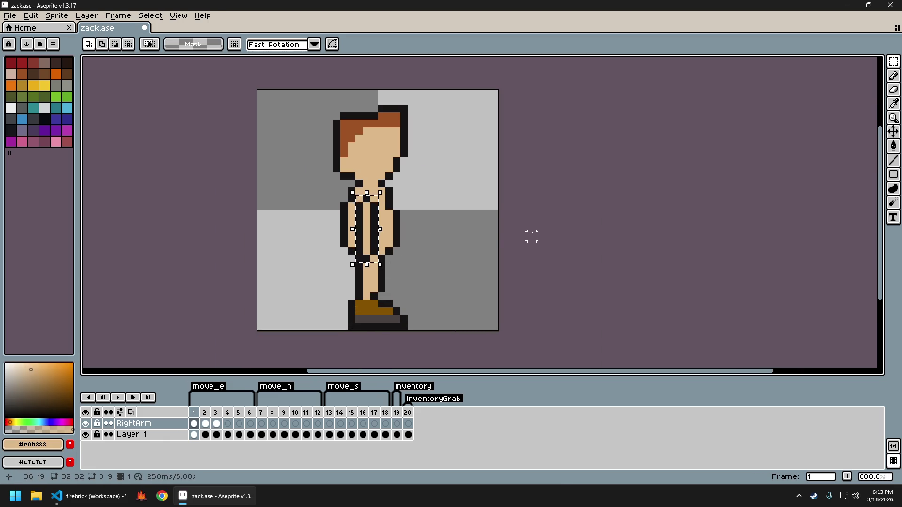
{"action": "key", "text": "ctrl+d"}
{"action": "key", "text": "Right"}
{"action": "key", "text": "ctrl+a"}
{"action": "key", "text": "ctrl+x"}
{"action": "key", "text": "ctrl+v"}
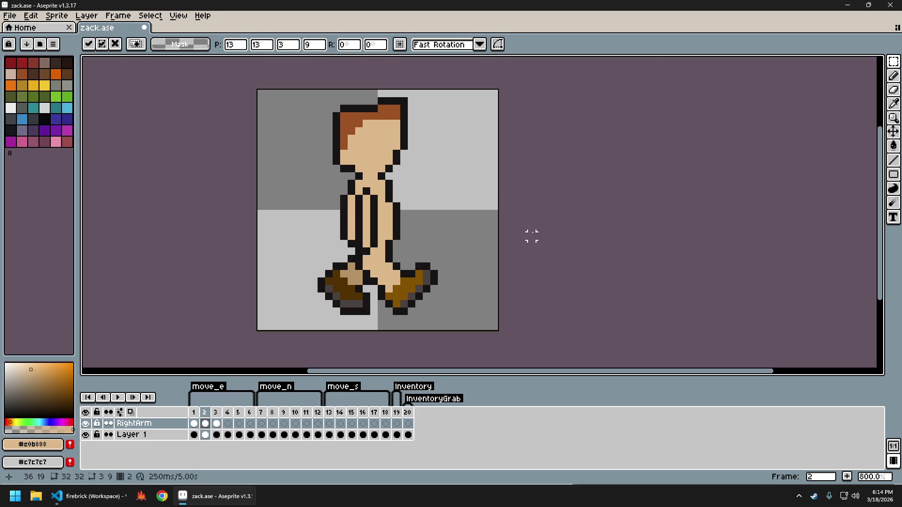
{"action": "key", "text": "Left"}
{"action": "key", "text": "Right"}
{"action": "key", "text": "Right"}
{"action": "key", "text": "ctrl+a"}
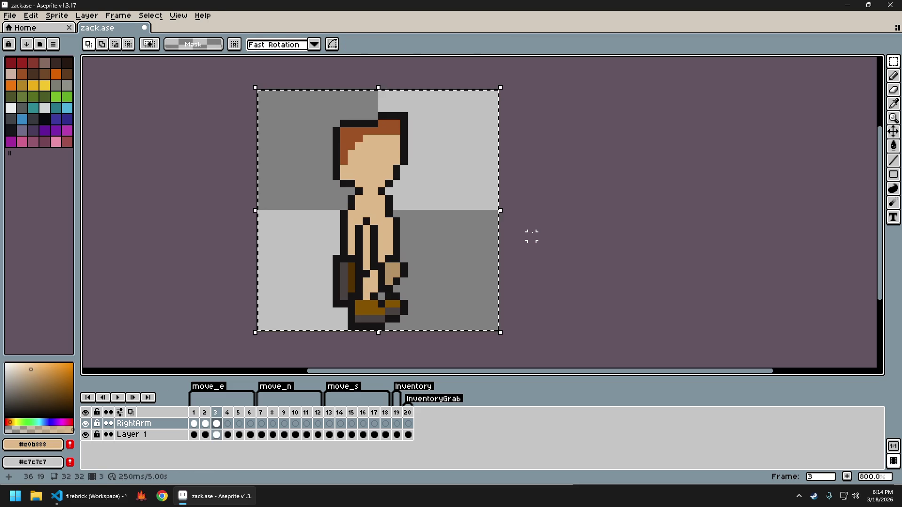
{"action": "key", "text": "ctrl+d"}
Flip between walk frames 1 to 3 to compare the arm poses.
{"action": "key", "text": "Left"}
{"action": "key", "text": "Left"}
{"action": "key", "text": "Right"}
{"action": "key", "text": "Right"}
{"action": "key", "text": "Left"}
{"action": "key", "text": "Right"}
{"action": "key", "text": "ctrl+a"}
{"action": "key", "text": "ctrl+d"}
{"action": "key", "text": "Left"}
{"action": "key", "text": "Right"}
{"action": "key", "text": "Left"}
{"action": "key", "text": "Right"}
{"action": "key", "text": "Left"}
{"action": "key", "text": "Right"}
{"action": "key", "text": "Left"}
{"action": "key", "text": "Right"}
{"action": "key", "text": "Left"}
{"action": "key", "text": "Right"}
{"action": "key", "text": "ctrl+a"}
{"action": "key", "text": "ctrl+d"}
{"action": "key", "text": "Left"}
{"action": "key", "text": "Left"}
{"action": "key", "text": "Right"}
{"action": "key", "text": "Left"}
Paste the arm into frames 5 and 6, committing each.
{"action": "key", "text": "Right"}
{"action": "key", "text": "Right"}
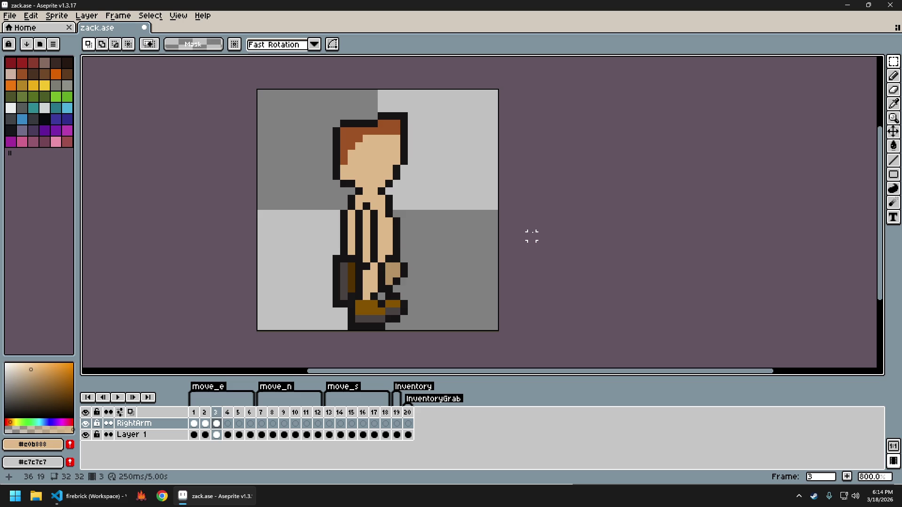
{"action": "key", "text": "Right"}
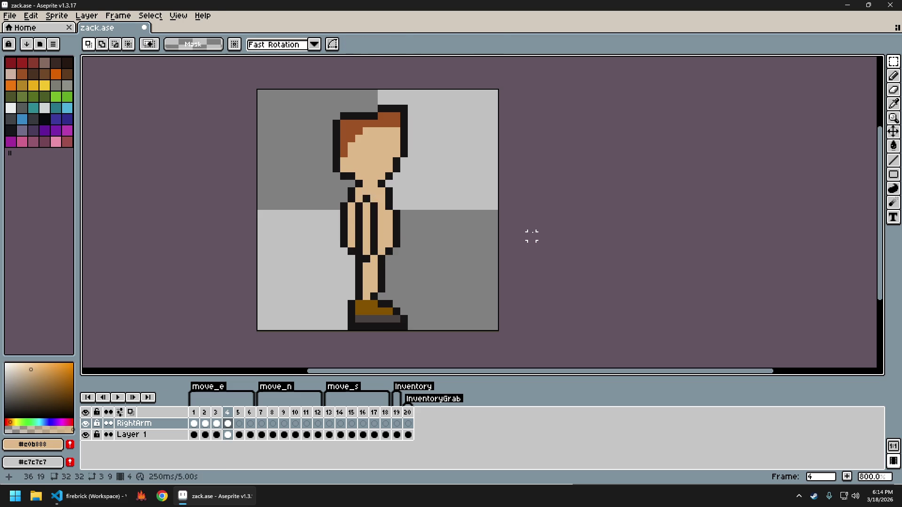
{"action": "key", "text": "Right"}
{"action": "key", "text": "ctrl+v"}
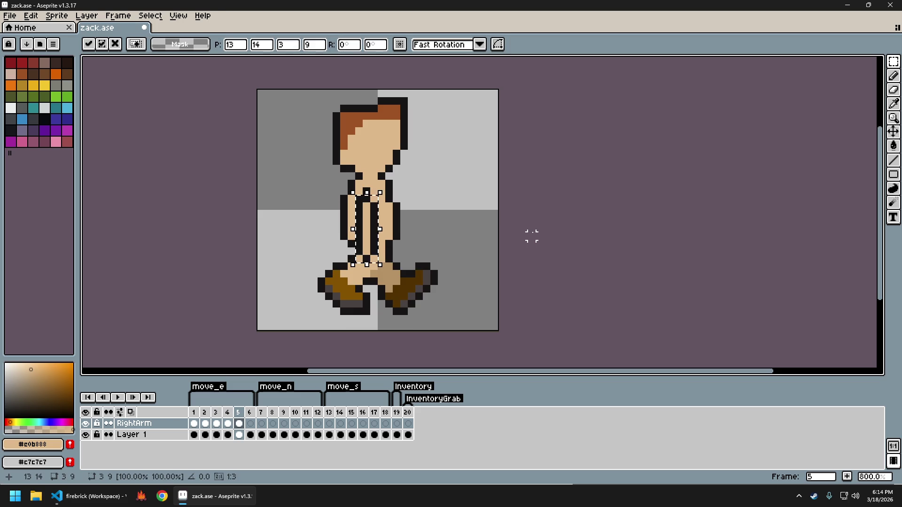
{"action": "key", "text": "Return"}
{"action": "key", "text": "Right"}
{"action": "key", "text": "ctrl+v"}
{"action": "key", "text": "Return"}
Review the walk frames and save zack.ase.
{"action": "key", "text": "Left"}
{"action": "key", "text": "Left"}
{"action": "key", "text": "Left"}
{"action": "key", "text": "Left"}
{"action": "key", "text": "Right"}
{"action": "key", "text": "Right"}
{"action": "key", "text": "Right"}
{"action": "key", "text": "Right"}
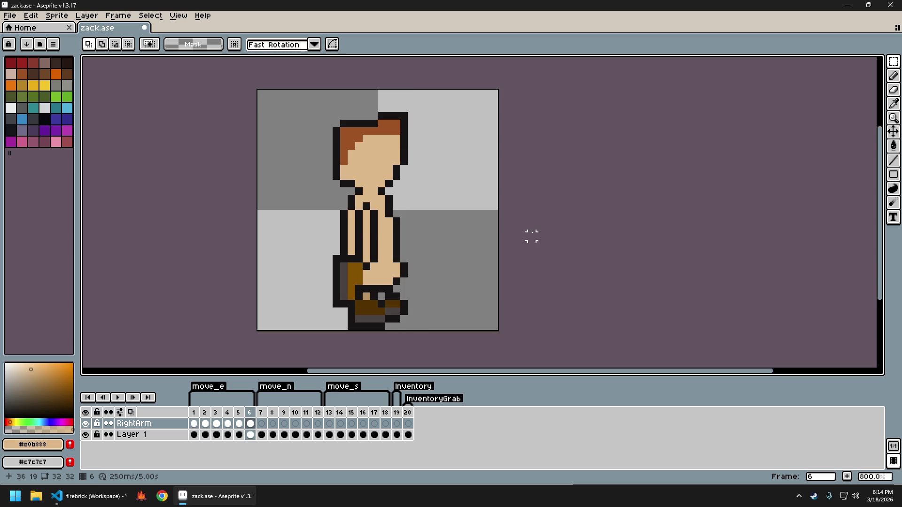
{"action": "key", "text": "ctrl+s"}
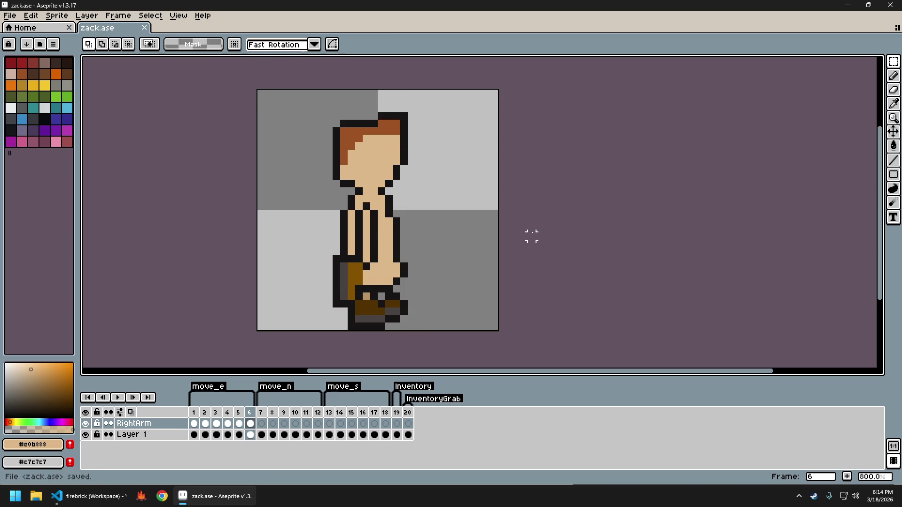
Generate a sprite sheet, cancel its export, and close the zack-Sheet.ase document.
{"action": "key", "text": "ctrl+shift+e"}
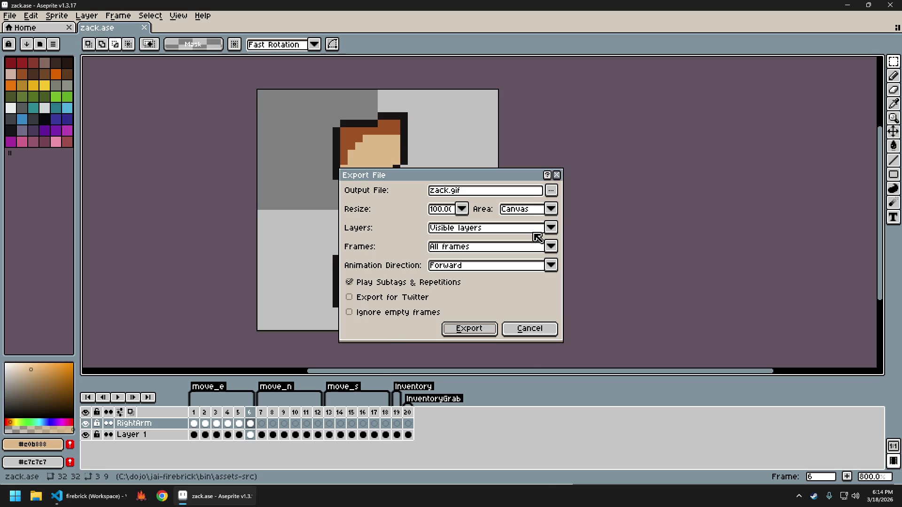
{"action": "key", "text": "Return"}
{"action": "key", "text": "ctrl+e"}
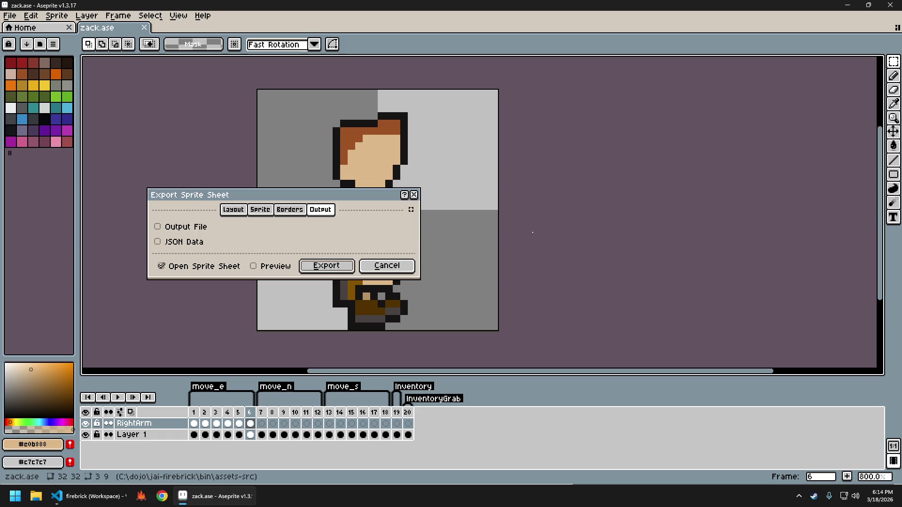
{"action": "key", "text": "Return"}
{"action": "key", "text": "ctrl+shift+e"}
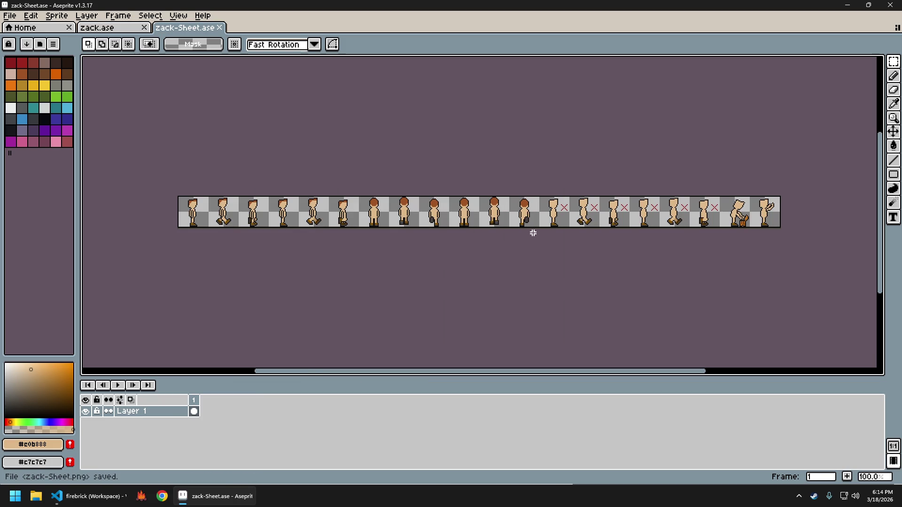
{"action": "key", "text": "ctrl+alt+shift+s"}
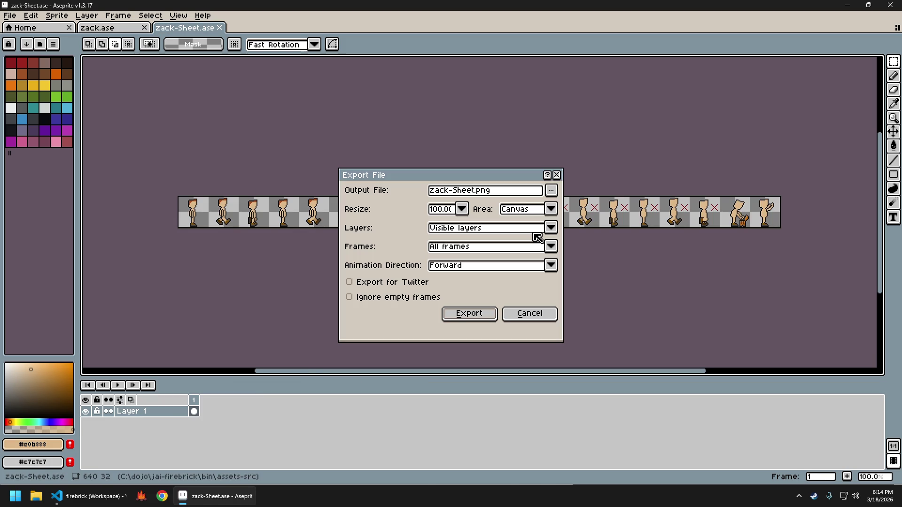
{"action": "key", "text": "Escape"}
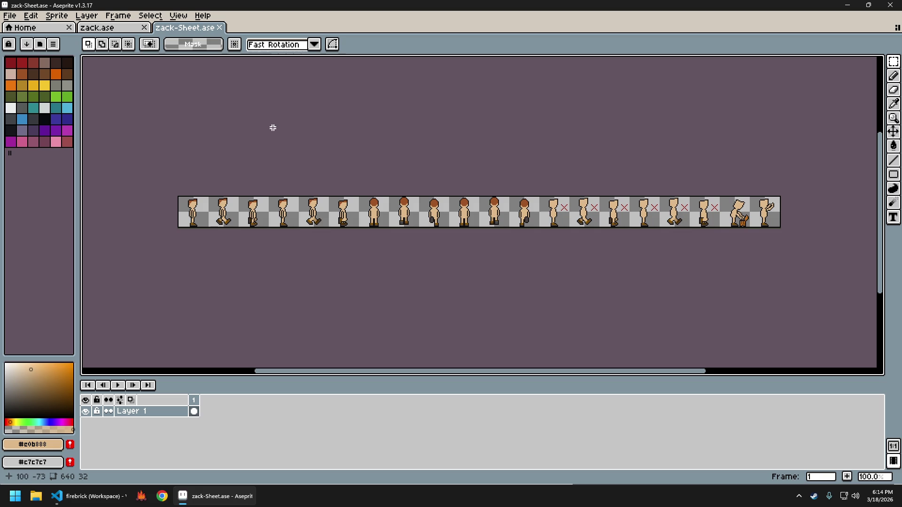
{"action": "key", "text": "ctrl+w"}
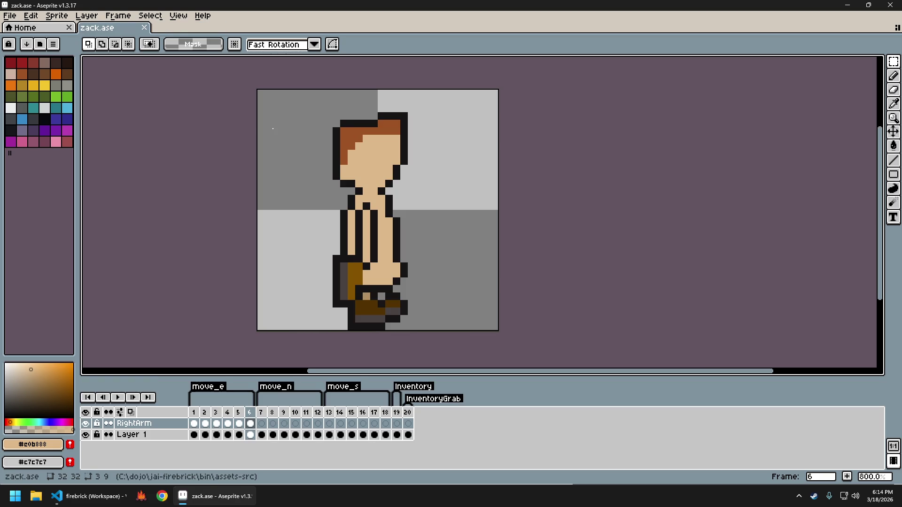
Review Layout, Sprite, Borders and Output, then export the sheet over zack_sheet.png.
{"action": "key", "text": "ctrl+e"}
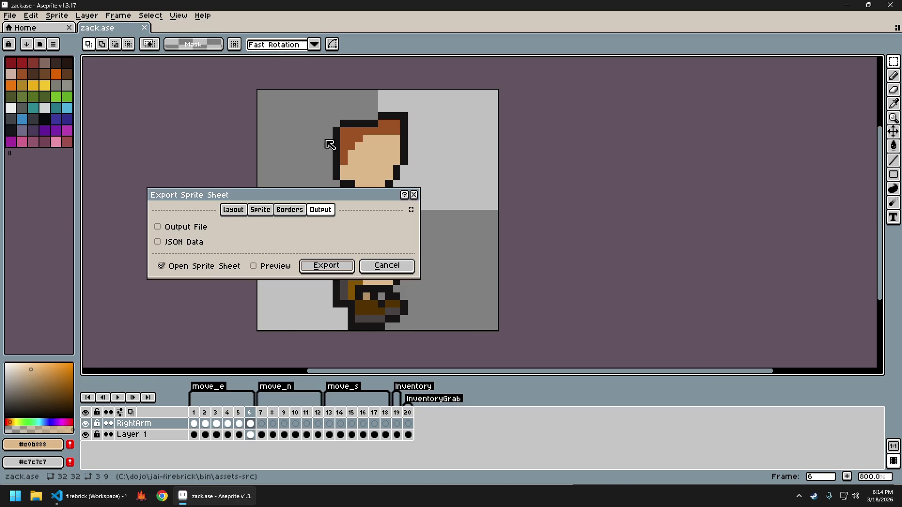
{"action": "left_click", "coordinate": [234, 212]}
{"action": "left_click", "coordinate": [261, 210]}
{"action": "left_click", "coordinate": [289, 211]}
{"action": "left_click", "coordinate": [324, 211]}
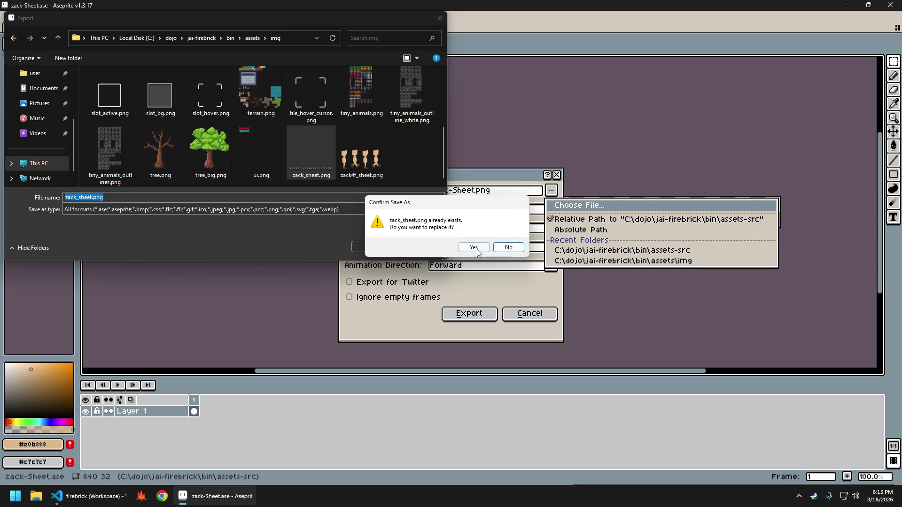
{"action": "left_click", "coordinate": [477, 253]}
{"action": "left_click", "coordinate": [462, 209]}
{"action": "left_click", "coordinate": [448, 268]}
{"action": "left_click", "coordinate": [474, 315]}
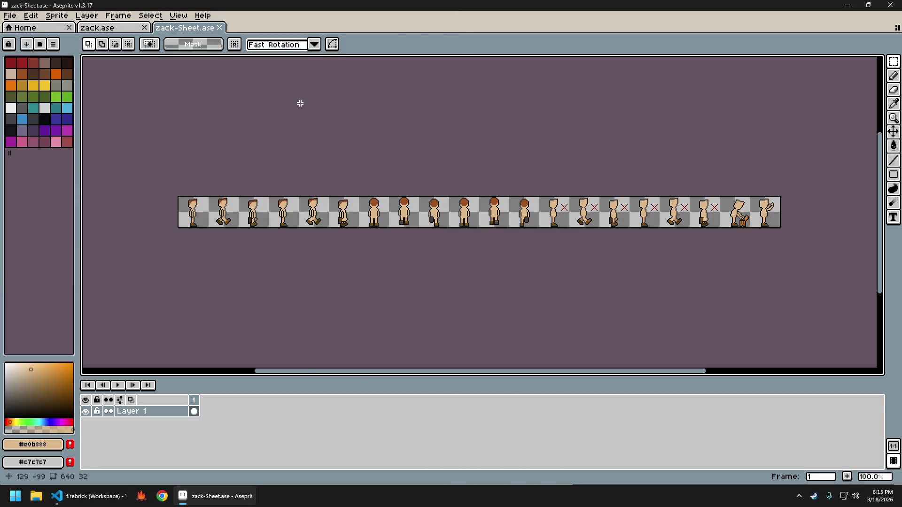
{"action": "key", "text": "ctrl+w"}
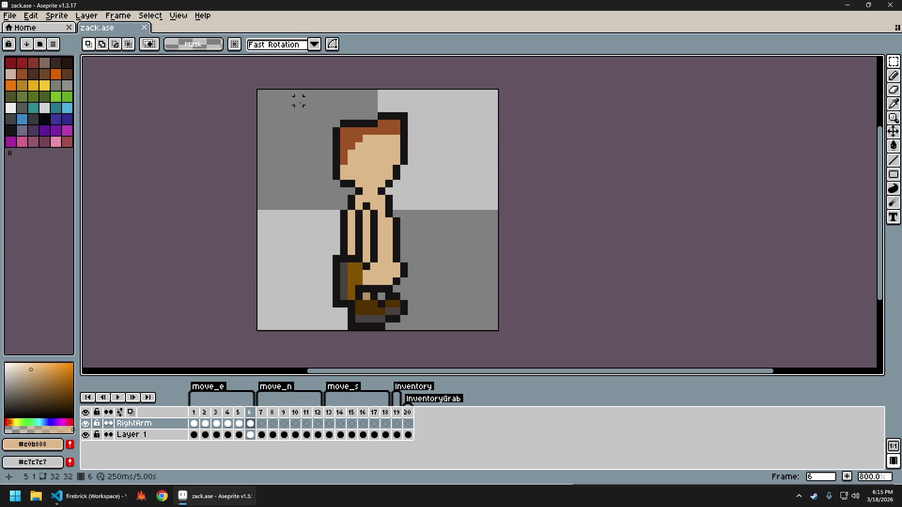
Generate a sprite sheet, then close the generated document.
{"action": "key", "text": "ctrl+e"}
{"action": "key", "text": "Return"}
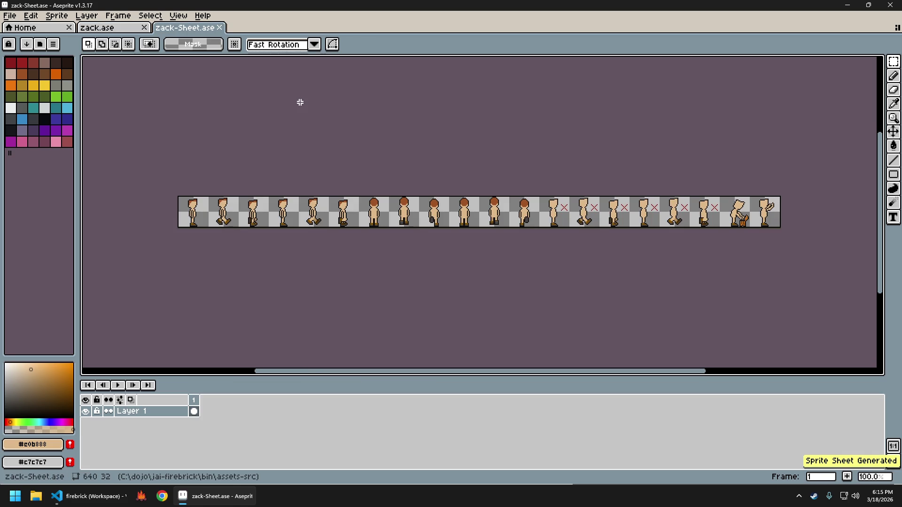
{"action": "middle_click", "coordinate": [199, 28]}
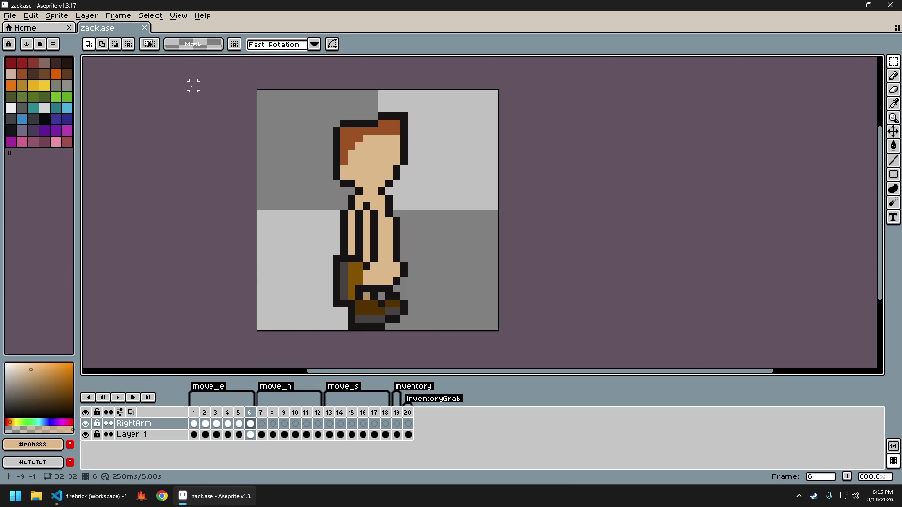
Enable Output File, set it to zack.png in assets-src, and generate the sheet.
{"action": "key", "text": "ctrl+e"}
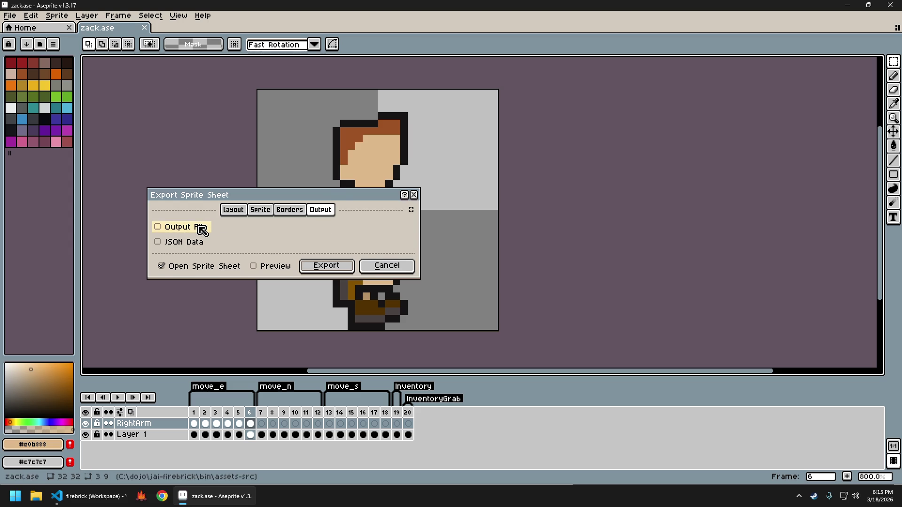
{"action": "left_click", "coordinate": [199, 227]}
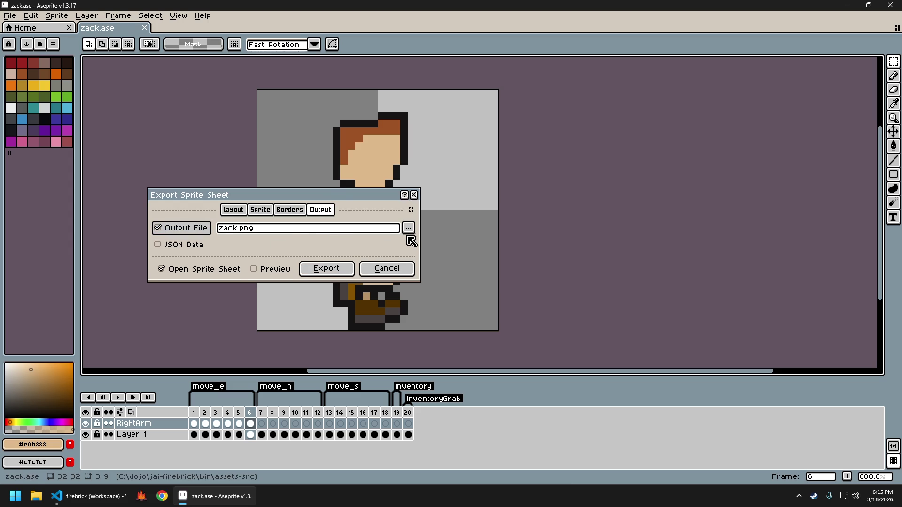
{"action": "left_click", "coordinate": [409, 228]}
{"action": "left_click", "coordinate": [439, 244]}
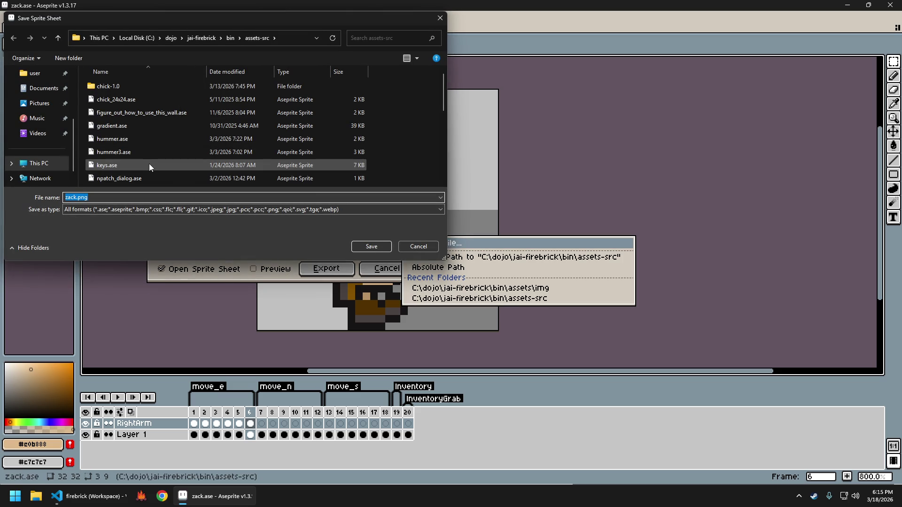
{"action": "left_click", "coordinate": [139, 203]}
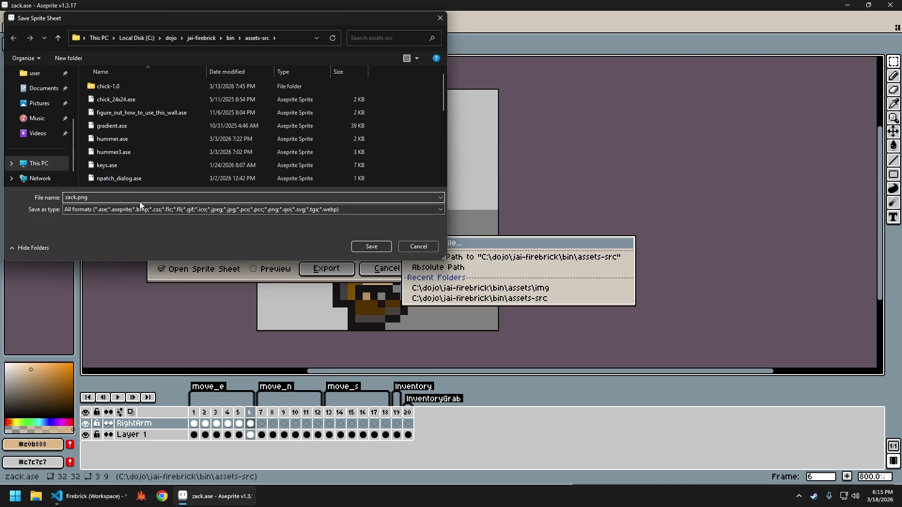
{"action": "scroll", "coordinate": [217, 128], "scroll_direction": "down", "scroll_amount": 5}
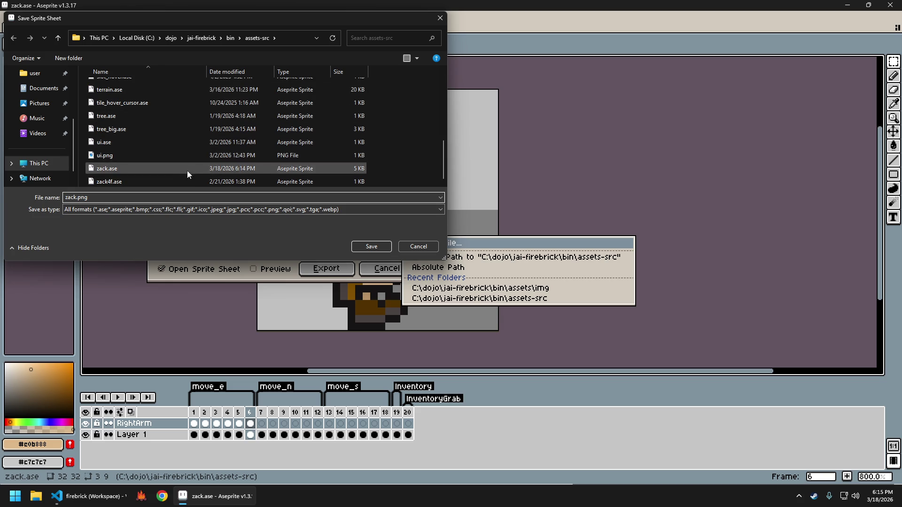
{"action": "left_click", "coordinate": [371, 246]}
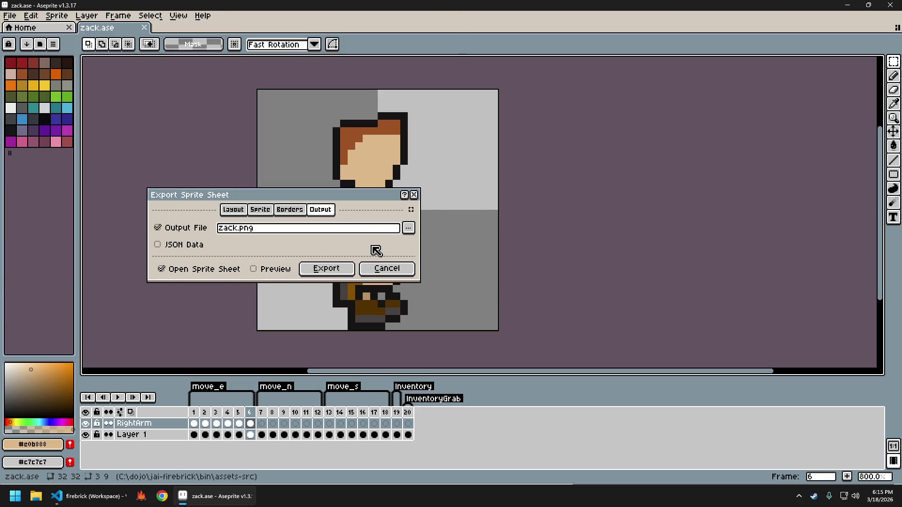
{"action": "left_click", "coordinate": [333, 269]}
Set the sheet's export file to zach.png in the bin\assets\img folder.
{"action": "key", "text": "ctrl+alt+shift+s"}
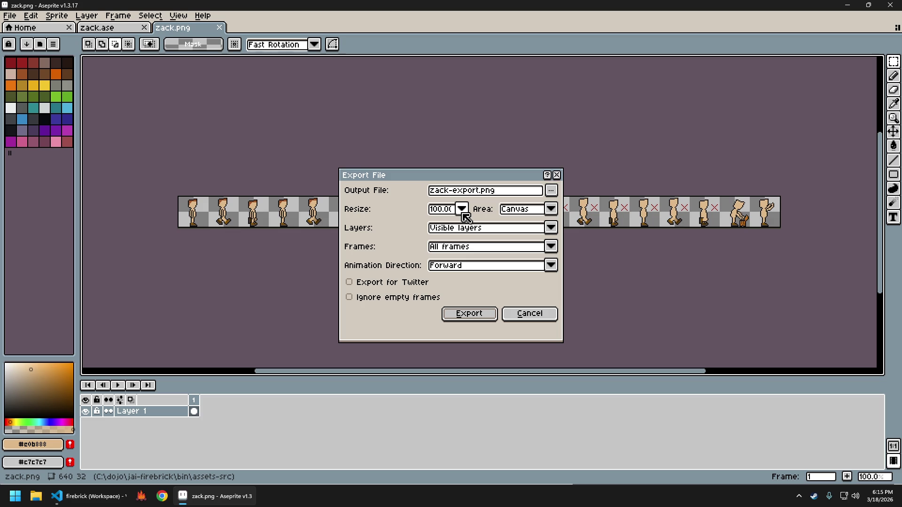
{"action": "left_click", "coordinate": [551, 190]}
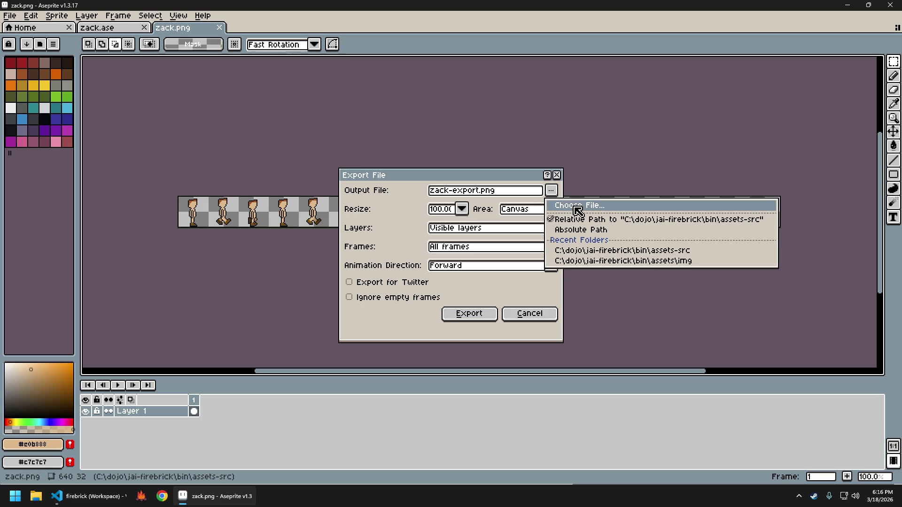
{"action": "left_click", "coordinate": [576, 207]}
{"action": "left_click", "coordinate": [230, 38]}
{"action": "double_click", "coordinate": [117, 87]}
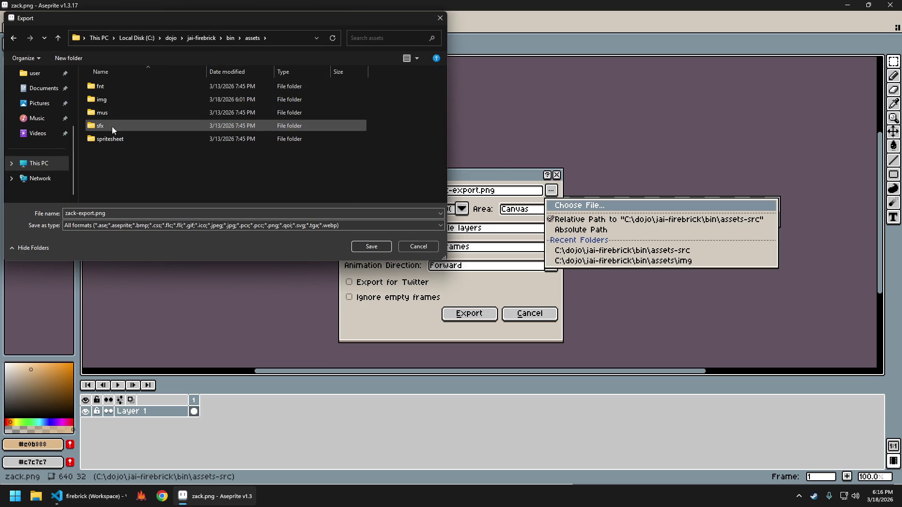
{"action": "left_click", "coordinate": [112, 99]}
{"action": "double_click", "coordinate": [112, 99]}
{"action": "scroll", "coordinate": [235, 141], "scroll_direction": "down", "scroll_amount": 5}
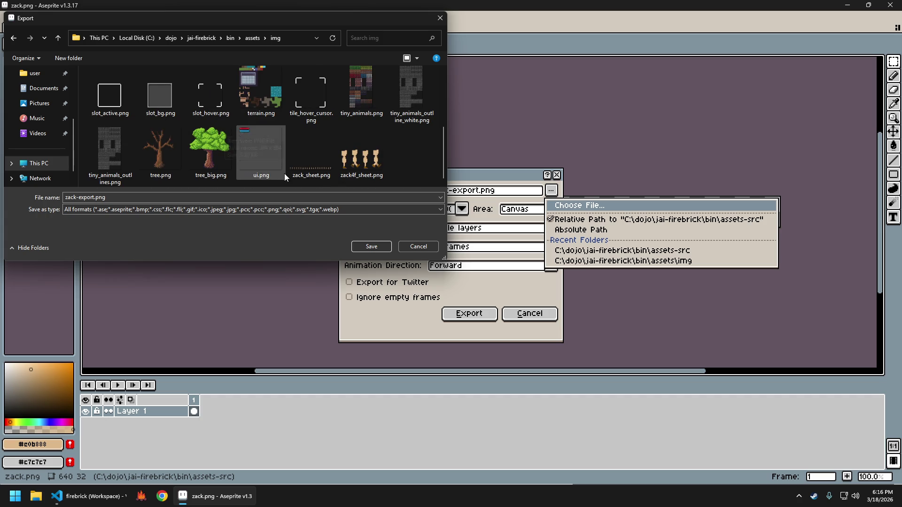
{"action": "left_click", "coordinate": [311, 157]}
{"action": "left_click", "coordinate": [277, 196]}
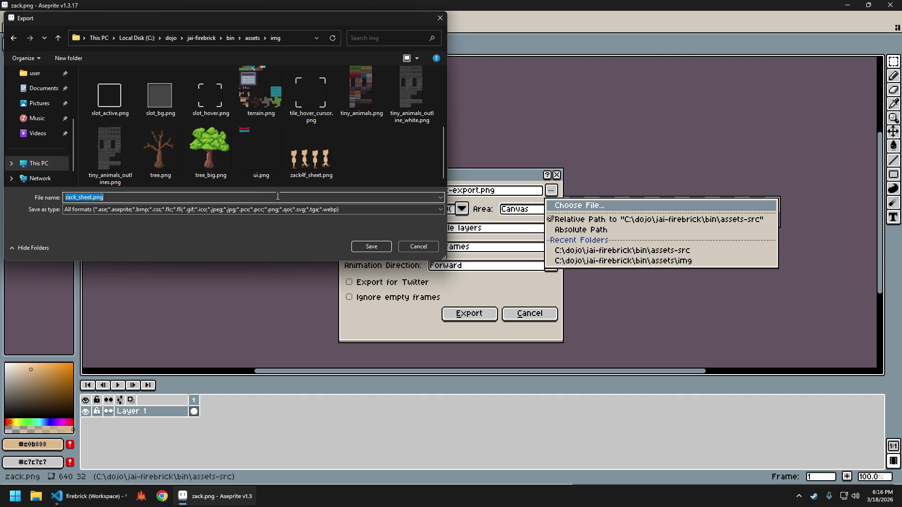
{"action": "type", "text": "zach"}
{"action": "left_click", "coordinate": [371, 246]}
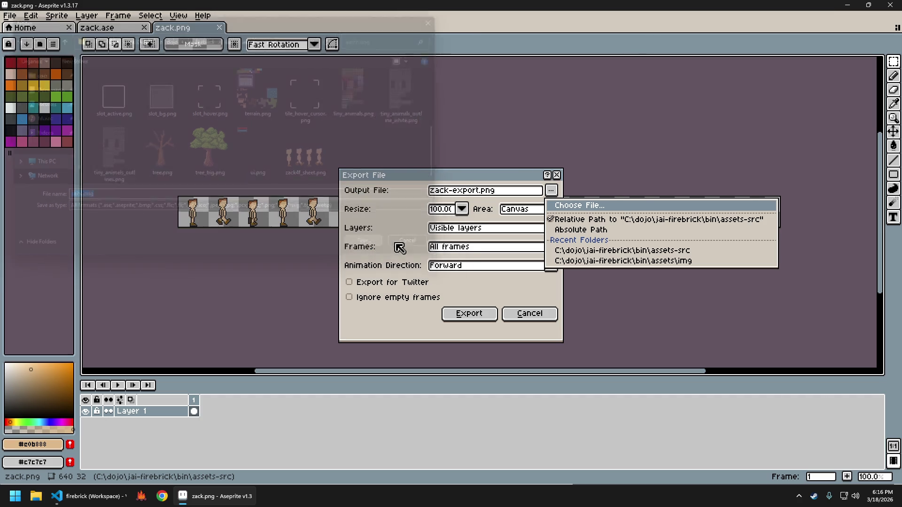
Export zach.png resized to 400%, then close the generated sheet.
{"action": "left_click", "coordinate": [461, 209]}
{"action": "left_click", "coordinate": [445, 268]}
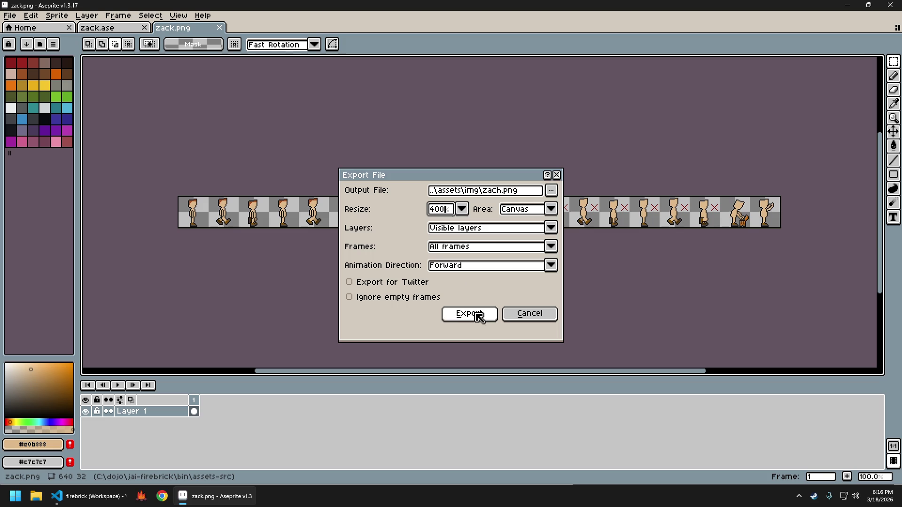
{"action": "left_click", "coordinate": [471, 312]}
{"action": "key", "text": "ctrl+w"}
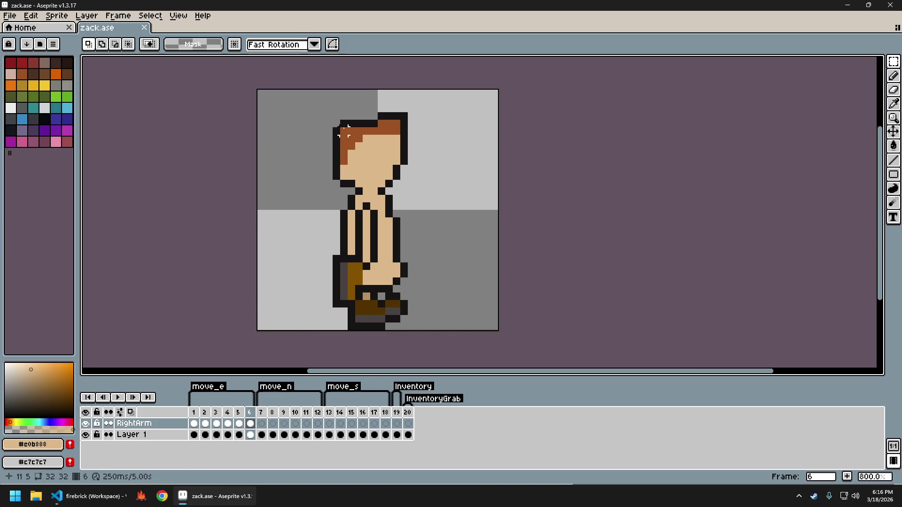
Regenerate the sheet, re-export it as zach.png at 400%, and close it.
{"action": "key", "text": "ctrl+e"}
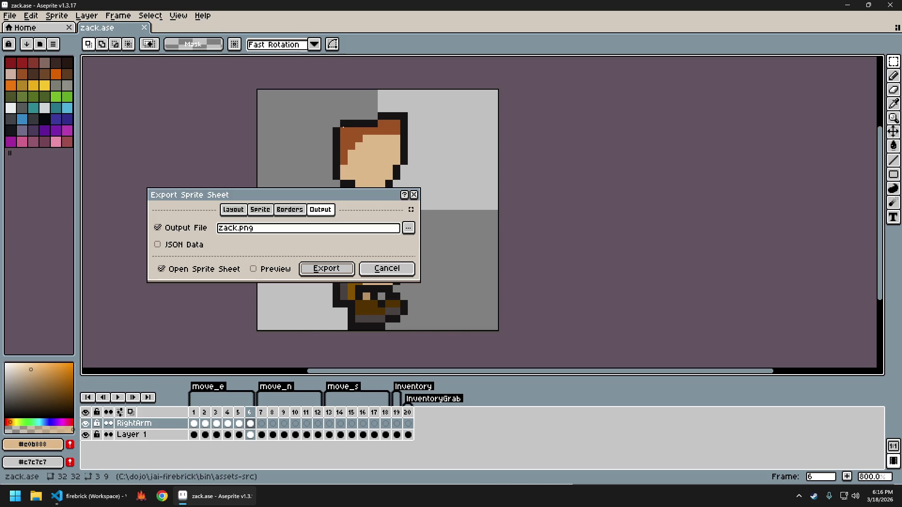
{"action": "key", "text": "Return"}
{"action": "key", "text": "ctrl+alt+shift+s"}
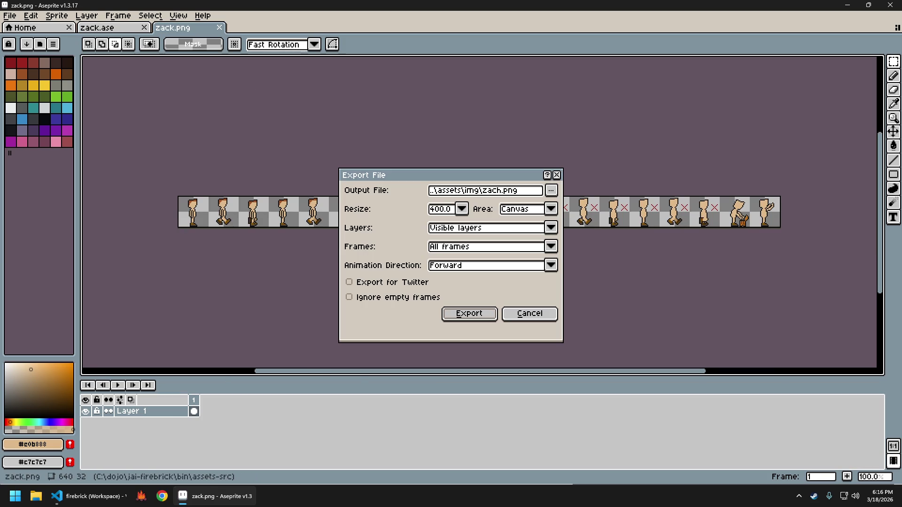
{"action": "key", "text": "Return"}
{"action": "key", "text": "Return"}
{"action": "key", "text": "ctrl+w"}
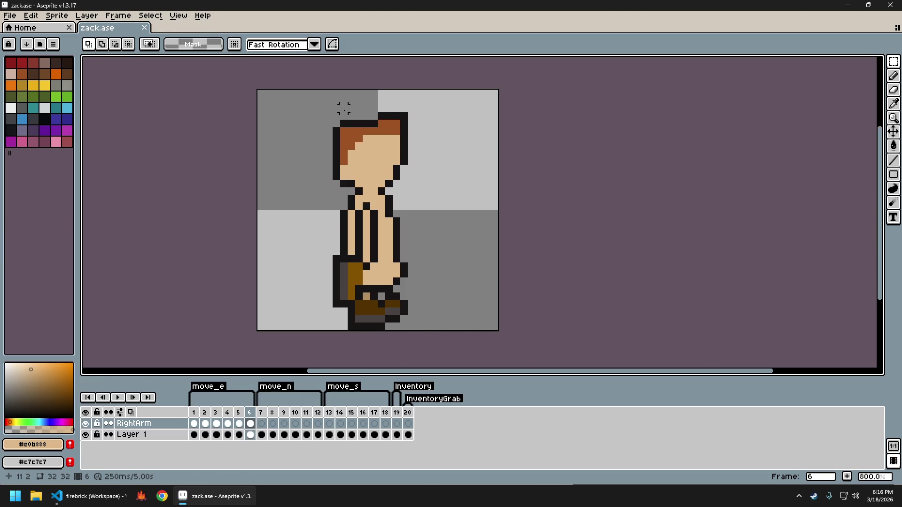
Set the sprite sheet output file to zack_sheet.png and generate the sheet.
{"action": "key", "text": "ctrl+e"}
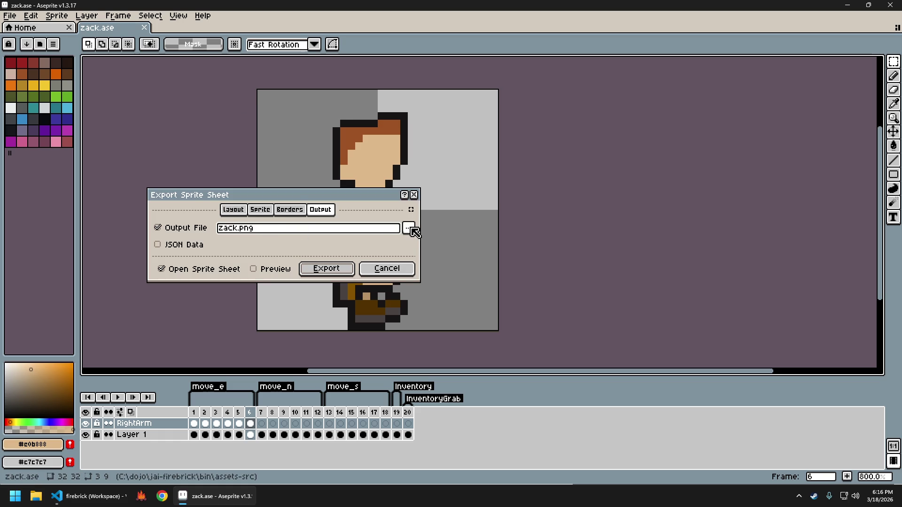
{"action": "left_click", "coordinate": [408, 229]}
{"action": "left_click", "coordinate": [450, 244]}
{"action": "scroll", "coordinate": [194, 151], "scroll_direction": "down", "scroll_amount": 6}
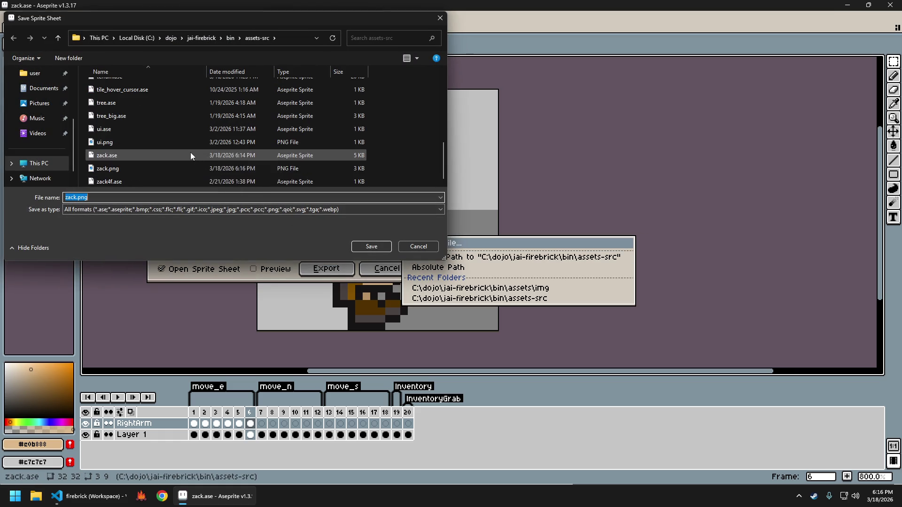
{"action": "left_click", "coordinate": [104, 198]}
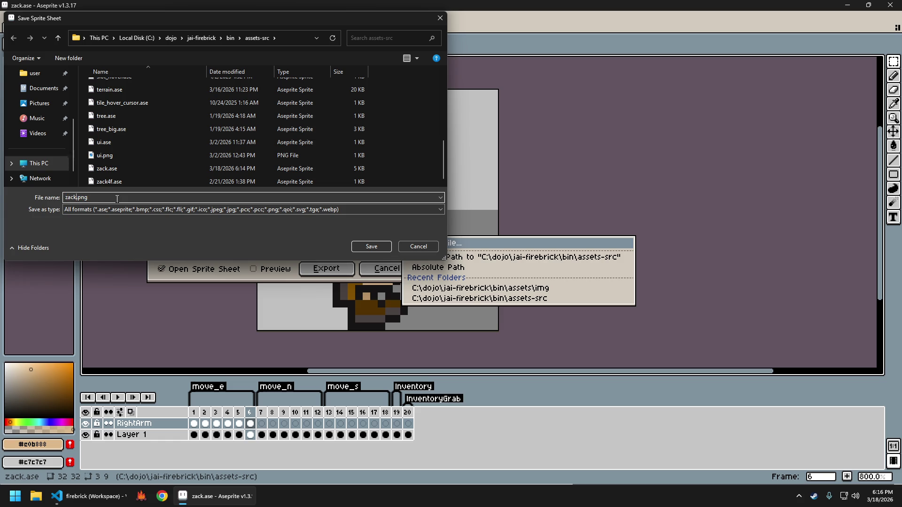
{"action": "type", "text": "_shee"}
{"action": "key", "text": "Return"}
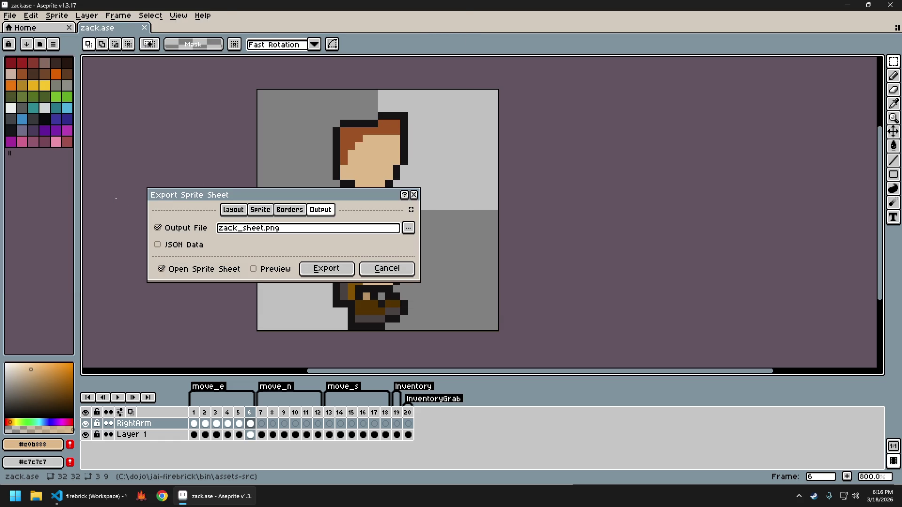
{"action": "left_click", "coordinate": [340, 269]}
Export the new sheet as zack_sheet-export.png.
{"action": "key", "text": "ctrl+shift+e"}
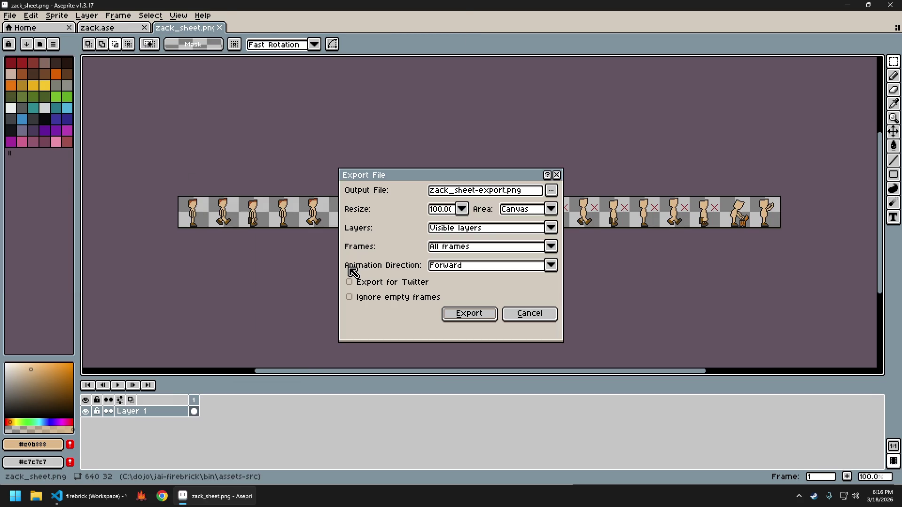
{"action": "key", "text": "Return"}
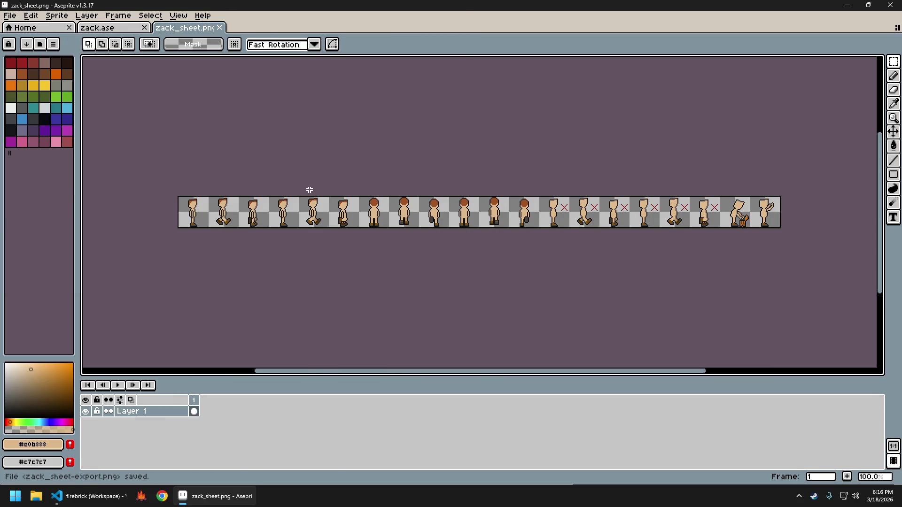
{"action": "key", "text": "ctrl+alt+shift+s"}
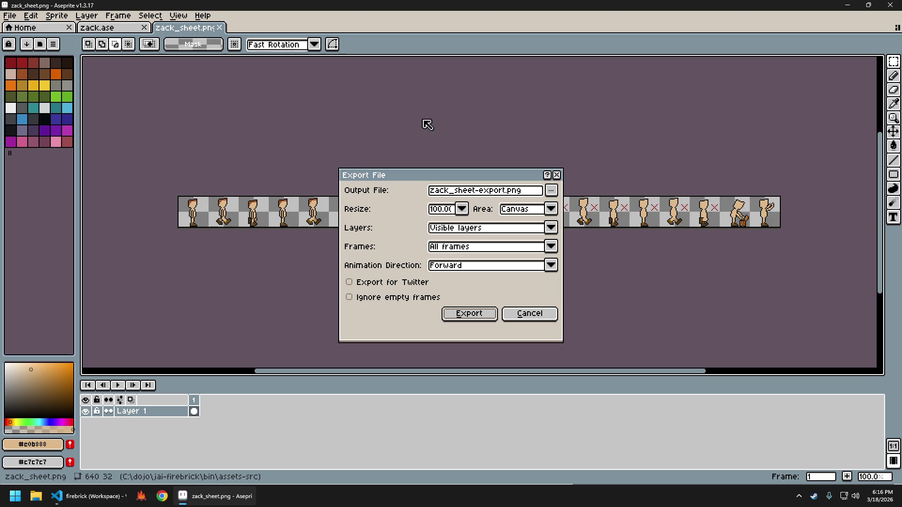
Choose assets/img/zach.png as the export target and confirm replacing the existing file.
{"action": "left_click", "coordinate": [551, 190]}
{"action": "left_click", "coordinate": [563, 205]}
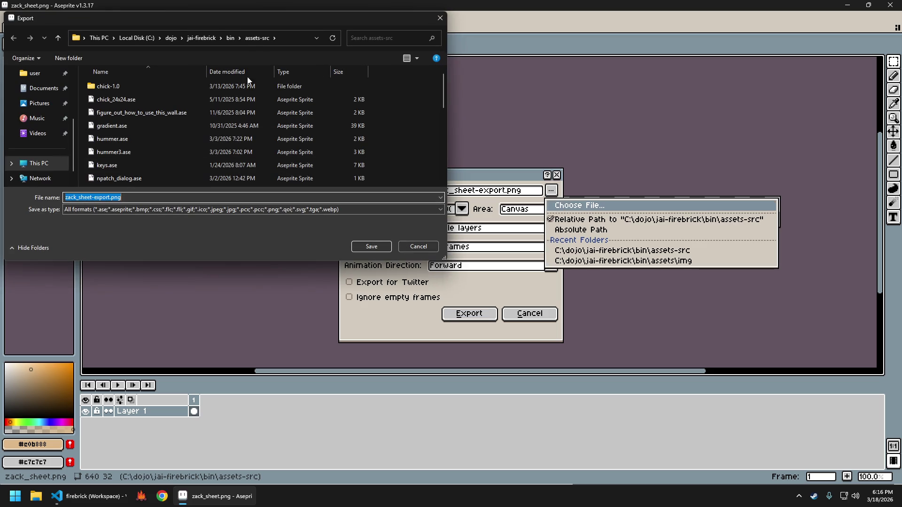
{"action": "left_click", "coordinate": [230, 39]}
{"action": "double_click", "coordinate": [118, 87]}
{"action": "double_click", "coordinate": [110, 98]}
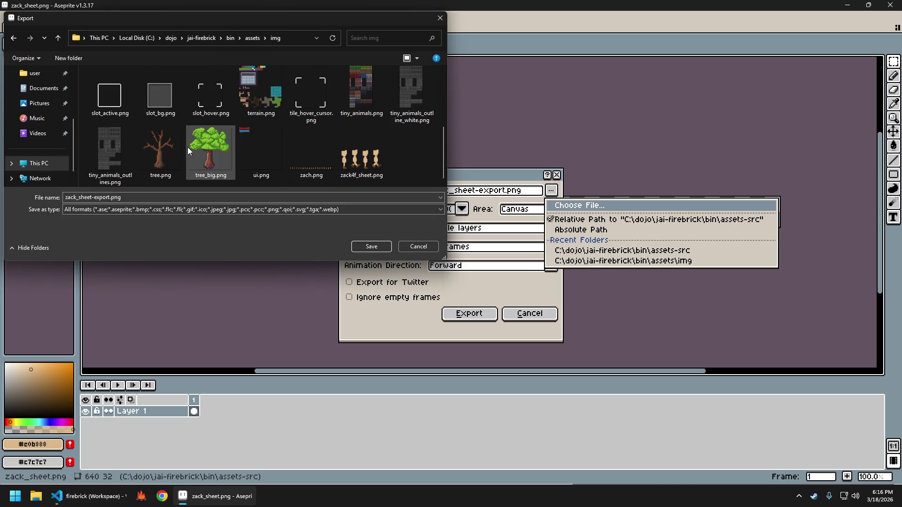
{"action": "left_click", "coordinate": [310, 151]}
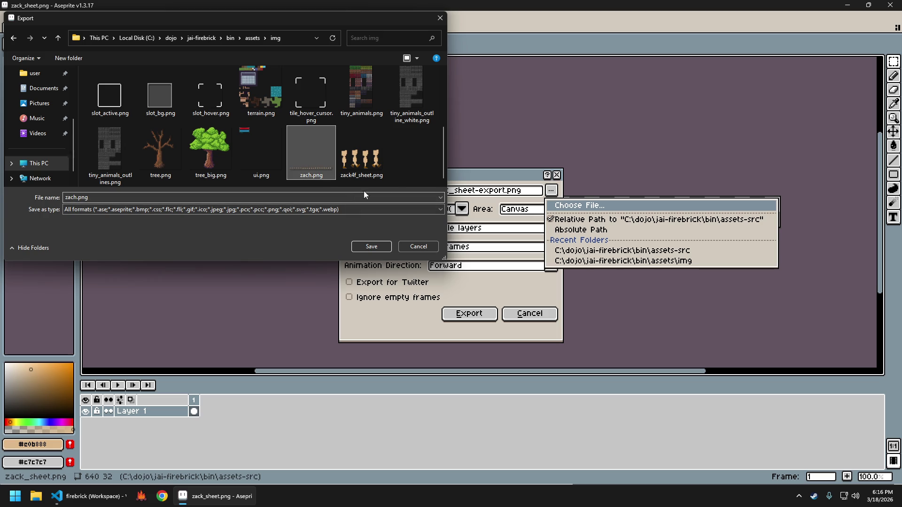
{"action": "key", "text": "Delete"}
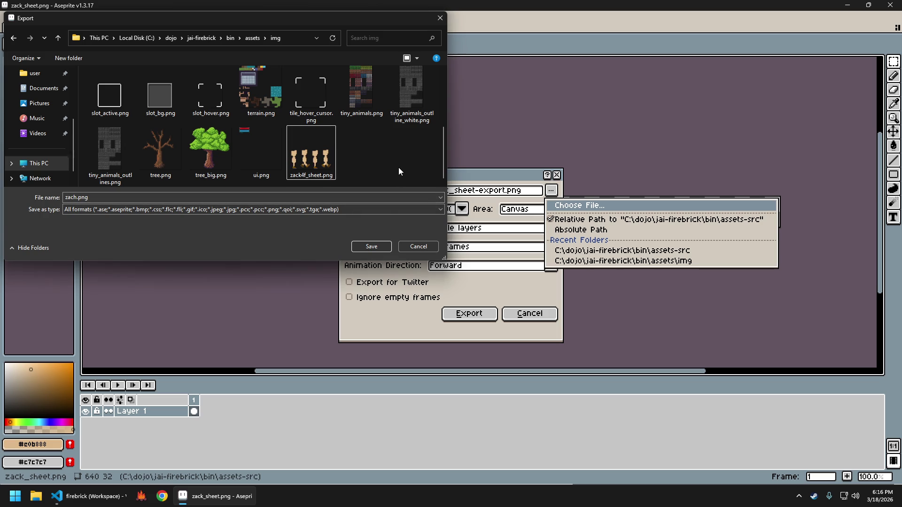
{"action": "left_click", "coordinate": [371, 246]}
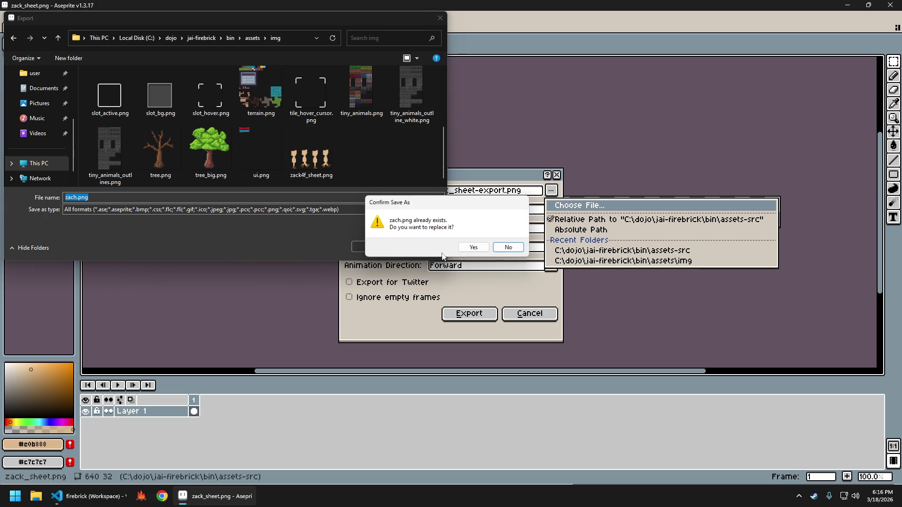
{"action": "left_click", "coordinate": [480, 248]}
Export the image at 400% resize over zach.png and close the exported sheet.
{"action": "left_click", "coordinate": [462, 209]}
{"action": "left_click", "coordinate": [451, 264]}
{"action": "left_click", "coordinate": [469, 314]}
{"action": "key", "text": "ctrl+w"}
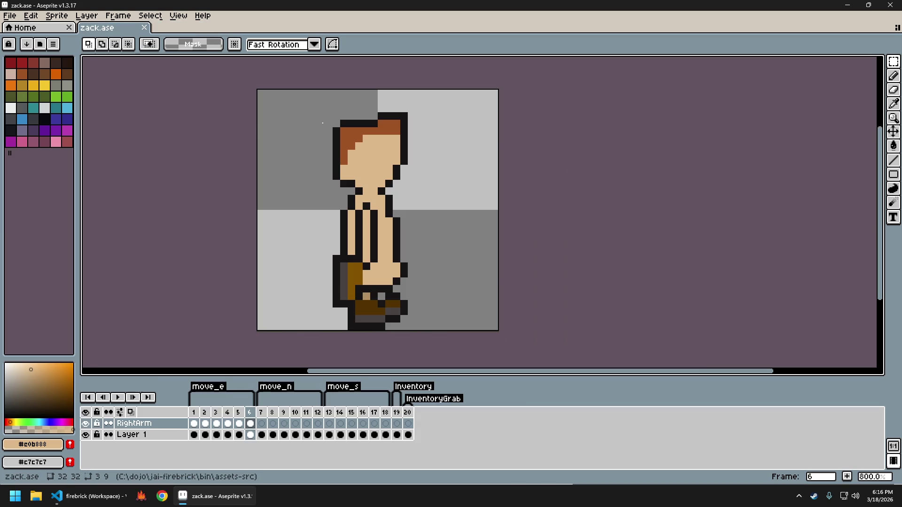
Regenerate the sprite sheet after deleting the leftover zack_sheet-export.png file.
{"action": "key", "text": "ctrl+e"}
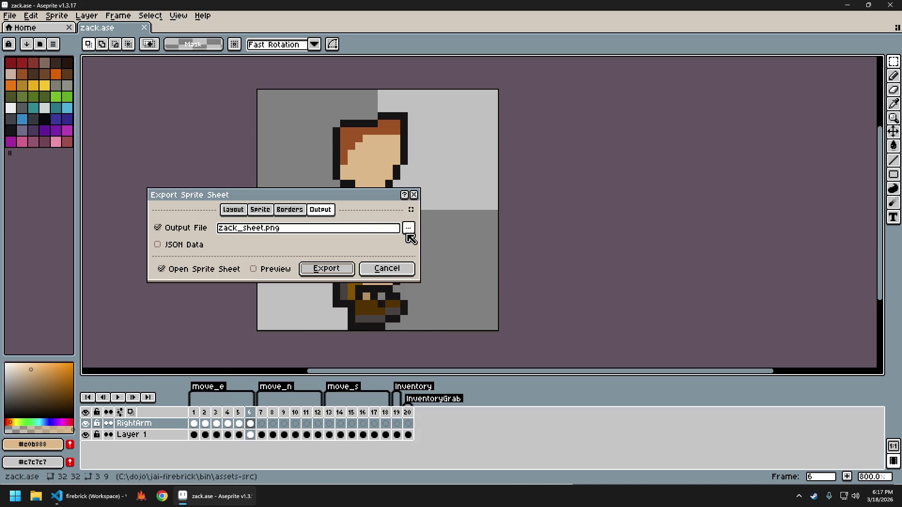
{"action": "left_click", "coordinate": [408, 228]}
{"action": "left_click", "coordinate": [423, 243]}
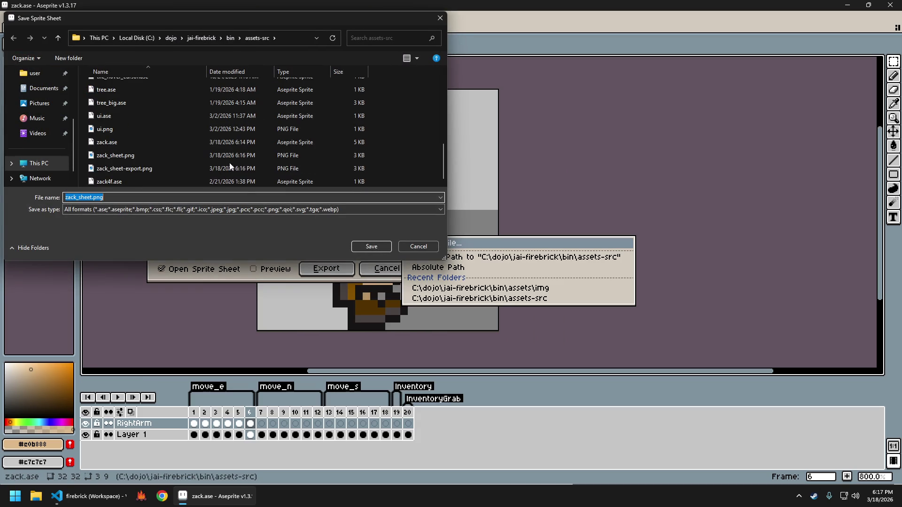
{"action": "left_click", "coordinate": [139, 171]}
{"action": "key", "text": "Delete"}
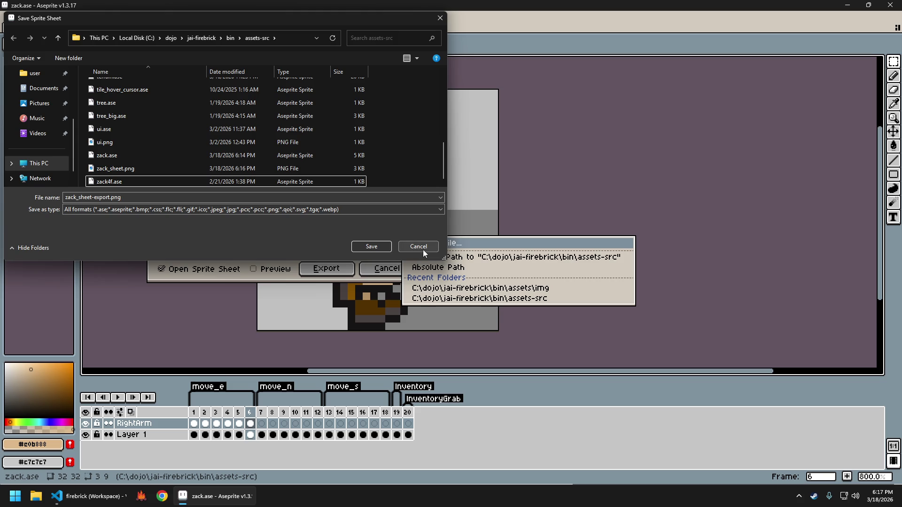
{"action": "left_click", "coordinate": [422, 252]}
{"action": "left_click", "coordinate": [327, 269]}
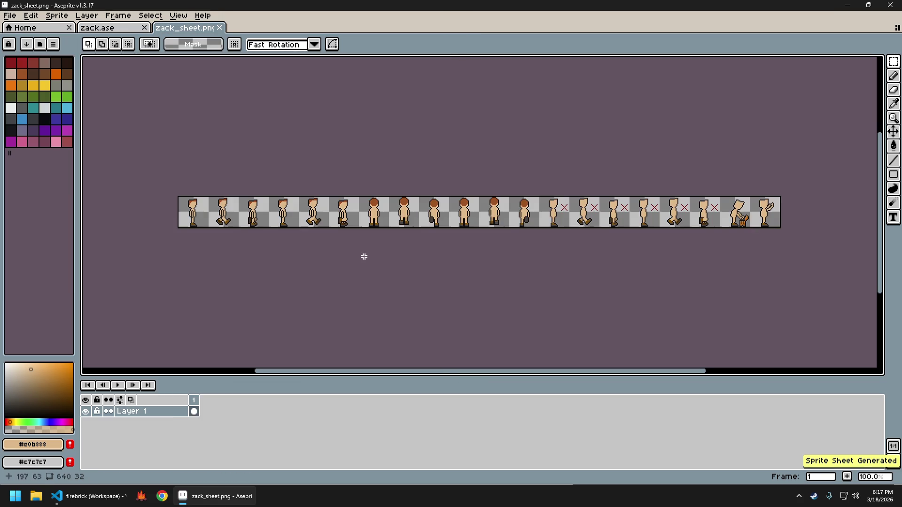
Export the regenerated sheet to zach.png, close it, and return to Visual Studio Code.
{"action": "key", "text": "ctrl+alt+shift+s"}
{"action": "key", "text": "Return"}
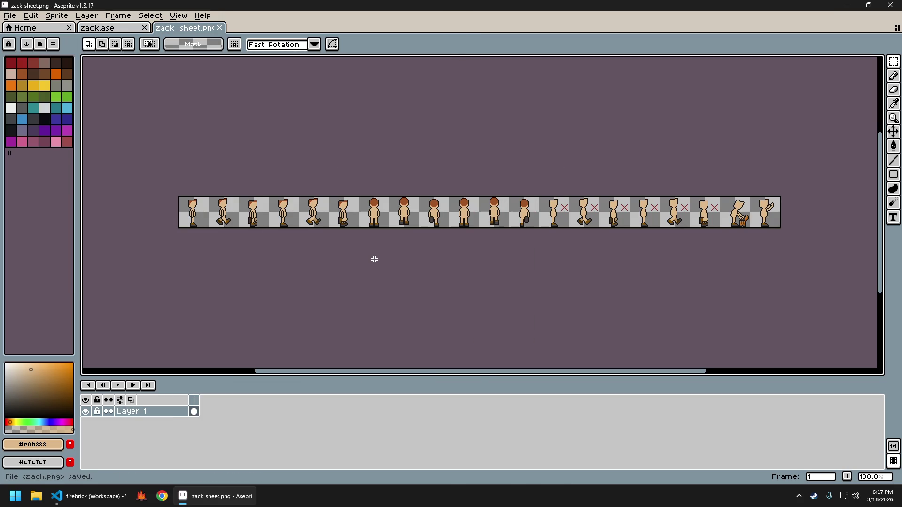
{"action": "key", "text": "ctrl+w"}
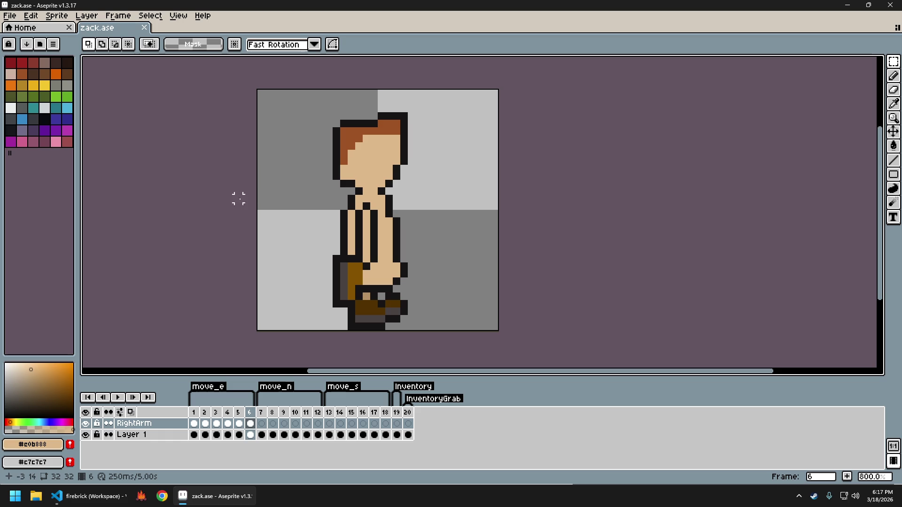
{"action": "left_click", "coordinate": [94, 498]}
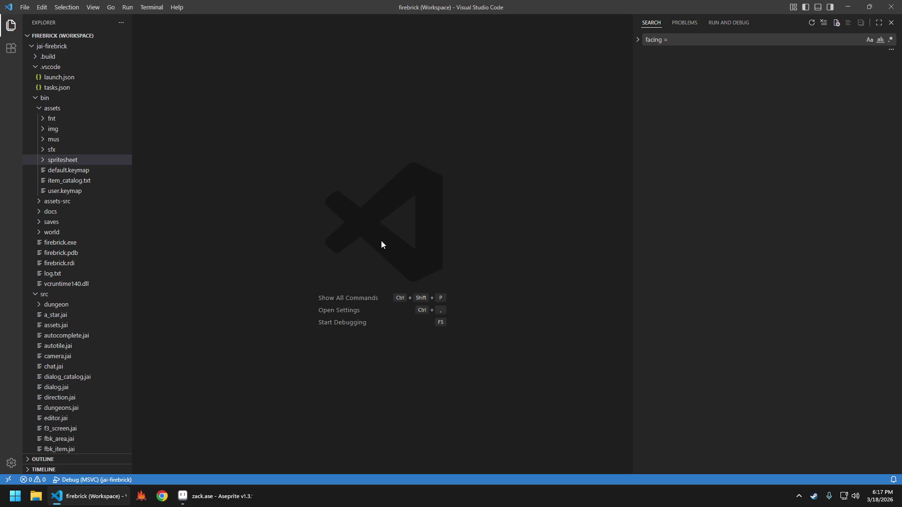
In zack6f.txt, change the texture path's zack_sheet to zack and close the file.
{"action": "key", "text": "ctrl+p"}
{"action": "type", "text": "zach"}
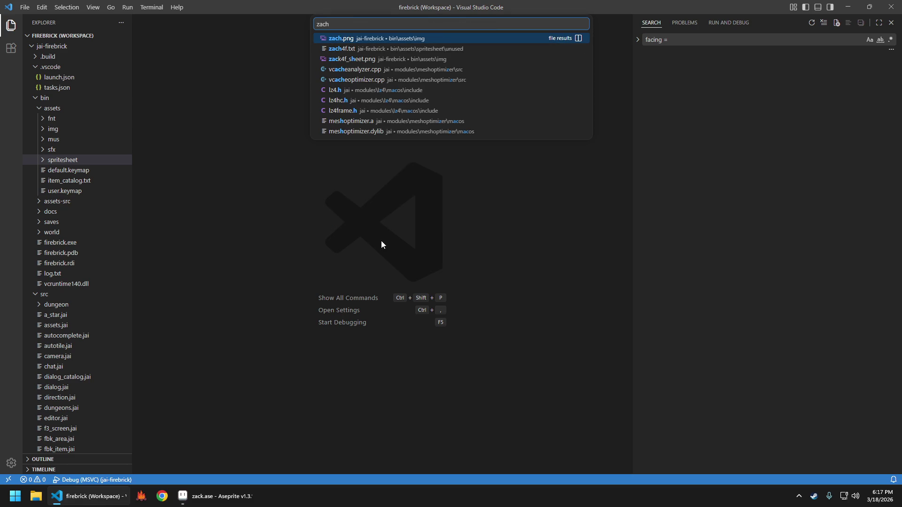
{"action": "key", "text": "BackSpace"}
{"action": "key", "text": "Down"}
{"action": "key", "text": "Return"}
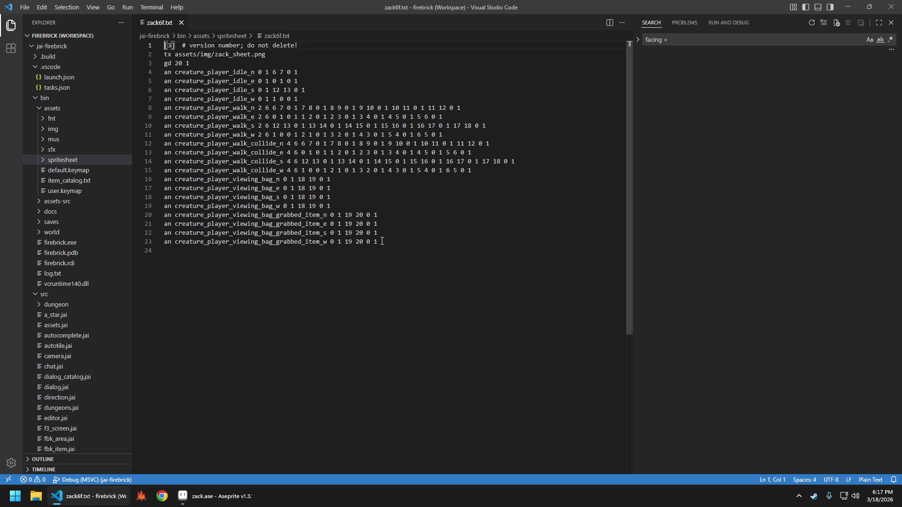
{"action": "key", "text": "Down"}
{"action": "key", "text": "End"}
{"action": "key", "text": "Left"}
{"action": "key", "text": "Left"}
{"action": "key", "text": "Left"}
{"action": "key", "text": "ctrl+d"}
{"action": "type", "text": "zack"}
{"action": "key", "text": "ctrl+w"}
Run the firebrick game, walk the player up and down, then quit.
{"action": "key", "text": "F5"}
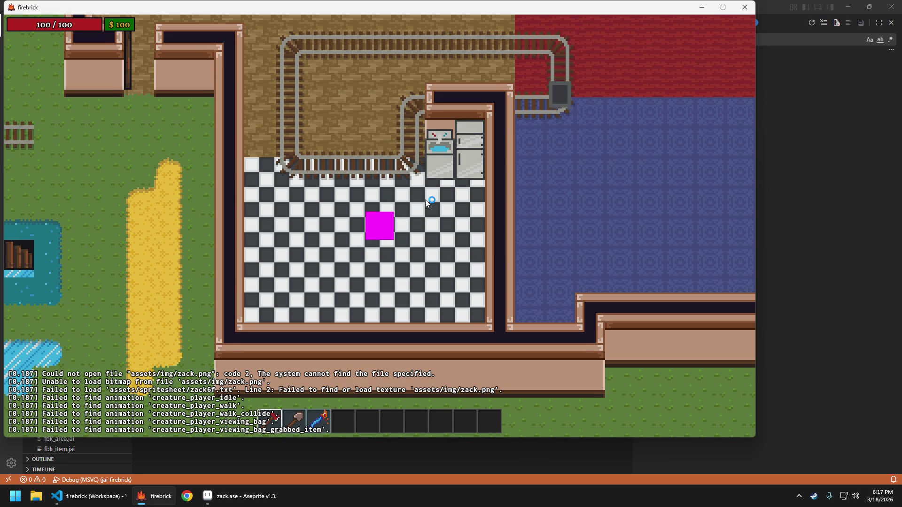
{"action": "key", "text": "w"}
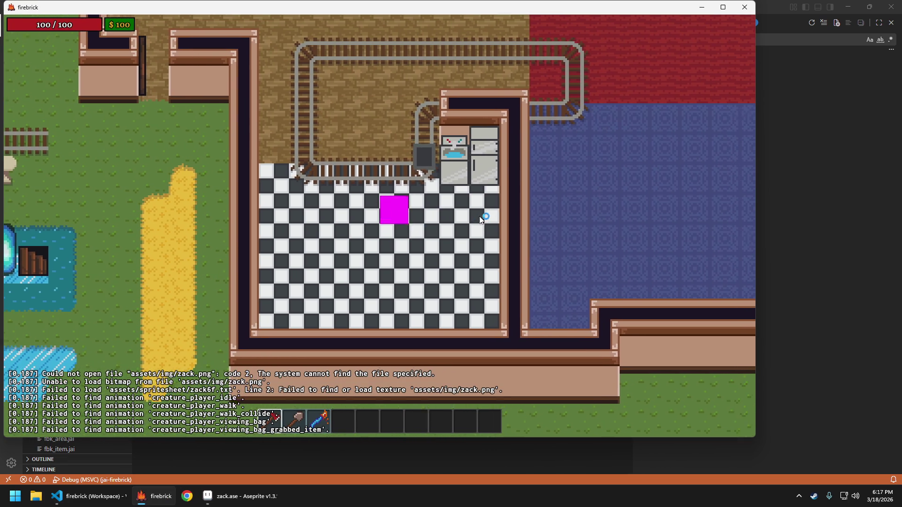
{"action": "key", "text": "s"}
{"action": "key", "text": "Escape"}
{"action": "left_click", "coordinate": [438, 256]}
{"action": "key", "text": "alt+Tab"}
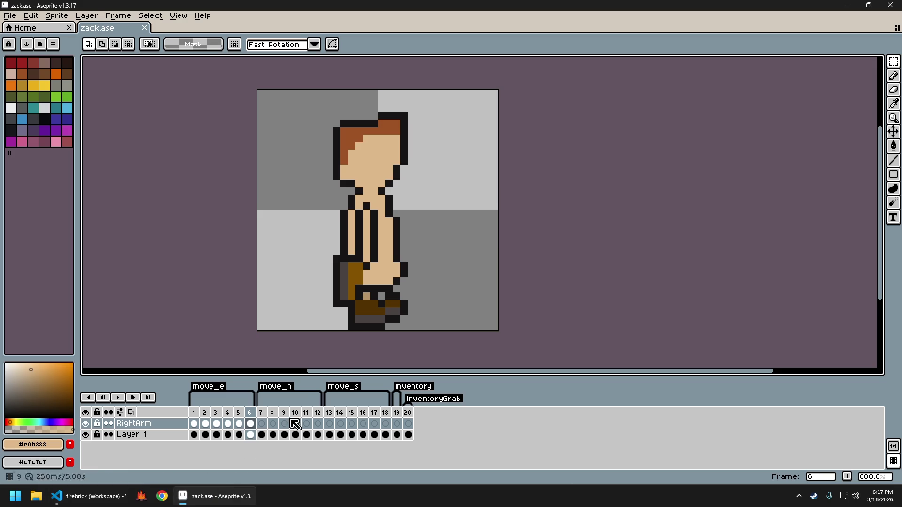
Regenerate the sprite sheet and export it at 400% to assets\img\zach.png.
{"action": "key", "text": "ctrl+shift+x"}
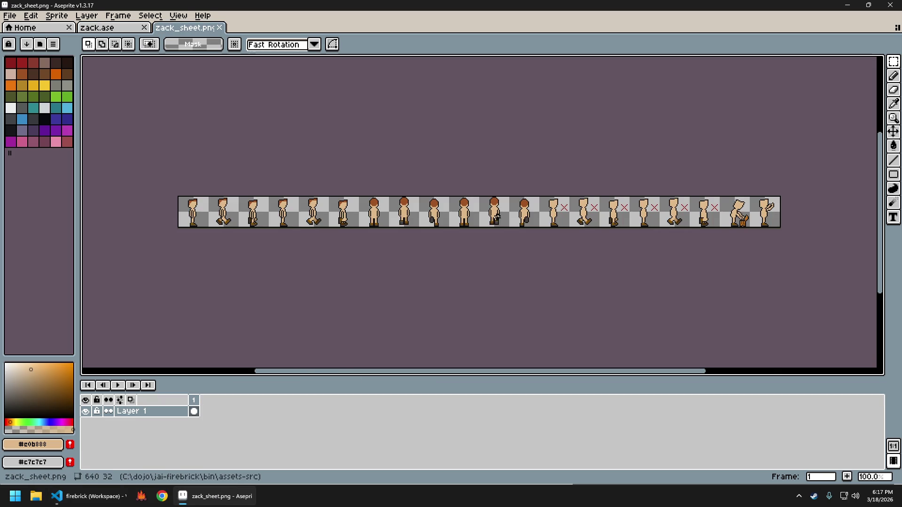
{"action": "key", "text": "ctrl+alt+shift+s"}
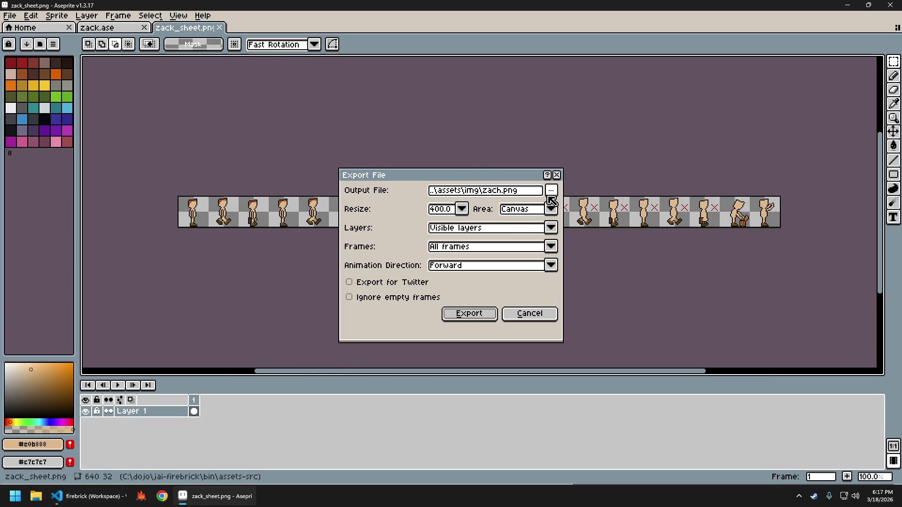
{"action": "left_click", "coordinate": [468, 315]}
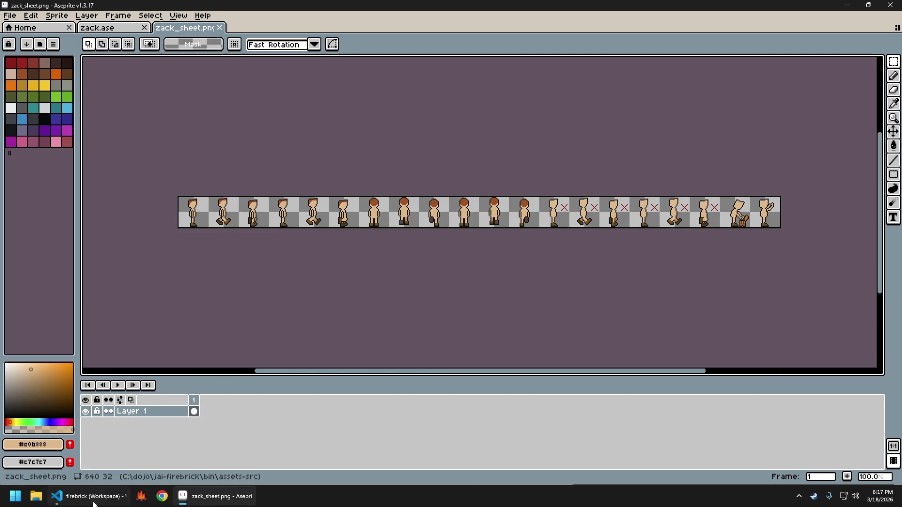
{"action": "left_click", "coordinate": [89, 495]}
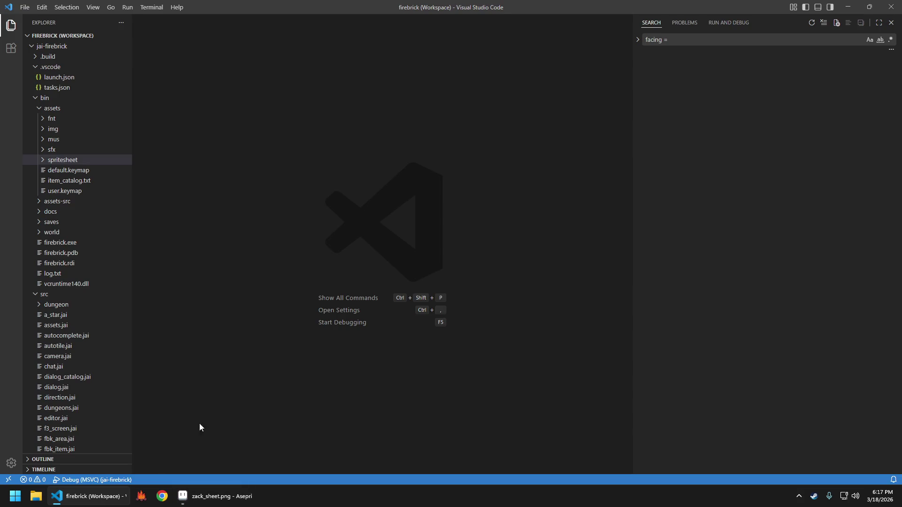
Open zack6f.txt from bin/assets/spritesheet and reveal its folder in File Explorer.
{"action": "left_click", "coordinate": [82, 160]}
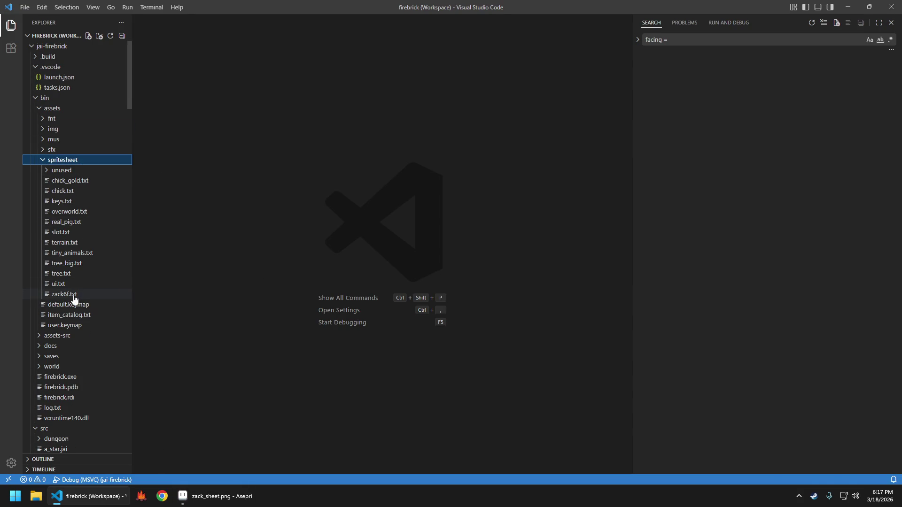
{"action": "left_click", "coordinate": [74, 295]}
{"action": "left_click", "coordinate": [103, 160]}
{"action": "left_click", "coordinate": [369, 81]}
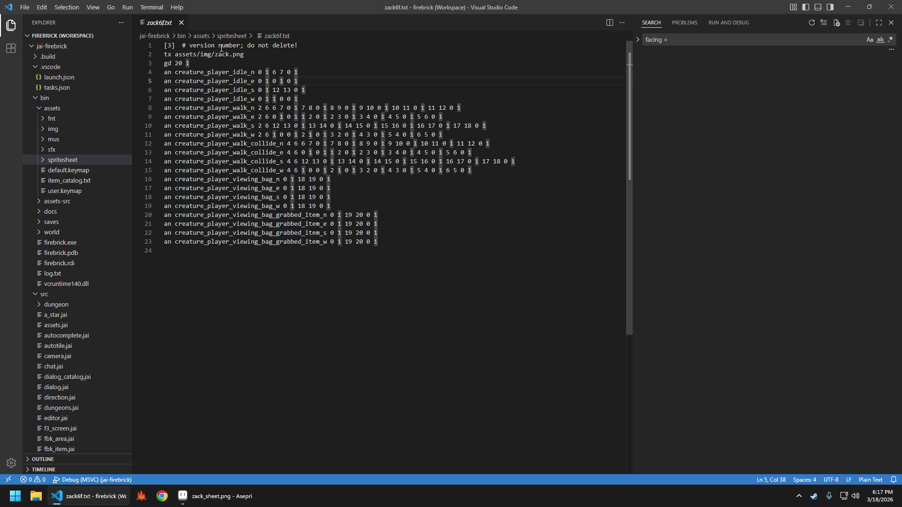
{"action": "right_click", "coordinate": [150, 25]}
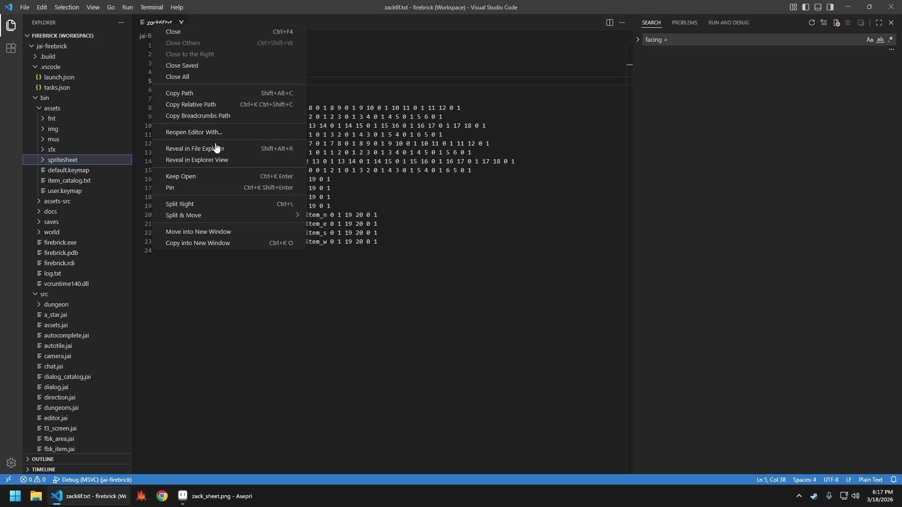
{"action": "left_click", "coordinate": [204, 149]}
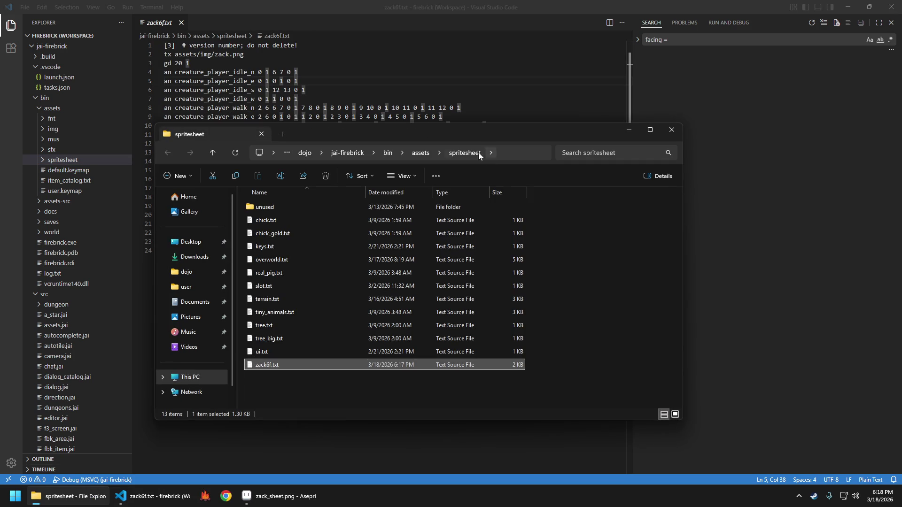
Inspect zach.png's size in the assets/img folder, then close File Explorer.
{"action": "left_click", "coordinate": [422, 152]}
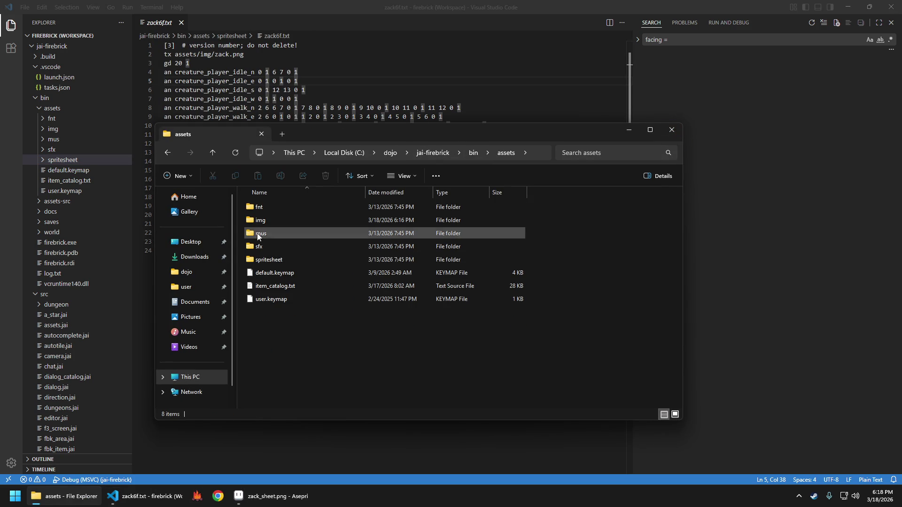
{"action": "double_click", "coordinate": [261, 220]}
{"action": "scroll", "coordinate": [427, 291], "scroll_direction": "down", "scroll_amount": 1}
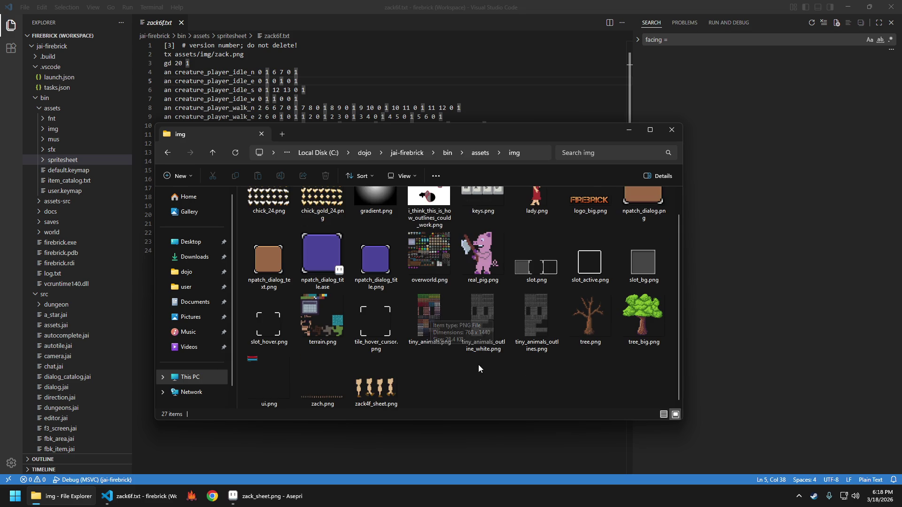
{"action": "left_click", "coordinate": [318, 393]}
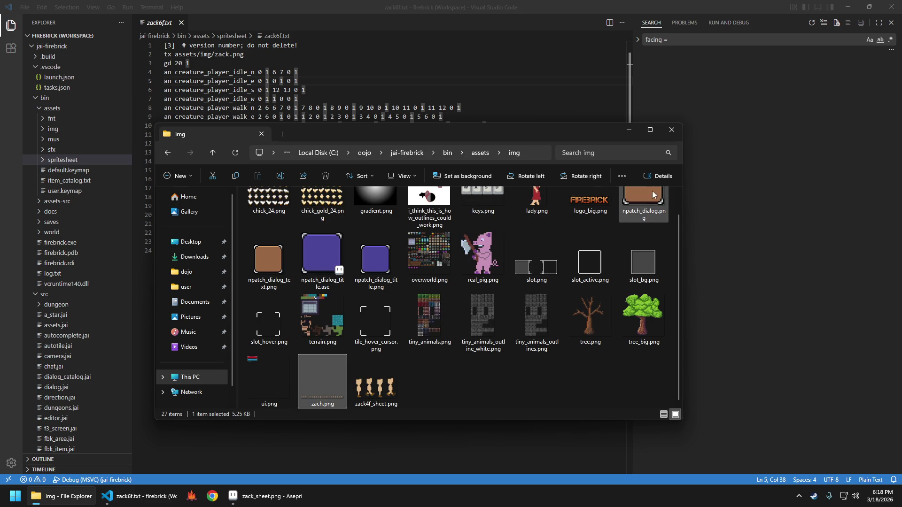
{"action": "left_click", "coordinate": [679, 128]}
{"action": "left_click", "coordinate": [230, 54]}
Correct line 2's texture path to zach, save, and rename zack6f.txt to zach6f.txt.
{"action": "key", "text": "BackSpace"}
{"action": "type", "text": "h"}
{"action": "key", "text": "ctrl+s"}
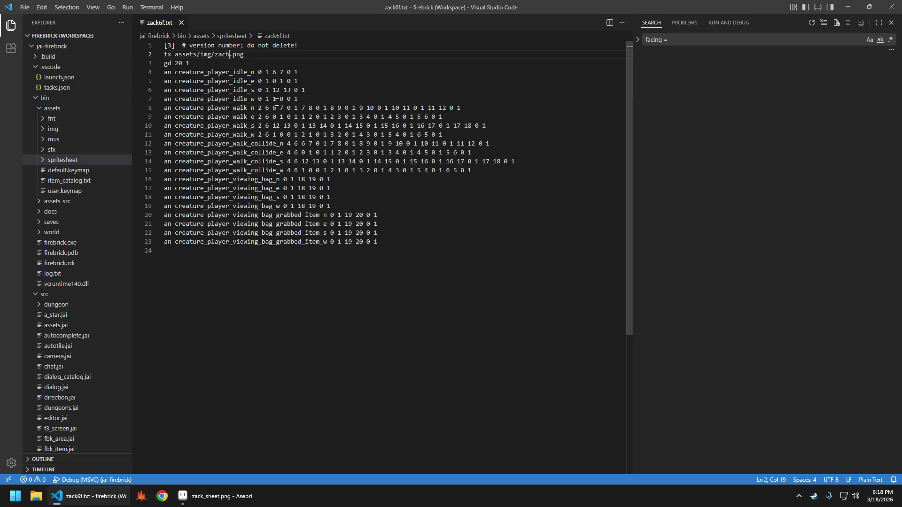
{"action": "left_click", "coordinate": [70, 162]}
{"action": "left_click", "coordinate": [74, 296]}
{"action": "key", "text": "F2"}
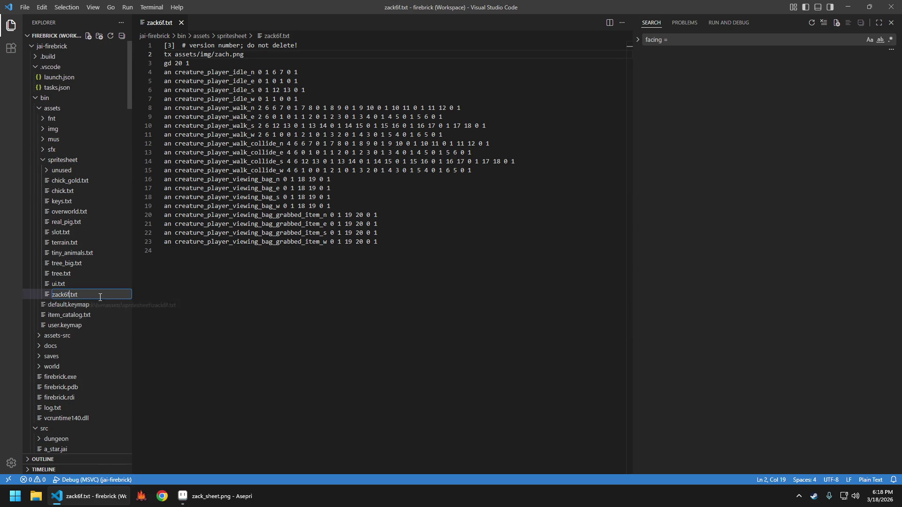
{"action": "type", "text": "h"}
{"action": "key", "text": "Return"}
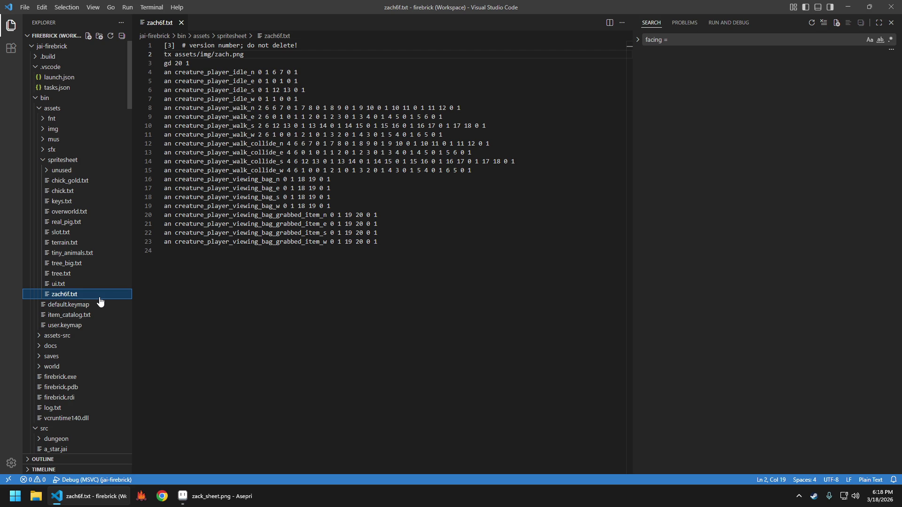
{"action": "left_click", "coordinate": [218, 256]}
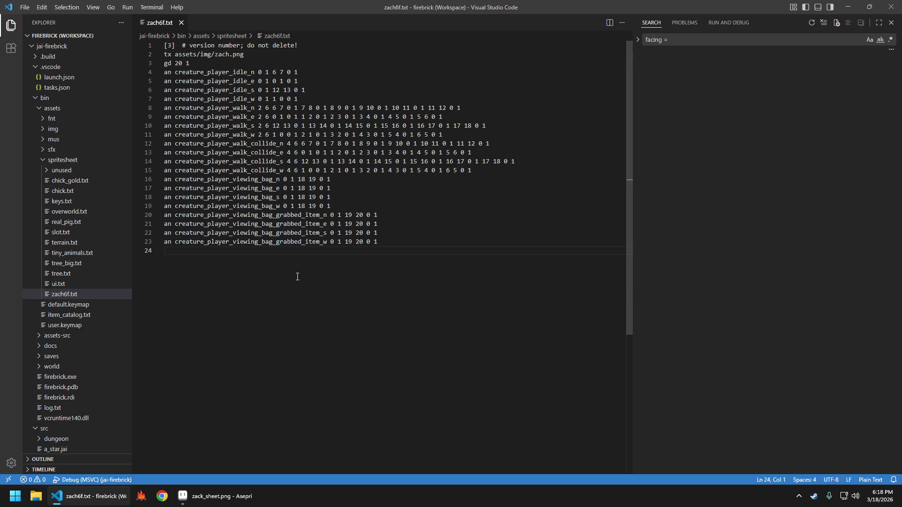
Open zach4f.txt from the unused folder, keeping its current name.
{"action": "key", "text": "ctrl+p"}
{"action": "type", "text": "zac"}
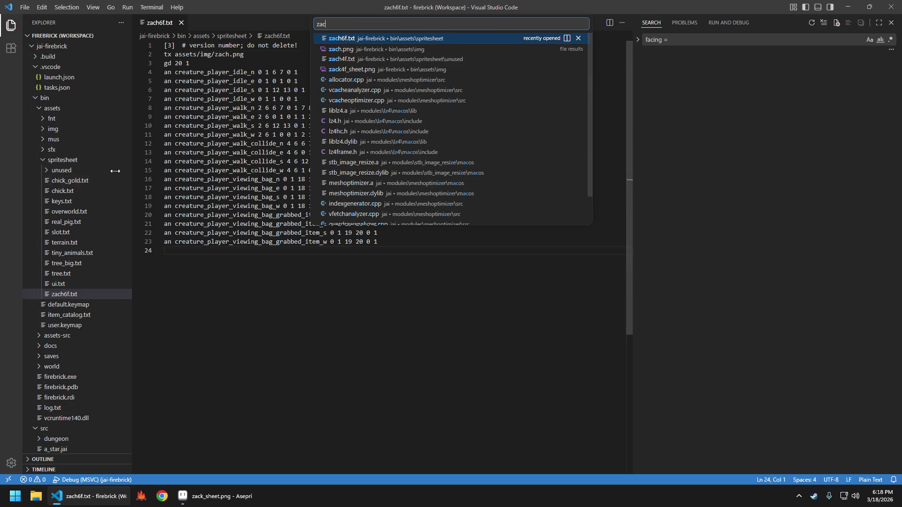
{"action": "key", "text": "Escape"}
{"action": "left_click", "coordinate": [61, 170]}
{"action": "left_click", "coordinate": [70, 181]}
{"action": "key", "text": "F2"}
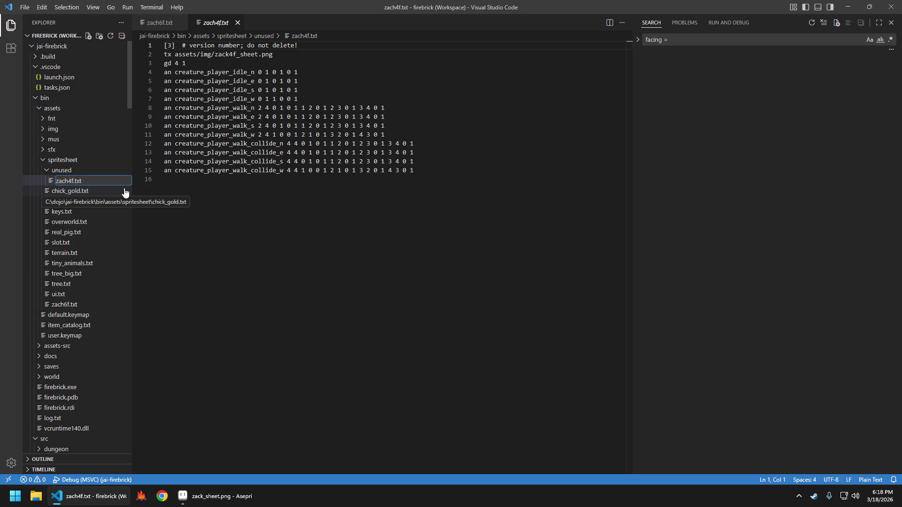
{"action": "key", "text": "Escape"}
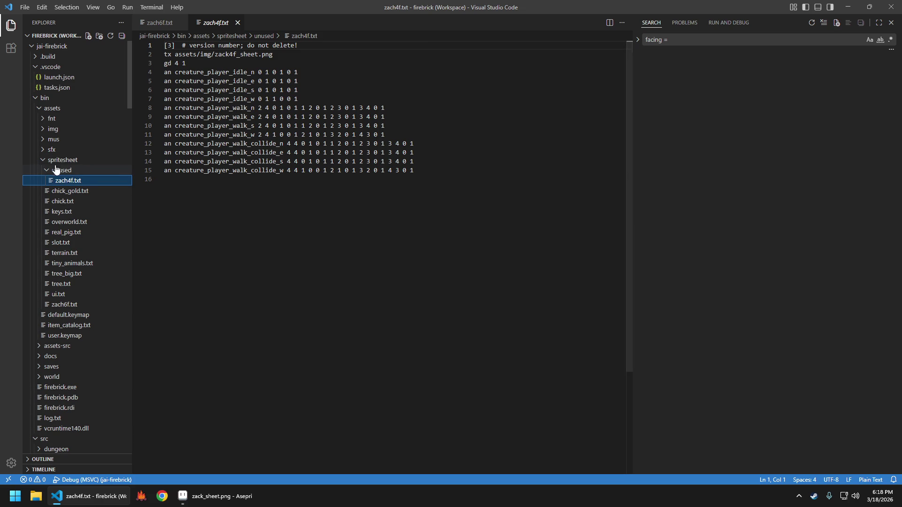
{"action": "left_click", "coordinate": [55, 169]}
{"action": "left_click", "coordinate": [336, 75]}
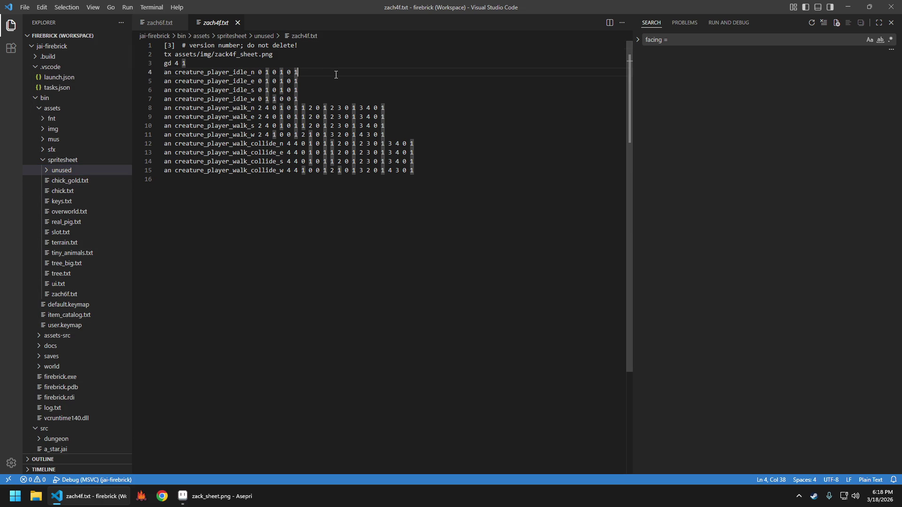
Search the workspace for 'zack' with 'zach' as replacement, excluding stb_image.h matches.
{"action": "key", "text": "ctrl+shift+f"}
{"action": "type", "text": "zack"}
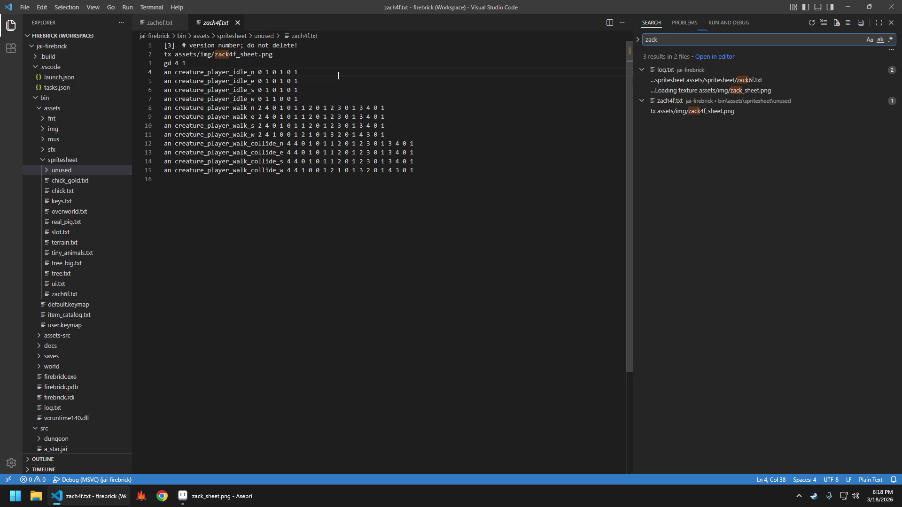
{"action": "key", "text": "ctrl+f"}
{"action": "key", "text": "Escape"}
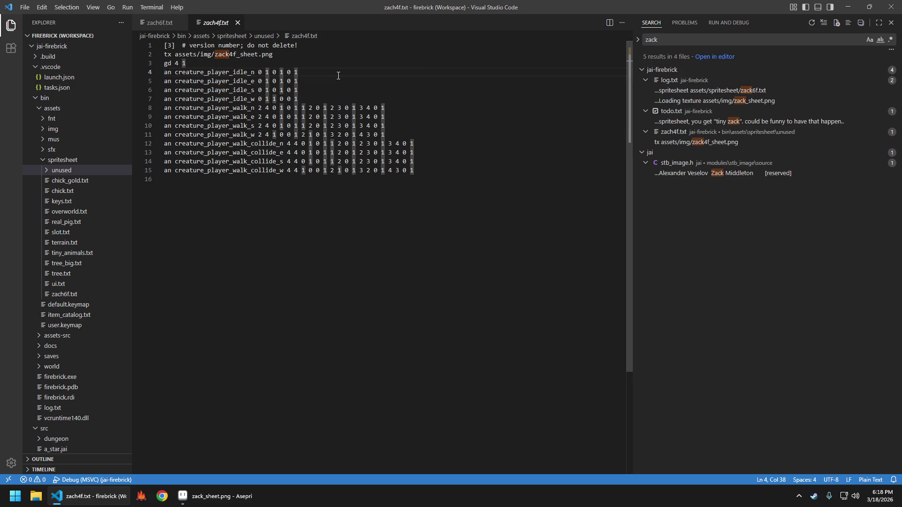
{"action": "key", "text": "ctrl+shift+h"}
{"action": "key", "text": "Tab"}
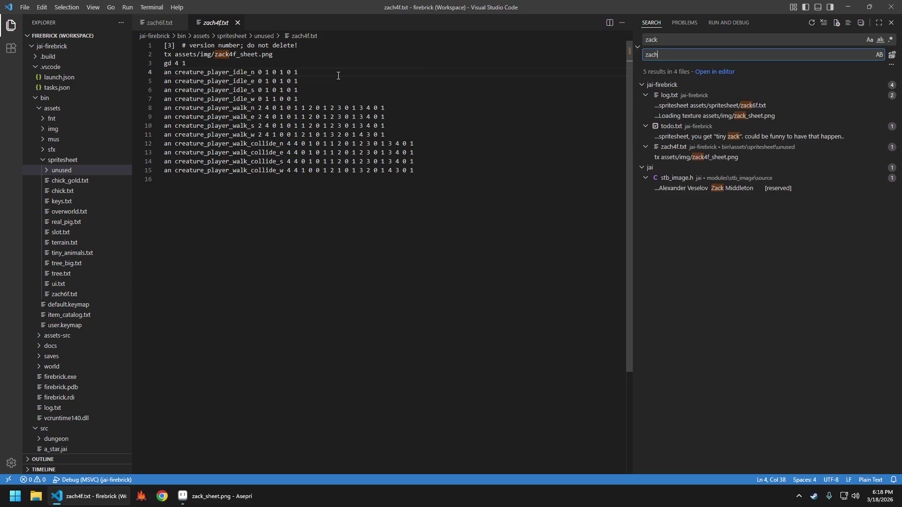
{"action": "type", "text": "h"}
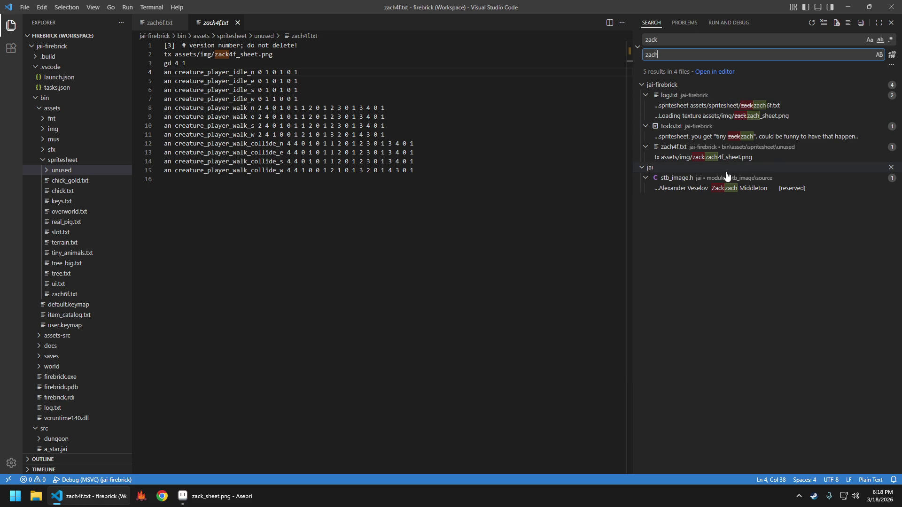
{"action": "left_click", "coordinate": [891, 167]}
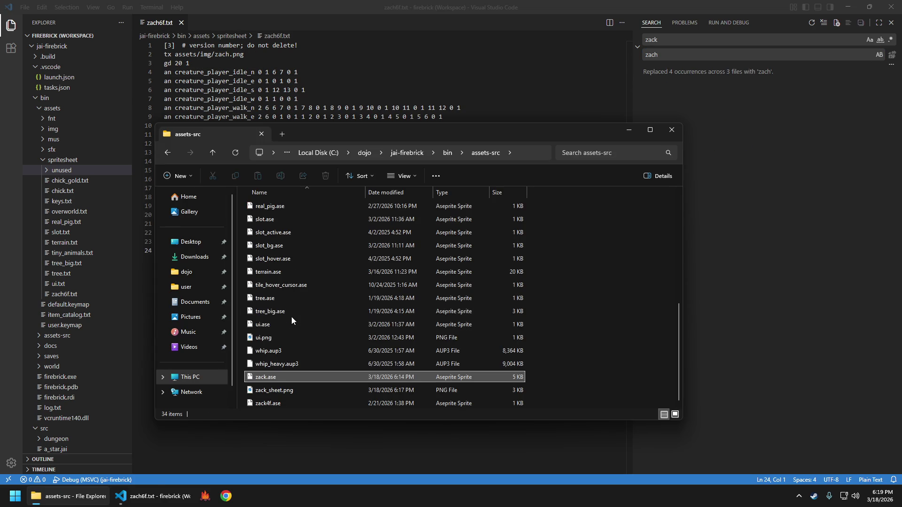
Rename zack.ase to zach.ase and zack_sheet.png to zach_sheet.png.
{"action": "key", "text": "F2"}
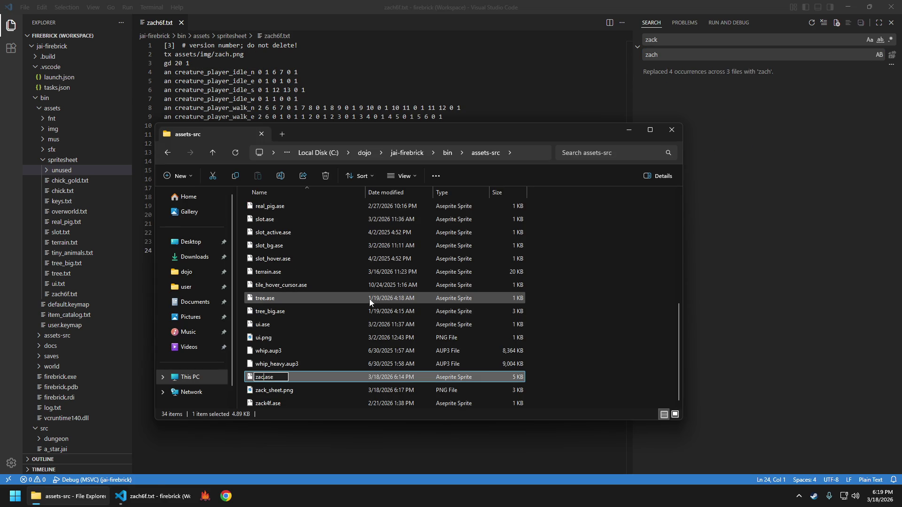
{"action": "type", "text": "h"}
{"action": "key", "text": "Tab"}
{"action": "key", "text": "Right"}
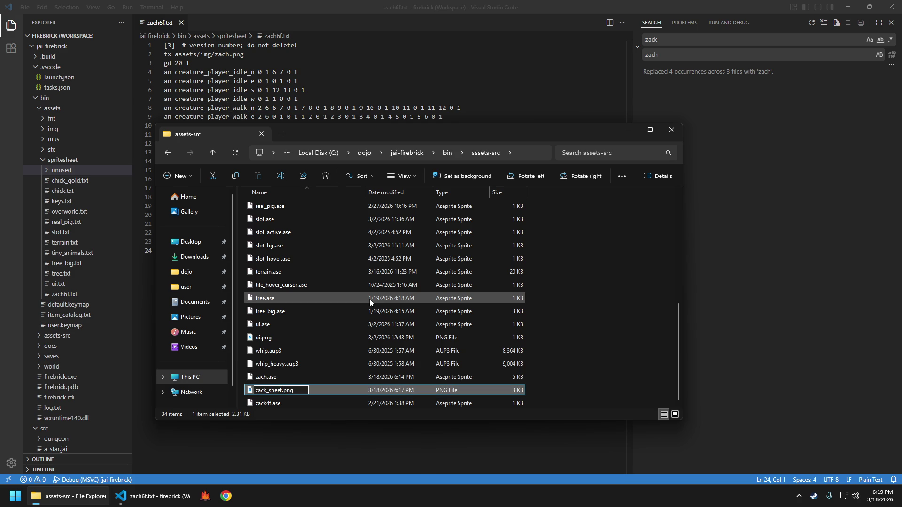
{"action": "key", "text": "Left"}
{"action": "key", "text": "Left"}
{"action": "key", "text": "Left"}
{"action": "key", "text": "BackSpace"}
{"action": "type", "text": "h"}
{"action": "key", "text": "Return"}
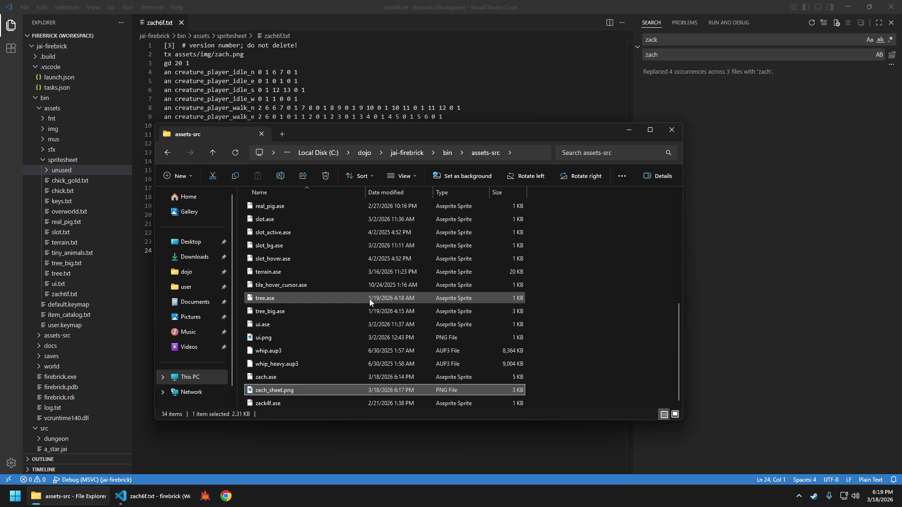
{"action": "key", "text": "Down"}
Rename zack4f.ase to zach4.ase.
{"action": "key", "text": "F2"}
{"action": "key", "text": "Left"}
{"action": "key", "text": "Right"}
{"action": "key", "text": "Right"}
{"action": "key", "text": "Right"}
{"action": "key", "text": "BackSpace"}
{"action": "type", "text": "h"}
{"action": "key", "text": "Delete"}
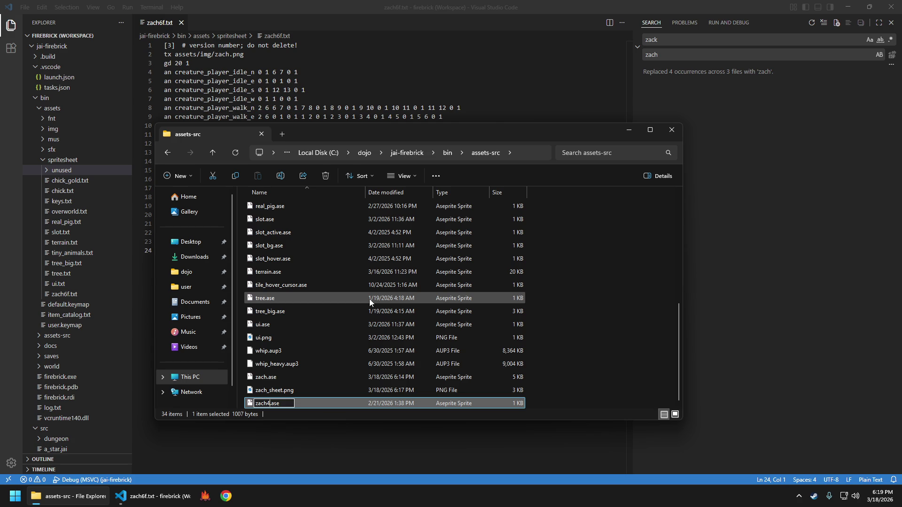
{"action": "key", "text": "Return"}
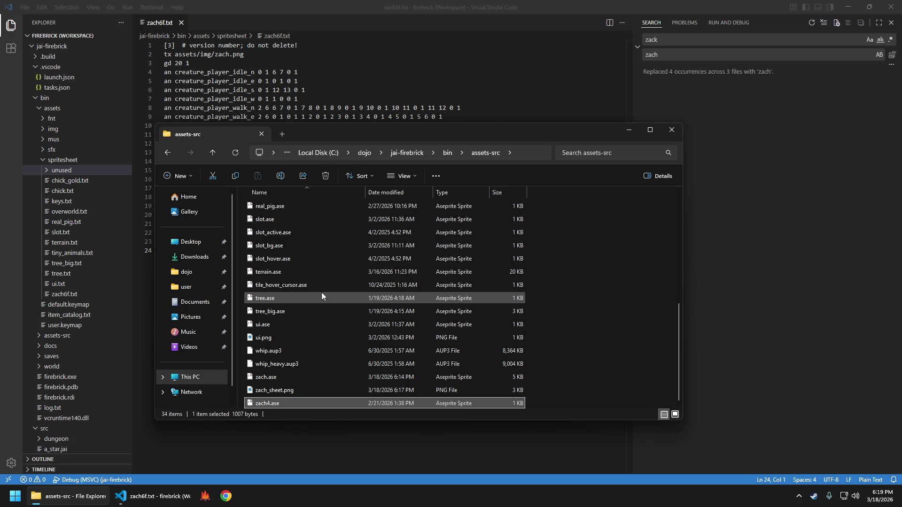
Close the accidentally opened slot_bg.ase Notepad window and File Explorer.
{"action": "right_click", "coordinate": [425, 245]}
{"action": "left_click", "coordinate": [554, 264]}
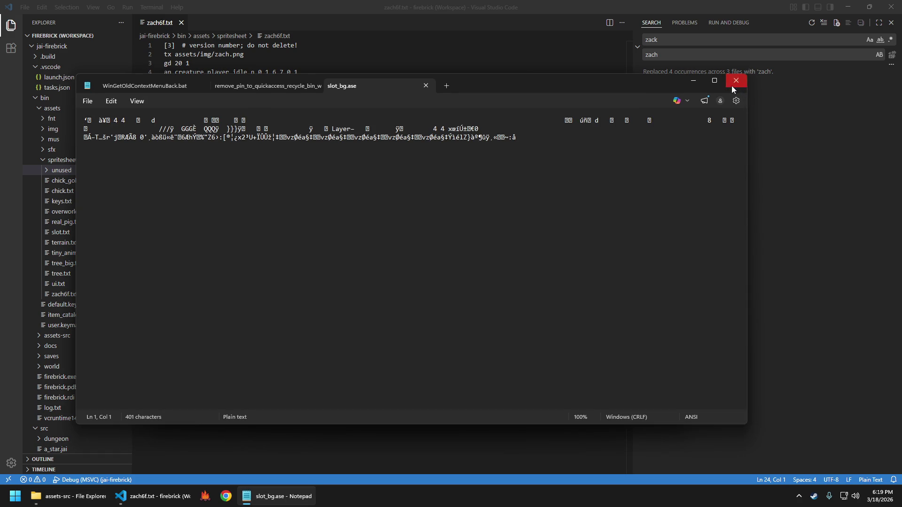
{"action": "left_click", "coordinate": [731, 85]}
{"action": "left_click", "coordinate": [677, 132]}
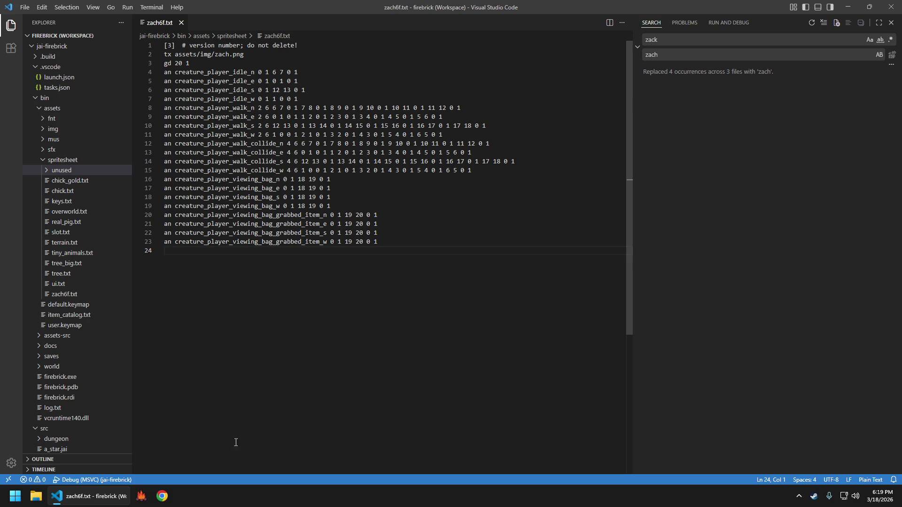
Relaunch Aseprite and open zach.ase from the assets-src folder.
{"action": "key", "text": "super"}
{"action": "type", "text": "ase"}
{"action": "key", "text": "Return"}
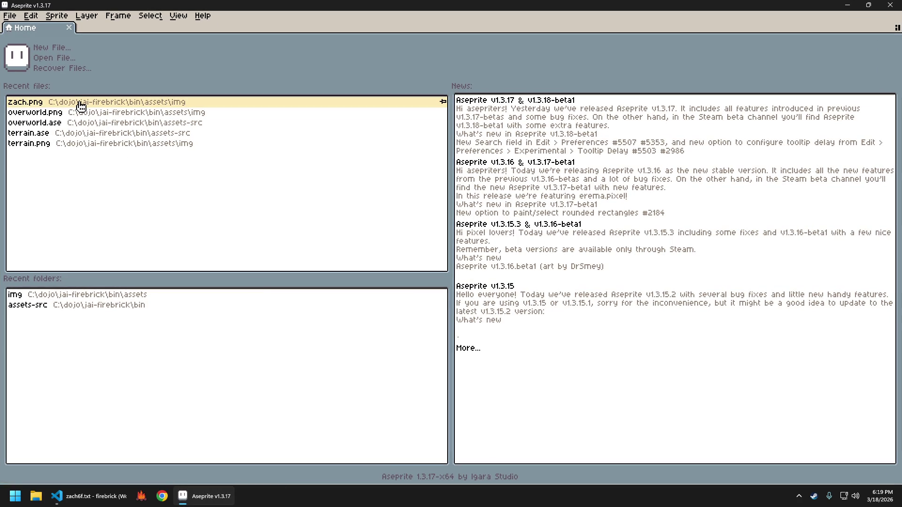
{"action": "left_click", "coordinate": [53, 58]}
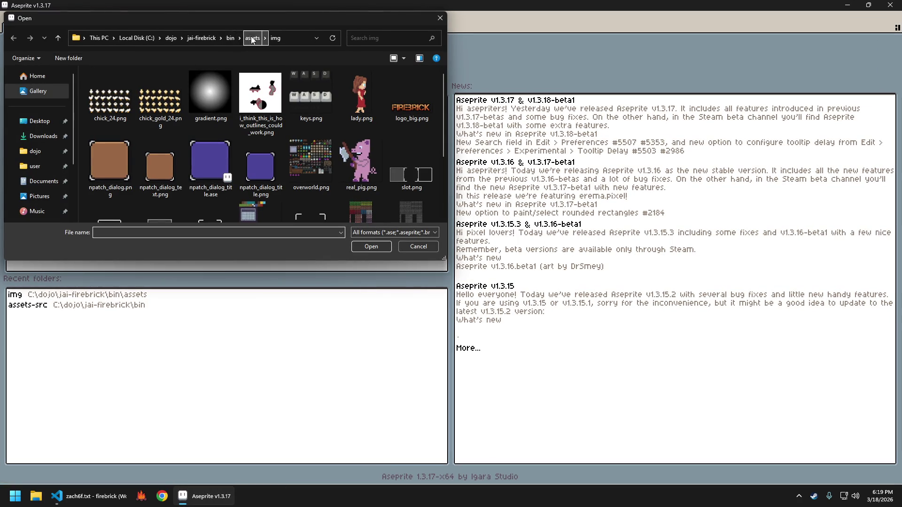
{"action": "left_click", "coordinate": [230, 38]}
{"action": "double_click", "coordinate": [90, 105]}
{"action": "type", "text": "zach.ase"}
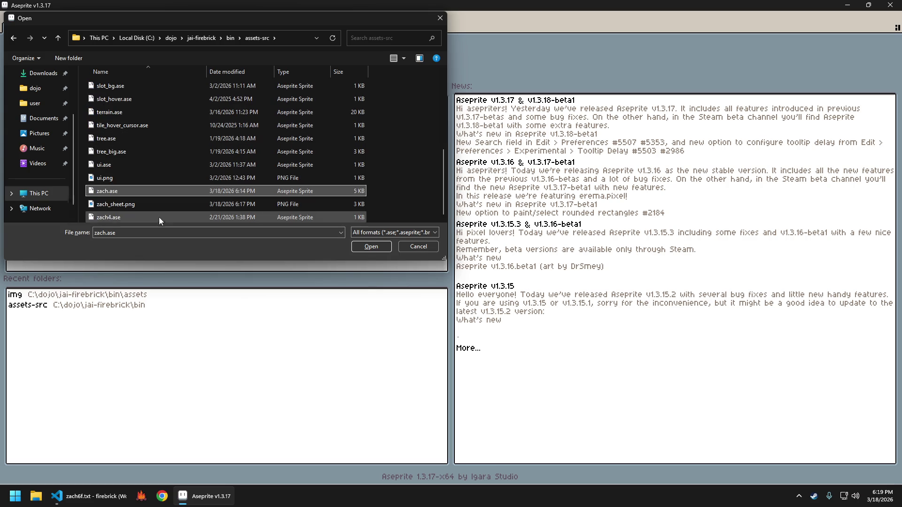
{"action": "left_click", "coordinate": [370, 246]}
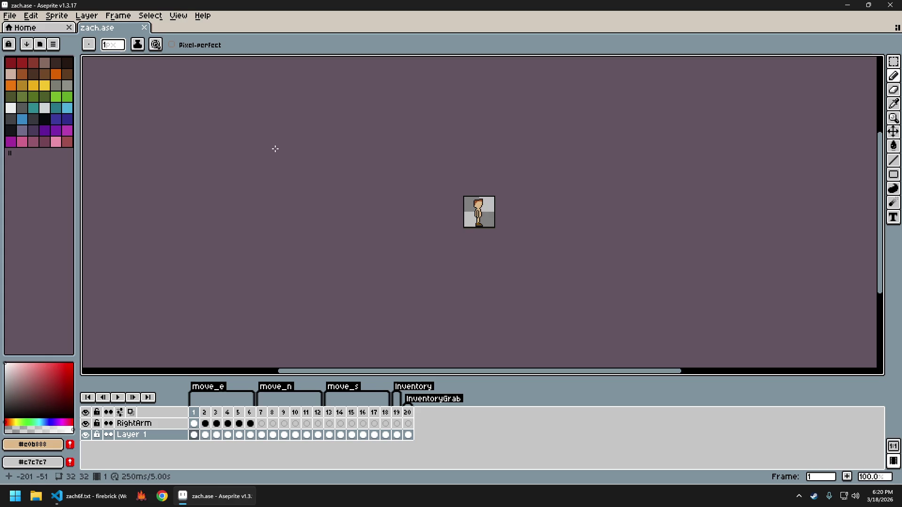
Export the sprite sheet to output file zach_sheet.png, overwriting the existing one.
{"action": "key", "text": "ctrl+e"}
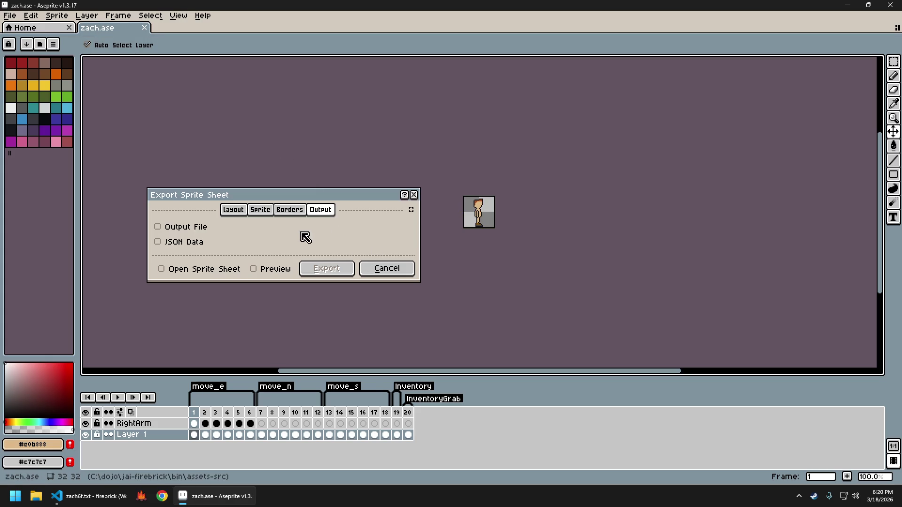
{"action": "left_click", "coordinate": [185, 228]}
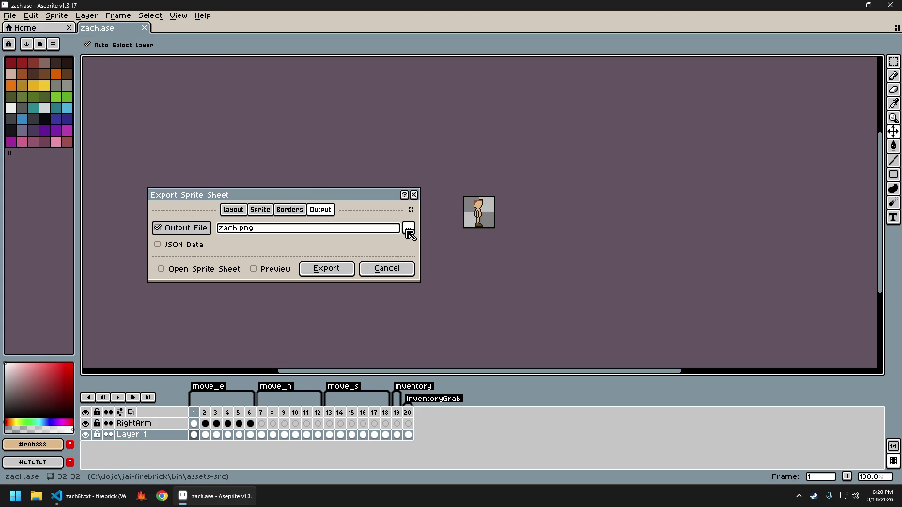
{"action": "left_click", "coordinate": [409, 229]}
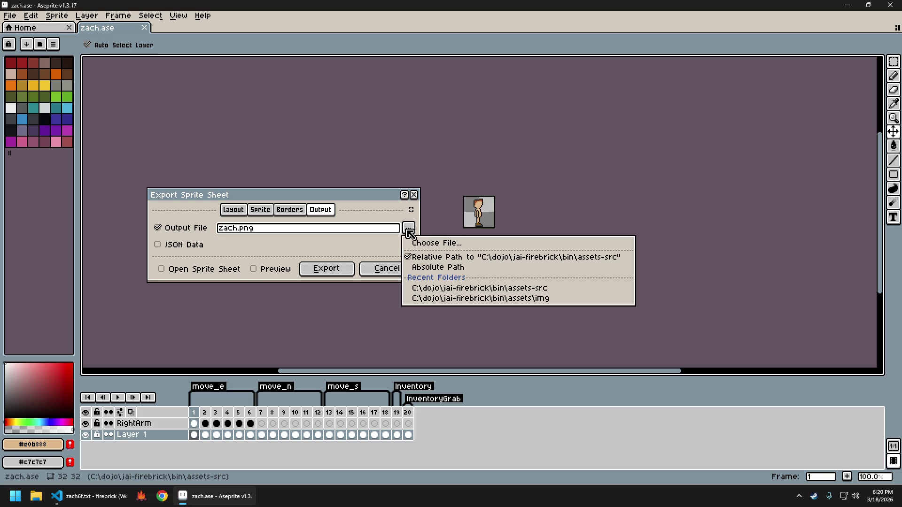
{"action": "left_click", "coordinate": [436, 243]}
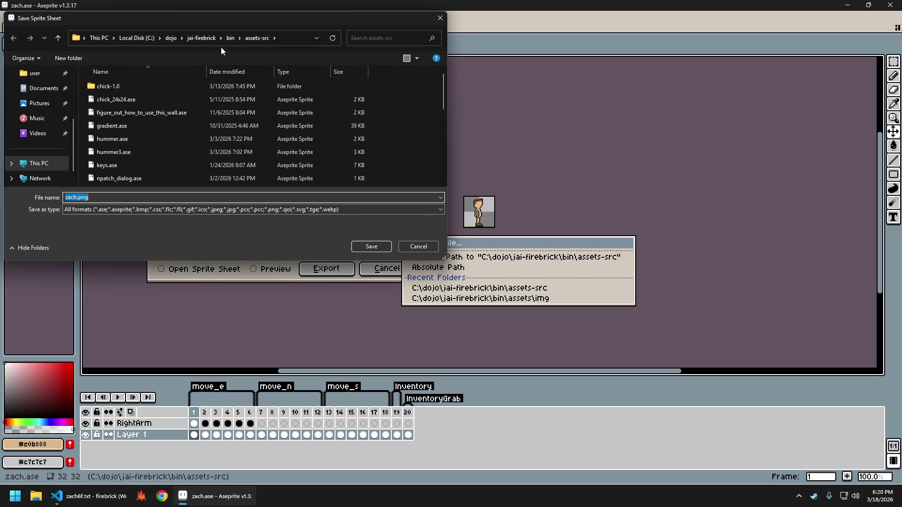
{"action": "scroll", "coordinate": [150, 141], "scroll_direction": "down", "scroll_amount": 5}
{"action": "left_click", "coordinate": [148, 168]}
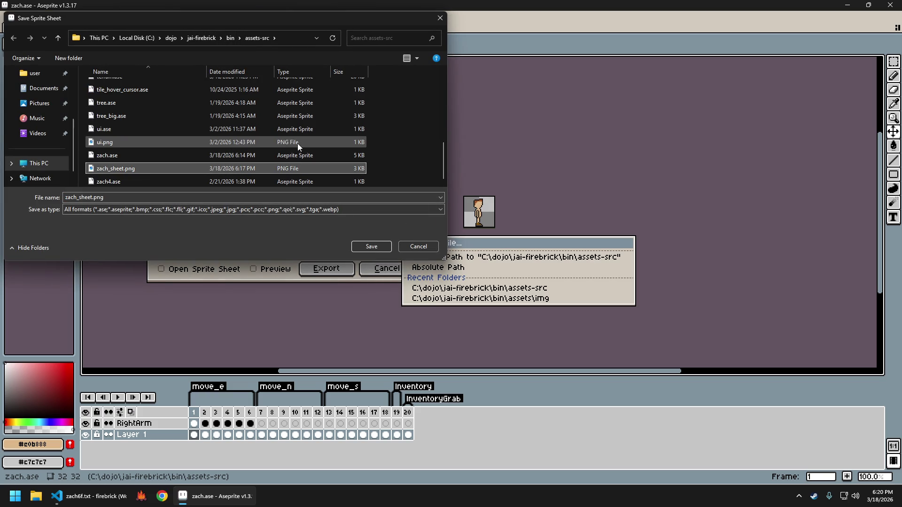
{"action": "left_click", "coordinate": [375, 247]}
{"action": "left_click", "coordinate": [472, 246]}
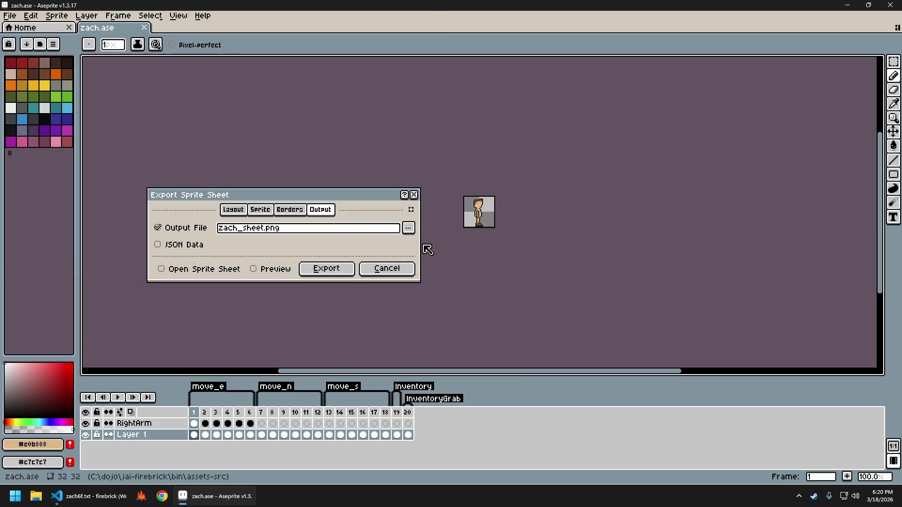
{"action": "left_click", "coordinate": [343, 270]}
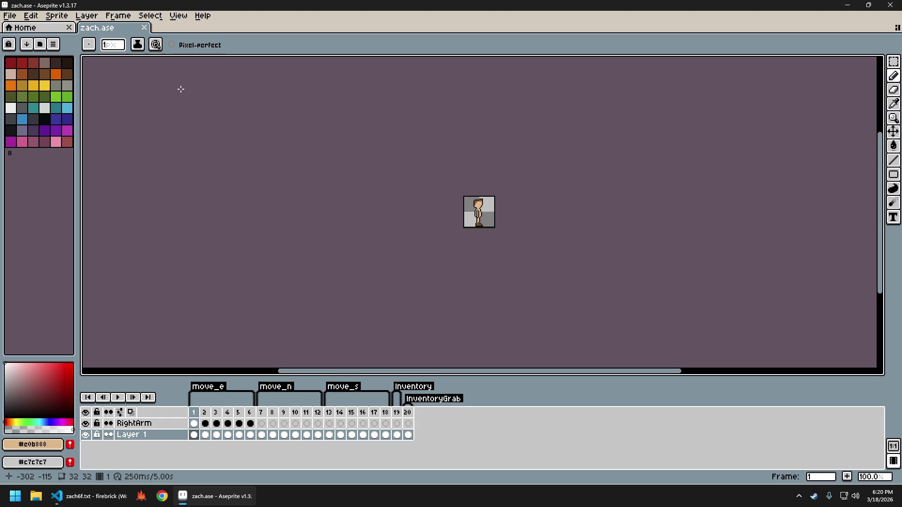
Re-export the sprite sheet with Preview and Open Sprite Sheet enabled.
{"action": "key", "text": "ctrl+e"}
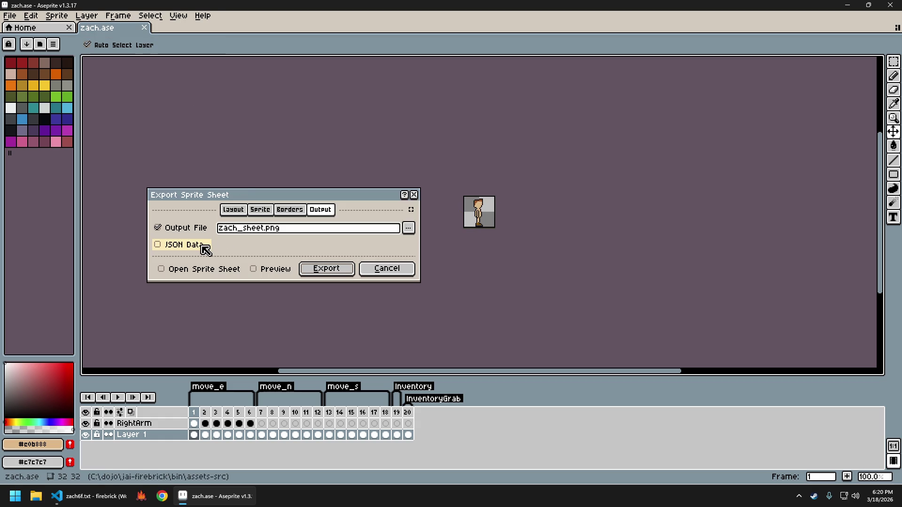
{"action": "left_click", "coordinate": [256, 269]}
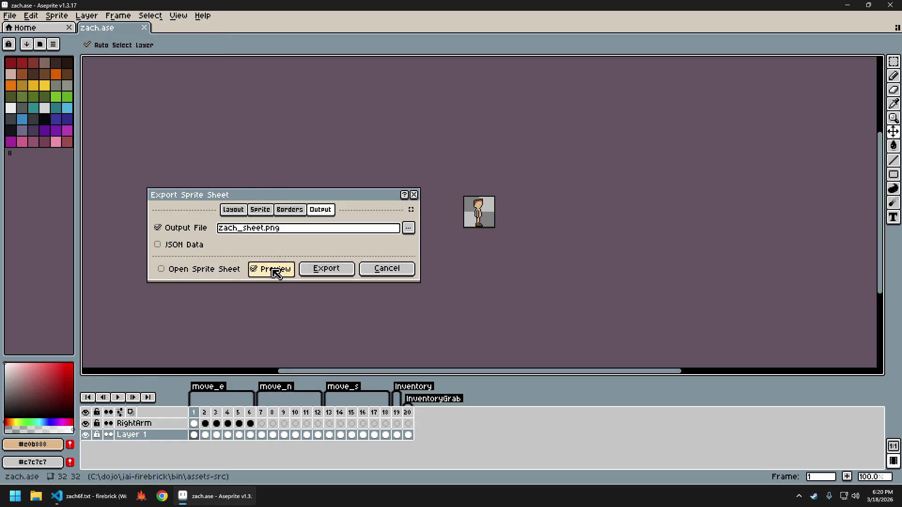
{"action": "left_click", "coordinate": [215, 272]}
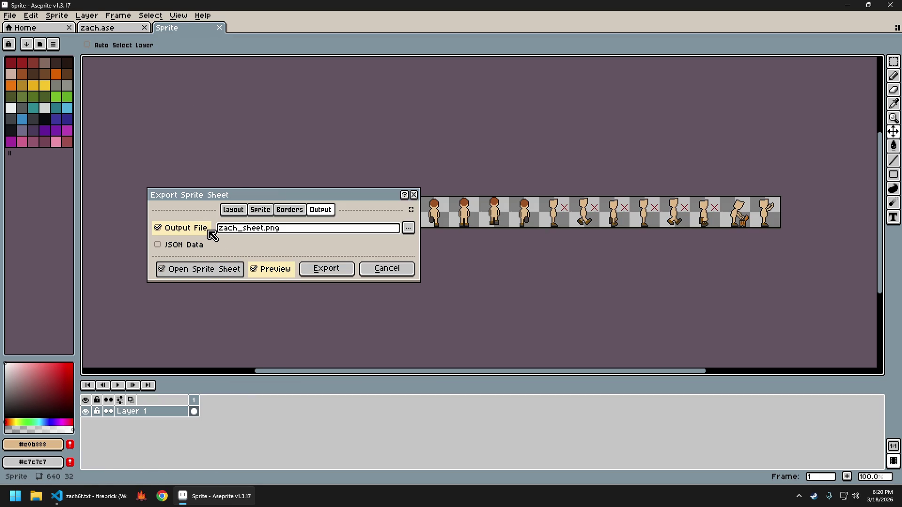
{"action": "left_click", "coordinate": [332, 271]}
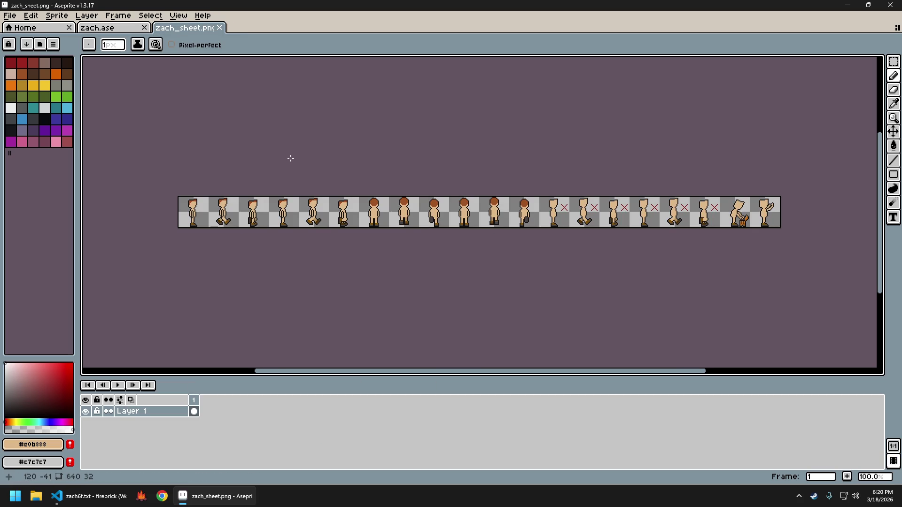
Point the sheet image export at the game's bin\assets\img folder.
{"action": "key", "text": "ctrl+alt+shift+s"}
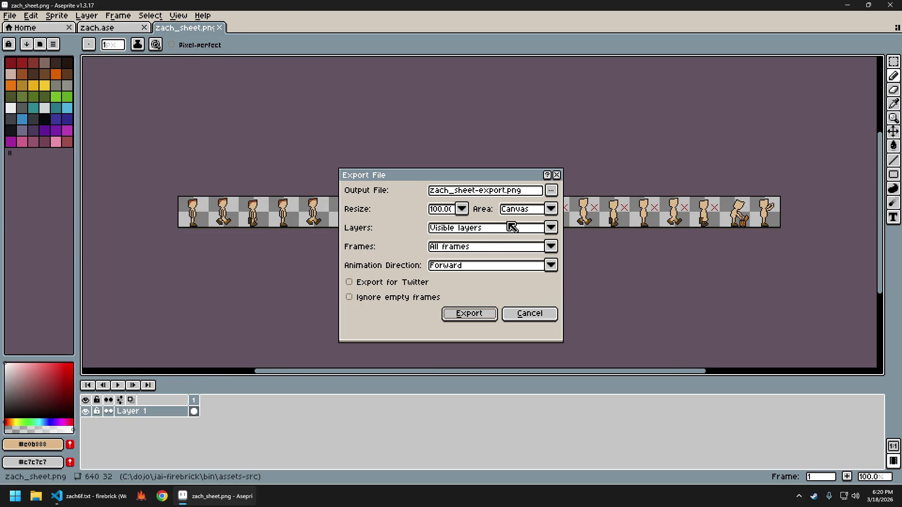
{"action": "left_click", "coordinate": [551, 191]}
{"action": "left_click", "coordinate": [564, 206]}
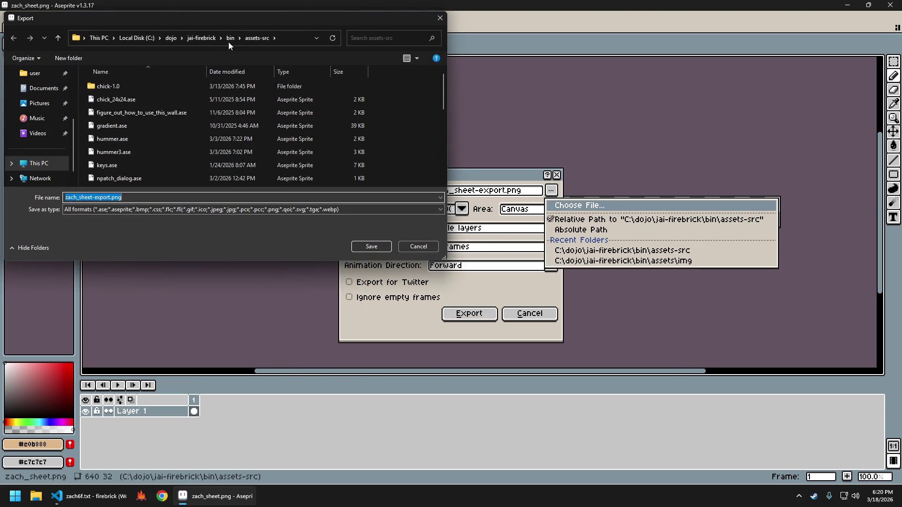
{"action": "left_click", "coordinate": [228, 41]}
{"action": "double_click", "coordinate": [124, 83]}
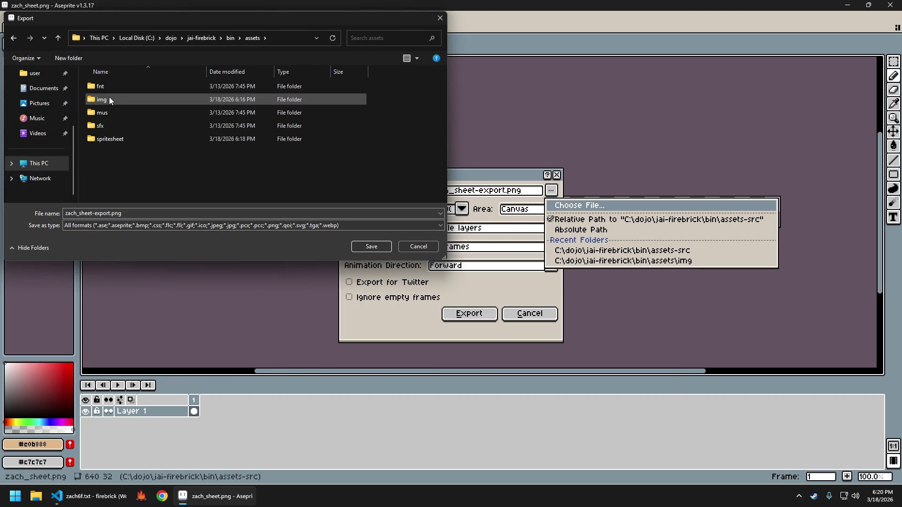
{"action": "double_click", "coordinate": [111, 100]}
Export the sheet over zach.png, confirming the overwrite, resized to 400%.
{"action": "scroll", "coordinate": [272, 156], "scroll_direction": "down", "scroll_amount": 5}
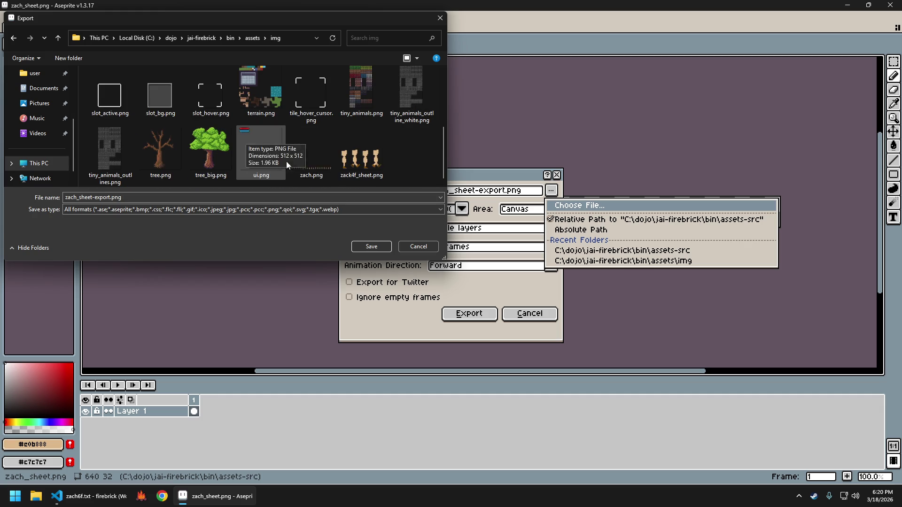
{"action": "left_click", "coordinate": [313, 156]}
{"action": "left_click", "coordinate": [371, 247]}
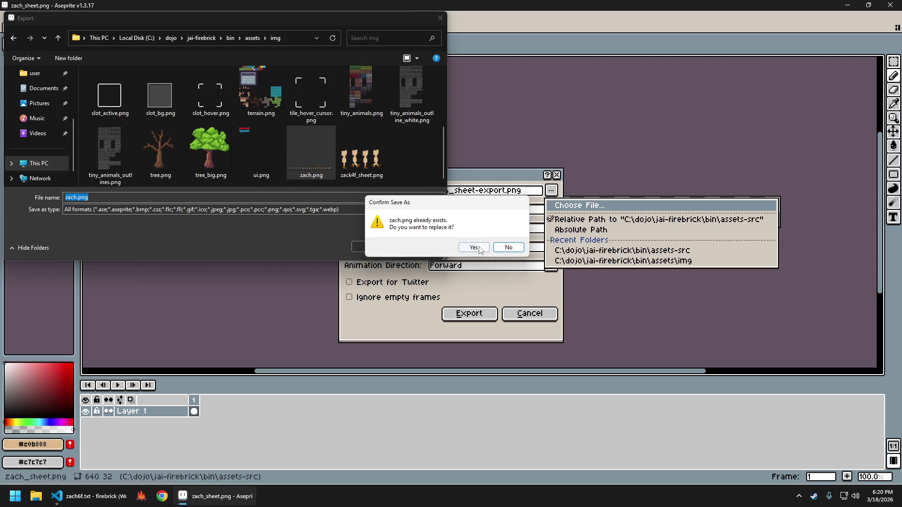
{"action": "left_click", "coordinate": [479, 248]}
{"action": "left_click", "coordinate": [462, 208]}
{"action": "left_click", "coordinate": [446, 267]}
{"action": "left_click", "coordinate": [482, 313]}
Back in zach.ase, regenerate and re-export the sprite sheet, then close the sheet tab.
{"action": "key", "text": "ctrl+shift+Tab"}
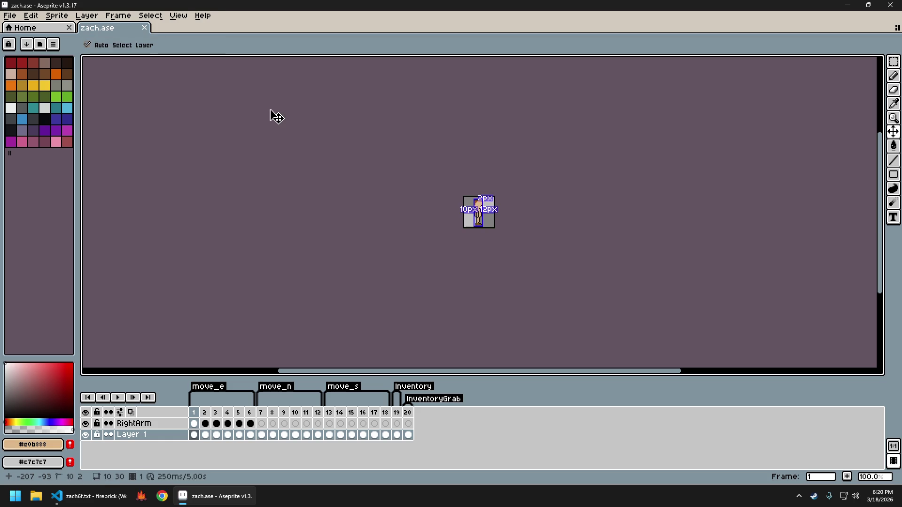
{"action": "key", "text": "ctrl+e"}
{"action": "key", "text": "Return"}
{"action": "key", "text": "ctrl+alt+shift+s"}
{"action": "key", "text": "Return"}
{"action": "key", "text": "ctrl+w"}
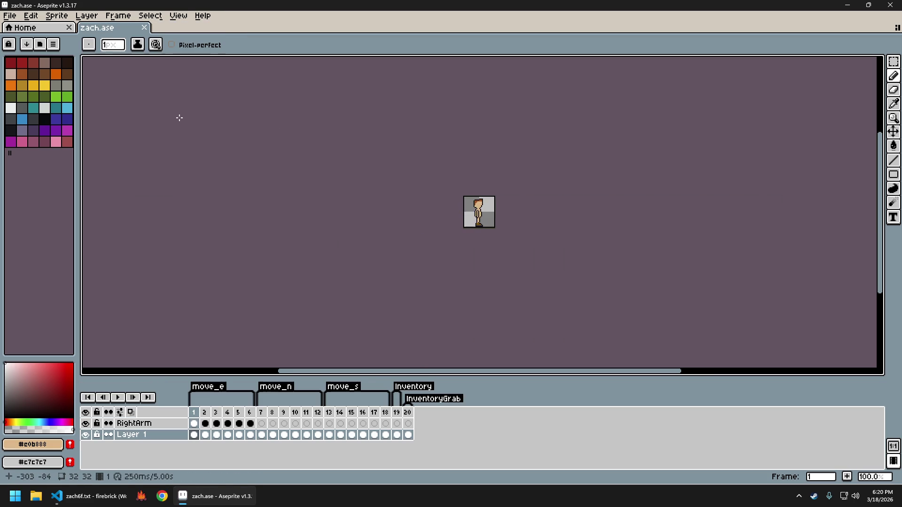
Restart Aseprite and reopen zach.ase from the recent files.
{"action": "left_click", "coordinate": [890, 5]}
{"action": "key", "text": "super"}
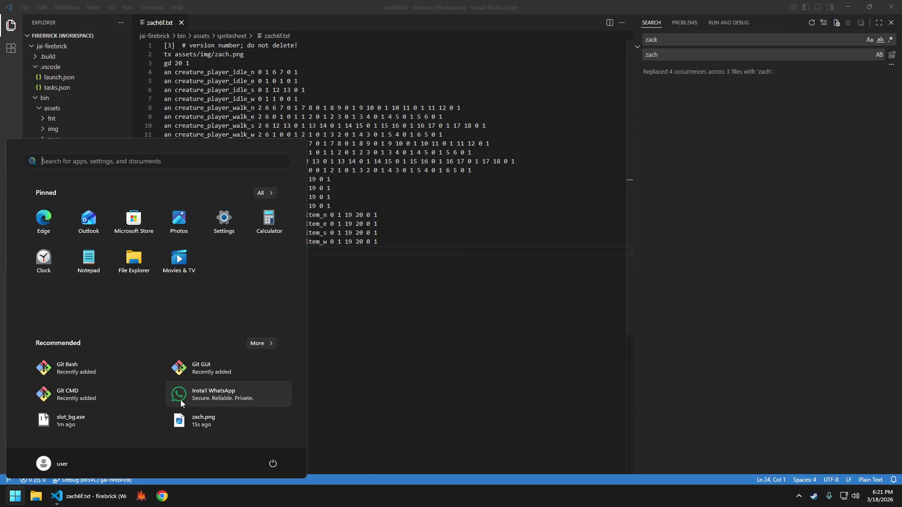
{"action": "type", "text": "ase"}
{"action": "key", "text": "Return"}
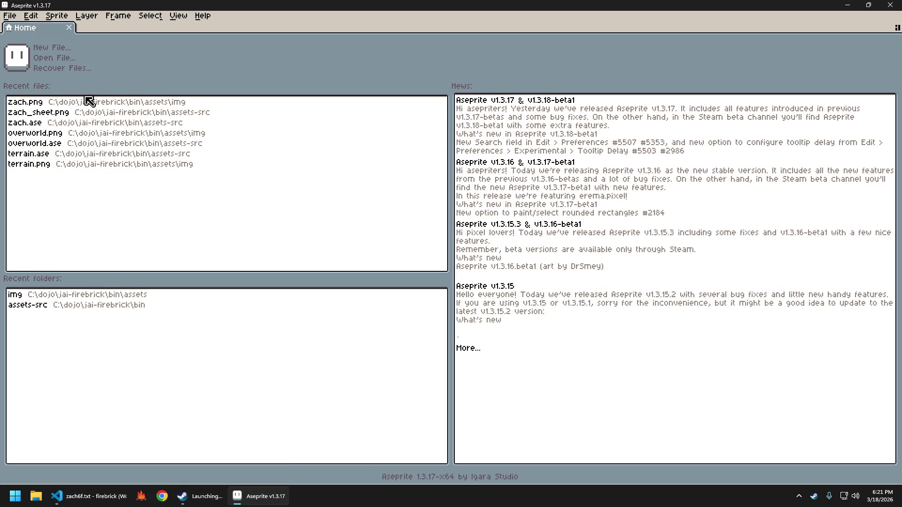
{"action": "left_click", "coordinate": [59, 125]}
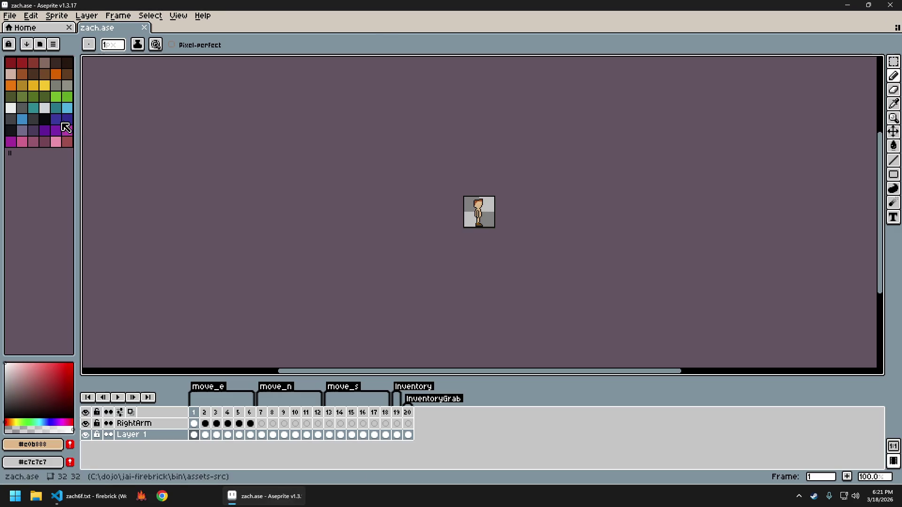
Regenerate the sprite sheet, export the sheet image, and close the sheet document.
{"action": "key", "text": "ctrl+e"}
{"action": "key", "text": "Return"}
{"action": "key", "text": "ctrl+alt+shift+s"}
{"action": "key", "text": "Return"}
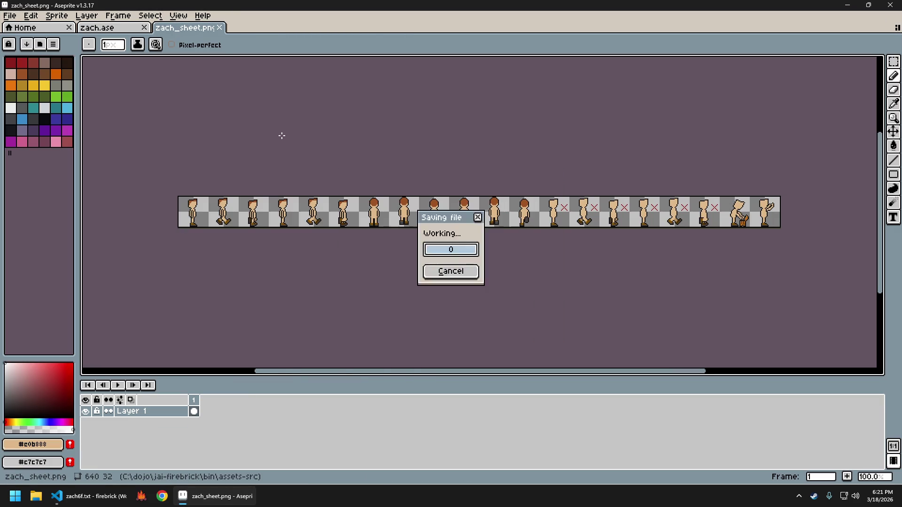
{"action": "key", "text": "ctrl+w"}
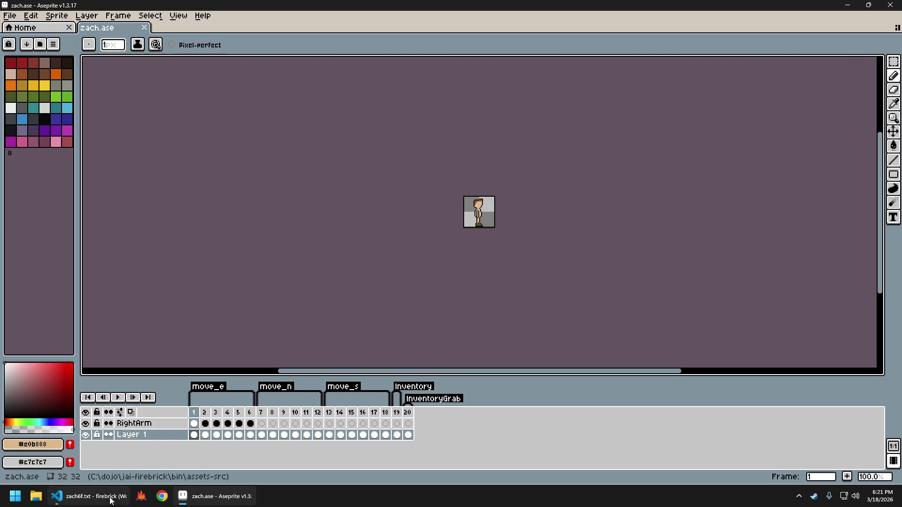
In VS Code, rename zach6f.txt to zach.txt, close it, and start the game build.
{"action": "left_click", "coordinate": [87, 496]}
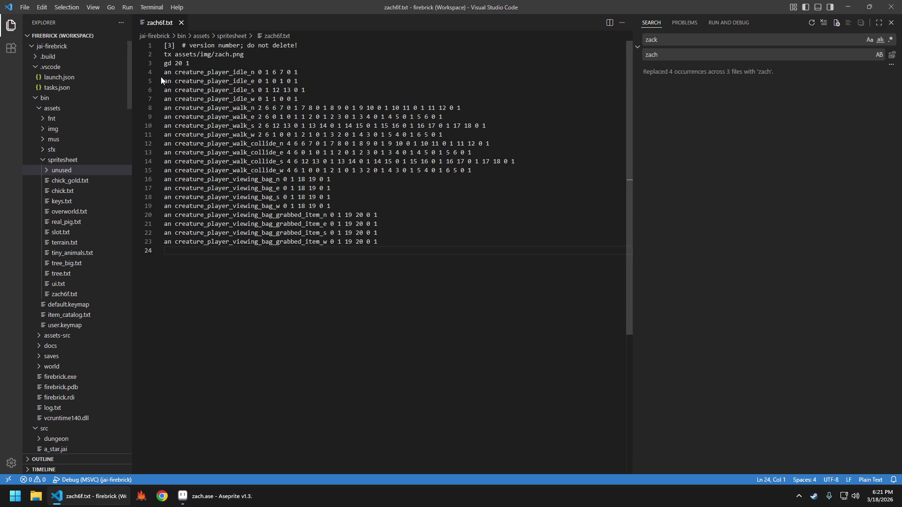
{"action": "left_click", "coordinate": [71, 294]}
{"action": "key", "text": "F2"}
{"action": "type", "text": "zach"}
{"action": "key", "text": "Return"}
{"action": "left_click", "coordinate": [331, 64]}
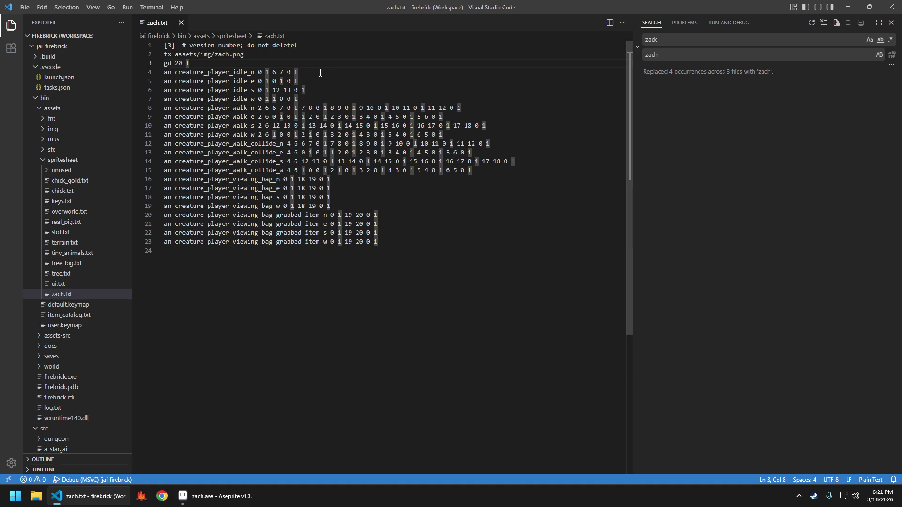
{"action": "key", "text": "ctrl+w"}
{"action": "key", "text": "F5"}
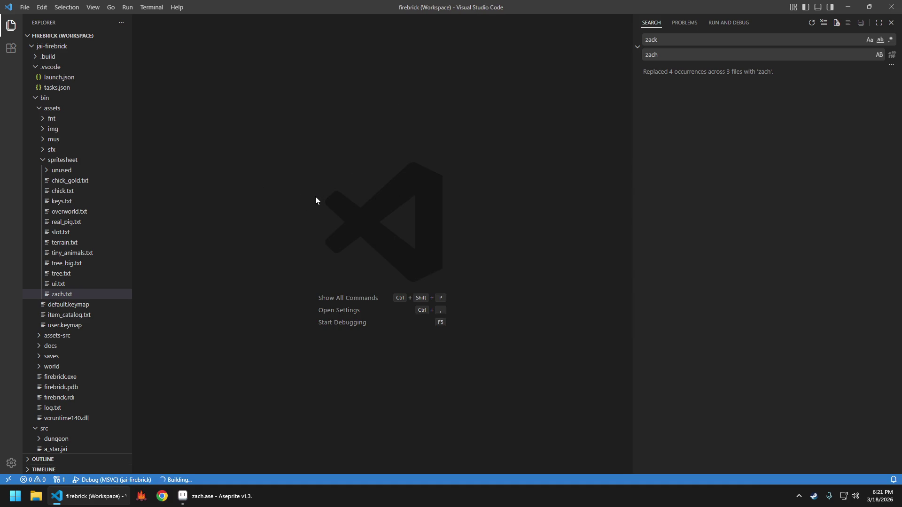
Walk the character up, down, left and right across the checkered floor and rail track.
{"action": "key", "text": "w"}
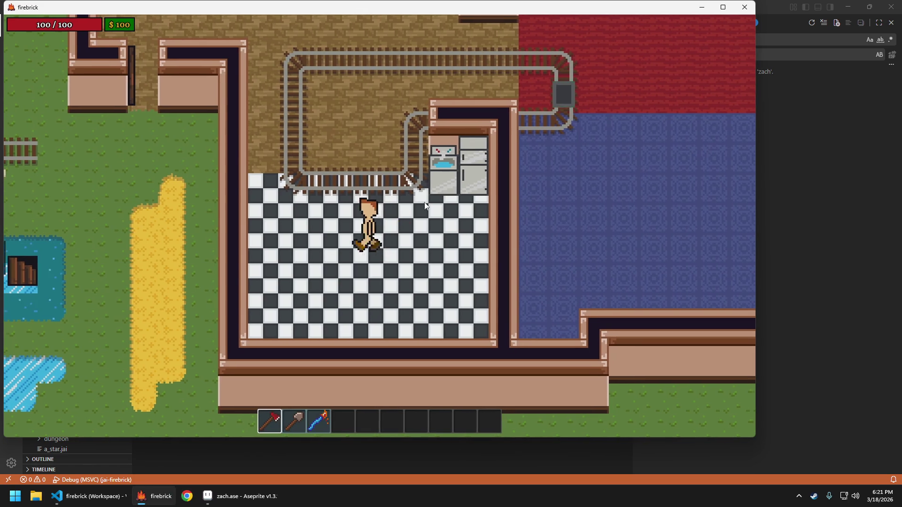
{"action": "key", "text": "a"}
{"action": "key", "text": "s"}
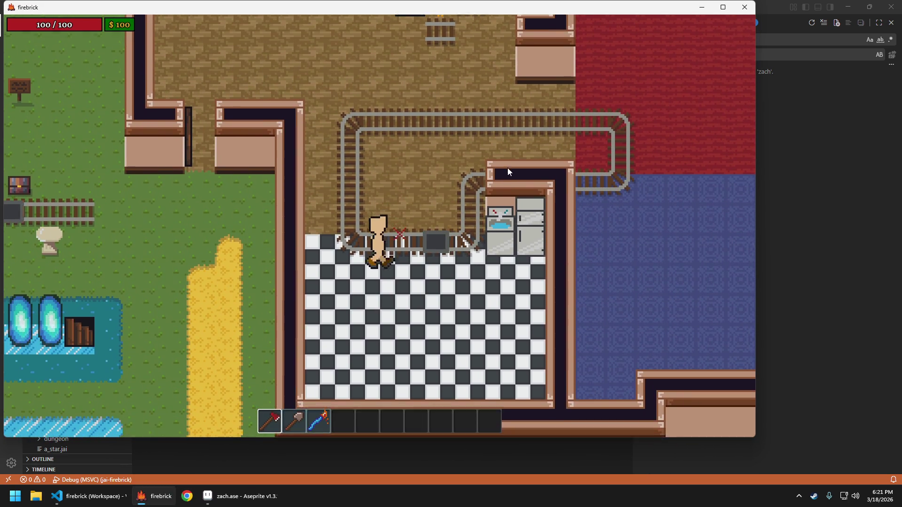
{"action": "key", "text": "d"}
{"action": "key", "text": "a"}
{"action": "key", "text": "d"}
{"action": "key", "text": "a"}
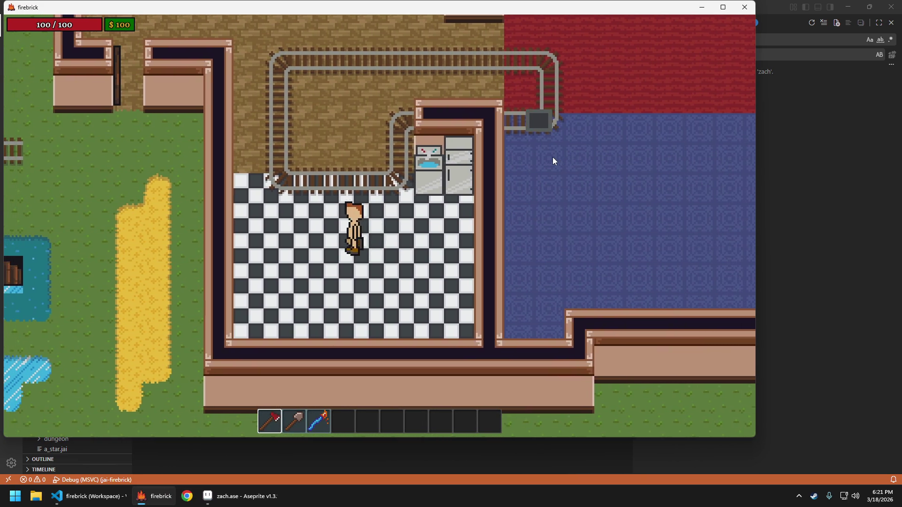
{"action": "key", "text": "d"}
{"action": "key", "text": "a"}
{"action": "key", "text": "d"}
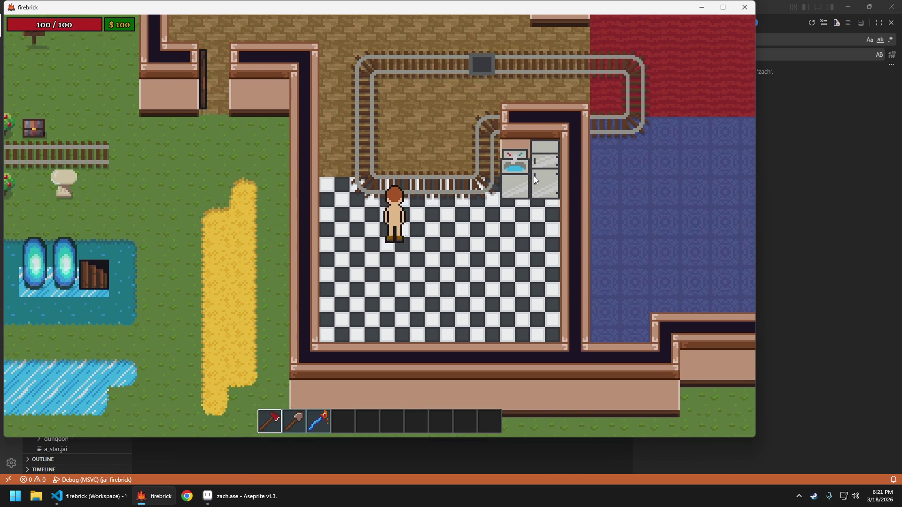
{"action": "key", "text": "w"}
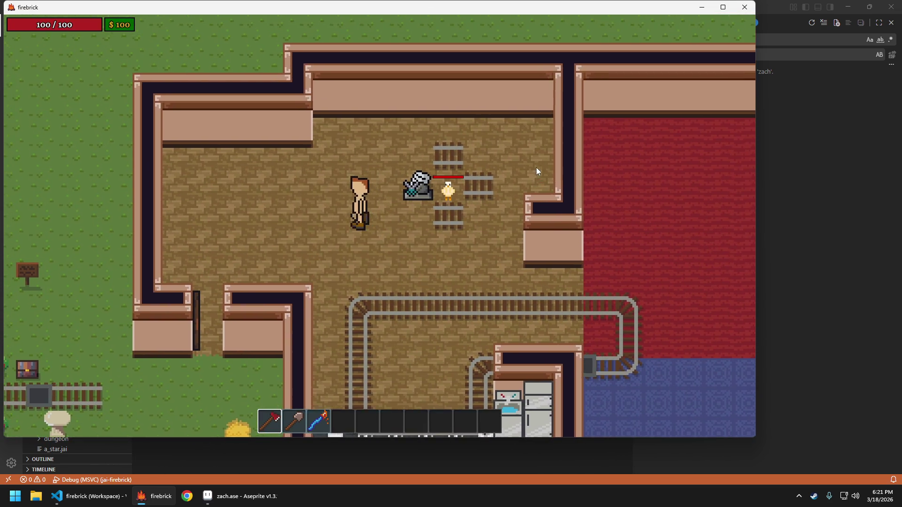
{"action": "key", "text": "a"}
{"action": "key", "text": "d"}
{"action": "key", "text": "a"}
{"action": "key", "text": "d"}
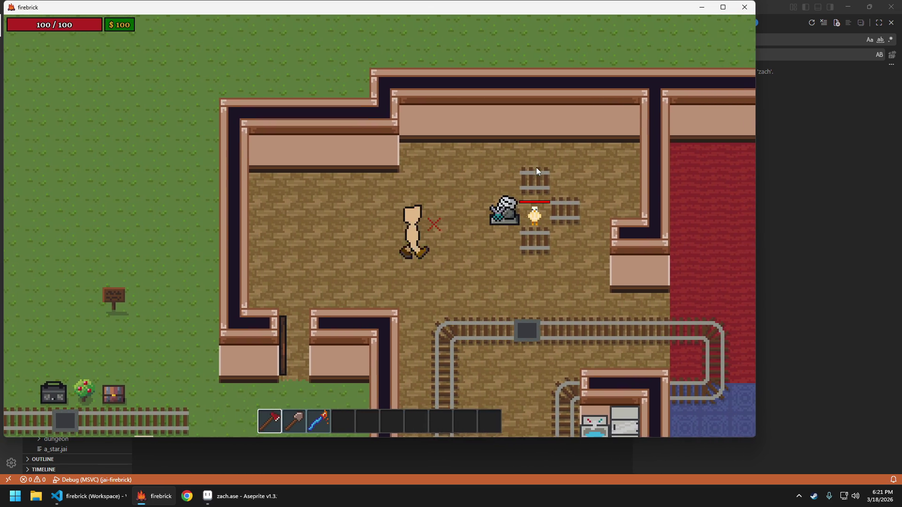
{"action": "key", "text": "s"}
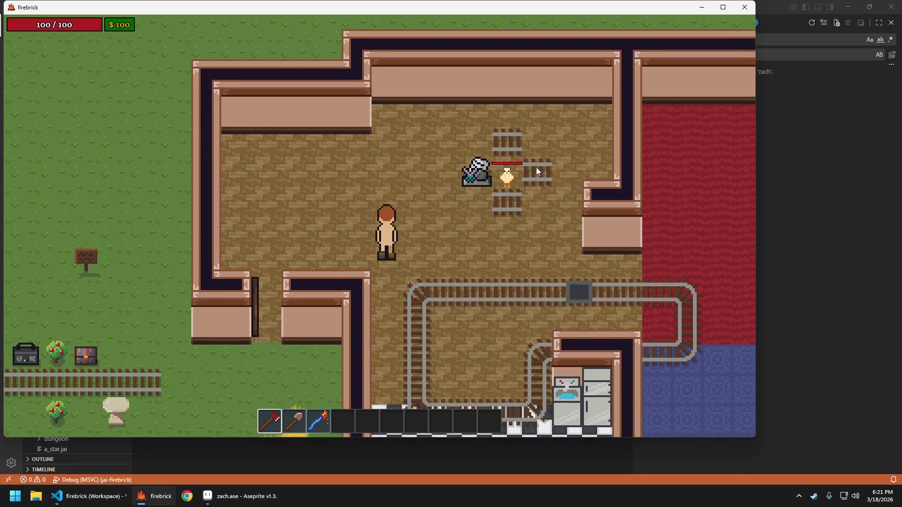
{"action": "key", "text": "w"}
{"action": "key", "text": "s"}
{"action": "key", "text": "w"}
{"action": "key", "text": "a"}
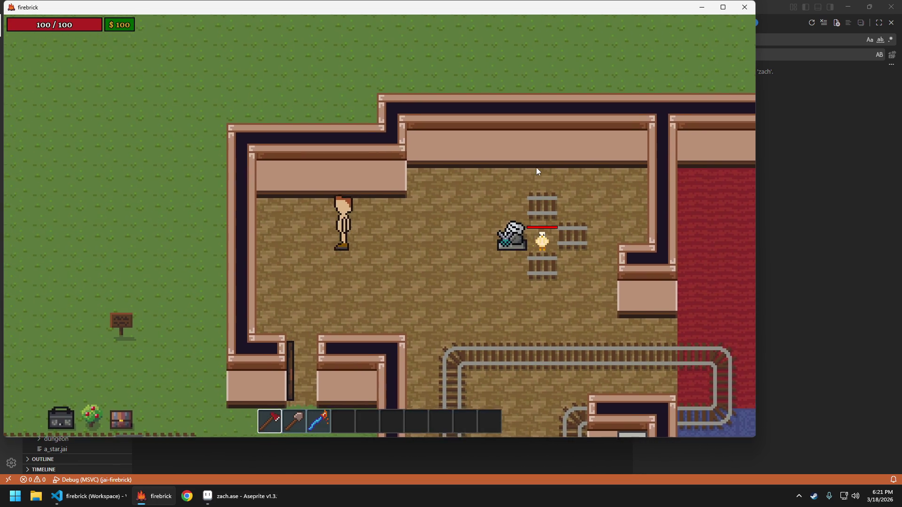
{"action": "key", "text": "d"}
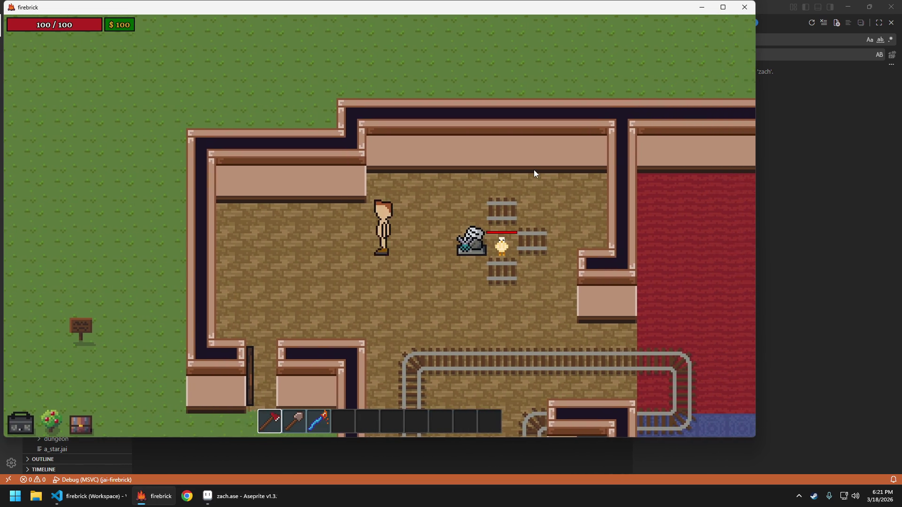
{"action": "key", "text": "a"}
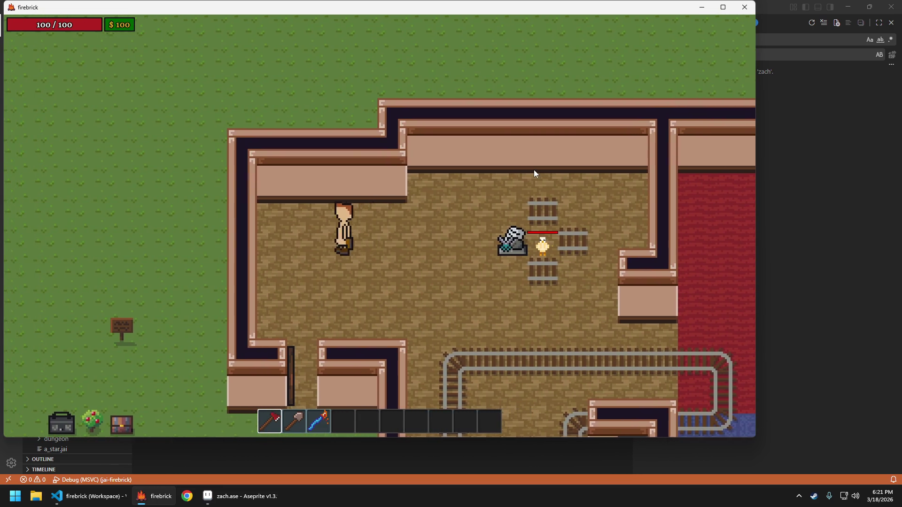
{"action": "key", "text": "d"}
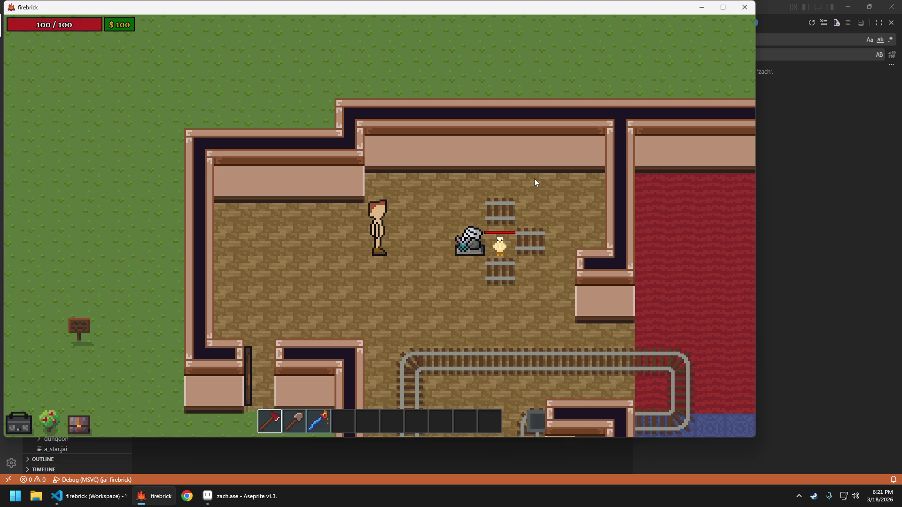
{"action": "key", "text": "a"}
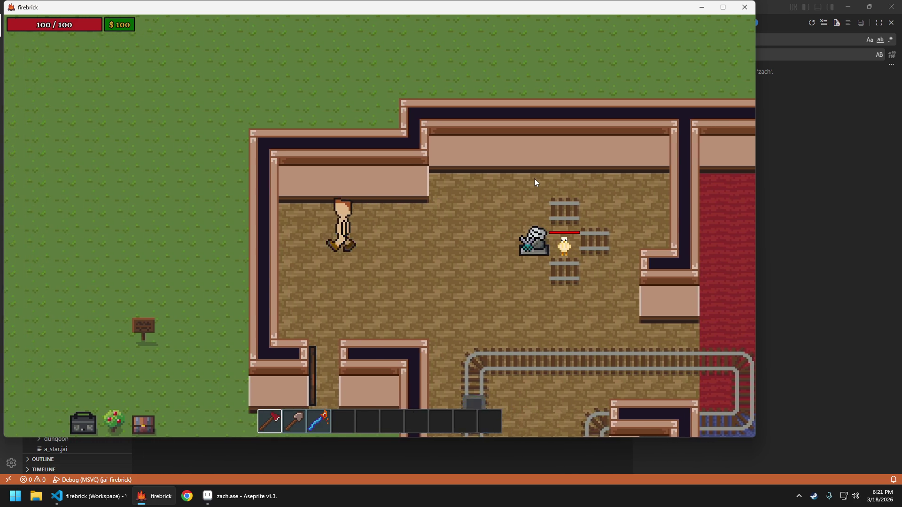
Walk the character around the turret room in all directions, then out of the room.
{"action": "key", "text": "d"}
{"action": "key", "text": "s"}
{"action": "key", "text": "w"}
{"action": "key", "text": "a"}
{"action": "key", "text": "d"}
{"action": "key", "text": "a"}
{"action": "key", "text": "d"}
{"action": "key", "text": "d"}
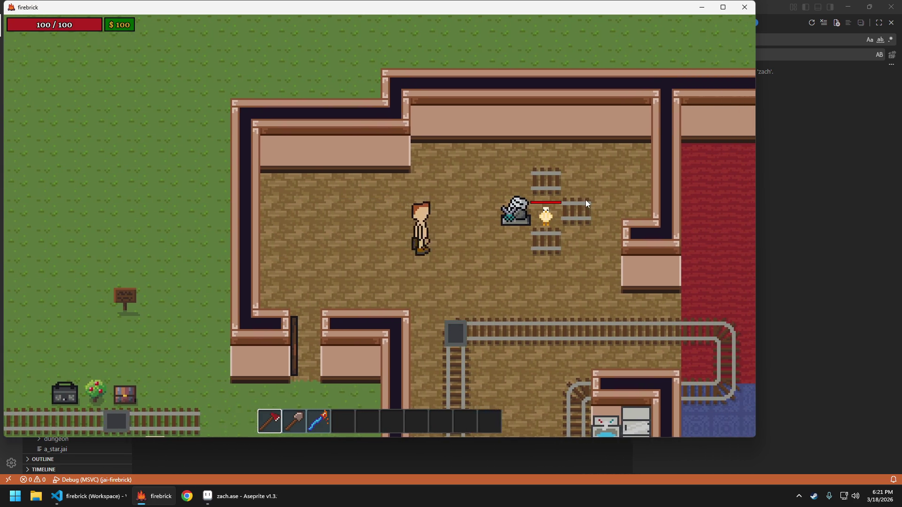
{"action": "key", "text": "w"}
{"action": "key", "text": "s"}
{"action": "key", "text": "s"}
{"action": "key", "text": "w"}
{"action": "key", "text": "a"}
{"action": "key", "text": "a"}
{"action": "key", "text": "s"}
{"action": "key", "text": "a"}
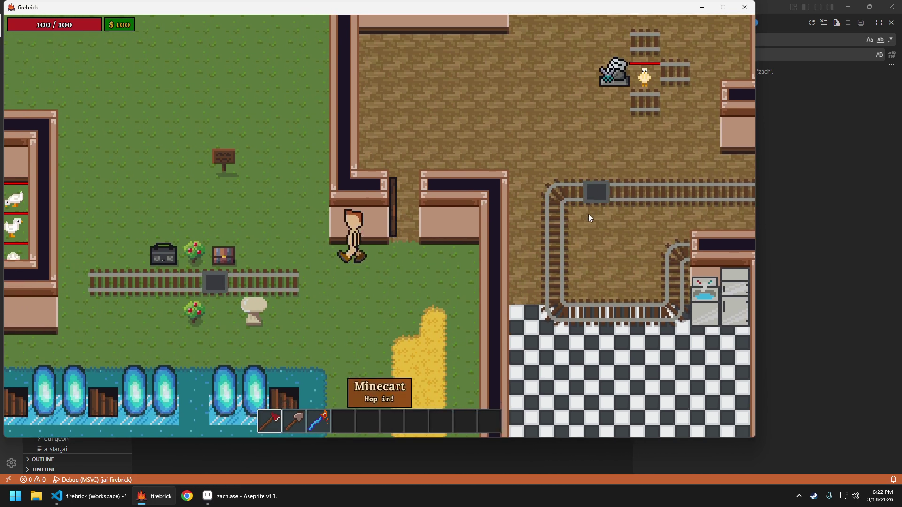
{"action": "key", "text": "w"}
Walk north onto the grass, east and west, checking each facing, then quit the game for Aseprite.
{"action": "key", "text": "w"}
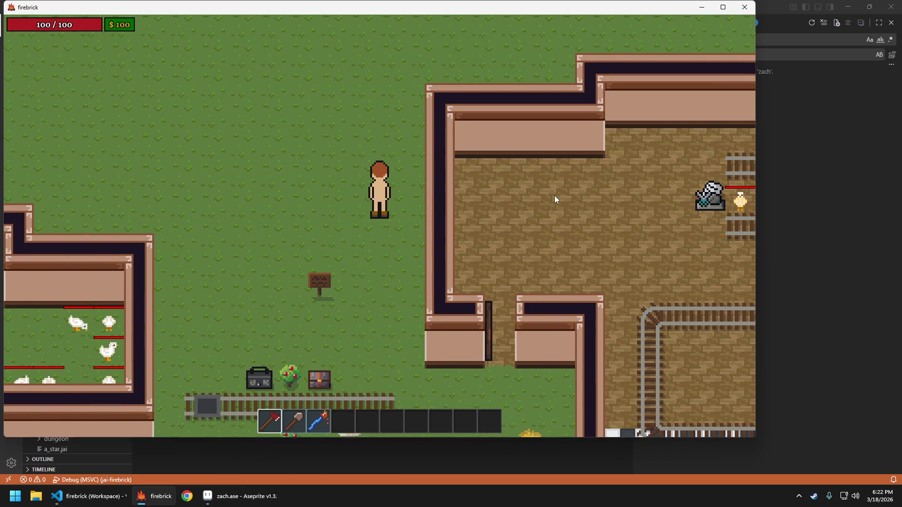
{"action": "key", "text": "w"}
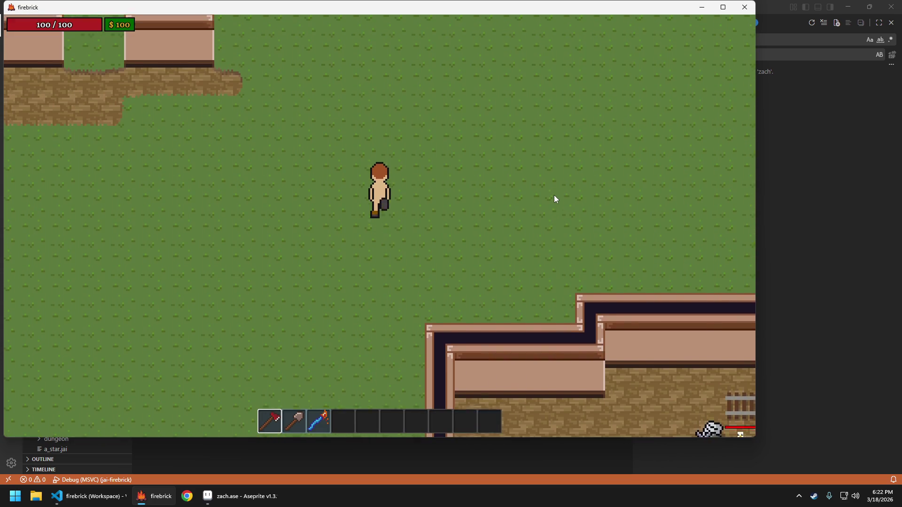
{"action": "key", "text": "w"}
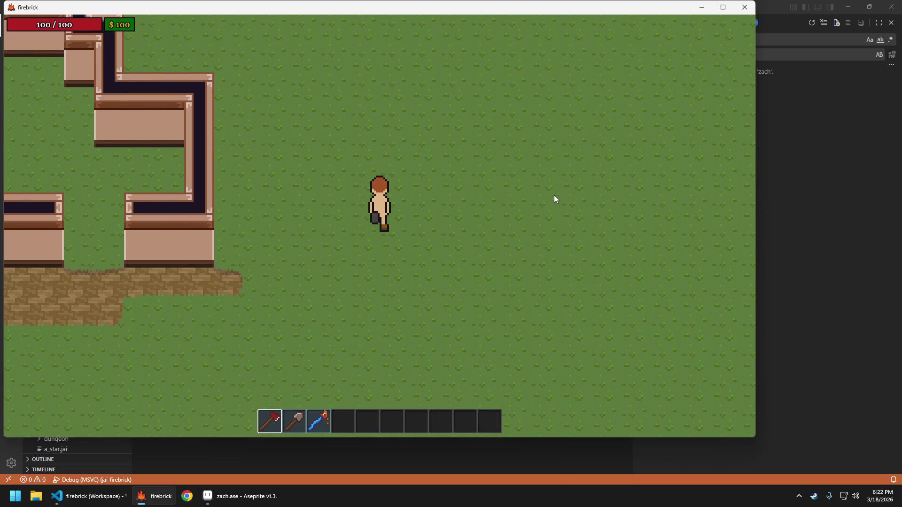
{"action": "key", "text": "w"}
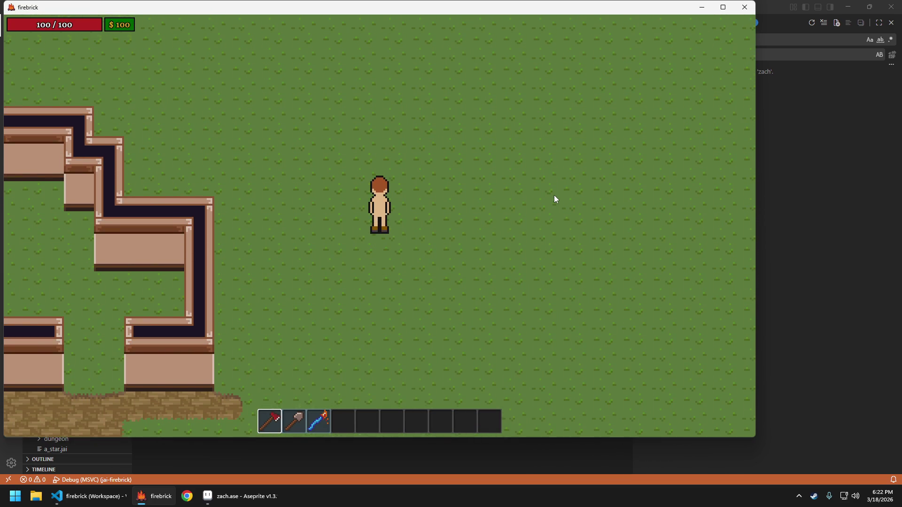
{"action": "key", "text": "d"}
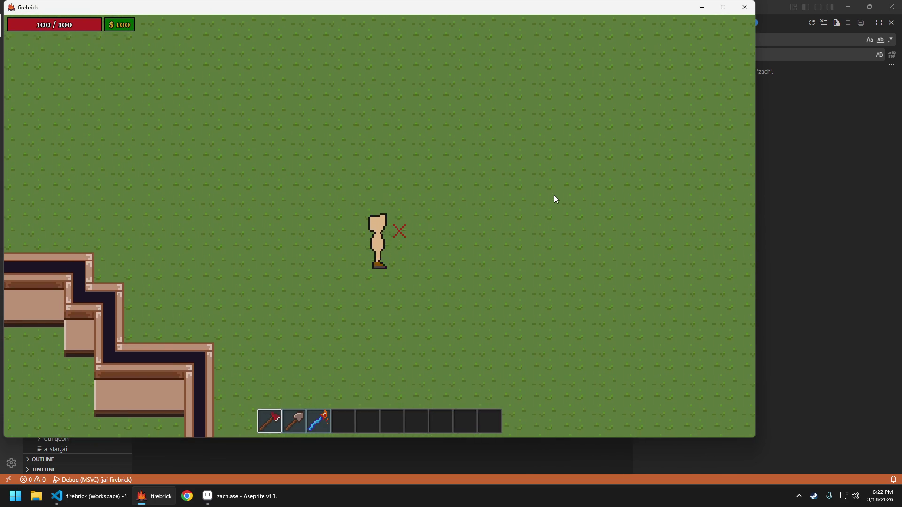
{"action": "key", "text": "d"}
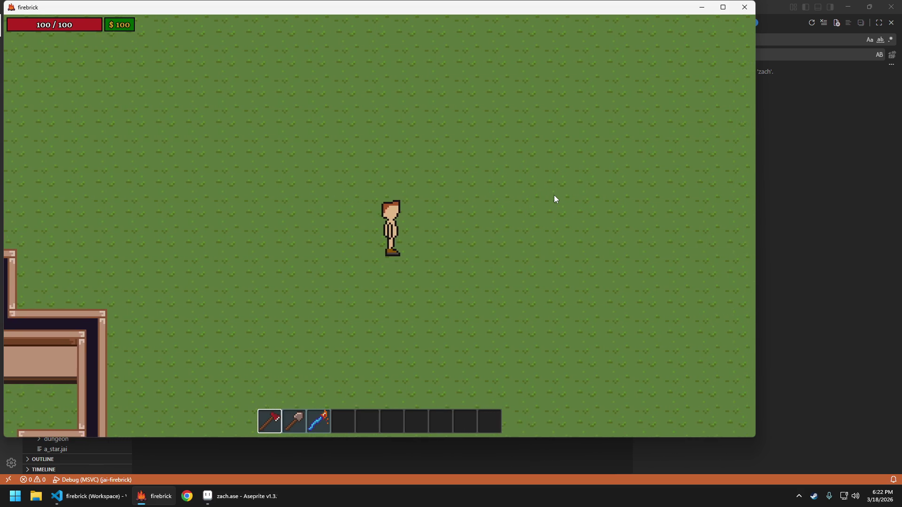
{"action": "key", "text": "d"}
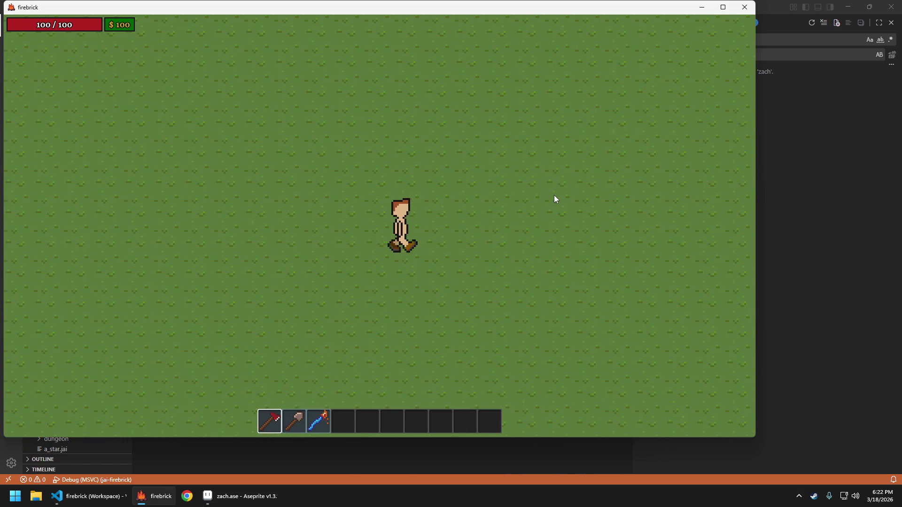
{"action": "key", "text": "a"}
{"action": "key", "text": "a"}
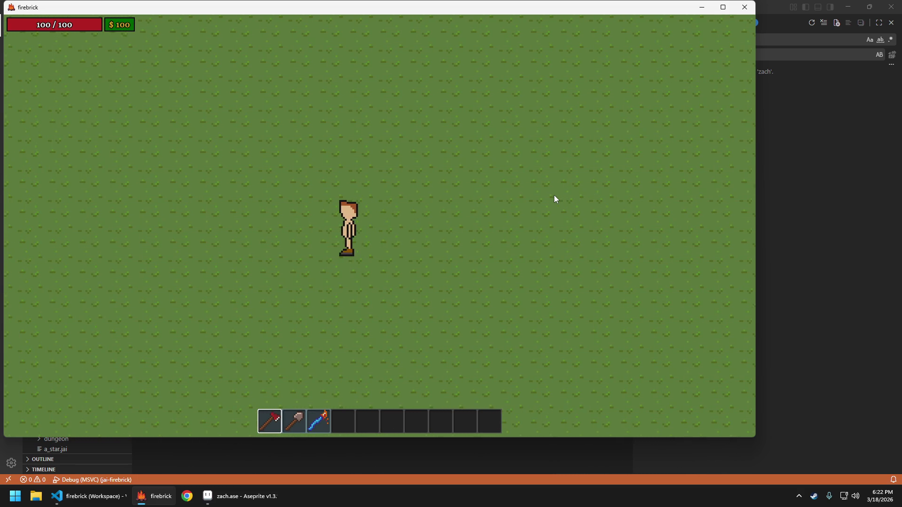
{"action": "key", "text": "w"}
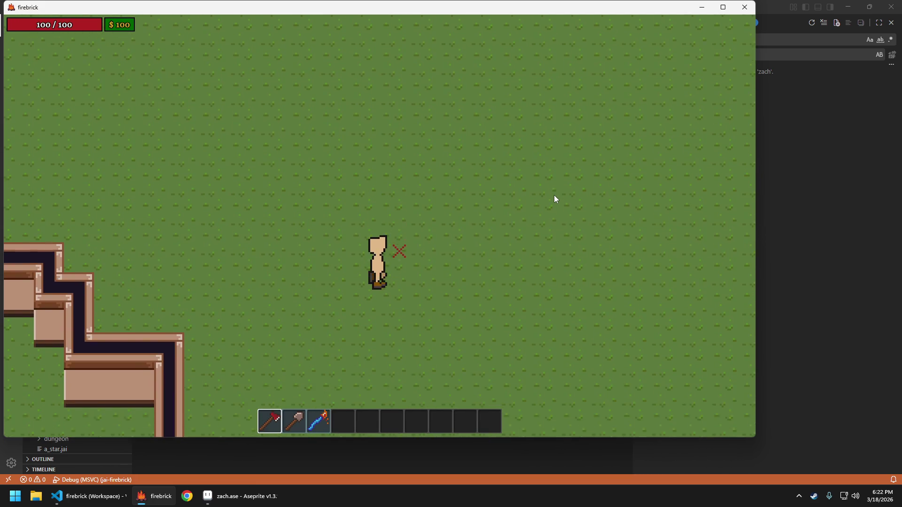
{"action": "key", "text": "s"}
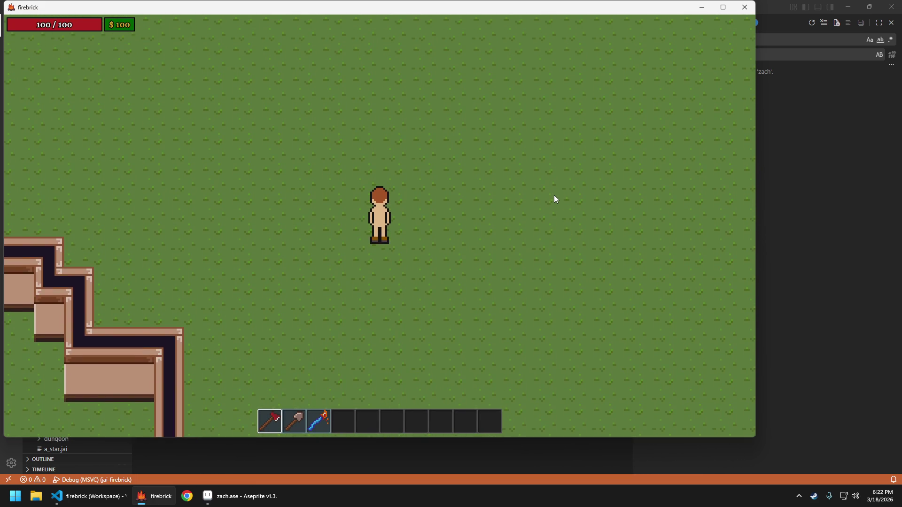
{"action": "key", "text": "w"}
{"action": "key", "text": "w"}
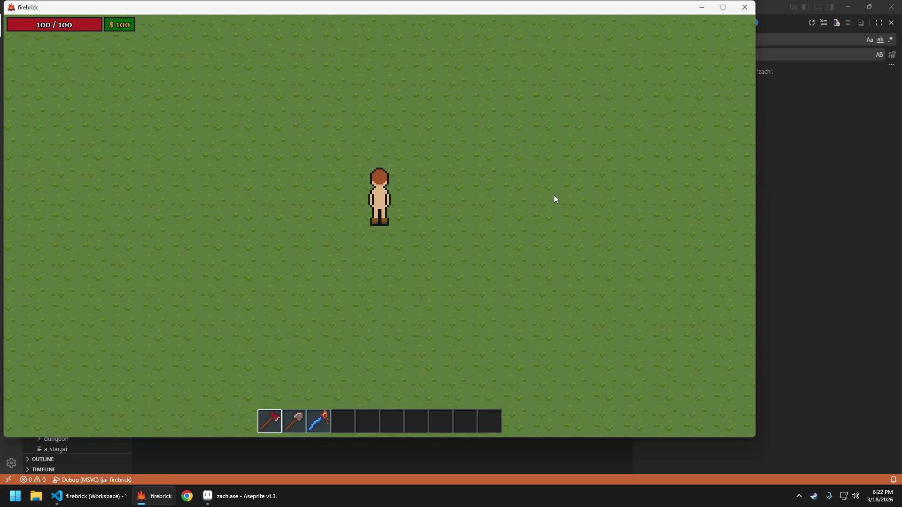
{"action": "key", "text": "d"}
{"action": "key", "text": "s"}
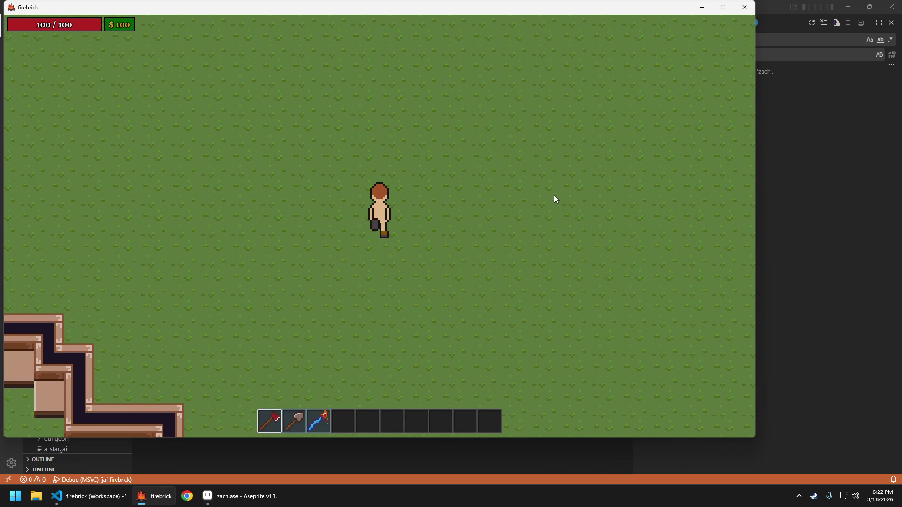
{"action": "key", "text": "w"}
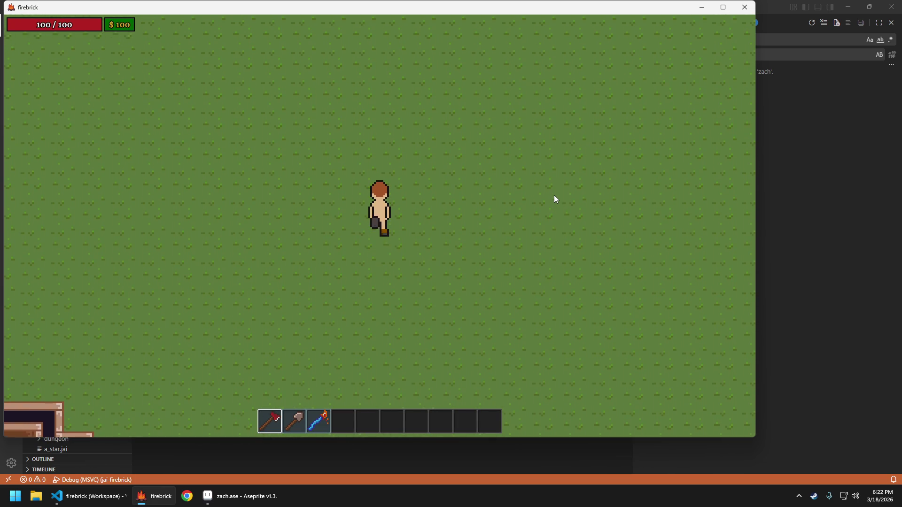
{"action": "key", "text": "w"}
{"action": "key", "text": "d"}
{"action": "key", "text": "Escape"}
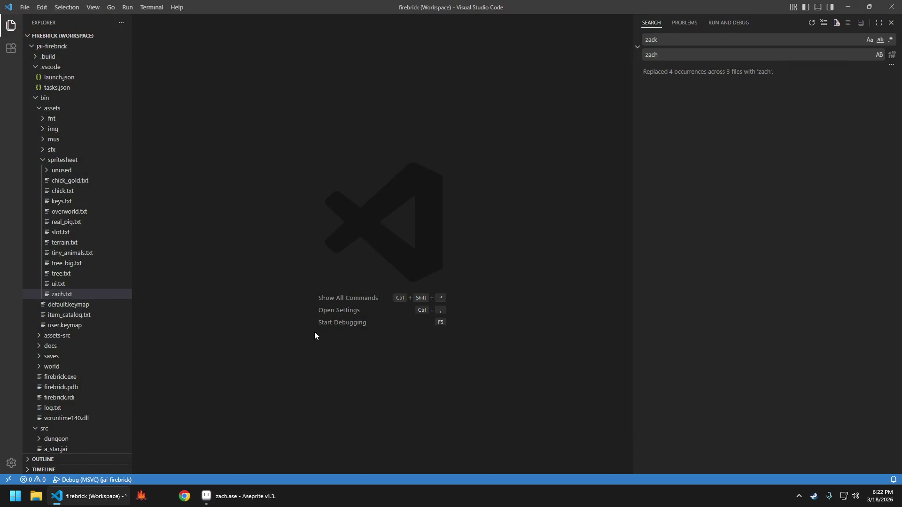
{"action": "left_click", "coordinate": [213, 496]}
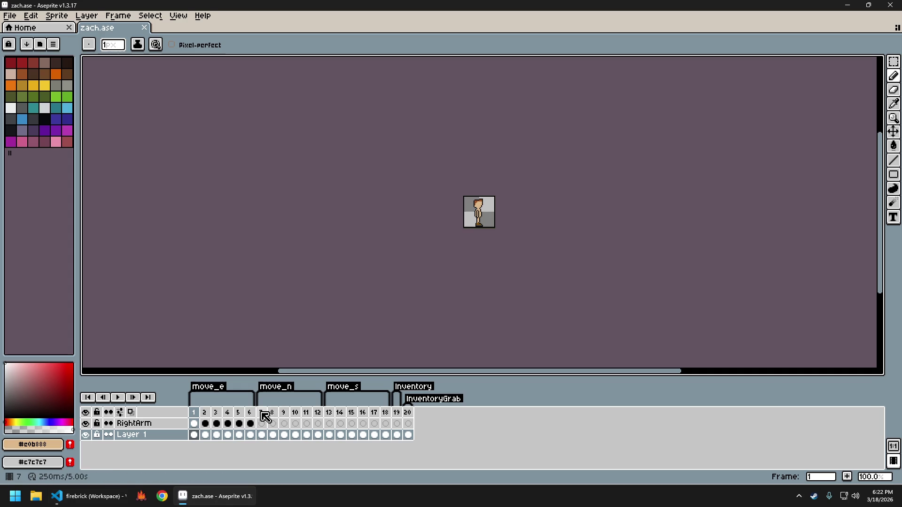
Go to frame 8 of zach.ase and zoom in on the character.
{"action": "left_click", "coordinate": [262, 435]}
{"action": "scroll", "coordinate": [497, 218], "scroll_direction": "up", "scroll_amount": 2}
{"action": "scroll", "coordinate": [484, 197], "scroll_direction": "up", "scroll_amount": 1}
{"action": "scroll", "coordinate": [442, 240], "scroll_direction": "up", "scroll_amount": 1}
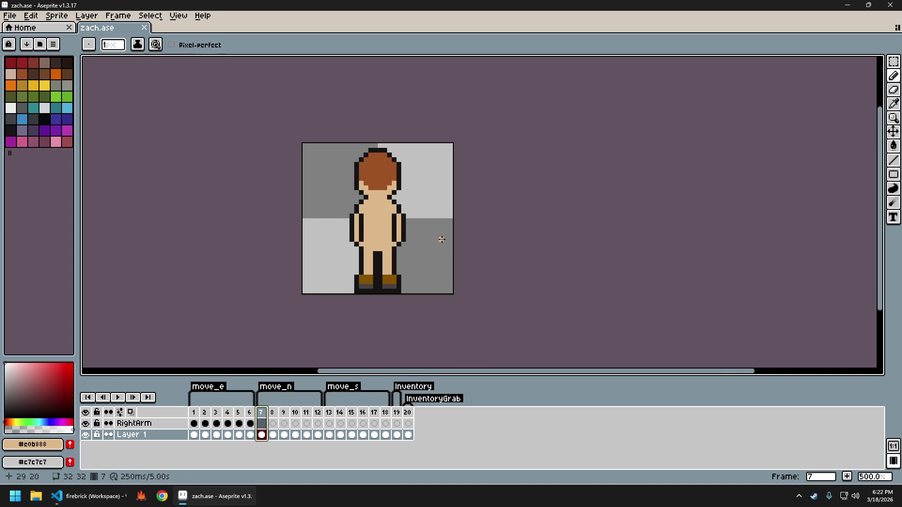
{"action": "key", "text": "Right"}
{"action": "scroll", "coordinate": [423, 242], "scroll_direction": "up", "scroll_amount": 1}
{"action": "scroll", "coordinate": [413, 253], "scroll_direction": "up", "scroll_amount": 1}
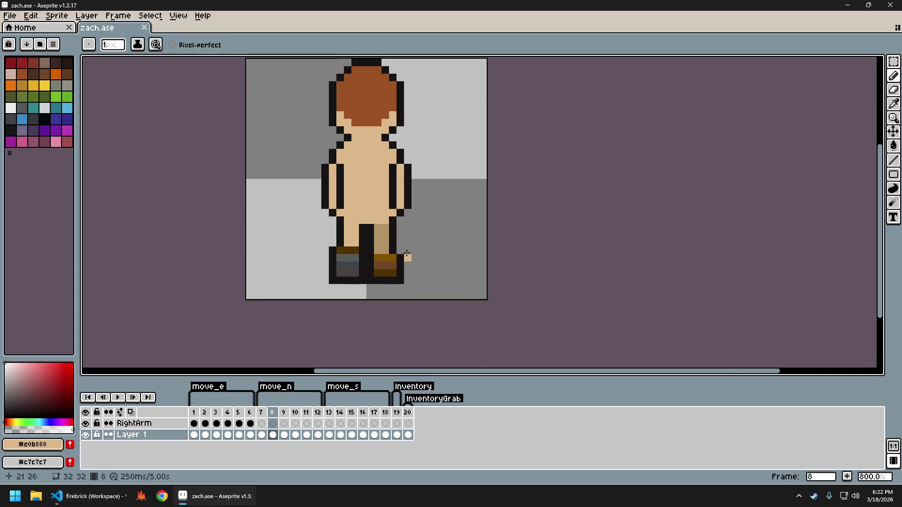
{"action": "scroll", "coordinate": [430, 246], "scroll_direction": "up", "scroll_amount": 1}
{"action": "left_click_drag", "start_coordinate": [430, 246], "coordinate": [434, 244]}
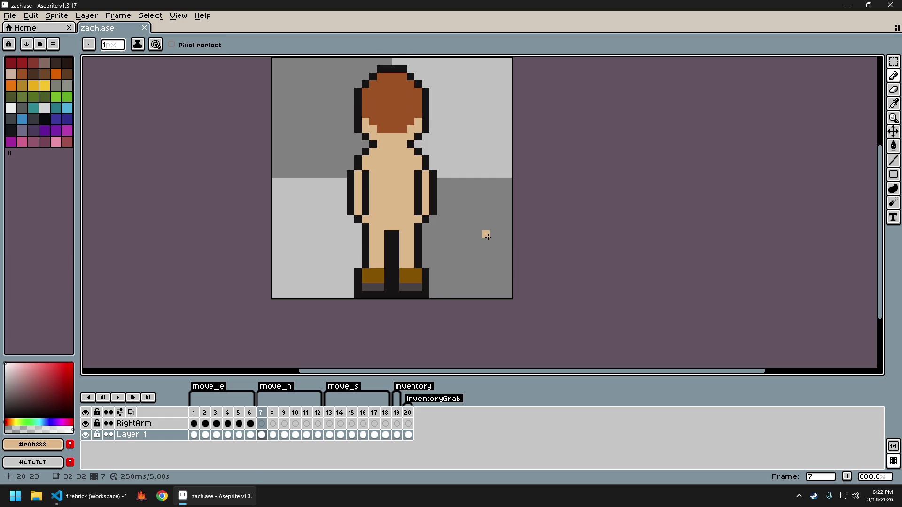
Raise the right boot in frame 8 by one pixel.
{"action": "key", "text": "m"}
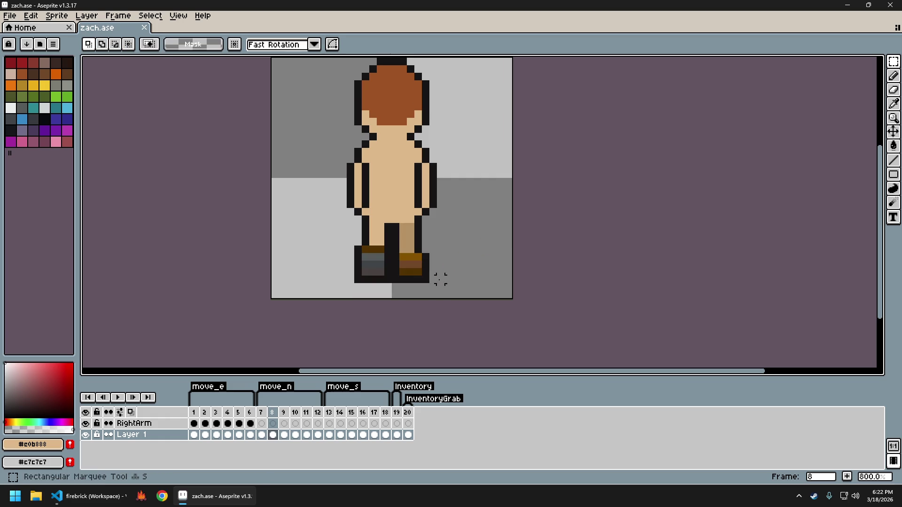
{"action": "left_click_drag", "start_coordinate": [422, 277], "coordinate": [392, 254]}
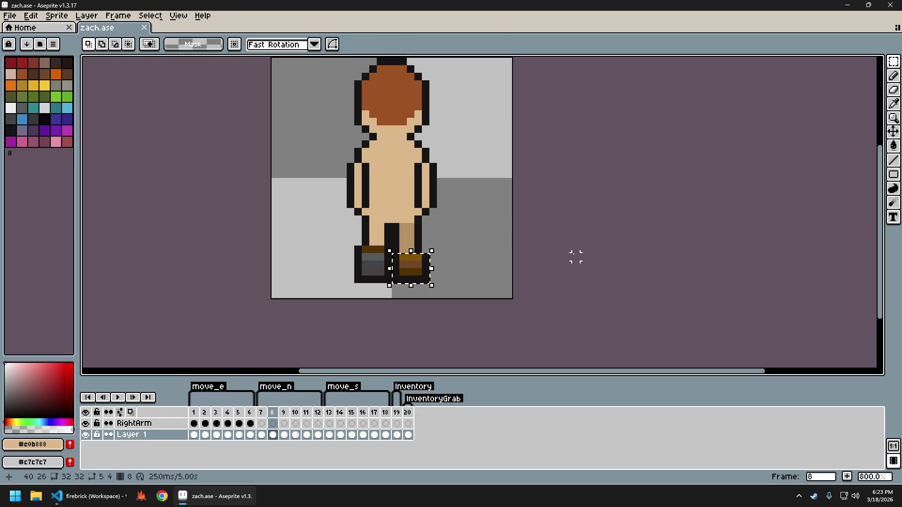
{"action": "key", "text": "Up"}
{"action": "key", "text": "Return"}
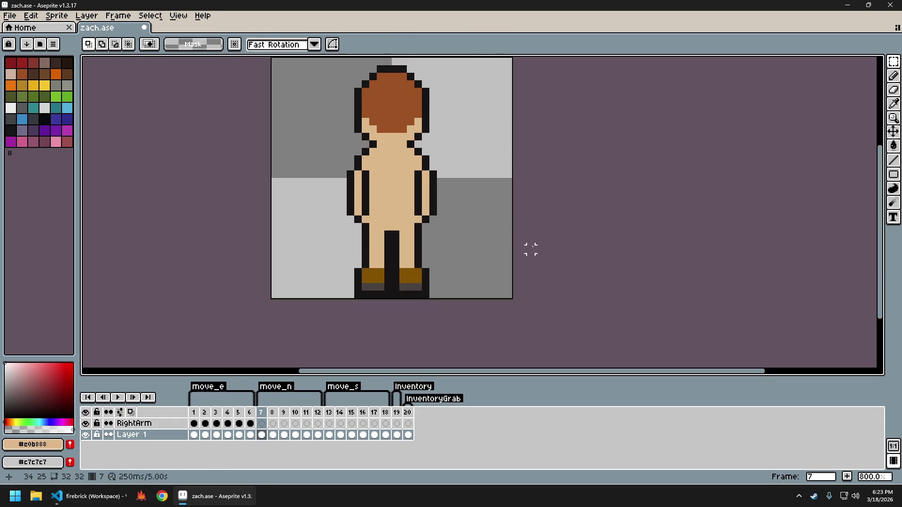
Raise the left boot in frame 11 by one pixel.
{"action": "key", "text": "Right"}
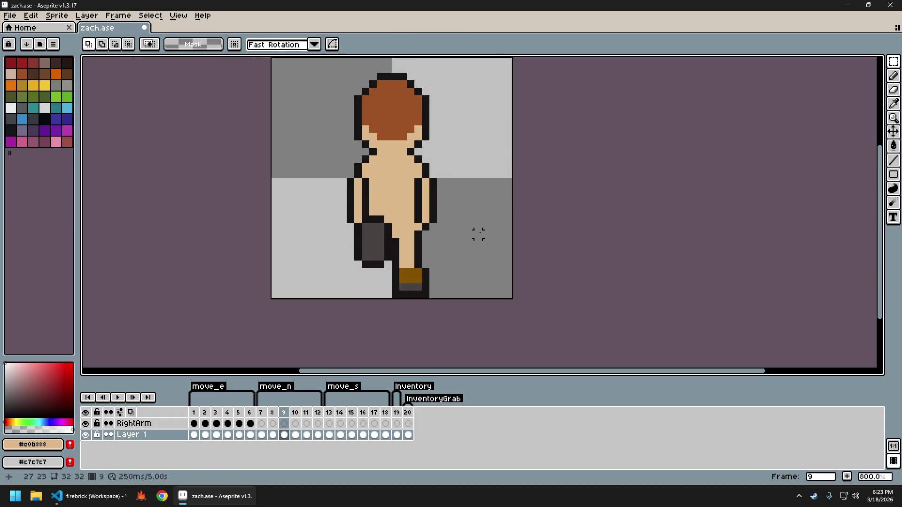
{"action": "key", "text": "Right"}
{"action": "key", "text": "Right"}
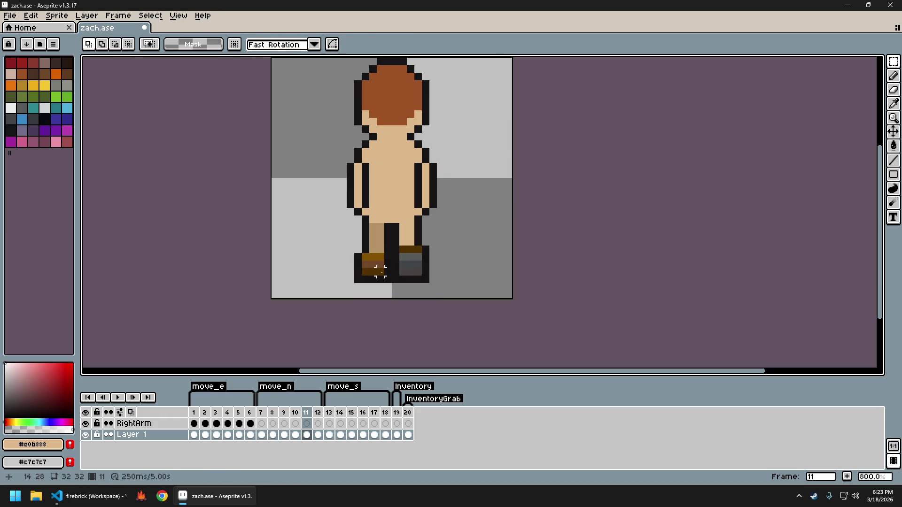
{"action": "left_click_drag", "start_coordinate": [394, 285], "coordinate": [352, 243]}
{"action": "left_click_drag", "start_coordinate": [396, 262], "coordinate": [397, 254]}
{"action": "left_click", "coordinate": [507, 249]}
Re-export the zach animation as a gif.
{"action": "key", "text": "ctrl+alt+shift+s"}
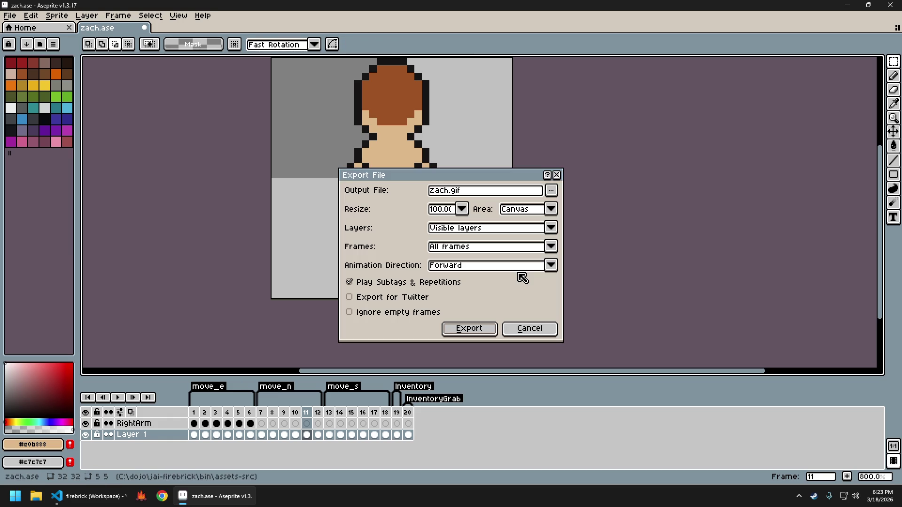
{"action": "key", "text": "Return"}
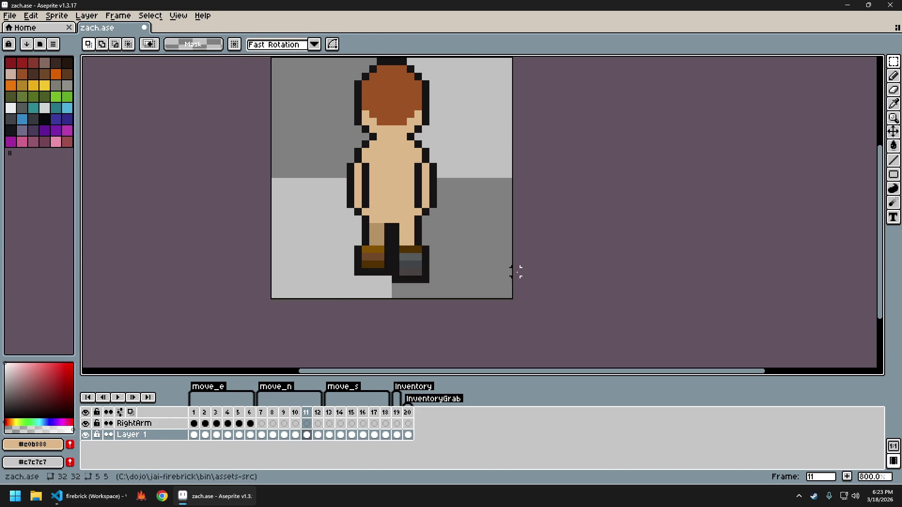
{"action": "key", "text": "ctrl+alt+shift+s"}
{"action": "key", "text": "Return"}
Regenerate the sprite sheet, save it as assets\img\zach.png, and close the sheet document.
{"action": "key", "text": "ctrl+e"}
{"action": "key", "text": "Return"}
{"action": "key", "text": "ctrl+alt+shift+s"}
{"action": "key", "text": "Return"}
{"action": "key", "text": "ctrl+w"}
Walk the character out of the kitchen onto the grass and up to the map's top edge.
{"action": "key", "text": "w"}
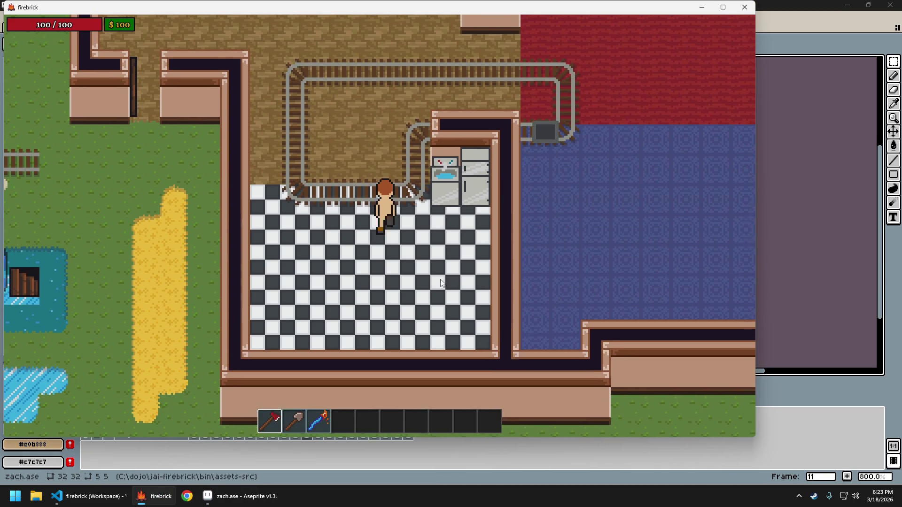
{"action": "key", "text": "a"}
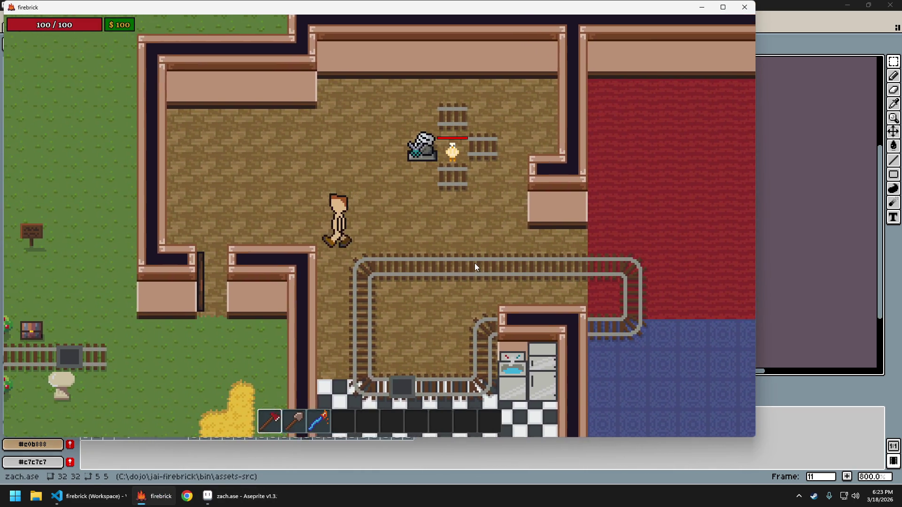
{"action": "key", "text": "s"}
{"action": "key", "text": "a"}
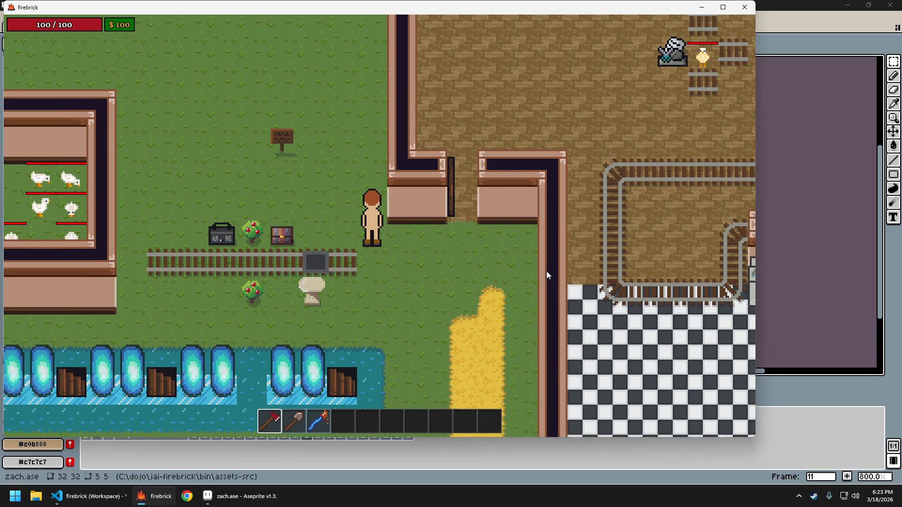
{"action": "key", "text": "w"}
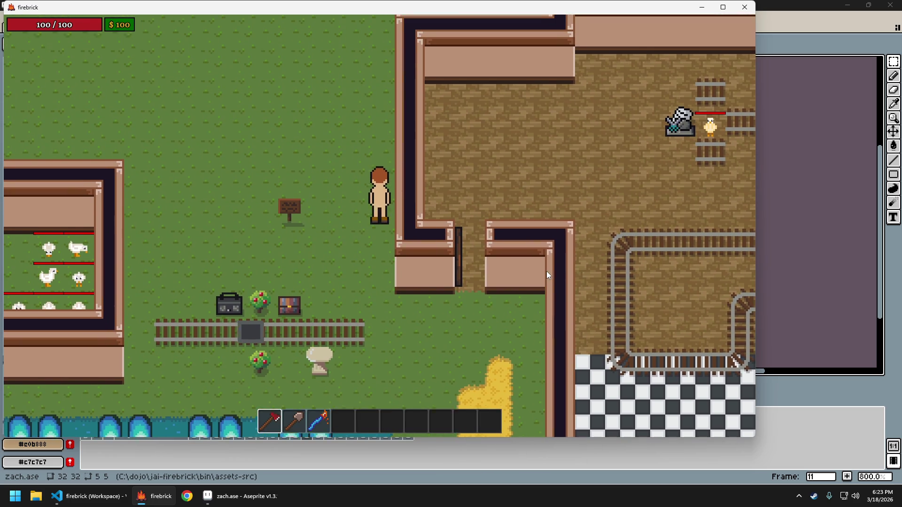
{"action": "key", "text": "w"}
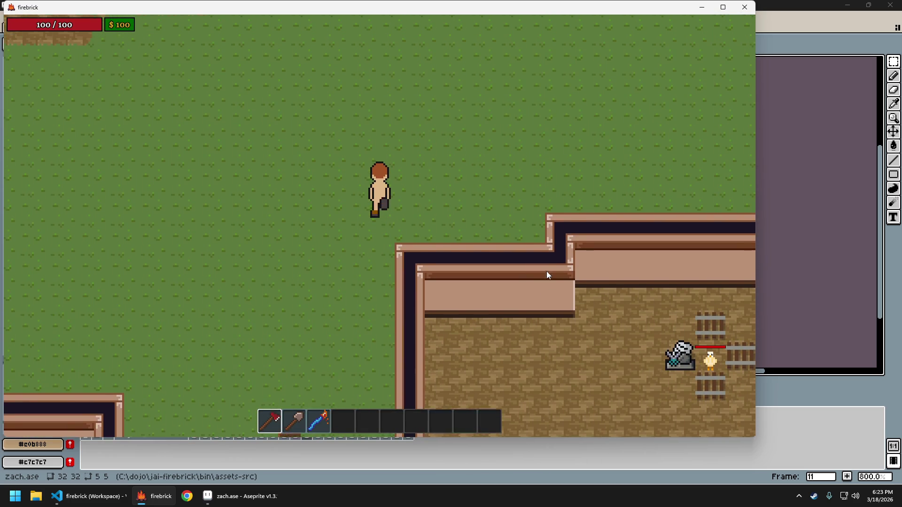
{"action": "key", "text": "w"}
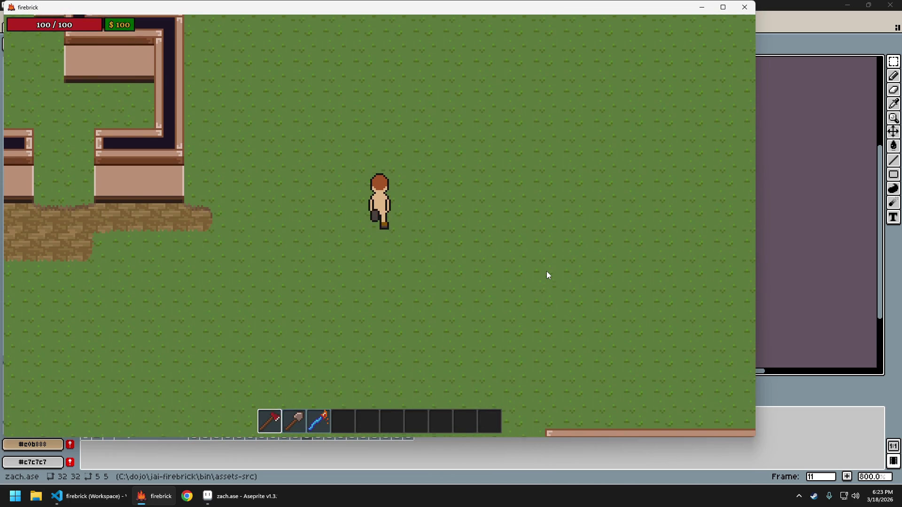
{"action": "key", "text": "w"}
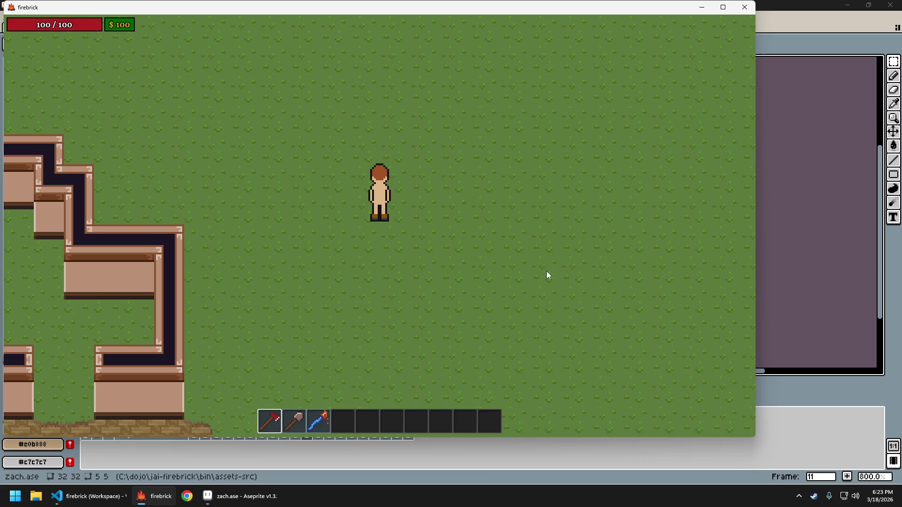
{"action": "key", "text": "w"}
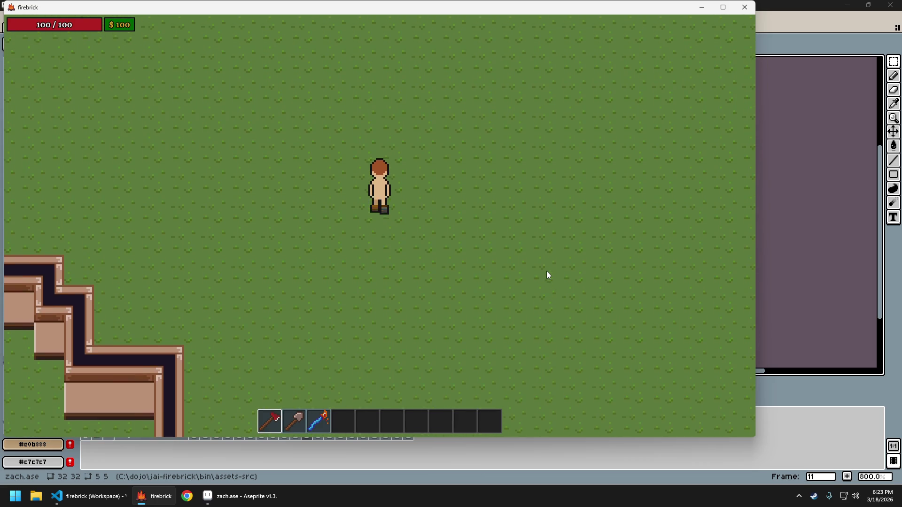
{"action": "key", "text": "w"}
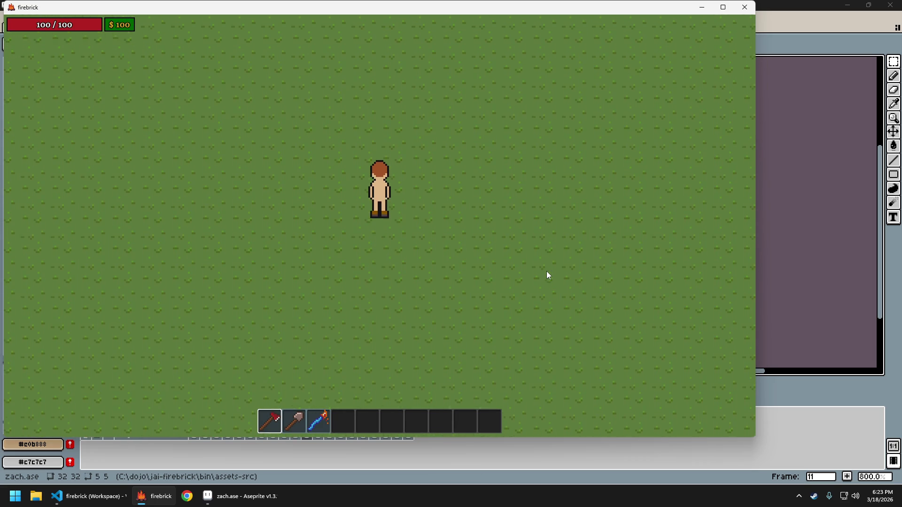
{"action": "key", "text": "s"}
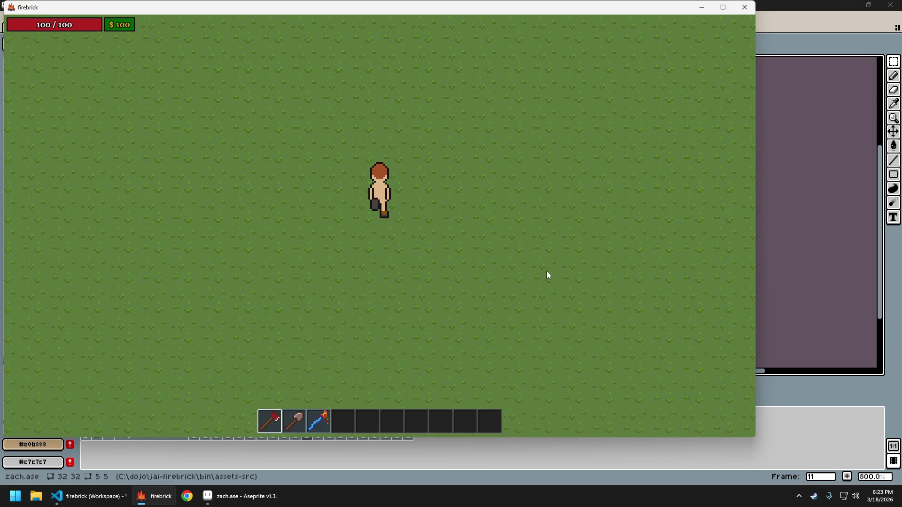
{"action": "key", "text": "w"}
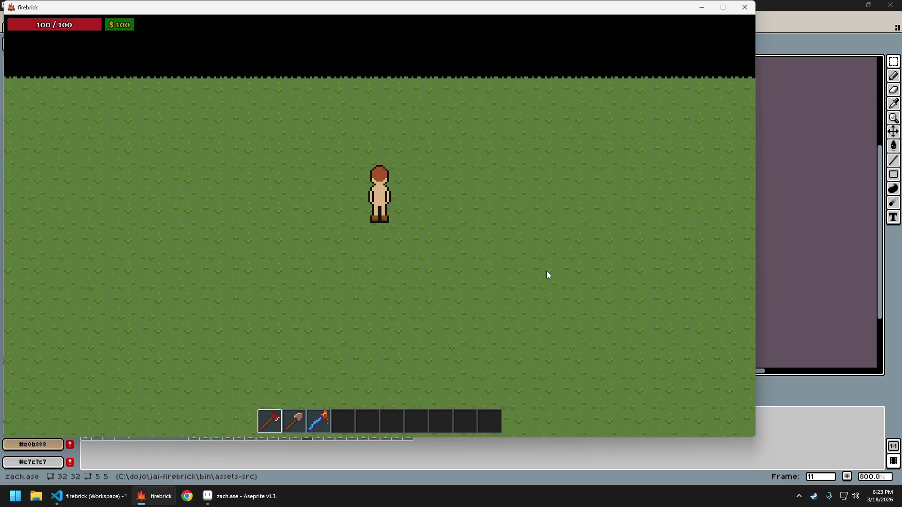
{"action": "key", "text": "s"}
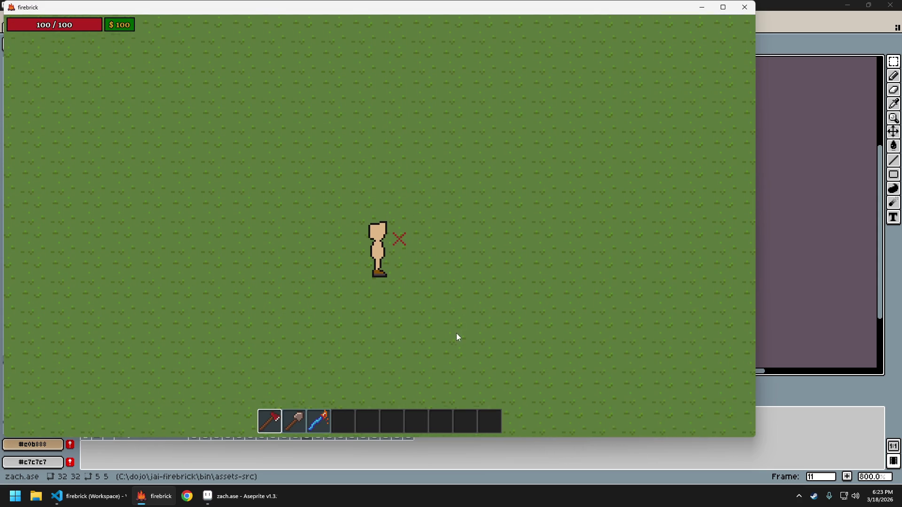
Open the in-game map editor overlay, pan the map view around, then close it.
{"action": "key", "text": "grave"}
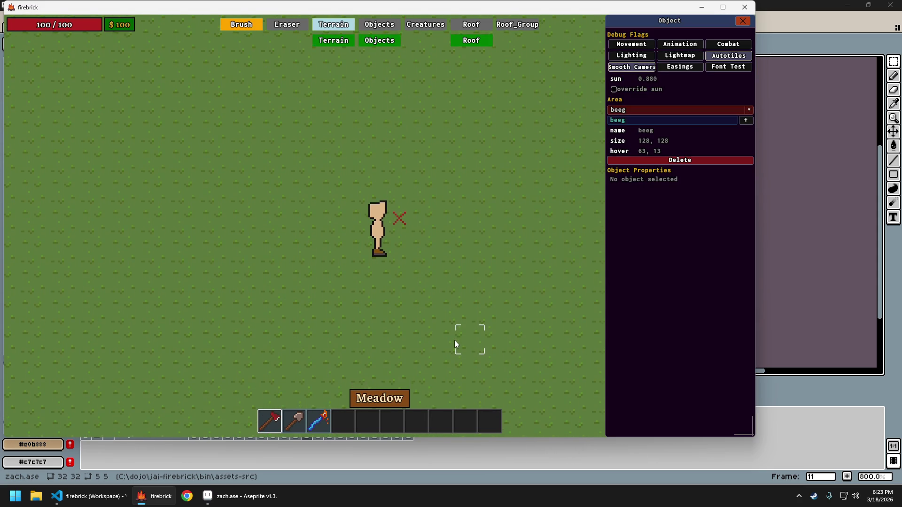
{"action": "scroll", "coordinate": [455, 340], "scroll_direction": "down", "scroll_amount": 5}
{"action": "key", "text": "s"}
{"action": "key", "text": "d"}
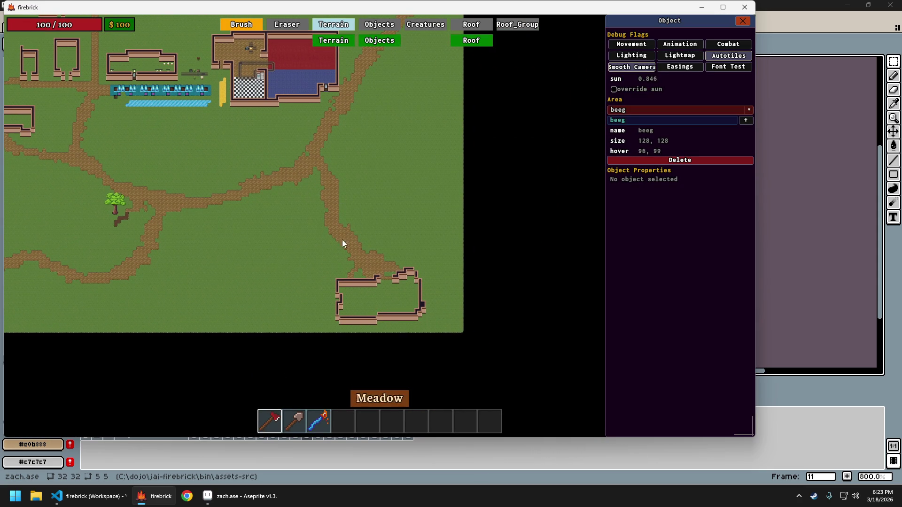
{"action": "key", "text": "a"}
{"action": "key", "text": "s"}
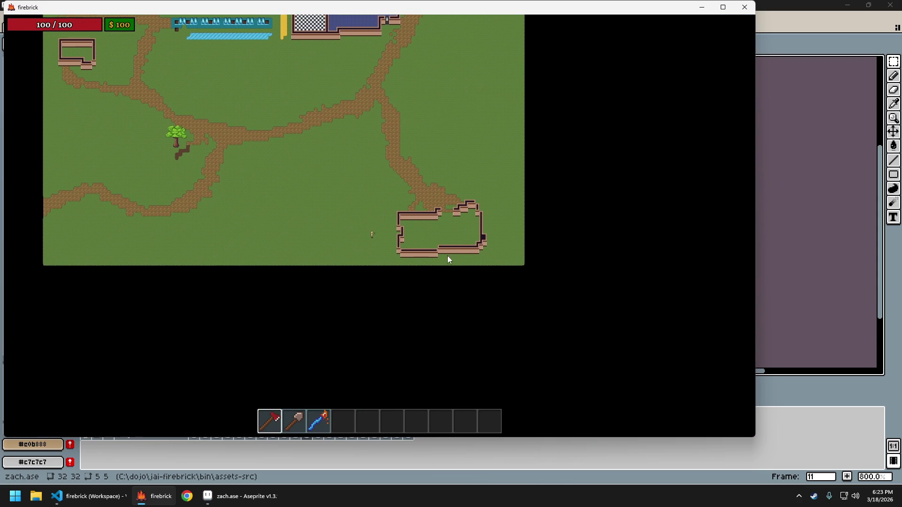
{"action": "scroll", "coordinate": [415, 250], "scroll_direction": "up", "scroll_amount": 5}
{"action": "key", "text": "grave"}
Walk the character up, right and back down, briefly toggling the editor overlay.
{"action": "key", "text": "w"}
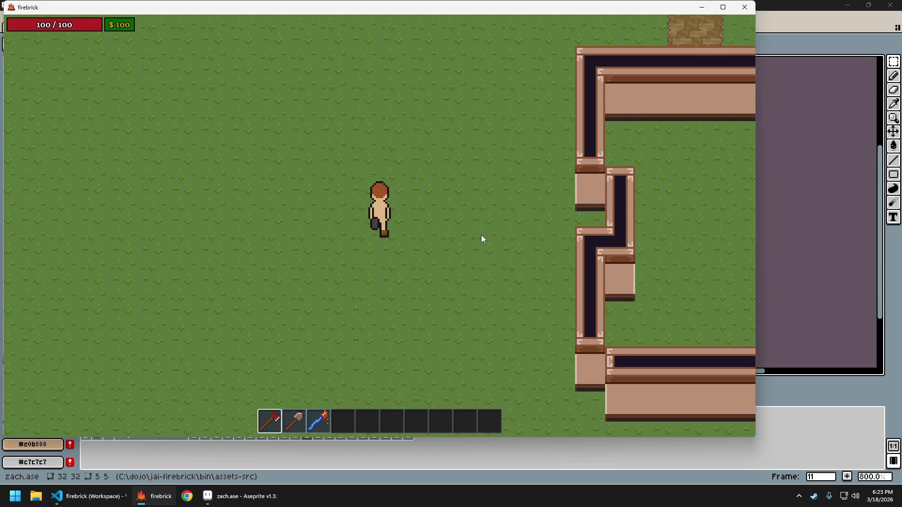
{"action": "key", "text": "d"}
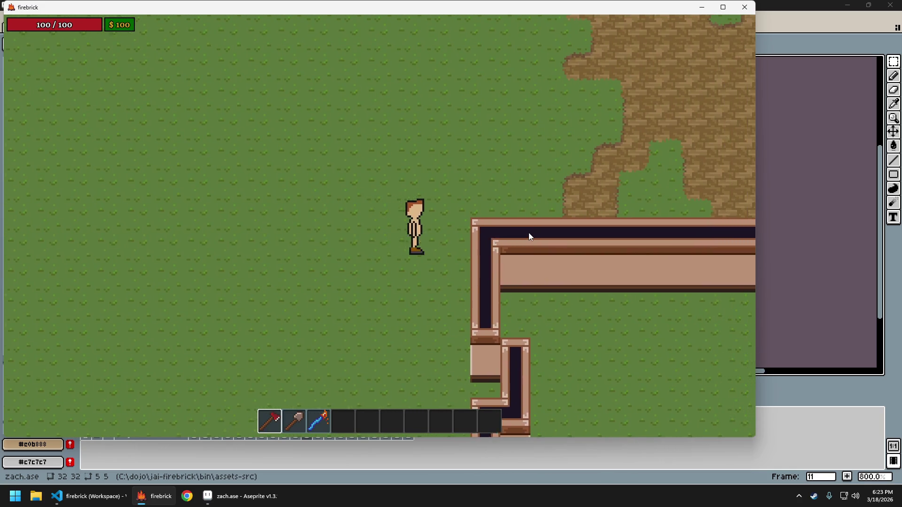
{"action": "key", "text": "w"}
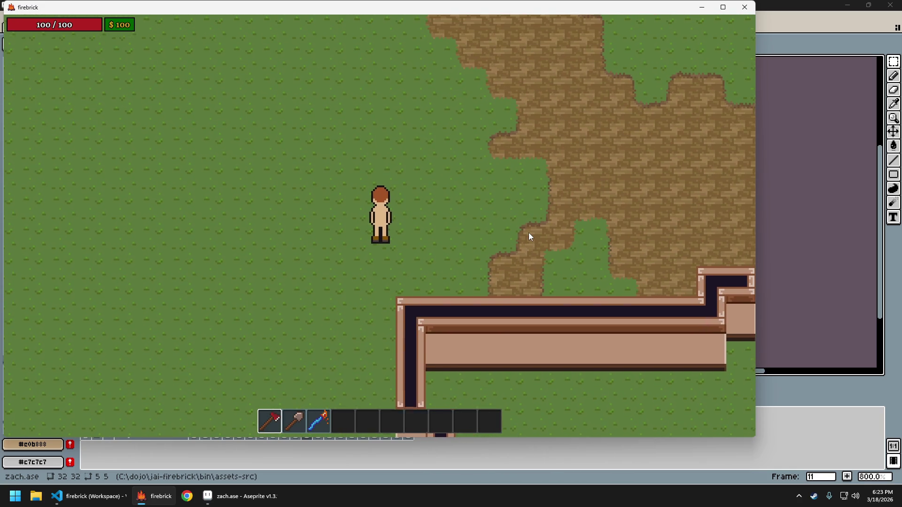
{"action": "key", "text": "w"}
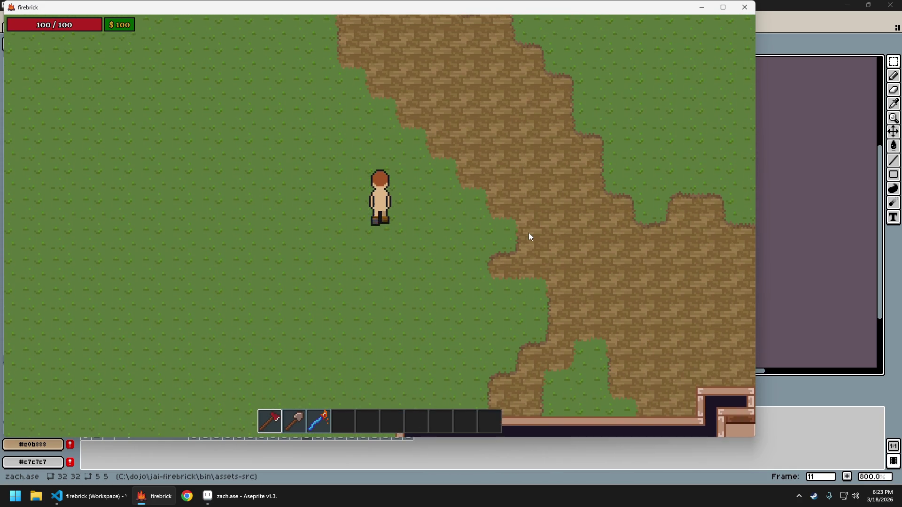
{"action": "key", "text": "w"}
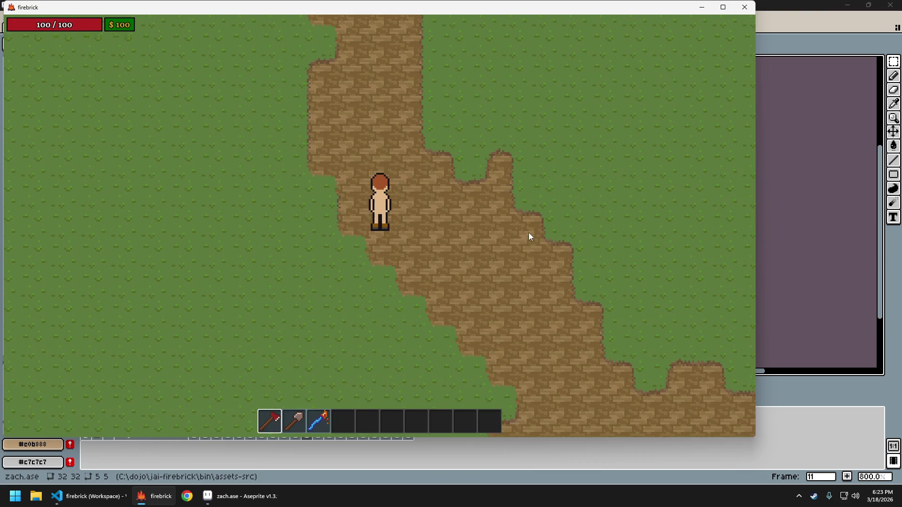
{"action": "key", "text": "d"}
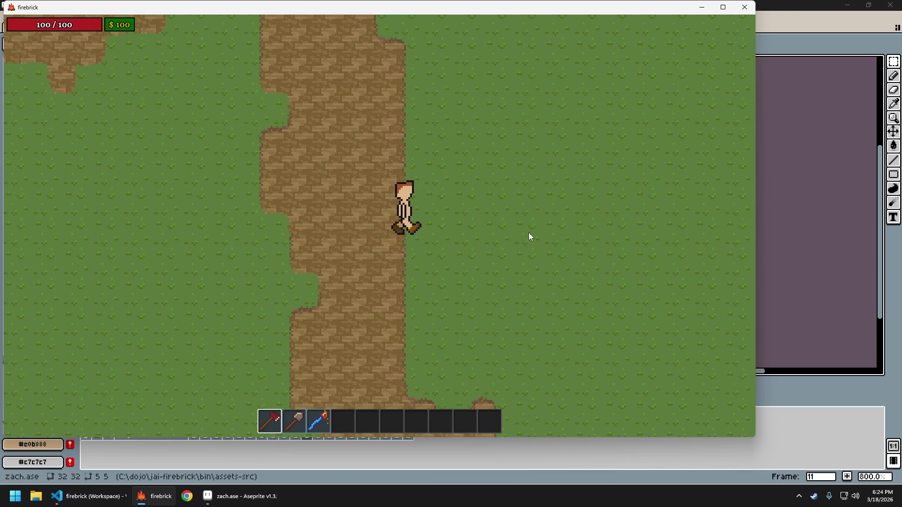
{"action": "key", "text": "s"}
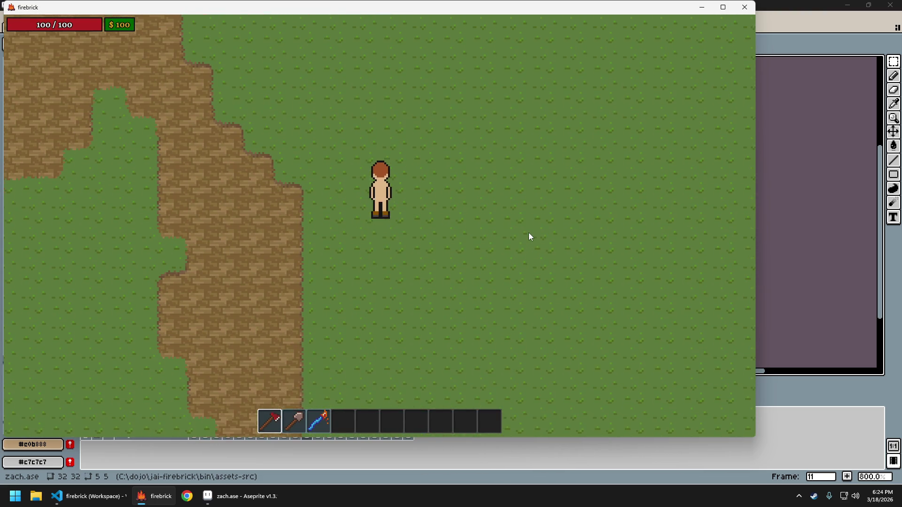
{"action": "key", "text": "s"}
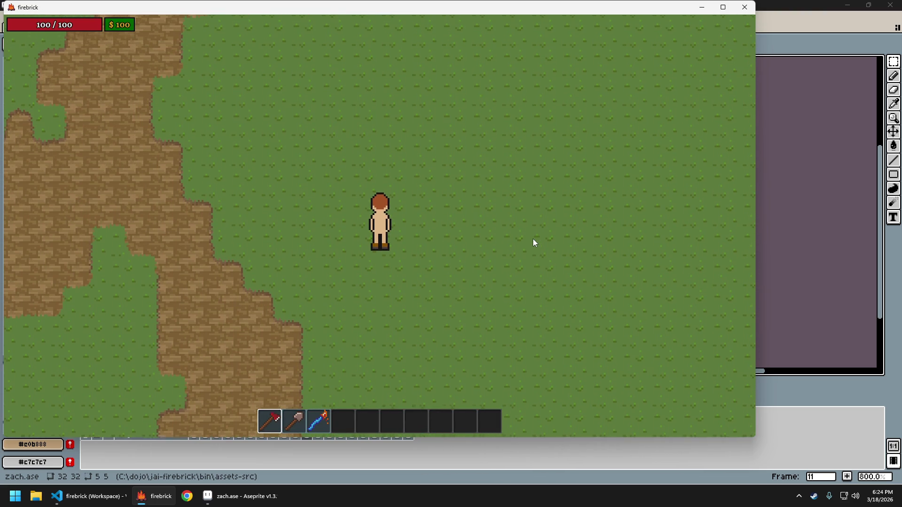
{"action": "key", "text": "grave"}
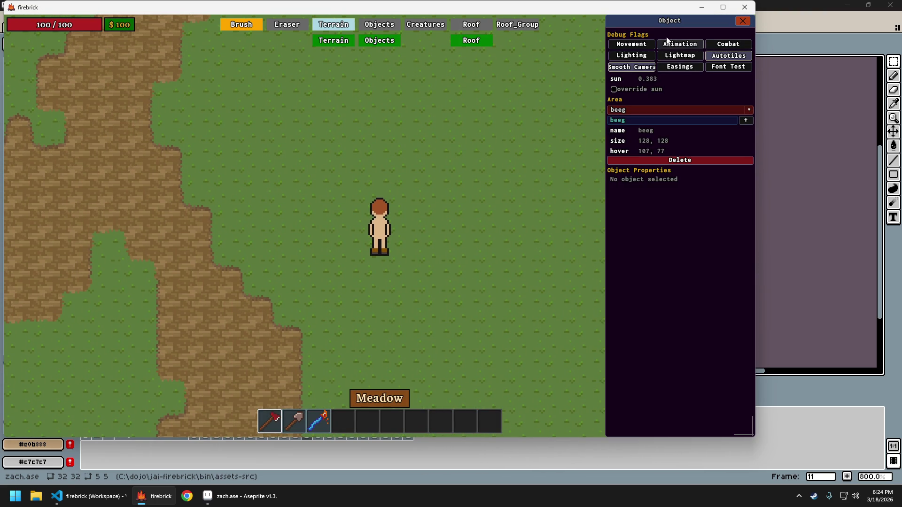
{"action": "key", "text": "grave"}
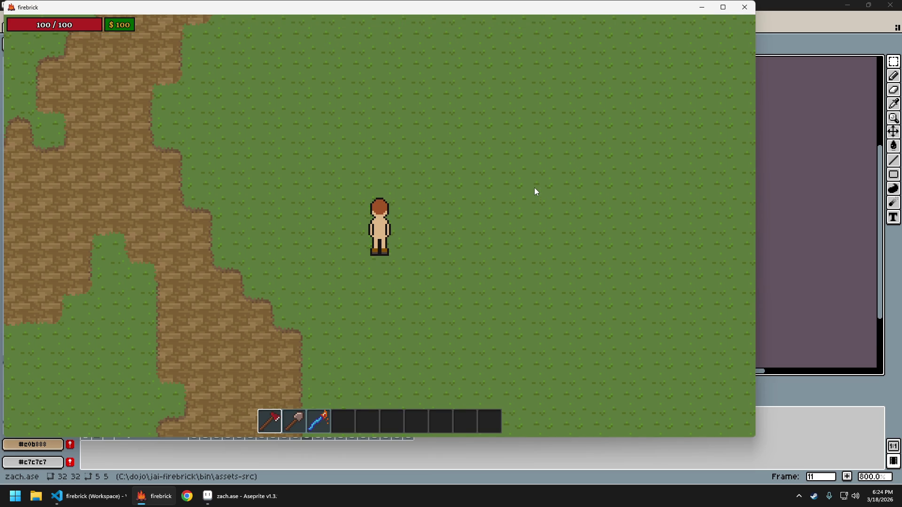
Walk the character north a few more steps, then quit the game and confirm.
{"action": "key", "text": "w"}
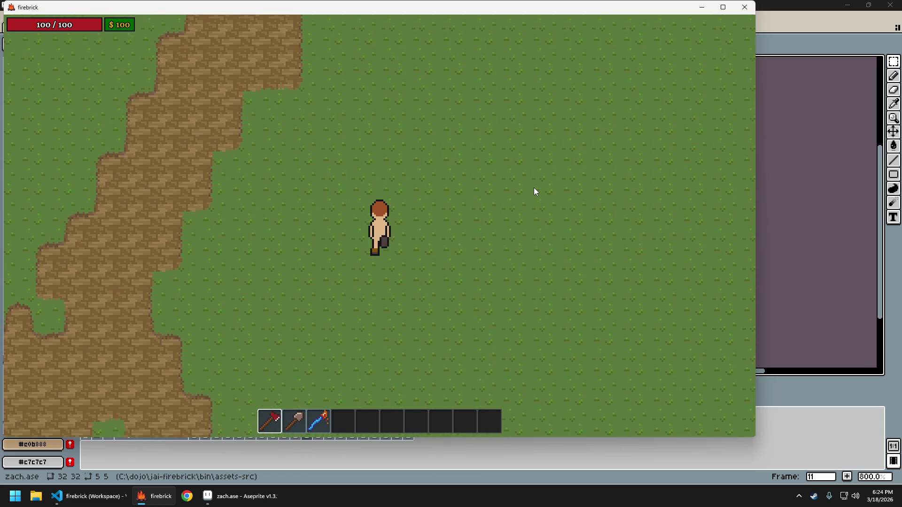
{"action": "key", "text": "w"}
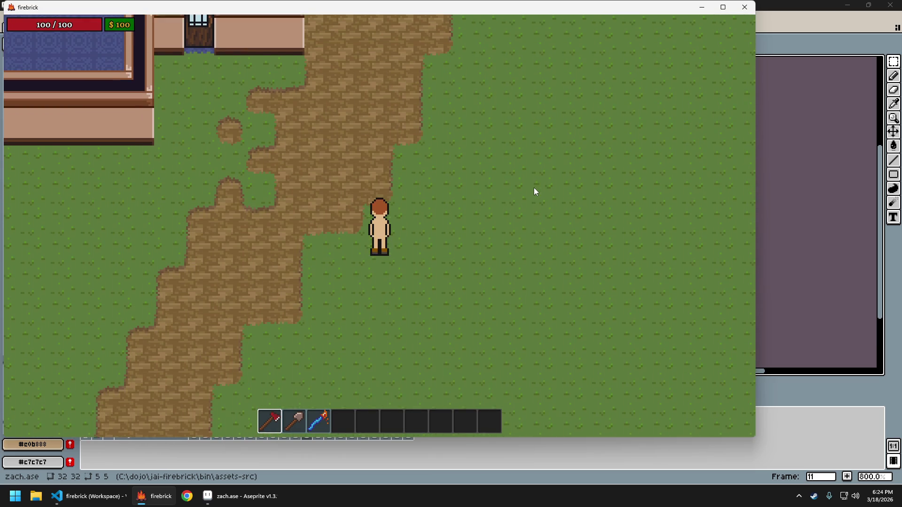
{"action": "key", "text": "w"}
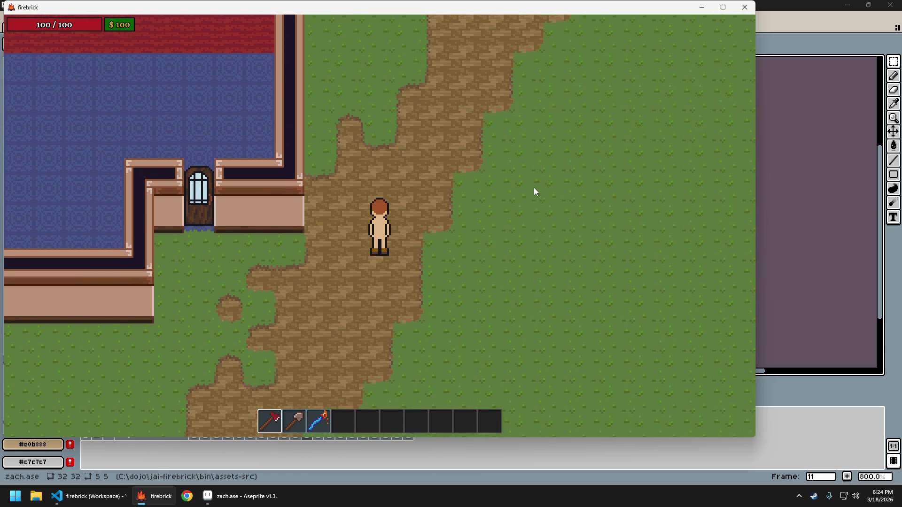
{"action": "key", "text": "Escape"}
{"action": "key", "text": "Return"}
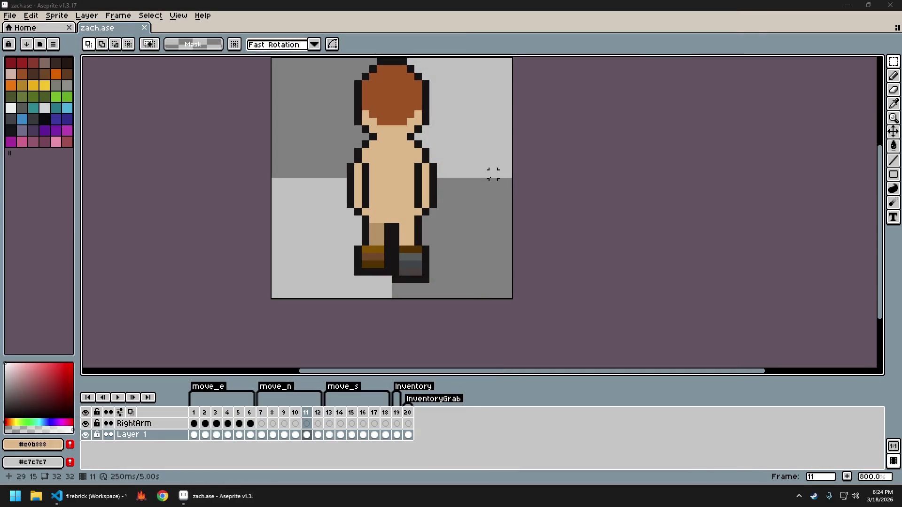
Undo the left boot's one-pixel move, restoring the right boot selection.
{"action": "key", "text": "ctrl+z"}
{"action": "key", "text": "ctrl+z"}
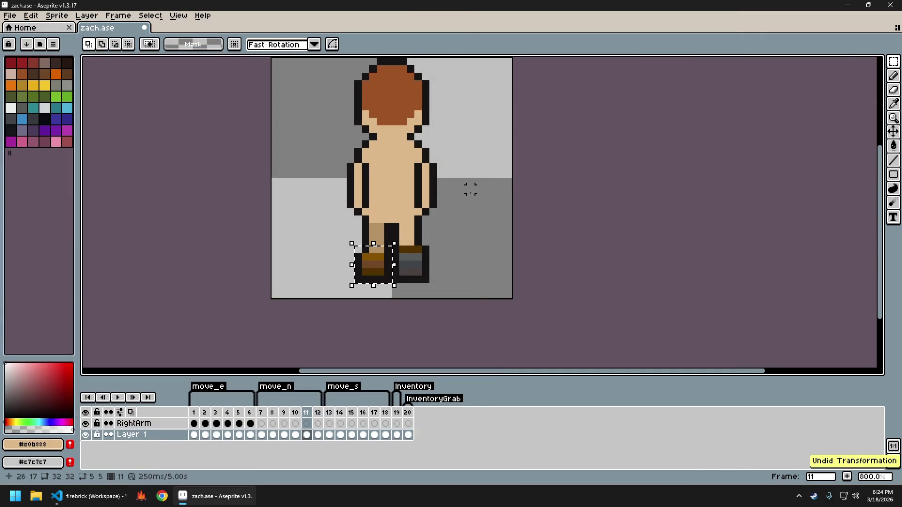
{"action": "key", "text": "ctrl+z"}
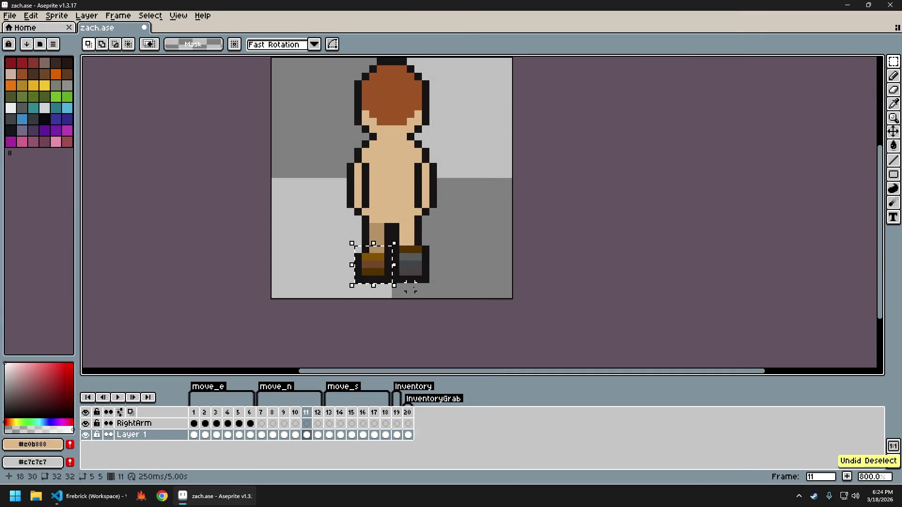
{"action": "key", "text": "ctrl+z"}
{"action": "key", "text": "ctrl+z"}
{"action": "key", "text": "ctrl+z"}
{"action": "key", "text": "ctrl+z"}
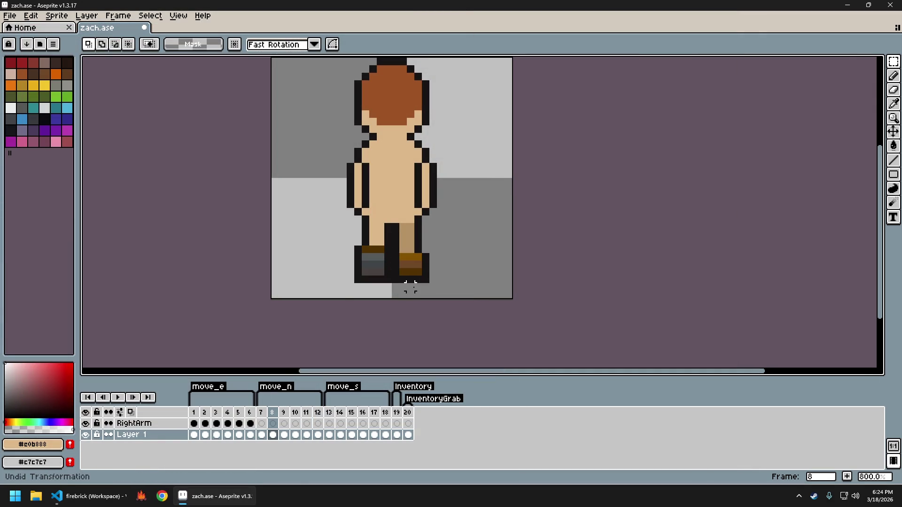
Re-export the zach sprite sheet, close the generated sheet tab, and launch firebrick.
{"action": "key", "text": "ctrl+e"}
{"action": "key", "text": "Return"}
{"action": "key", "text": "ctrl+w"}
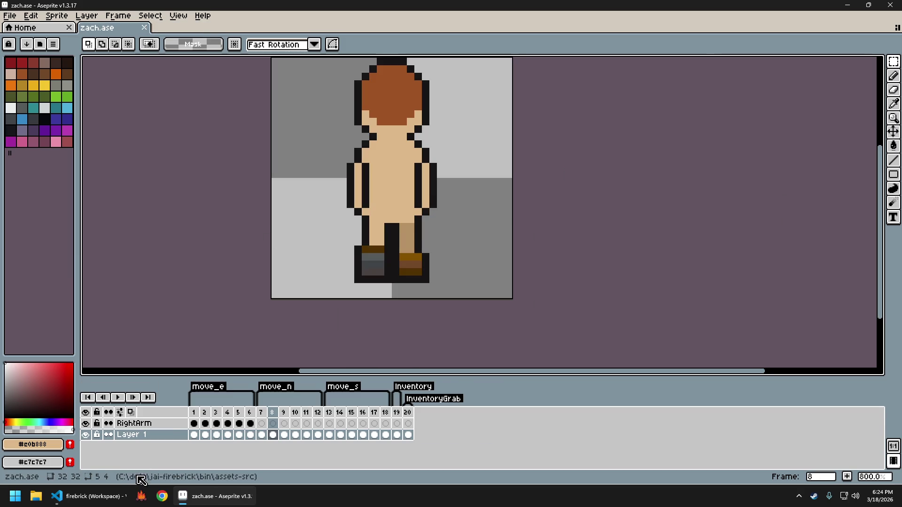
{"action": "left_click", "coordinate": [140, 496]}
Toggle firebrick's level editor on and off and switch a player debug option.
{"action": "key", "text": "F1"}
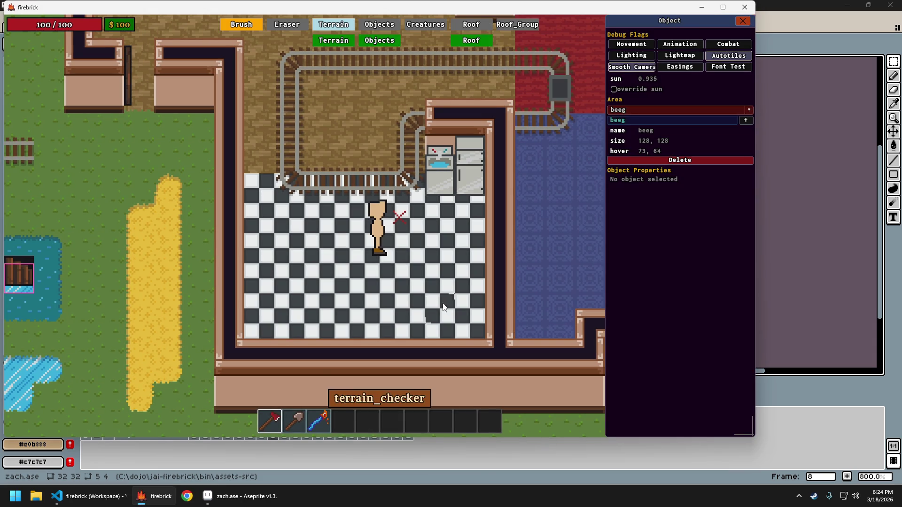
{"action": "scroll", "coordinate": [483, 339], "scroll_direction": "down", "scroll_amount": 5}
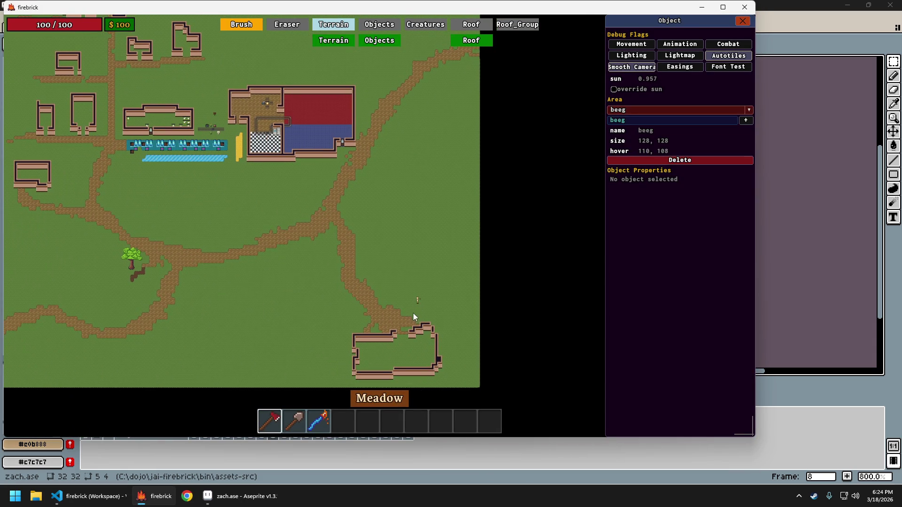
{"action": "scroll", "coordinate": [412, 309], "scroll_direction": "up", "scroll_amount": 5}
{"action": "key", "text": "F1"}
{"action": "key", "text": "F1"}
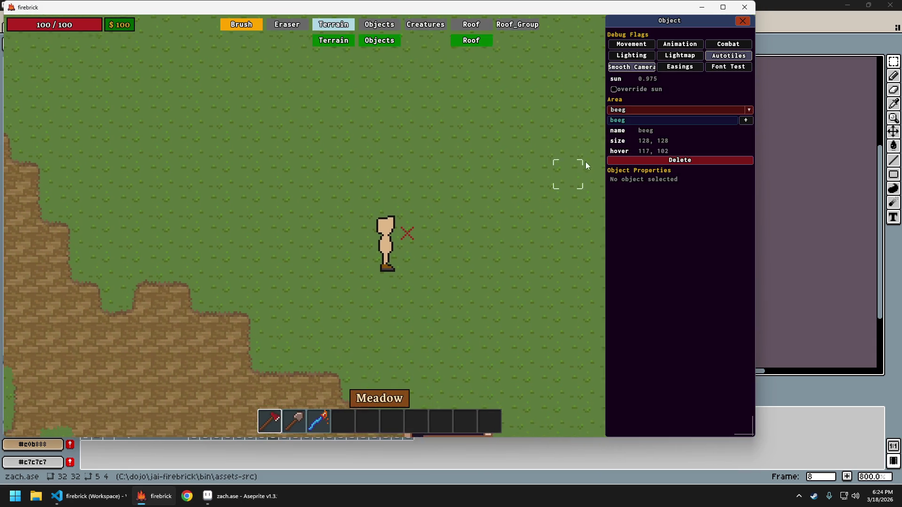
{"action": "left_click", "coordinate": [630, 67]}
{"action": "key", "text": "F1"}
Walk the player north and sideways, then quit the game and confirm.
{"action": "key", "text": "w"}
{"action": "key", "text": "w"}
{"action": "key", "text": "d"}
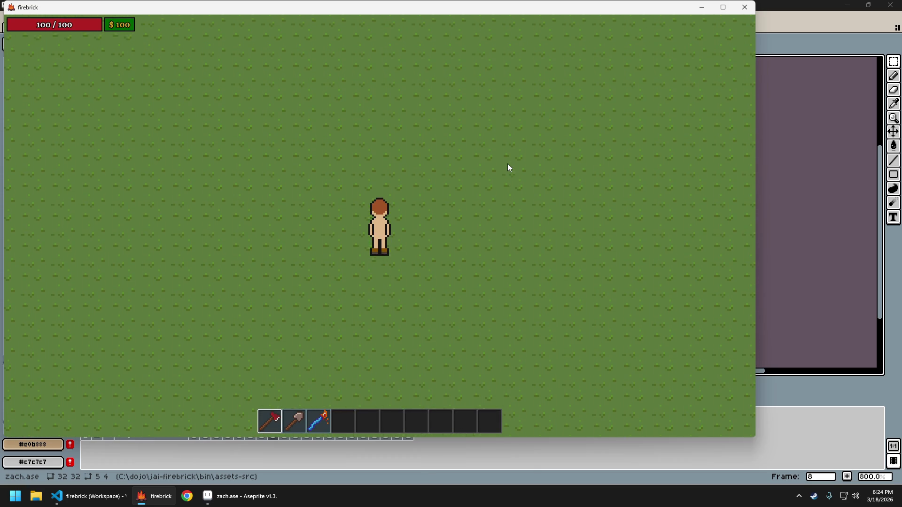
{"action": "key", "text": "w"}
{"action": "key", "text": "Escape"}
{"action": "key", "text": "Return"}
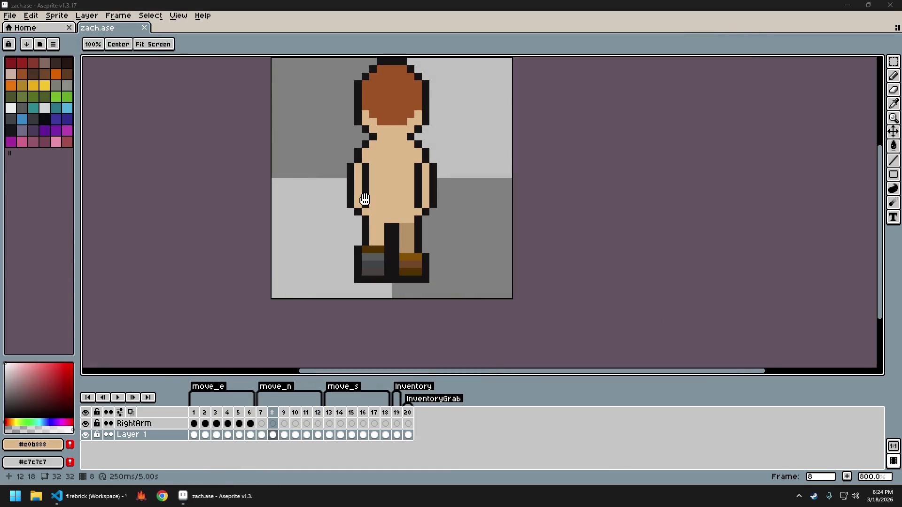
Raise the right boot 4 pixels using a rectangular selection.
{"action": "scroll", "coordinate": [416, 273], "scroll_direction": "up", "scroll_amount": 2}
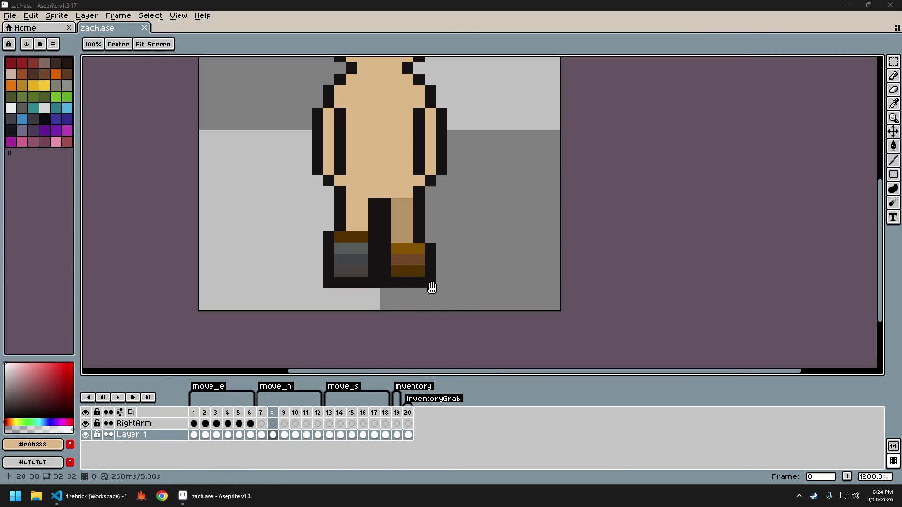
{"action": "key", "text": "s"}
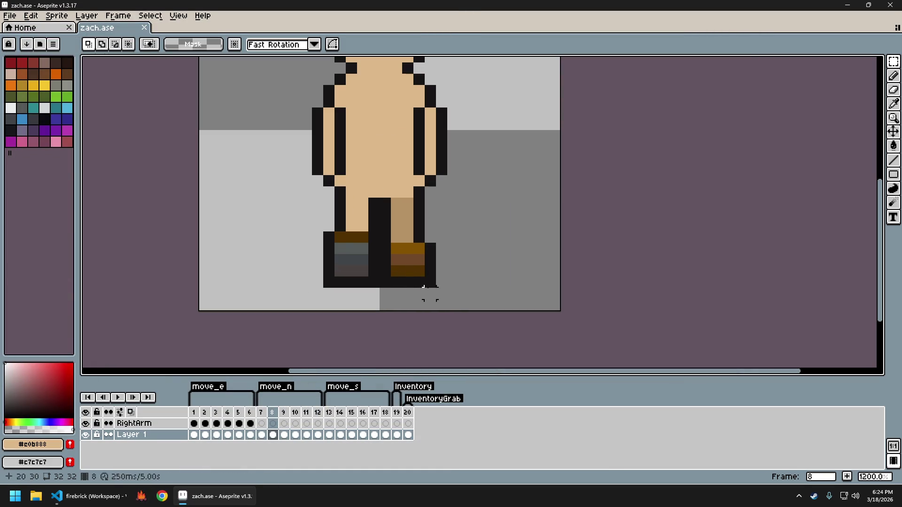
{"action": "left_click_drag", "start_coordinate": [433, 287], "coordinate": [378, 241]}
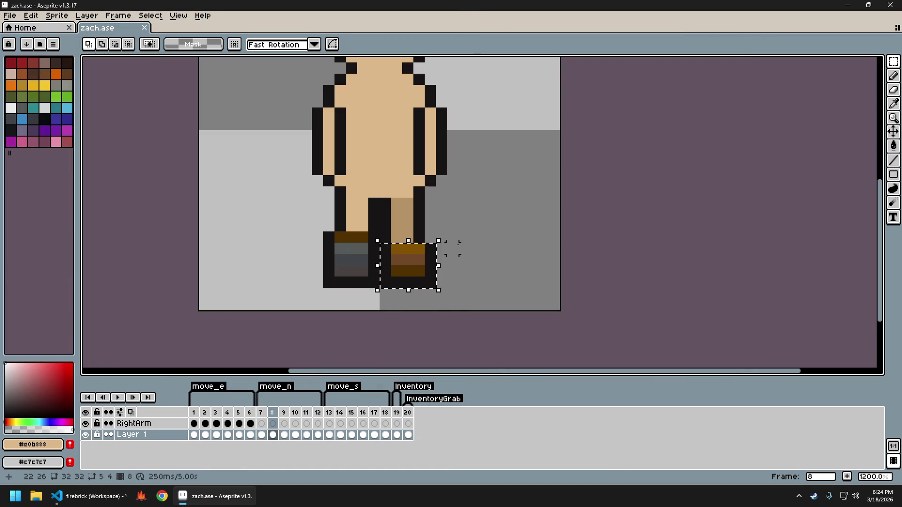
{"action": "key", "text": "Up"}
{"action": "key", "text": "Up"}
{"action": "key", "text": "Up"}
{"action": "key", "text": "ctrl+d"}
Step through walk frames 7 to 9 to check the raised boot.
{"action": "scroll", "coordinate": [448, 248], "scroll_direction": "down", "scroll_amount": 2}
{"action": "scroll", "coordinate": [451, 254], "scroll_direction": "down", "scroll_amount": 2}
{"action": "scroll", "coordinate": [451, 258], "scroll_direction": "up", "scroll_amount": 1}
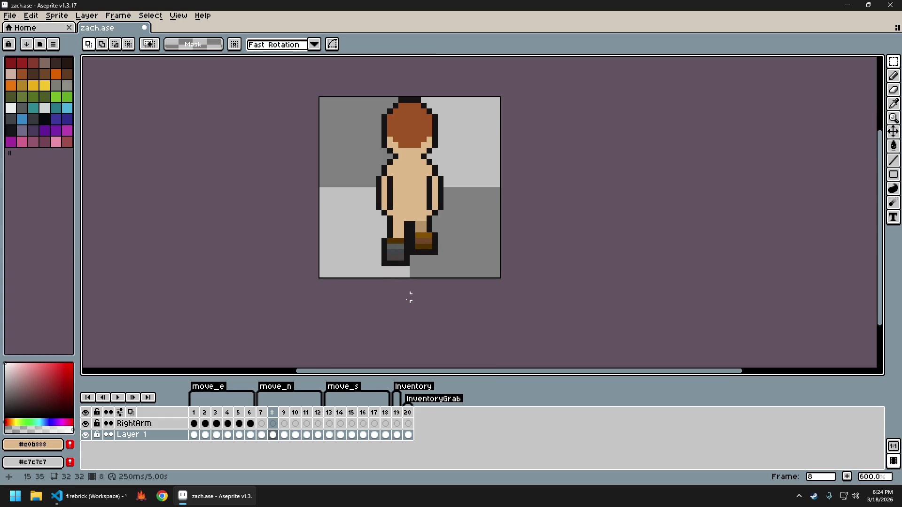
{"action": "left_click", "coordinate": [260, 412]}
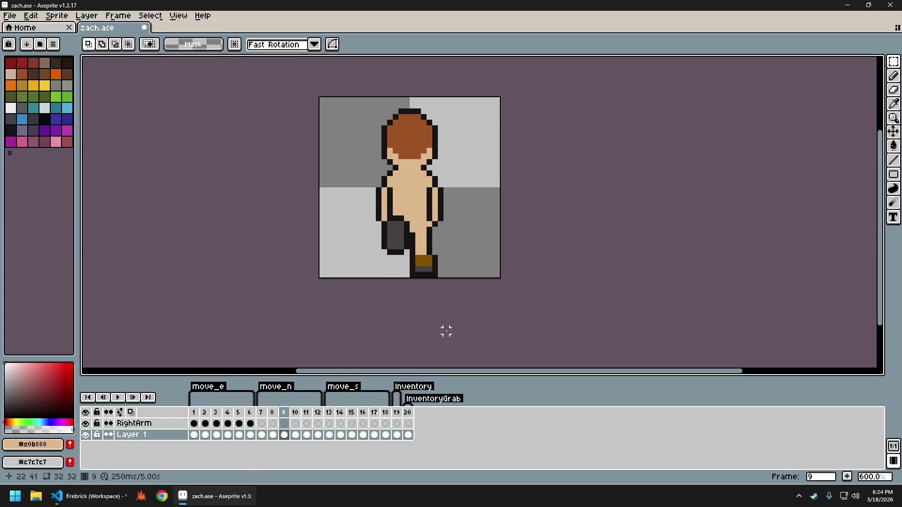
{"action": "key", "text": "Right"}
{"action": "key", "text": "Right"}
{"action": "key", "text": "Left"}
{"action": "key", "text": "Left"}
{"action": "key", "text": "Right"}
{"action": "key", "text": "Left"}
{"action": "key", "text": "Right"}
{"action": "key", "text": "Right"}
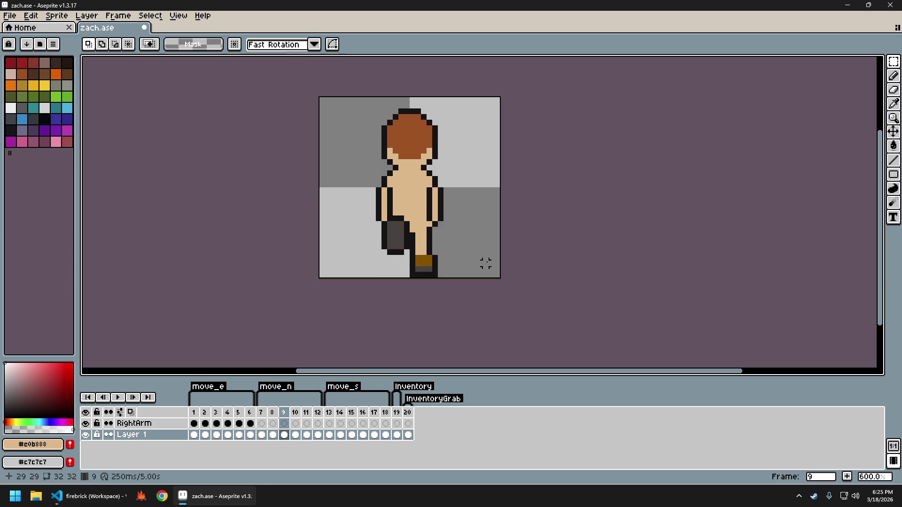
{"action": "key", "text": "Right"}
{"action": "key", "text": "Right"}
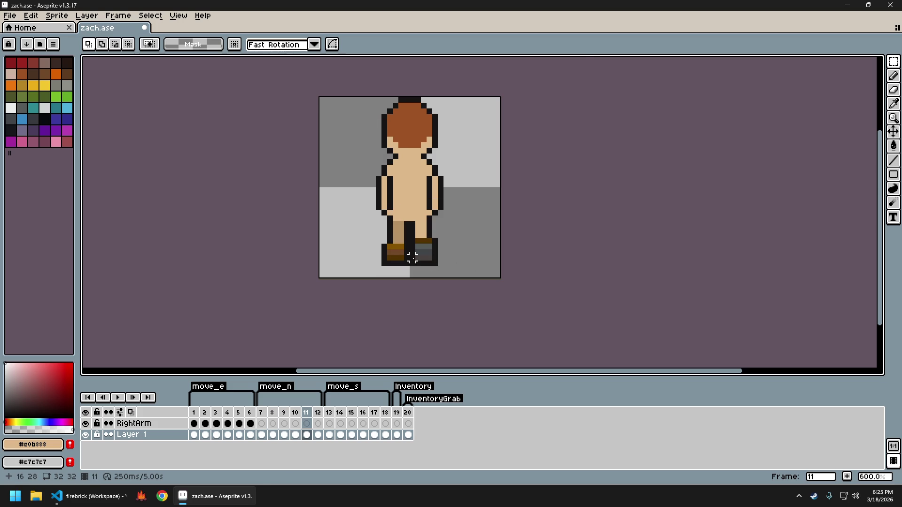
Select the left foot in frame 11 with the Rectangular Marquee and raise it.
{"action": "scroll", "coordinate": [412, 257], "scroll_direction": "up", "scroll_amount": 4}
{"action": "key", "text": "m"}
{"action": "mouse_move", "coordinate": [405, 273]}
{"action": "left_mouse_down"}
{"action": "mouse_move", "coordinate": [325, 226]}
{"action": "mouse_move", "coordinate": [366, 220]}
{"action": "left_mouse_up"}
{"action": "key", "text": "ctrl+d"}
{"action": "key", "text": "Left"}
{"action": "key", "text": "Left"}
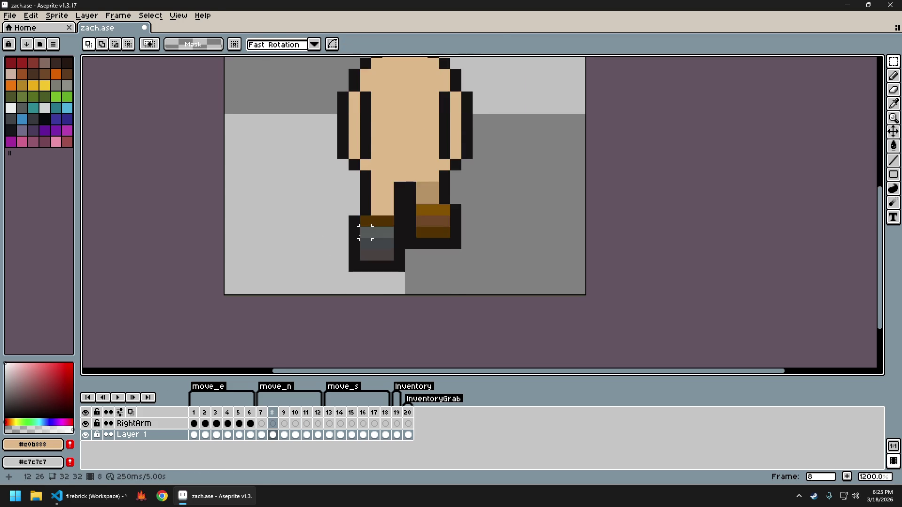
{"action": "key", "text": "Right"}
{"action": "key", "text": "Right"}
{"action": "scroll", "coordinate": [449, 241], "scroll_direction": "down", "scroll_amount": 3}
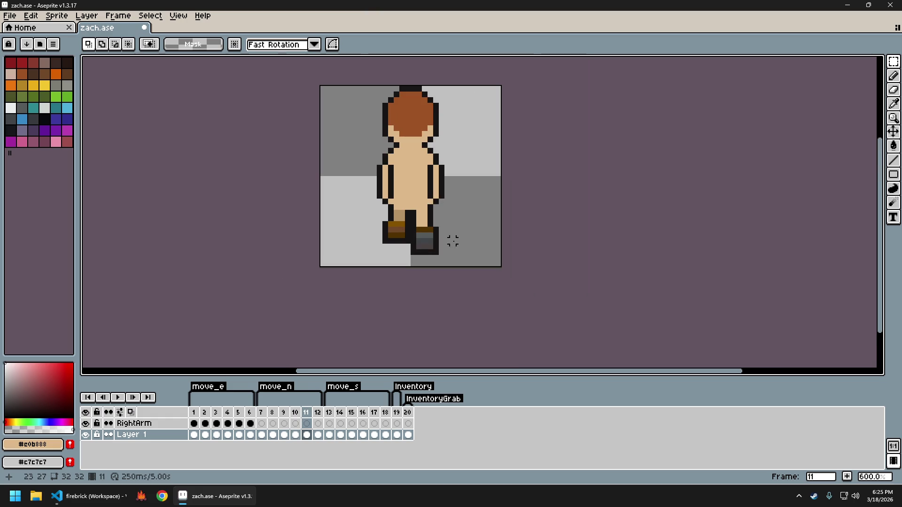
Flip between frames 8 and 11 to compare leg poses, then open Export Sprite Sheet.
{"action": "key", "text": "Left"}
{"action": "key", "text": "Left"}
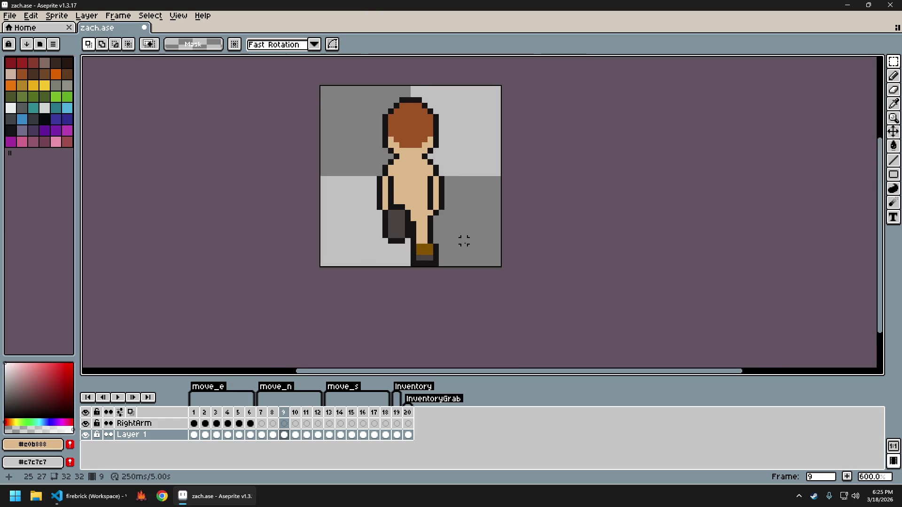
{"action": "key", "text": "Left"}
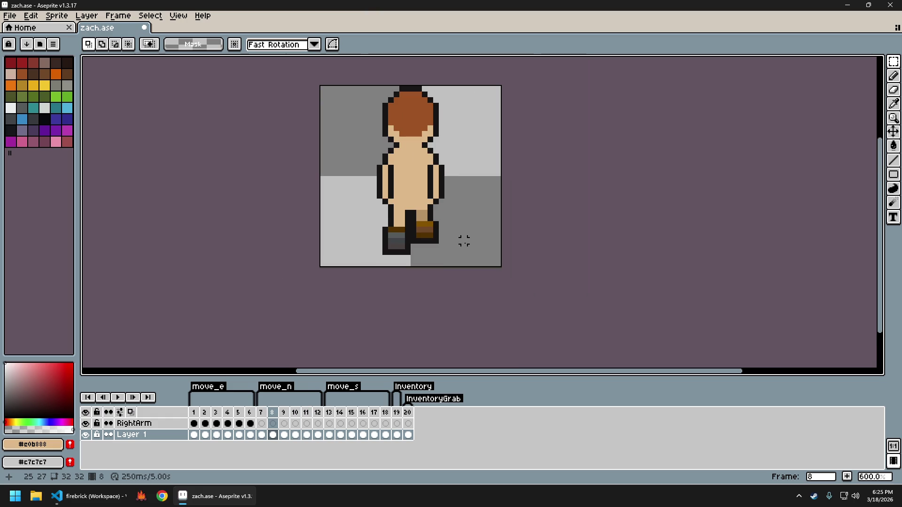
{"action": "key", "text": "Right"}
{"action": "key", "text": "Right"}
{"action": "key", "text": "Right"}
{"action": "key", "text": "Left"}
{"action": "key", "text": "Right"}
{"action": "key", "text": "Left"}
{"action": "key", "text": "Right"}
{"action": "key", "text": "Left"}
{"action": "key", "text": "Right"}
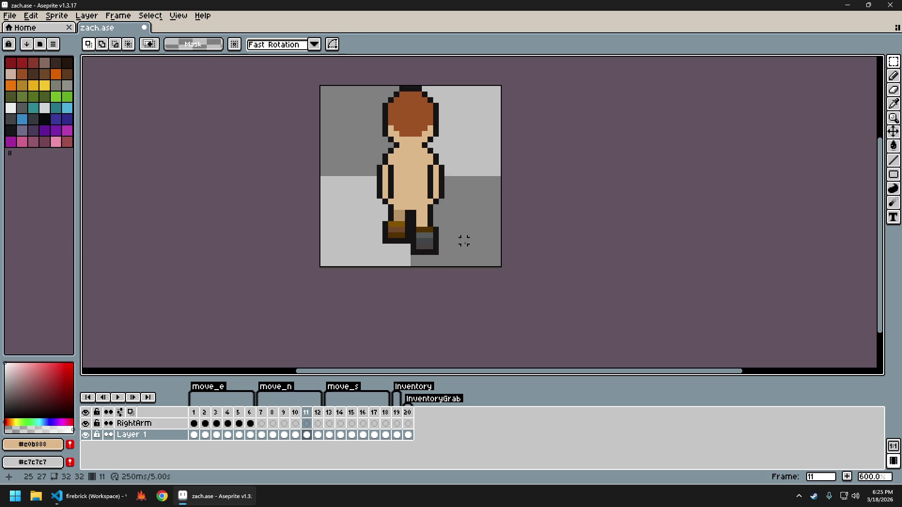
{"action": "key", "text": "Left"}
{"action": "key", "text": "ctrl+e"}
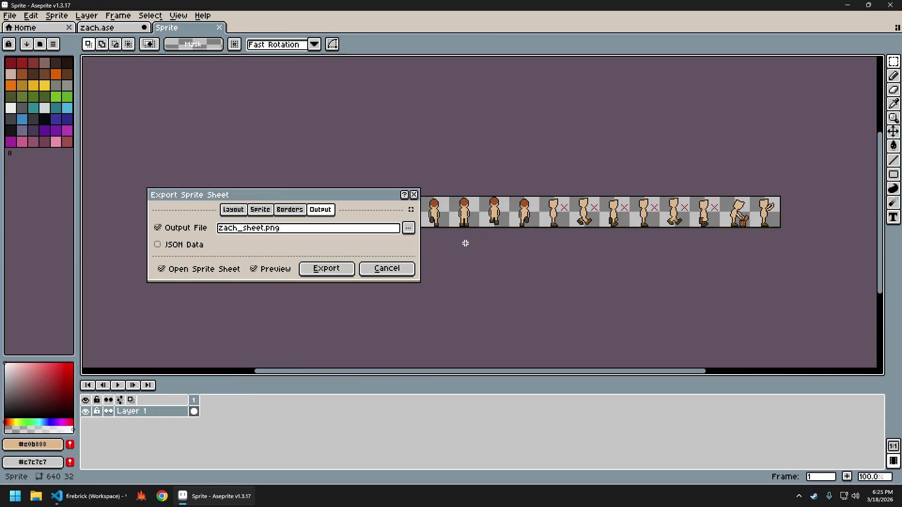
Export zach_sheet.png to assets\img\zach.png, close its tab, and open firebrick's level editor.
{"action": "key", "text": "Return"}
{"action": "key", "text": "ctrl+alt+shift+s"}
{"action": "key", "text": "Return"}
{"action": "key", "text": "ctrl+w"}
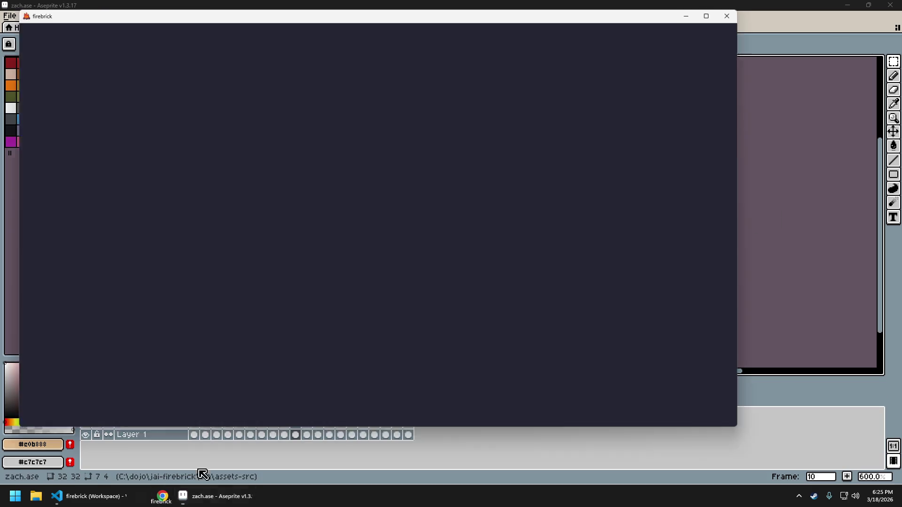
{"action": "key", "text": "F1"}
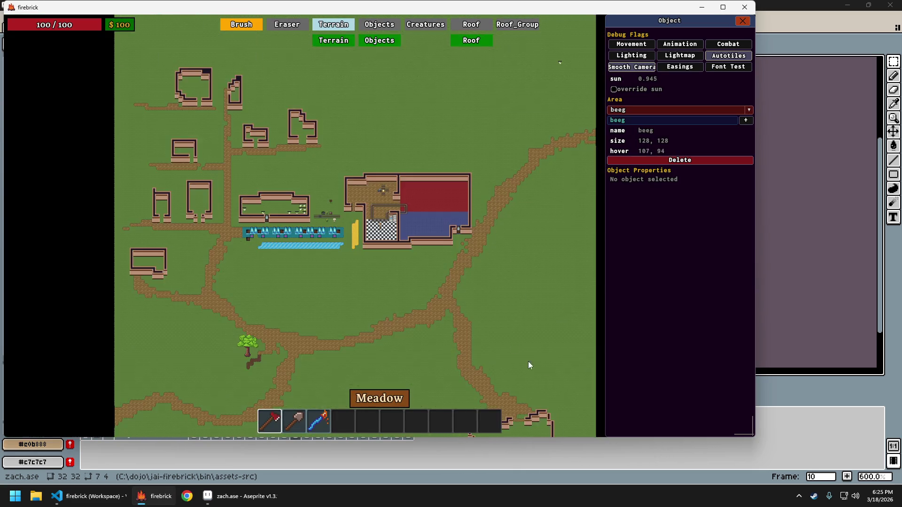
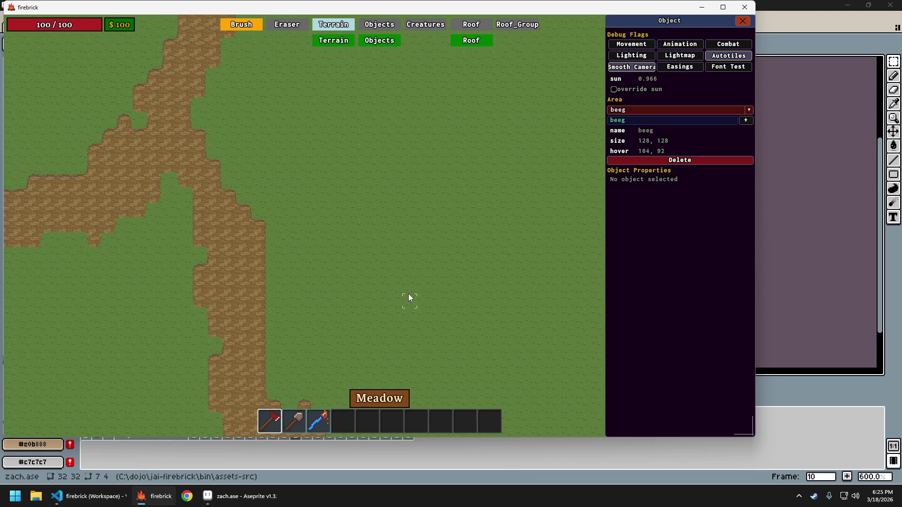
Back in play mode, walk the character north across the meadow to watch the walk cycle, then quit the game.
{"action": "key", "text": "Tab"}
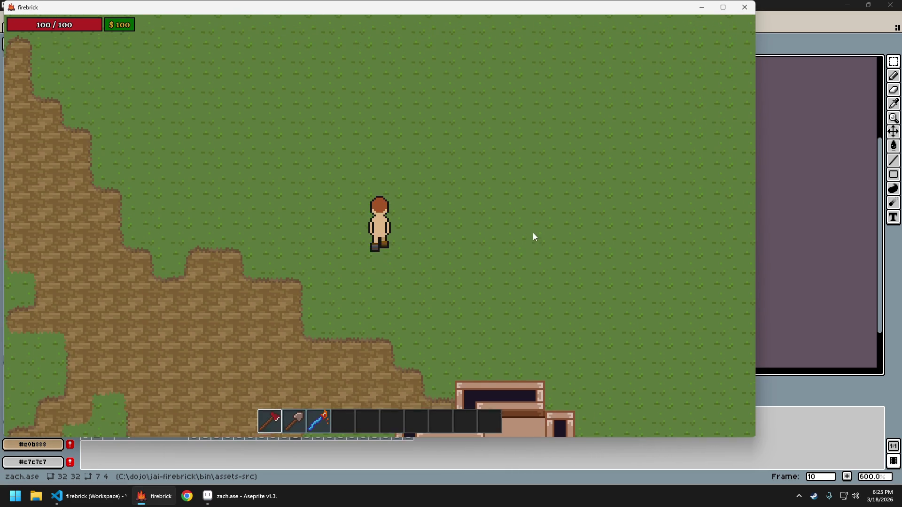
{"action": "key", "text": "w"}
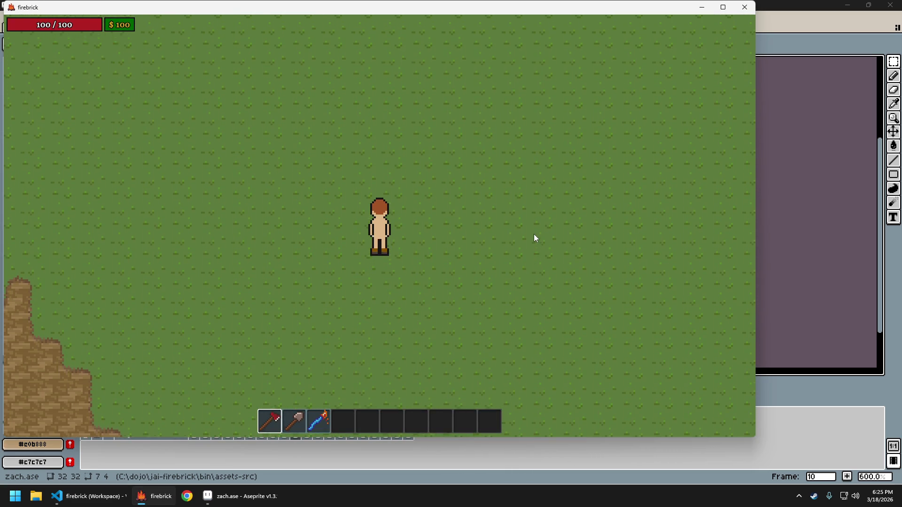
{"action": "key", "text": "w"}
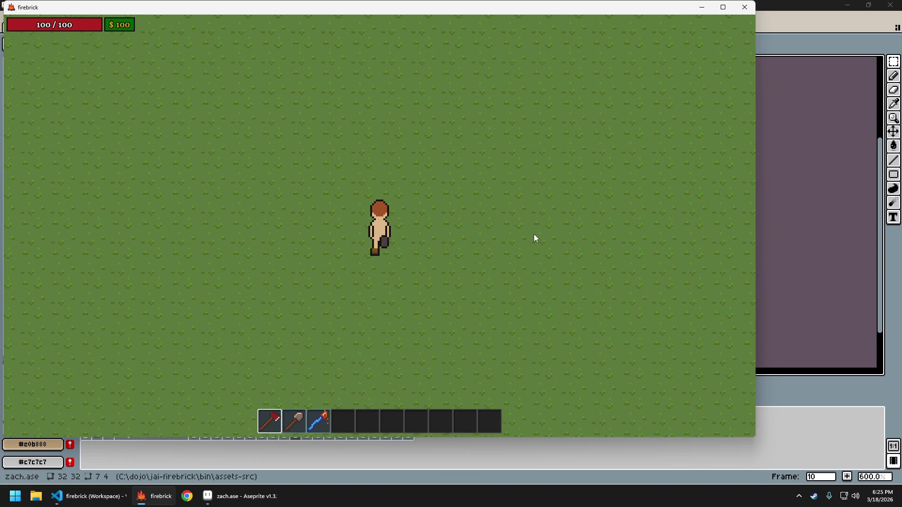
{"action": "key", "text": "w"}
{"action": "key", "text": "w"}
{"action": "key", "text": "w"}
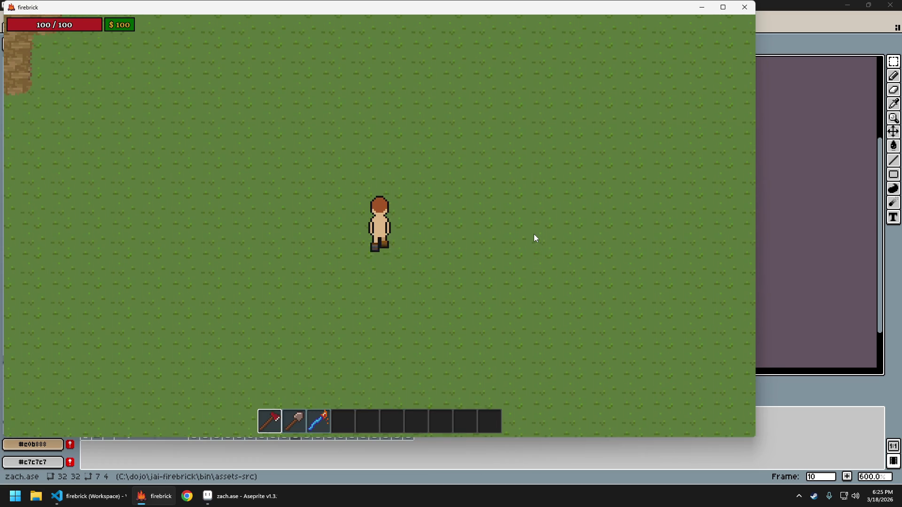
{"action": "key", "text": "w"}
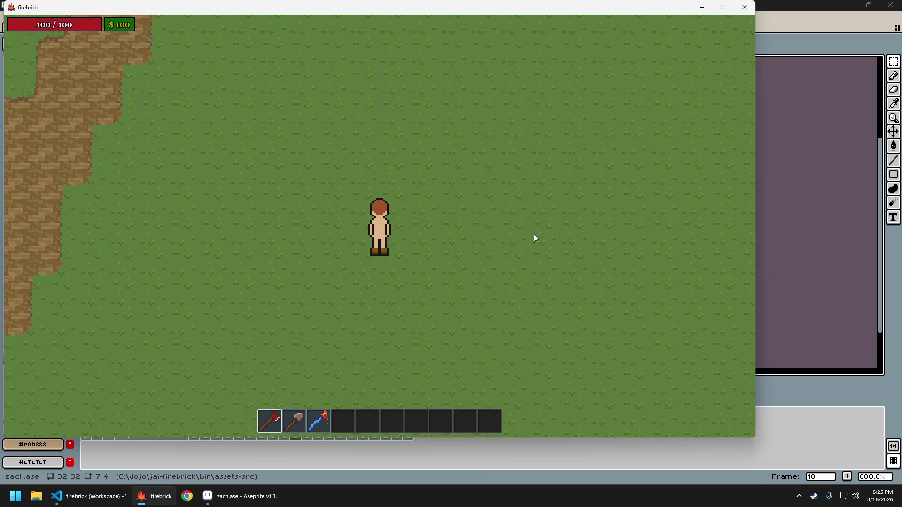
{"action": "key", "text": "Escape"}
{"action": "key", "text": "Return"}
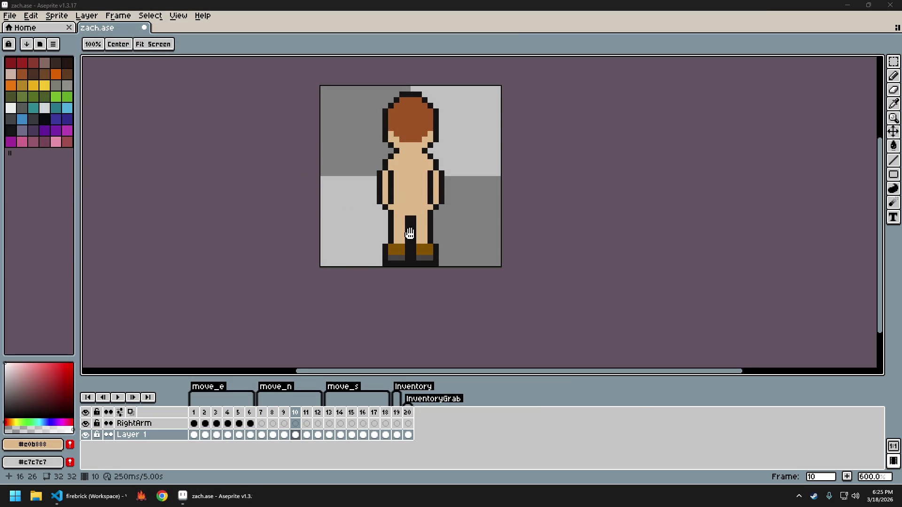
On frame 9, select the dark arm block and nudge it down one pixel.
{"action": "key", "text": "Return"}
{"action": "key", "text": "Return"}
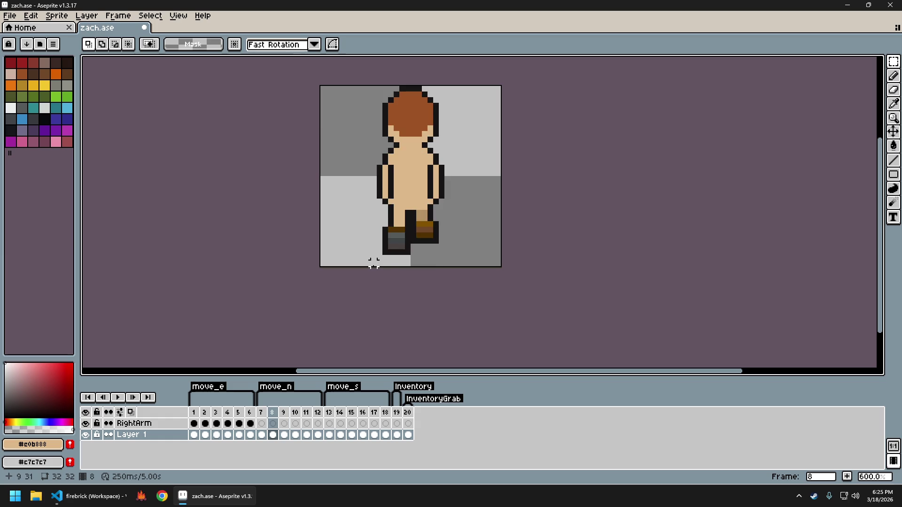
{"action": "scroll", "coordinate": [396, 229], "scroll_direction": "up", "scroll_amount": 2}
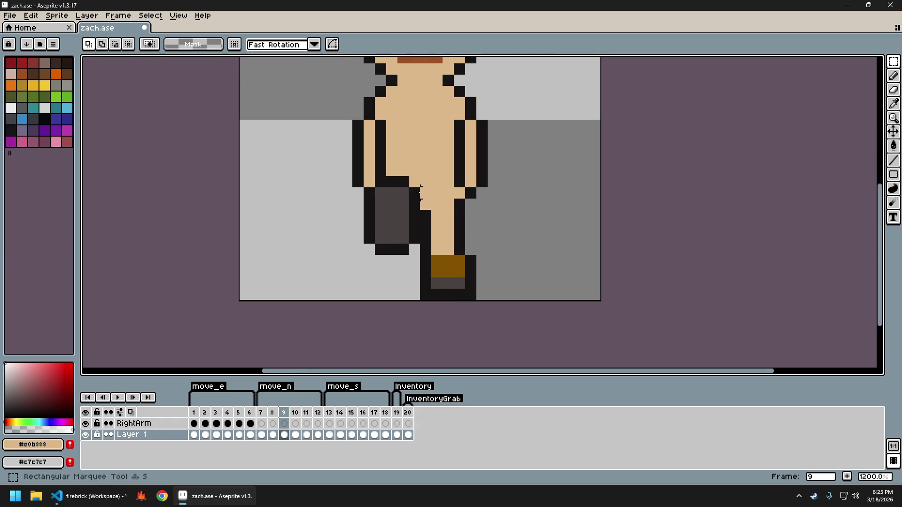
{"action": "mouse_move", "coordinate": [418, 179]}
{"action": "left_mouse_down"}
{"action": "mouse_move", "coordinate": [375, 217]}
{"action": "mouse_move", "coordinate": [369, 256]}
{"action": "left_mouse_up"}
{"action": "key", "text": "Down"}
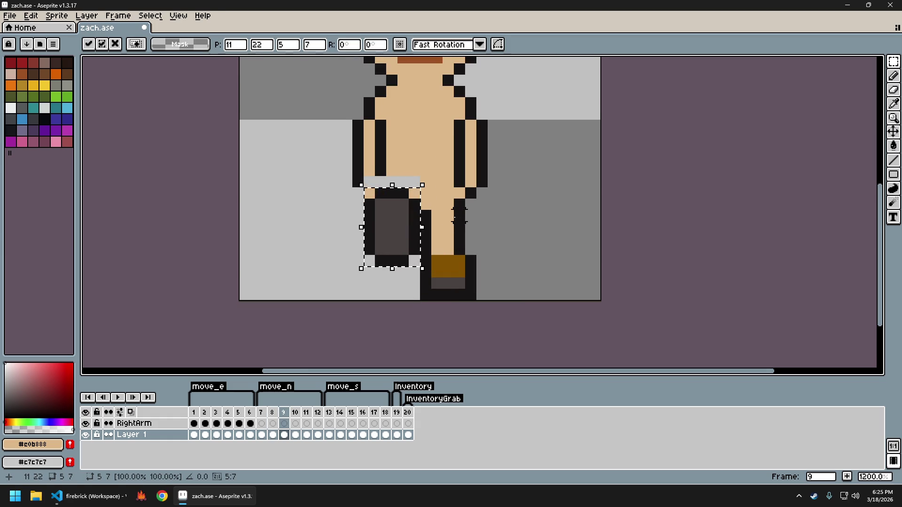
{"action": "key", "text": "Return"}
{"action": "key", "text": "ctrl+d"}
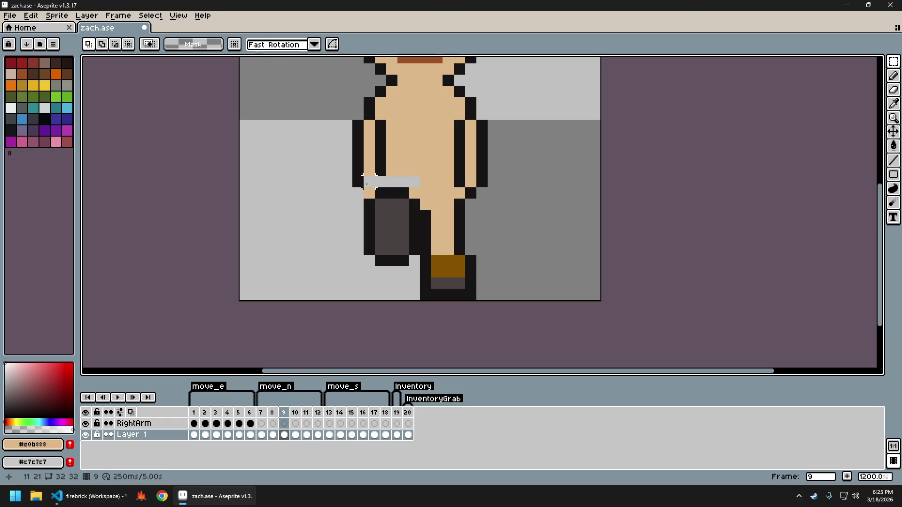
Fill the grey gap pixels around frame 9's arm with skin colour.
{"action": "key", "text": "b"}
{"action": "left_click", "coordinate": [371, 181]}
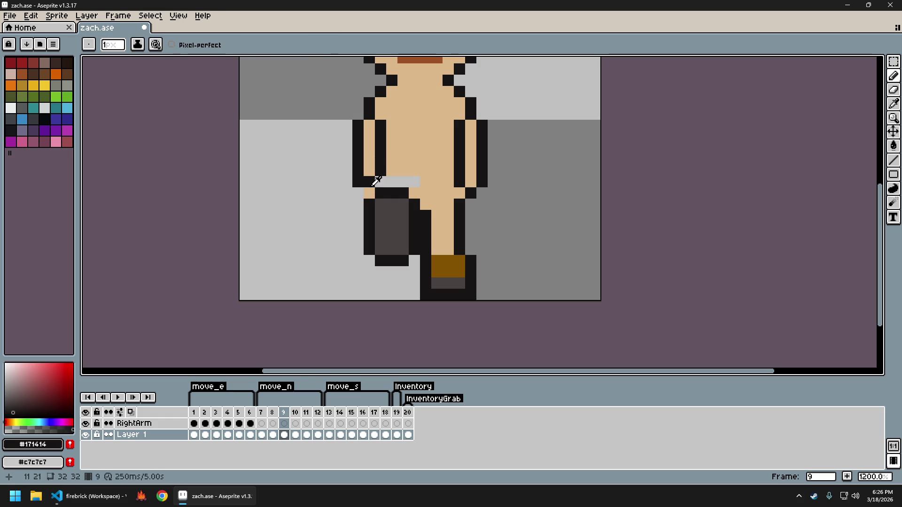
{"action": "left_click", "coordinate": [380, 182]}
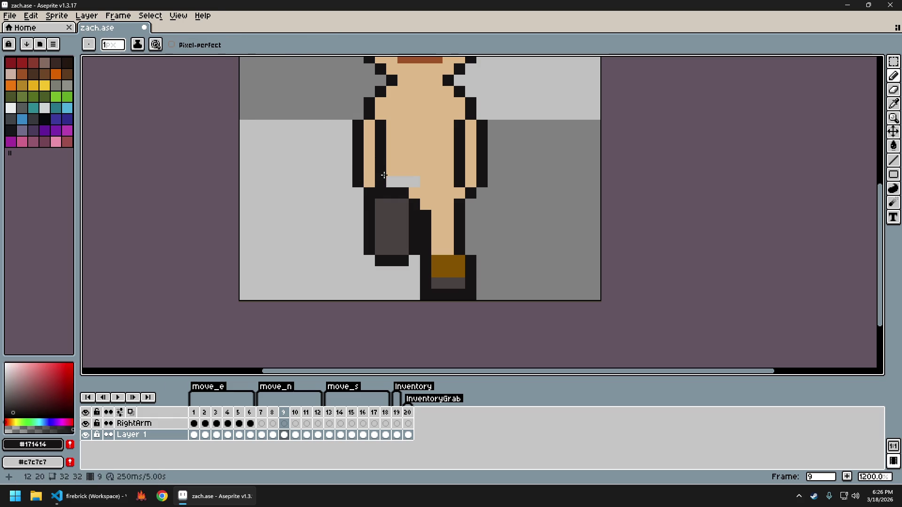
{"action": "left_click", "coordinate": [394, 179]}
{"action": "left_click_drag", "start_coordinate": [395, 178], "coordinate": [411, 182]}
{"action": "scroll", "coordinate": [470, 208], "scroll_direction": "down", "scroll_amount": 2}
{"action": "scroll", "coordinate": [474, 213], "scroll_direction": "down", "scroll_amount": 3}
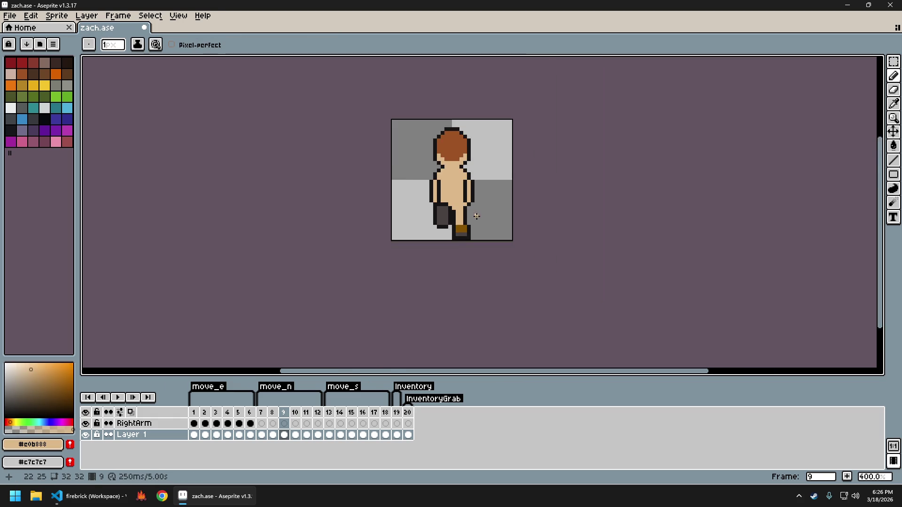
{"action": "scroll", "coordinate": [469, 214], "scroll_direction": "up", "scroll_amount": 3}
{"action": "scroll", "coordinate": [467, 212], "scroll_direction": "down", "scroll_amount": 2}
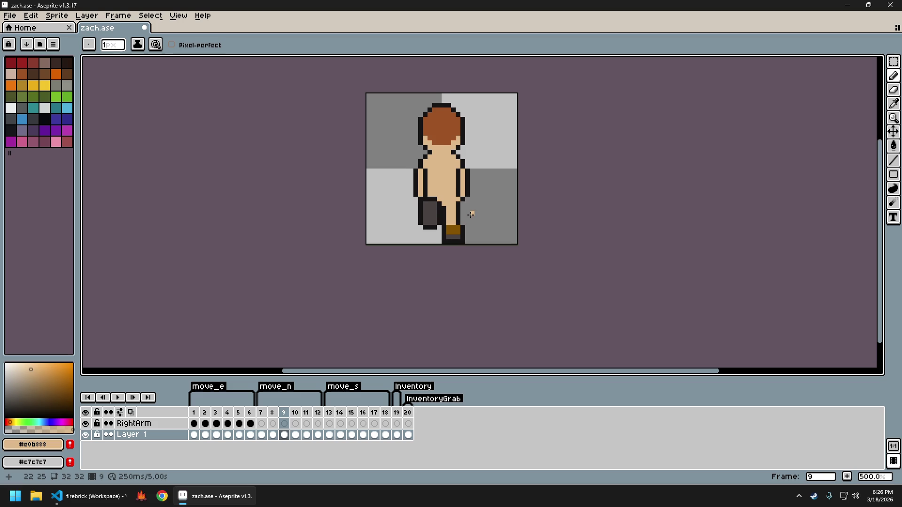
{"action": "scroll", "coordinate": [472, 214], "scroll_direction": "up", "scroll_amount": 1}
{"action": "scroll", "coordinate": [472, 212], "scroll_direction": "up", "scroll_amount": 1}
{"action": "scroll", "coordinate": [471, 211], "scroll_direction": "down", "scroll_amount": 1}
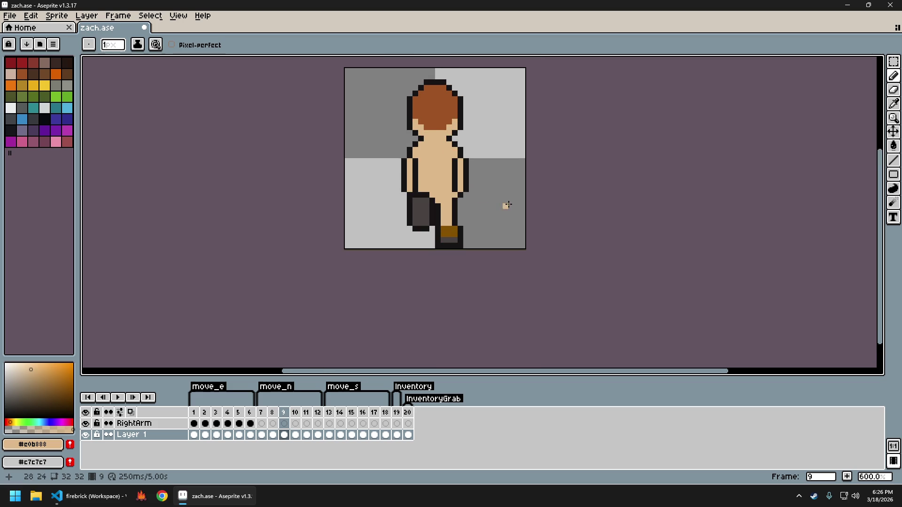
Advance to frame 12 and select its dark arm block, then drop the selection.
{"action": "key", "text": "Right"}
{"action": "key", "text": "Right"}
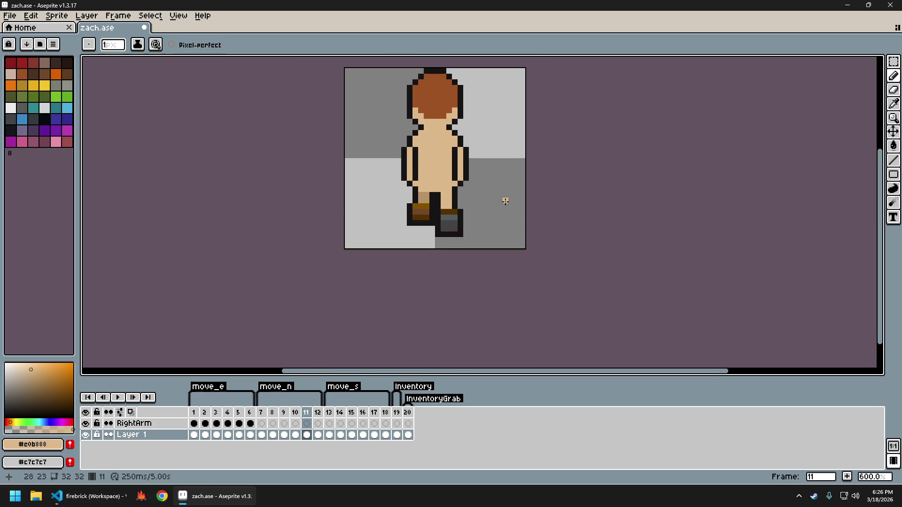
{"action": "key", "text": "Right"}
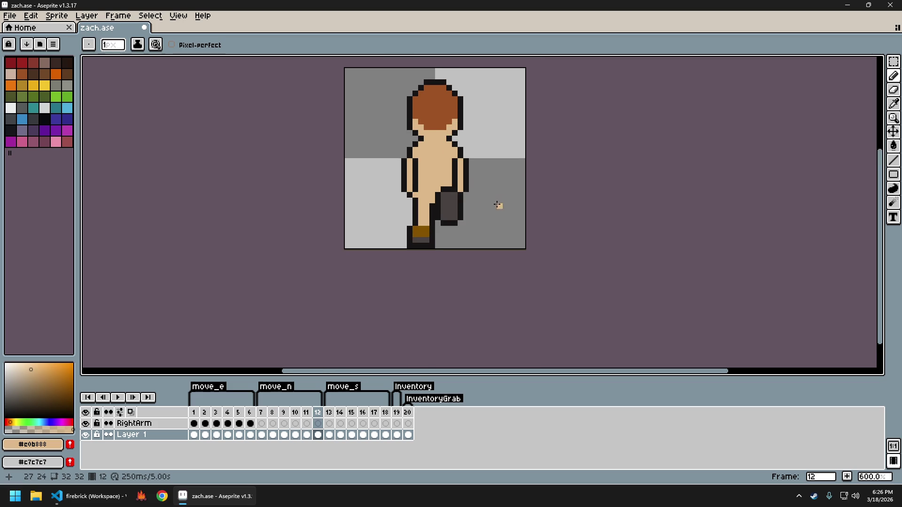
{"action": "scroll", "coordinate": [469, 209], "scroll_direction": "up", "scroll_amount": 1}
{"action": "scroll", "coordinate": [444, 174], "scroll_direction": "up", "scroll_amount": 2}
{"action": "key", "text": "m"}
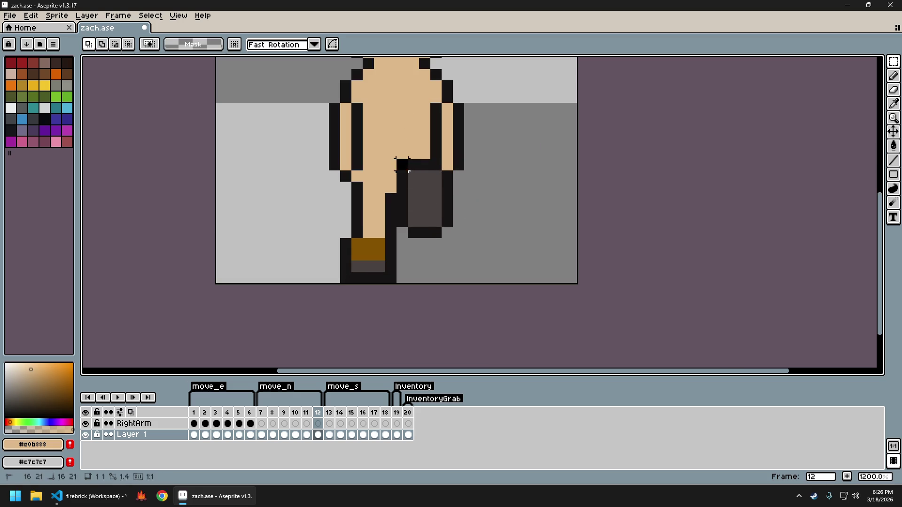
{"action": "left_click_drag", "start_coordinate": [402, 171], "coordinate": [449, 244]}
{"action": "key", "text": "ctrl+d"}
Pick outline and skin colours and paint the grey strip on frame 12's arm skin tone.
{"action": "key", "text": "i"}
{"action": "left_click", "coordinate": [442, 153]}
{"action": "left_click", "coordinate": [445, 155]}
{"action": "key", "text": "m"}
{"action": "key", "text": "b"}
{"action": "left_click_drag", "start_coordinate": [445, 165], "coordinate": [402, 165]}
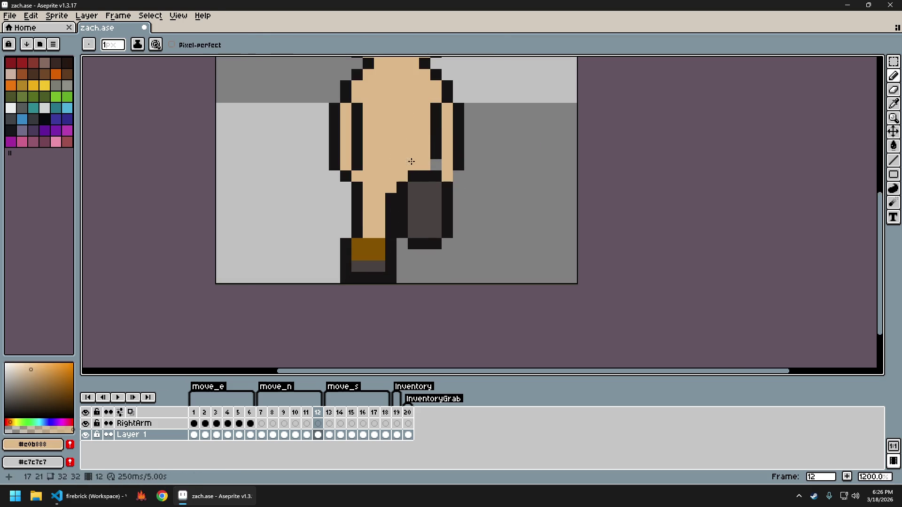
{"action": "left_click", "coordinate": [442, 172], "text": "alt"}
{"action": "scroll", "coordinate": [469, 188], "scroll_direction": "down", "scroll_amount": 3}
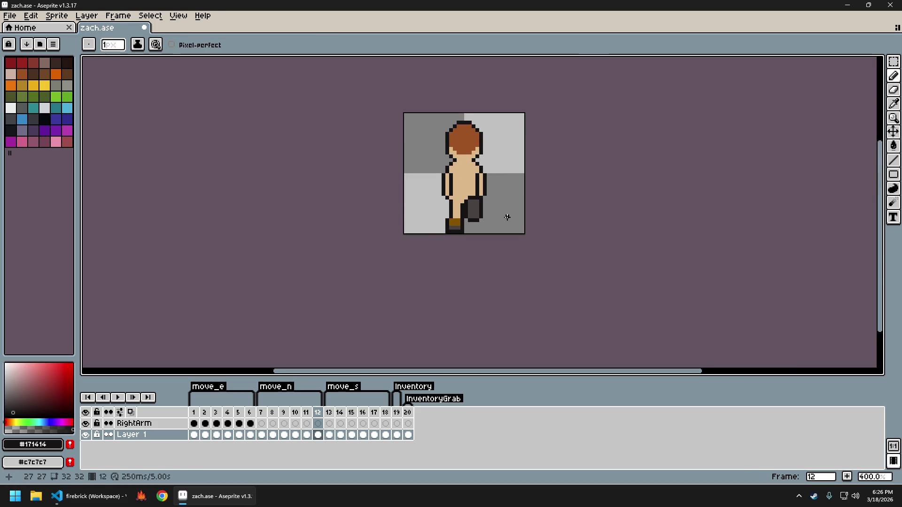
Export the sprite sheet image and close the exported sheet.
{"action": "key", "text": "ctrl+e"}
{"action": "key", "text": "Return"}
{"action": "key", "text": "ctrl+shift+e"}
{"action": "key", "text": "Return"}
{"action": "key", "text": "ctrl+w"}
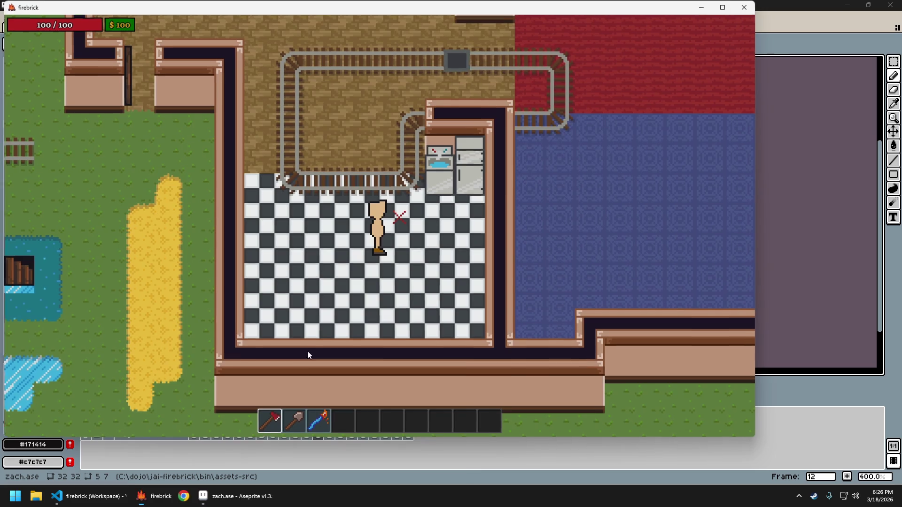
Save all map areas in the firebrick editor.
{"action": "scroll", "coordinate": [376, 275], "scroll_direction": "down", "scroll_amount": 5}
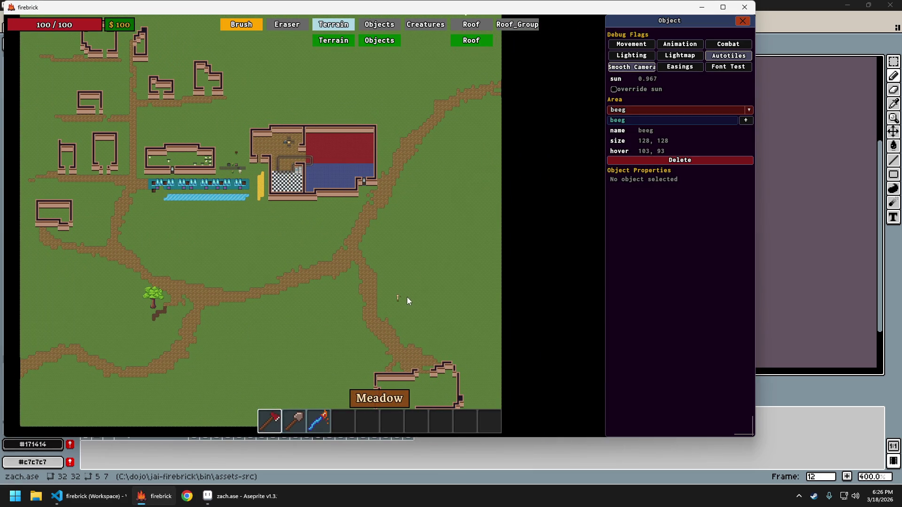
{"action": "scroll", "coordinate": [408, 296], "scroll_direction": "up", "scroll_amount": 5}
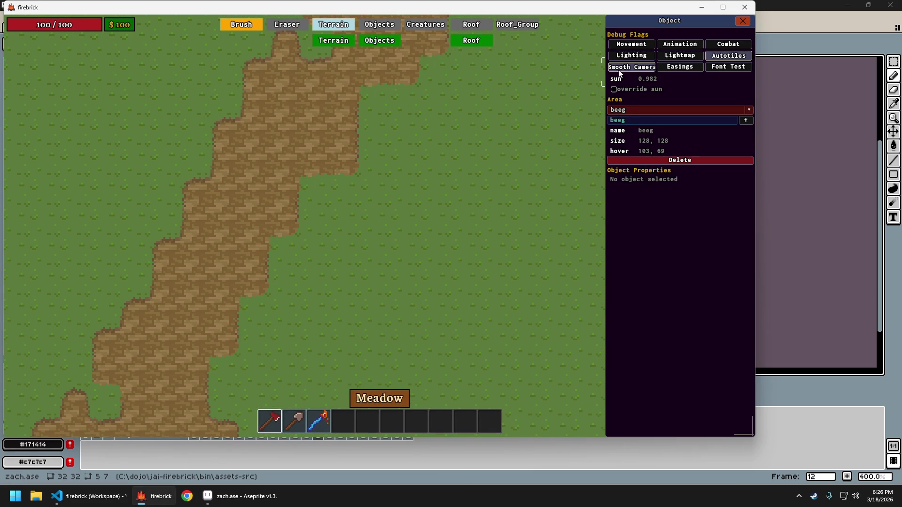
{"action": "key", "text": "F1"}
{"action": "key", "text": "F1"}
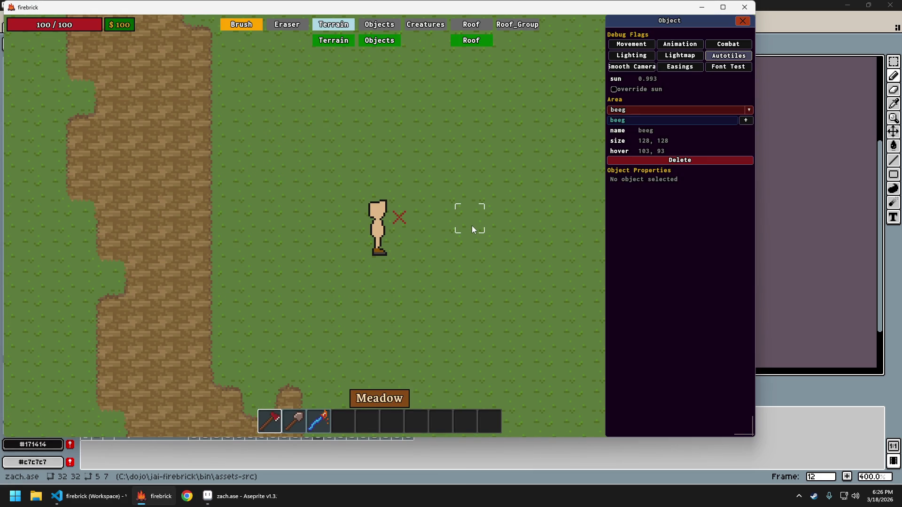
{"action": "key", "text": "ctrl+s"}
{"action": "key", "text": "F1"}
Walk the character north past the house to check the arm swing, then quit the game.
{"action": "key", "text": "w"}
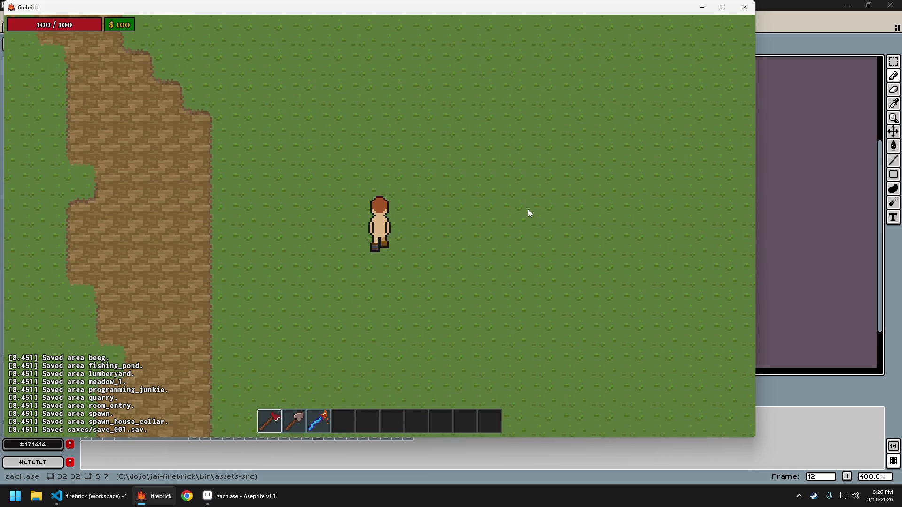
{"action": "key", "text": "w"}
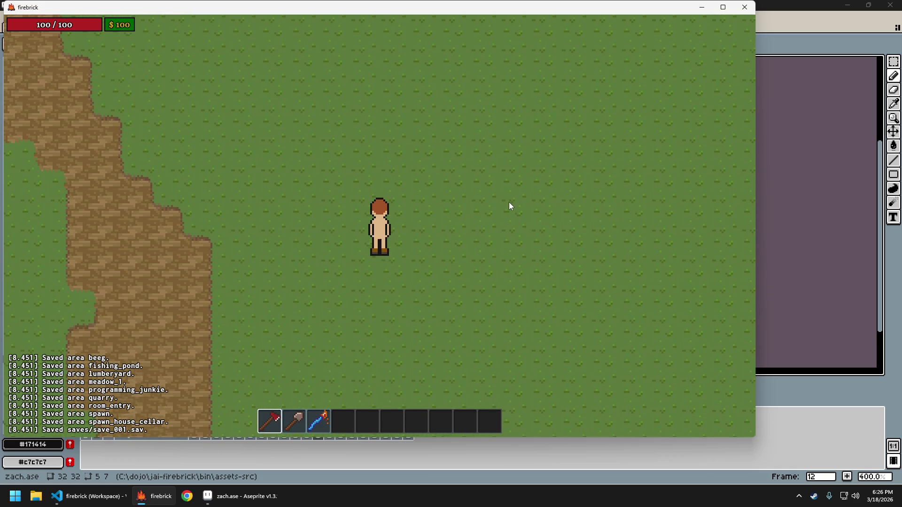
{"action": "key", "text": "w"}
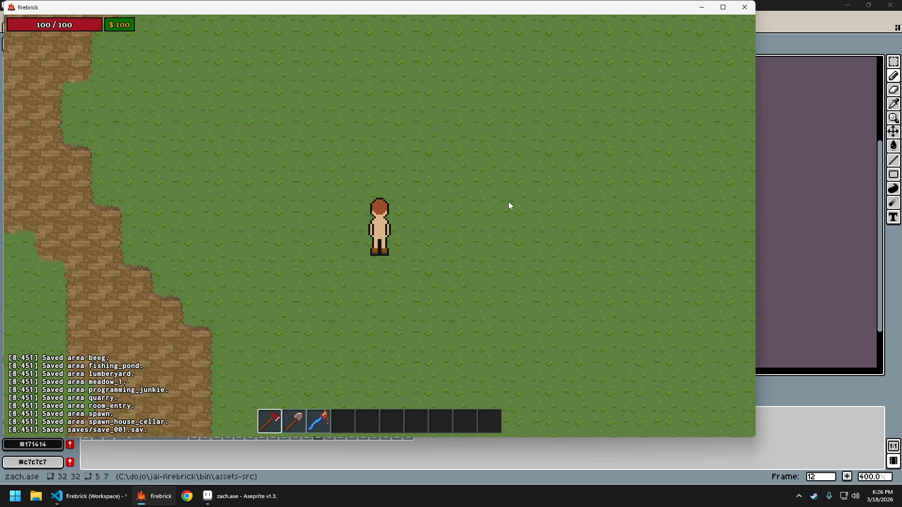
{"action": "key", "text": "w"}
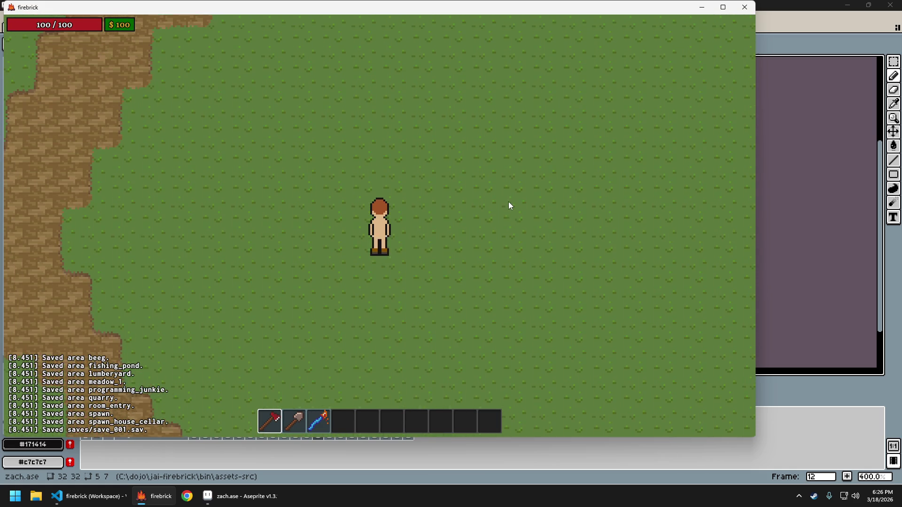
{"action": "key", "text": "w"}
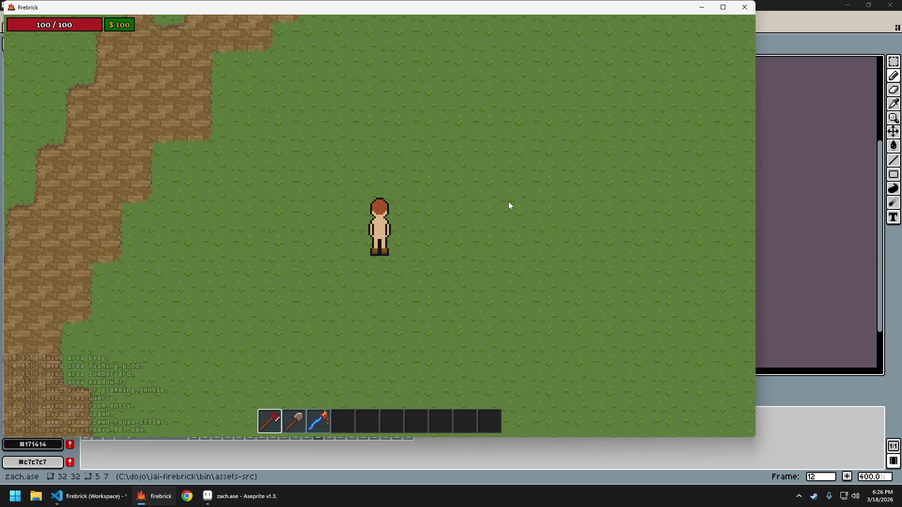
{"action": "key", "text": "w"}
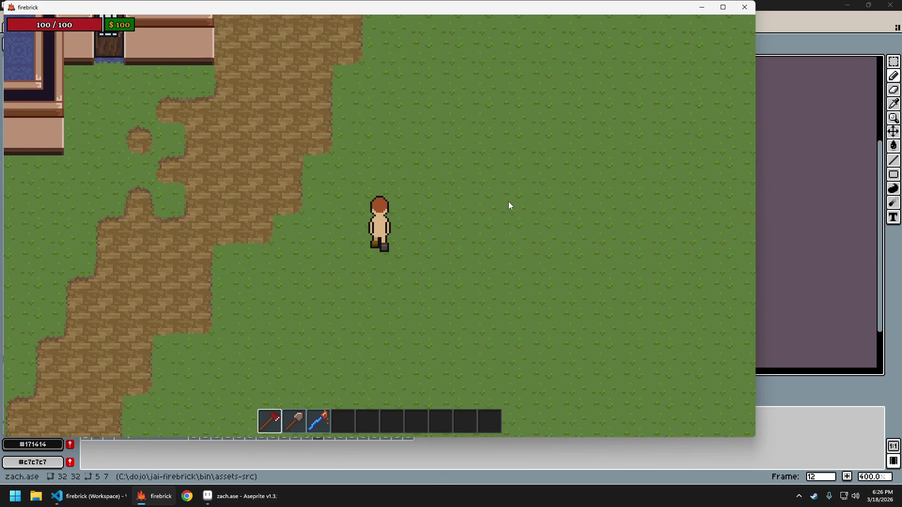
{"action": "key", "text": "w"}
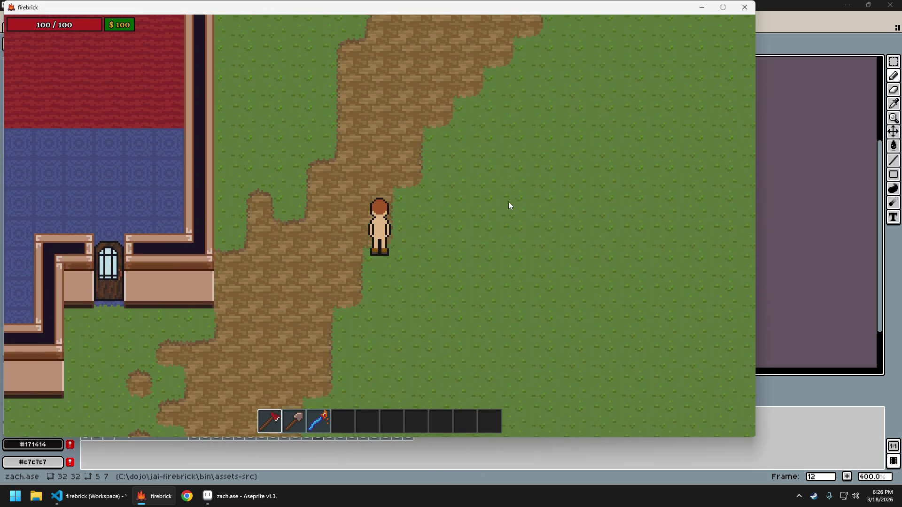
{"action": "key", "text": "Escape"}
{"action": "key", "text": "Return"}
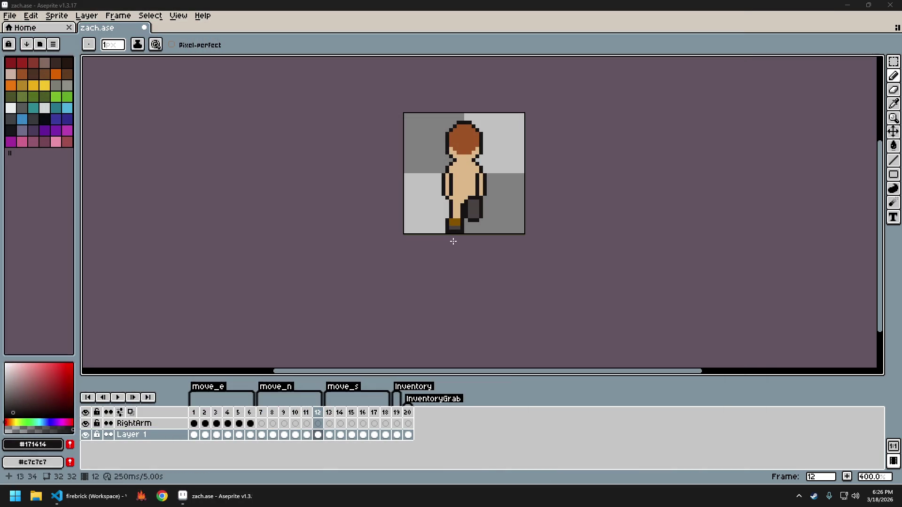
Bring Aseprite forward and step to walk frame 9.
{"action": "left_click", "coordinate": [469, 17]}
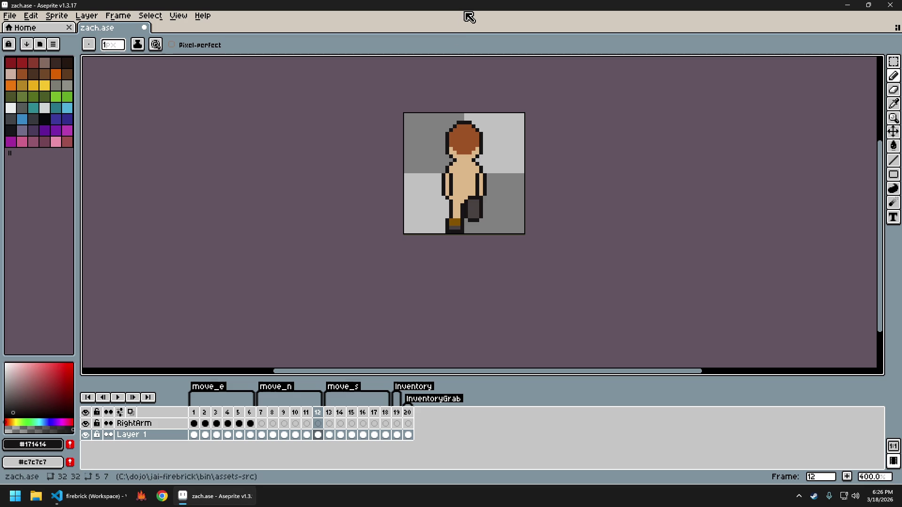
{"action": "key", "text": "Left"}
{"action": "key", "text": "Left"}
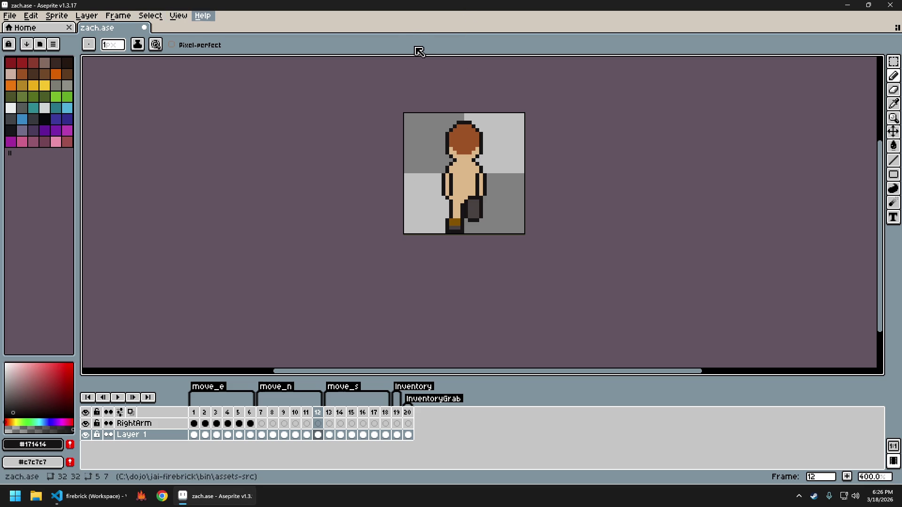
{"action": "key", "text": "Return"}
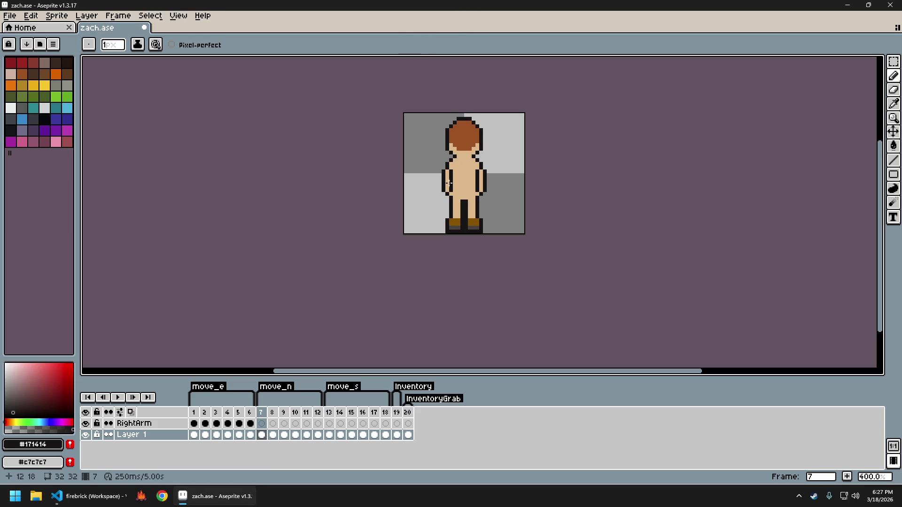
{"action": "scroll", "coordinate": [445, 233], "scroll_direction": "up", "scroll_amount": 2}
{"action": "scroll", "coordinate": [454, 194], "scroll_direction": "up", "scroll_amount": 3}
Select frame 9's dark arm block and move it down one pixel.
{"action": "key", "text": "s"}
{"action": "left_click_drag", "start_coordinate": [444, 172], "coordinate": [396, 241]}
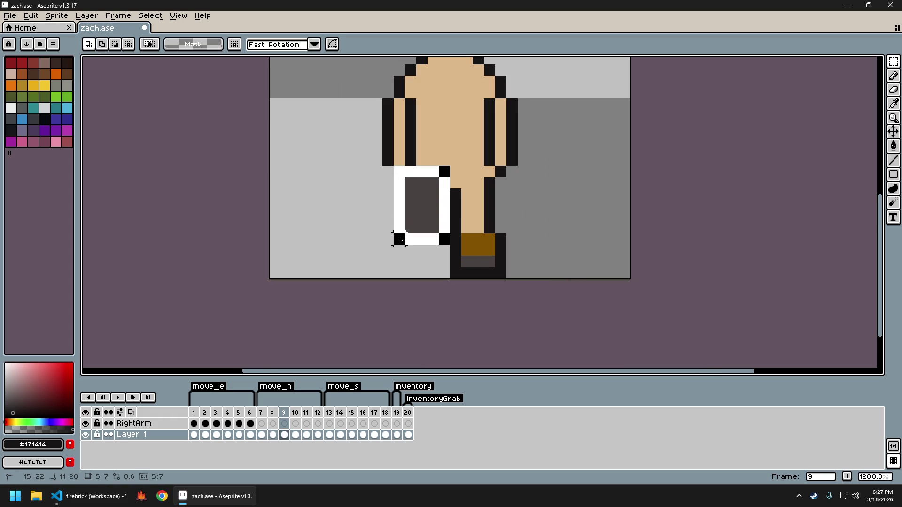
{"action": "left_click_drag", "start_coordinate": [456, 245], "coordinate": [457, 256]}
{"action": "left_click", "coordinate": [454, 184]}
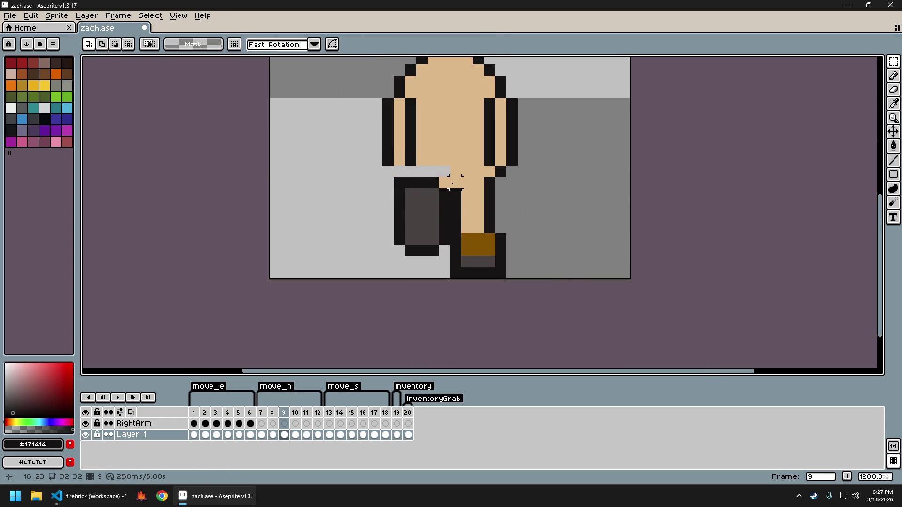
Patch frame 9's gap with a dark pixel on the left and skin-tone pixels elsewhere.
{"action": "key", "text": "b"}
{"action": "left_click", "coordinate": [400, 171]}
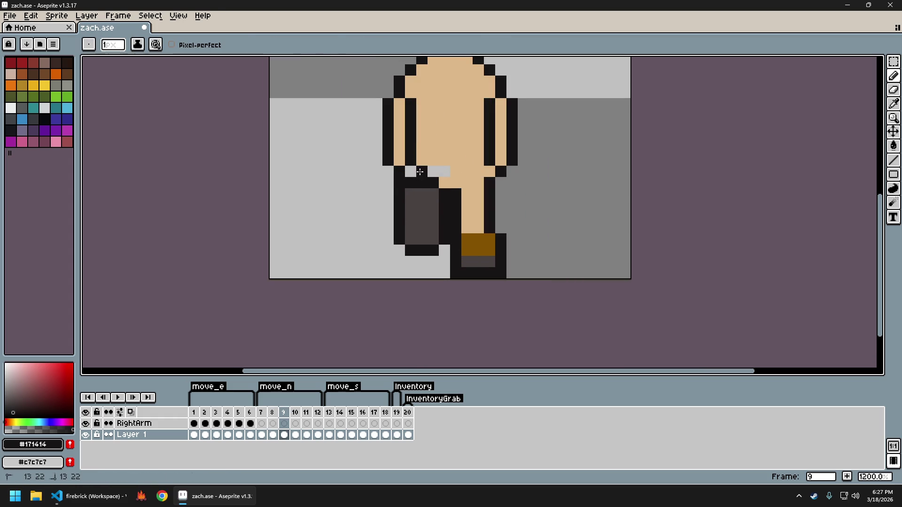
{"action": "left_click", "coordinate": [453, 172], "text": "alt"}
{"action": "left_click_drag", "start_coordinate": [444, 171], "coordinate": [433, 171]}
{"action": "left_click", "coordinate": [397, 185]}
{"action": "key", "text": "e"}
{"action": "scroll", "coordinate": [501, 239], "scroll_direction": "down", "scroll_amount": 2}
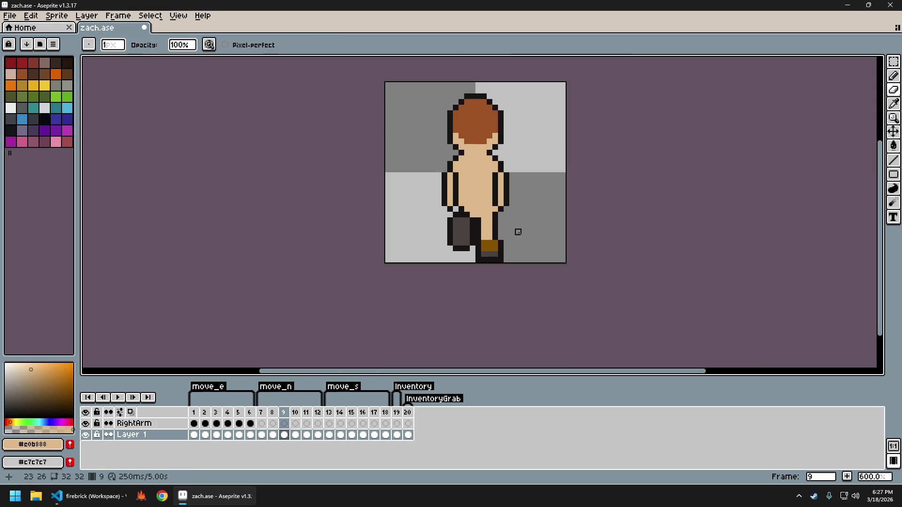
{"action": "left_click_drag", "start_coordinate": [523, 231], "coordinate": [463, 224]}
{"action": "scroll", "coordinate": [463, 223], "scroll_direction": "up", "scroll_amount": 1}
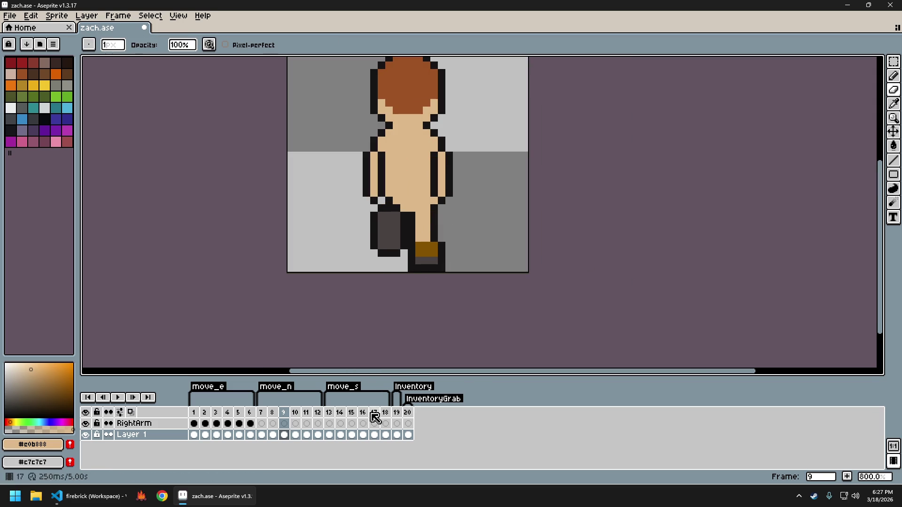
On frame 12, select the dark arm block and nudge it down one pixel.
{"action": "key", "text": "Right"}
{"action": "key", "text": "Right"}
{"action": "key", "text": "Right"}
{"action": "scroll", "coordinate": [426, 209], "scroll_direction": "up", "scroll_amount": 2}
{"action": "key", "text": "m"}
{"action": "left_click_drag", "start_coordinate": [387, 184], "coordinate": [458, 279]}
{"action": "key", "text": "Down"}
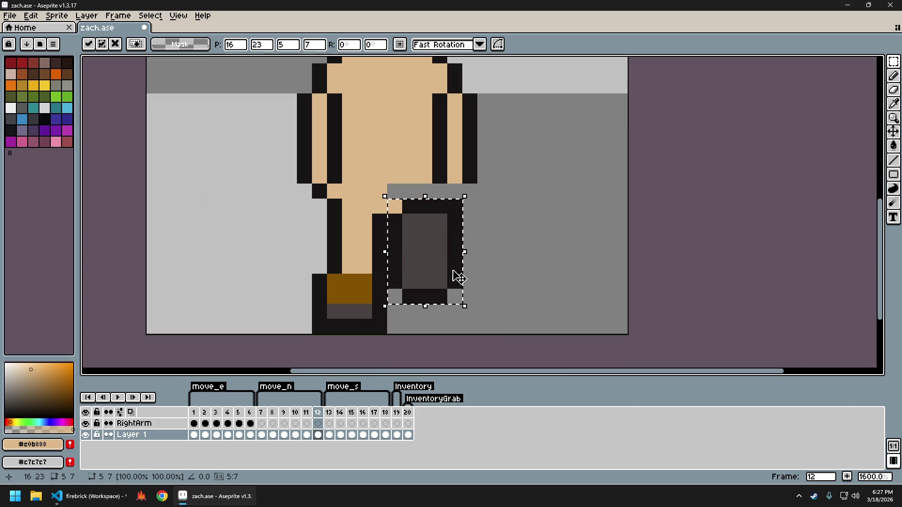
{"action": "key", "text": "Return"}
Paint the grey gap pixels beside frame 12's arm in skin tone.
{"action": "left_click", "coordinate": [455, 206], "text": "alt"}
{"action": "key", "text": "e"}
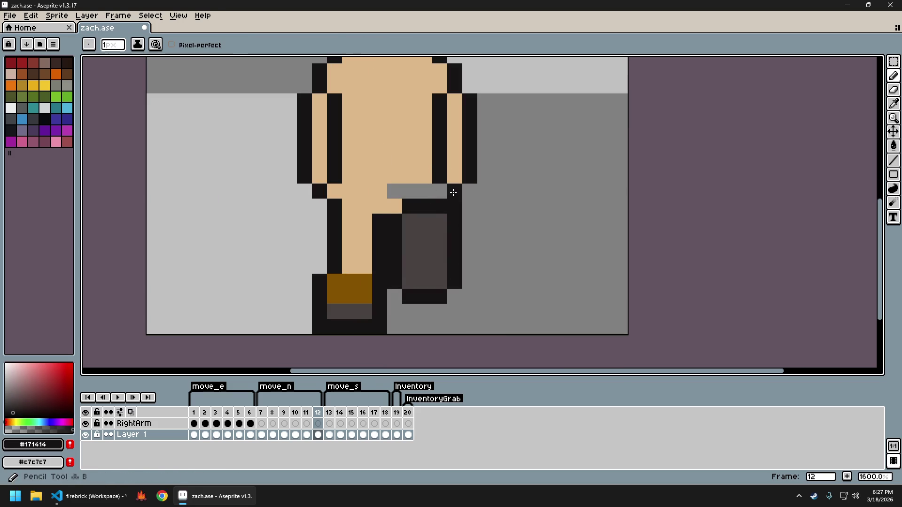
{"action": "left_click", "coordinate": [397, 164], "text": "alt"}
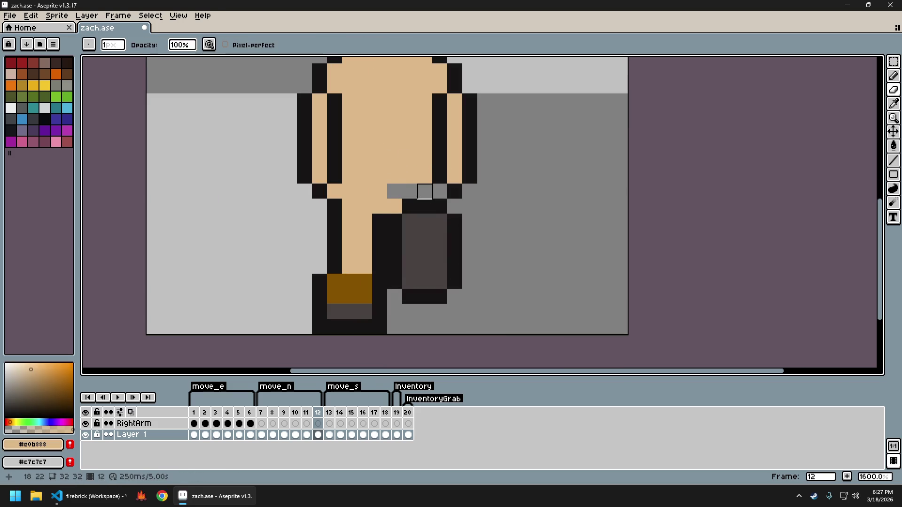
{"action": "key", "text": "b"}
{"action": "left_click_drag", "start_coordinate": [408, 191], "coordinate": [395, 191]}
{"action": "left_click", "coordinate": [423, 191]}
Touch up more pixels beside frame 12's arm with outline and skin colours.
{"action": "scroll", "coordinate": [449, 194], "scroll_direction": "down", "scroll_amount": 3}
{"action": "scroll", "coordinate": [448, 195], "scroll_direction": "up", "scroll_amount": 3}
{"action": "left_click", "coordinate": [449, 194]}
{"action": "left_click", "coordinate": [449, 197], "text": "alt"}
{"action": "scroll", "coordinate": [450, 211], "scroll_direction": "down", "scroll_amount": 2}
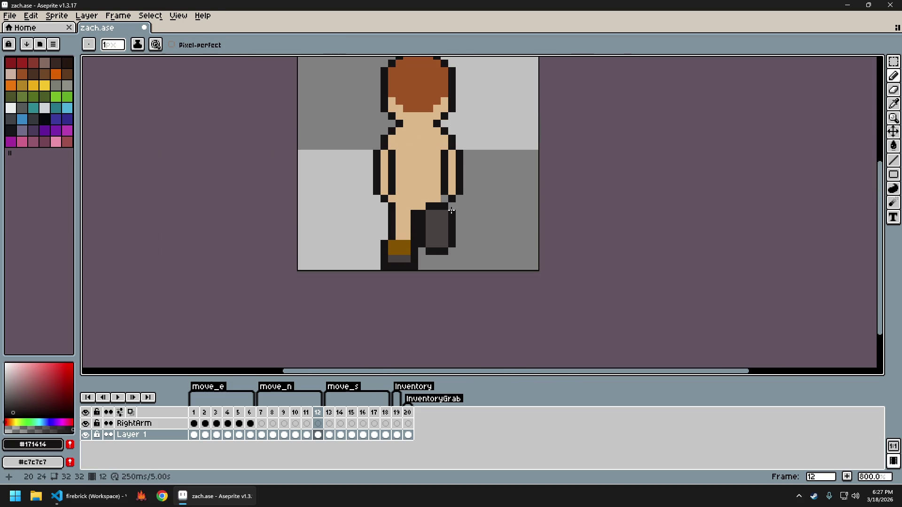
{"action": "scroll", "coordinate": [493, 239], "scroll_direction": "down", "scroll_amount": 1}
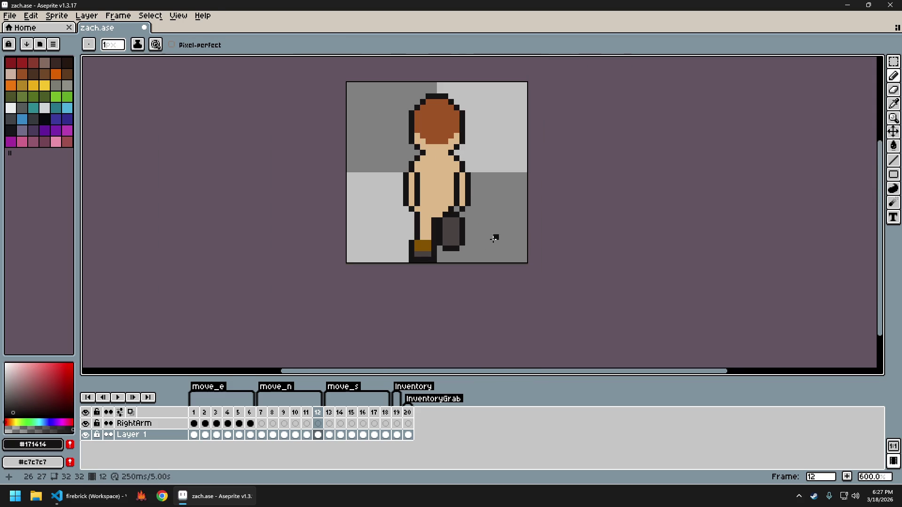
{"action": "scroll", "coordinate": [477, 225], "scroll_direction": "up", "scroll_amount": 1}
{"action": "scroll", "coordinate": [473, 221], "scroll_direction": "up", "scroll_amount": 2}
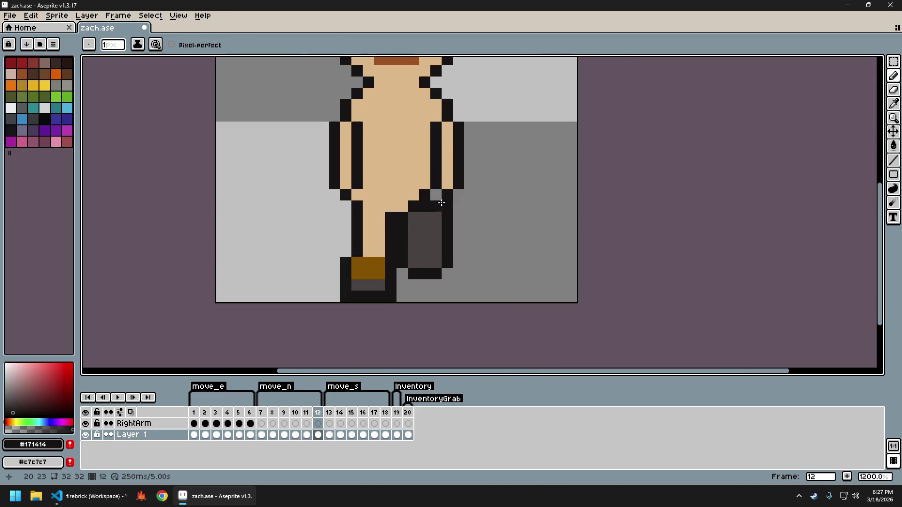
{"action": "left_click", "coordinate": [421, 181], "text": "alt"}
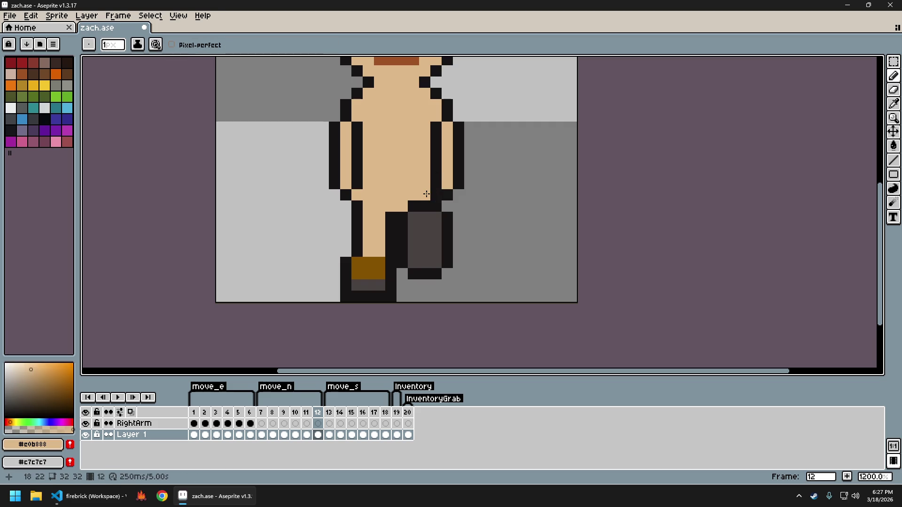
{"action": "scroll", "coordinate": [435, 196], "scroll_direction": "down", "scroll_amount": 3}
Compare neighbouring frames, then add a dark outline pixel above the arm on frame 9.
{"action": "key", "text": "comma"}
{"action": "key", "text": "comma"}
{"action": "key", "text": "comma"}
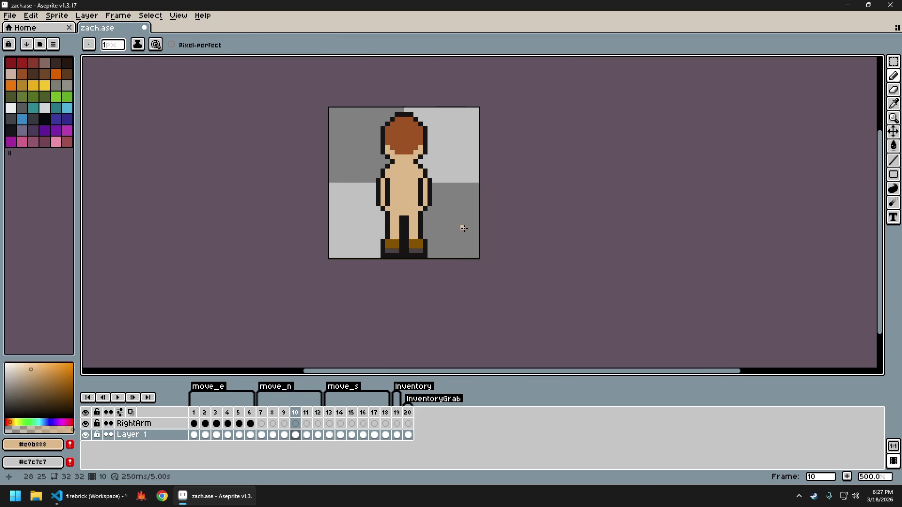
{"action": "key", "text": "comma"}
{"action": "key", "text": "period"}
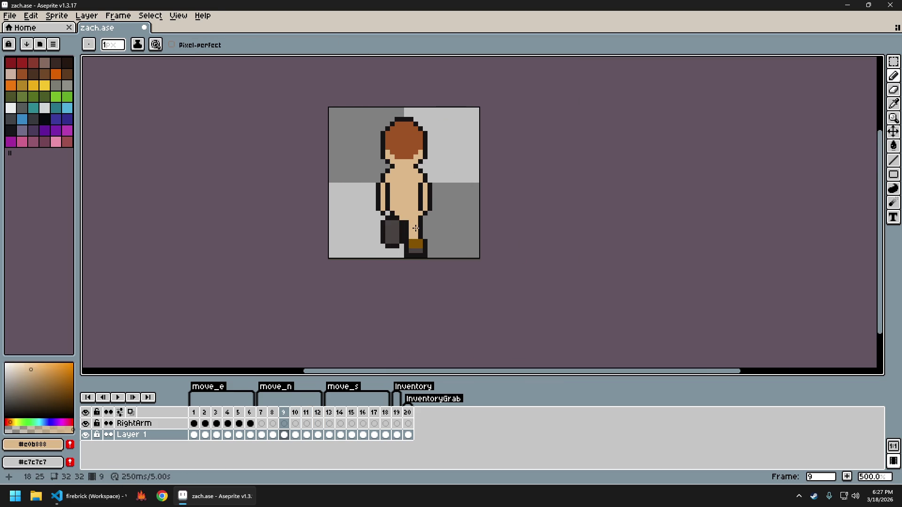
{"action": "key", "text": "period"}
{"action": "key", "text": "period"}
{"action": "key", "text": "comma"}
{"action": "key", "text": "comma"}
{"action": "scroll", "coordinate": [407, 226], "scroll_direction": "up", "scroll_amount": 4}
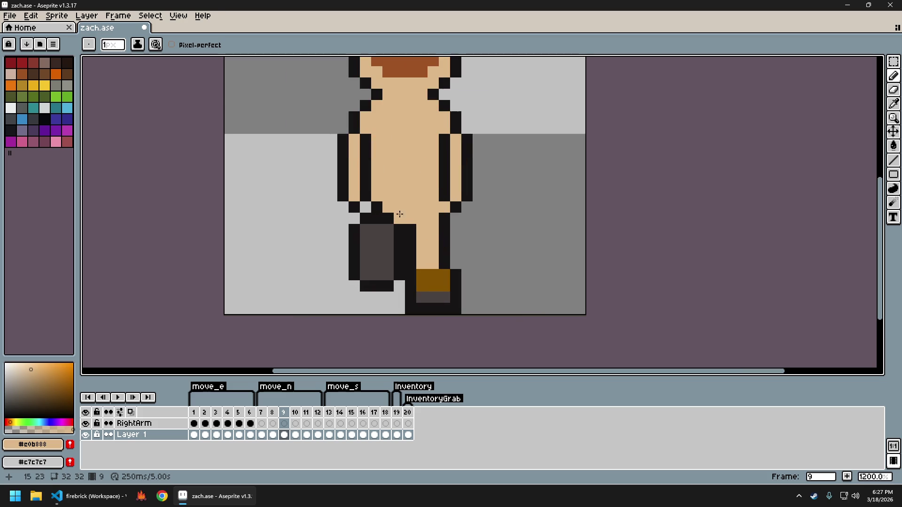
{"action": "left_click", "coordinate": [386, 208], "text": "alt"}
{"action": "left_click", "coordinate": [384, 195]}
{"action": "left_click", "coordinate": [390, 193], "text": "alt"}
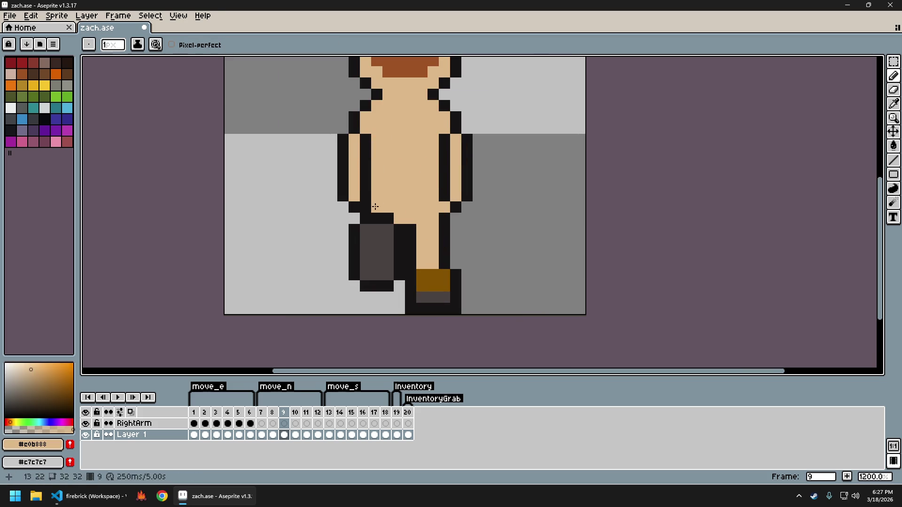
{"action": "scroll", "coordinate": [477, 236], "scroll_direction": "down", "scroll_amount": 4}
Flip between walk frames 11 and 12 to preview the arm swing.
{"action": "key", "text": "period"}
{"action": "key", "text": "period"}
{"action": "key", "text": "period"}
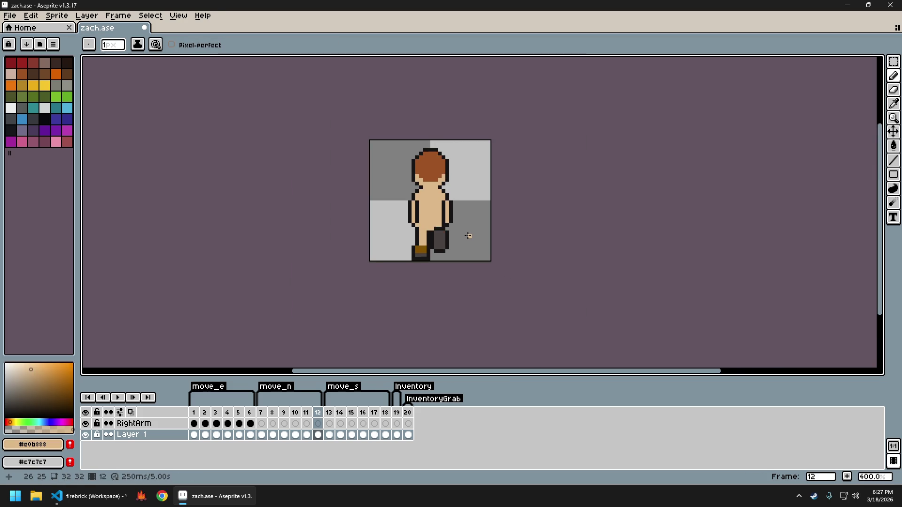
{"action": "key", "text": "comma"}
{"action": "key", "text": "comma"}
{"action": "key", "text": "comma"}
{"action": "key", "text": "period"}
{"action": "key", "text": "period"}
{"action": "key", "text": "period"}
{"action": "key", "text": "comma"}
{"action": "key", "text": "period"}
{"action": "key", "text": "comma"}
{"action": "key", "text": "period"}
{"action": "key", "text": "comma"}
{"action": "key", "text": "period"}
{"action": "key", "text": "comma"}
{"action": "key", "text": "period"}
{"action": "key", "text": "comma"}
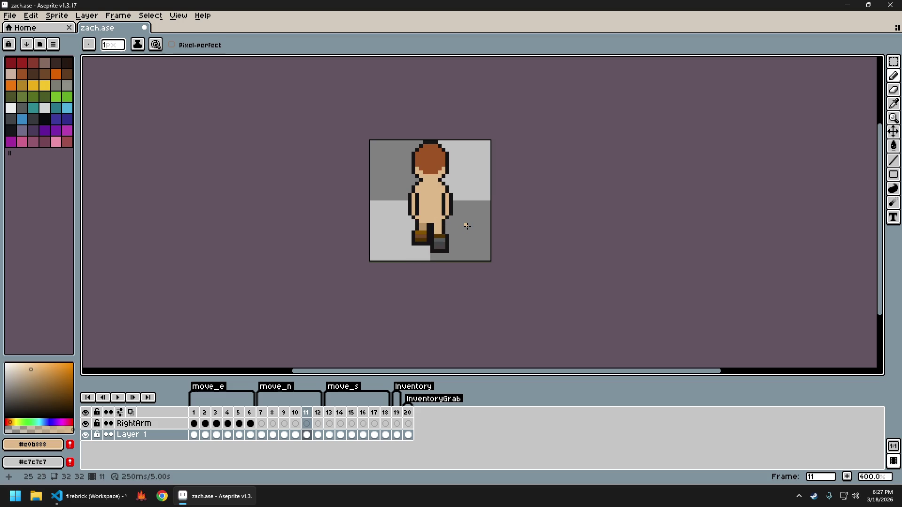
Re-export the sprite sheet as zach_sheet.png, close it, and bring firebrick forward.
{"action": "key", "text": "ctrl+e"}
{"action": "key", "text": "Return"}
{"action": "key", "text": "ctrl+alt+shift+s"}
{"action": "key", "text": "Return"}
{"action": "key", "text": "ctrl+w"}
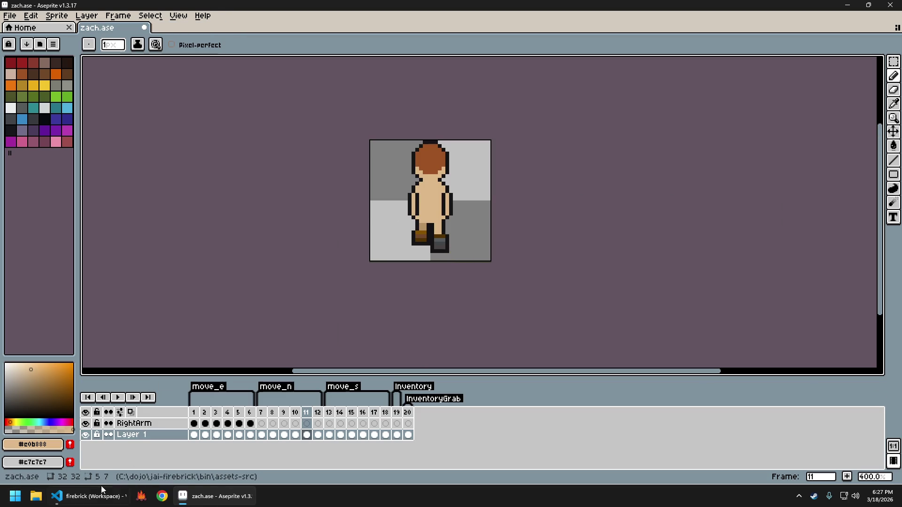
{"action": "left_click", "coordinate": [141, 496]}
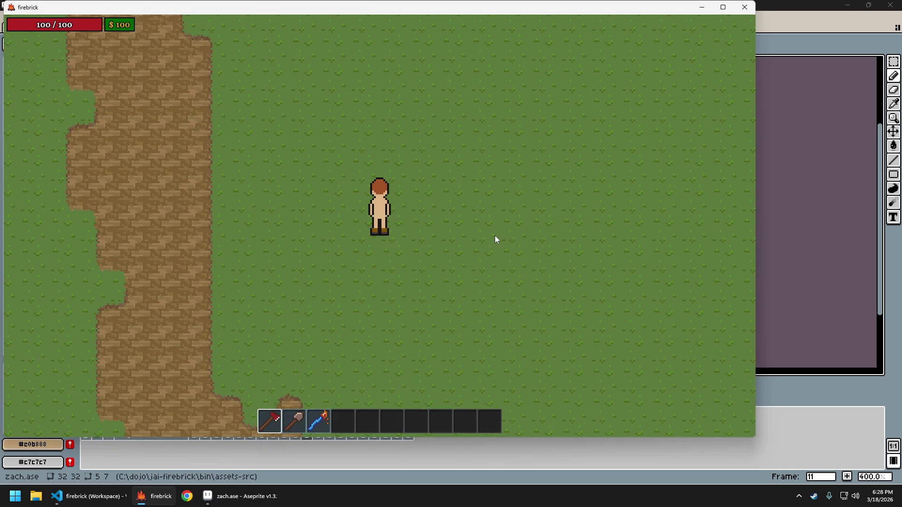
Walk the character up and down to test the new walk animation.
{"action": "key", "text": "w"}
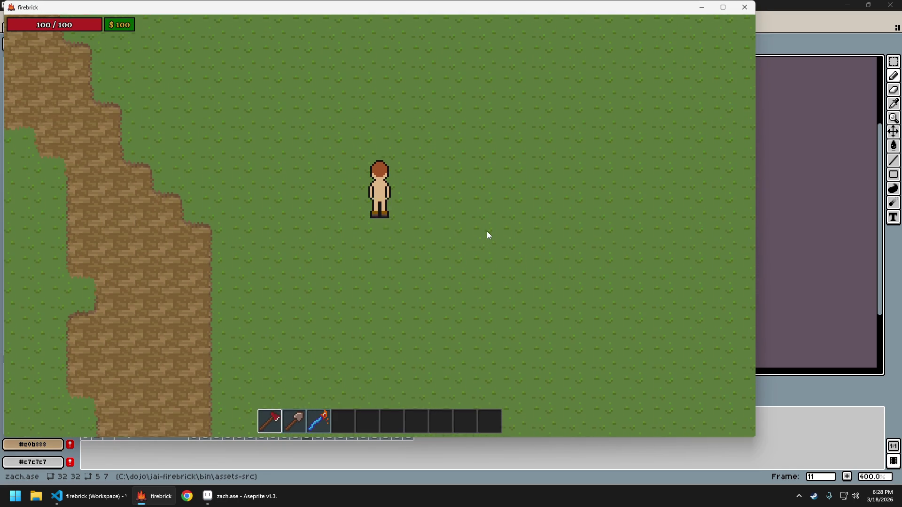
{"action": "key", "text": "s"}
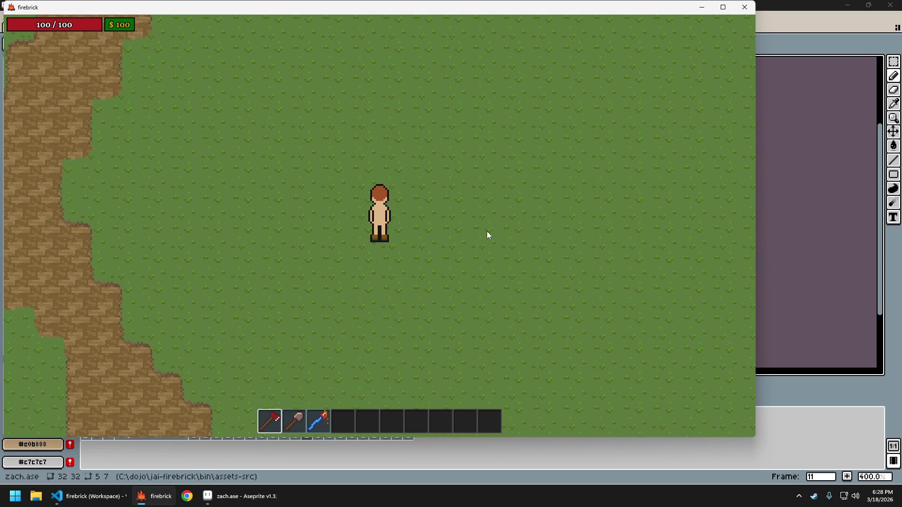
{"action": "key", "text": "w"}
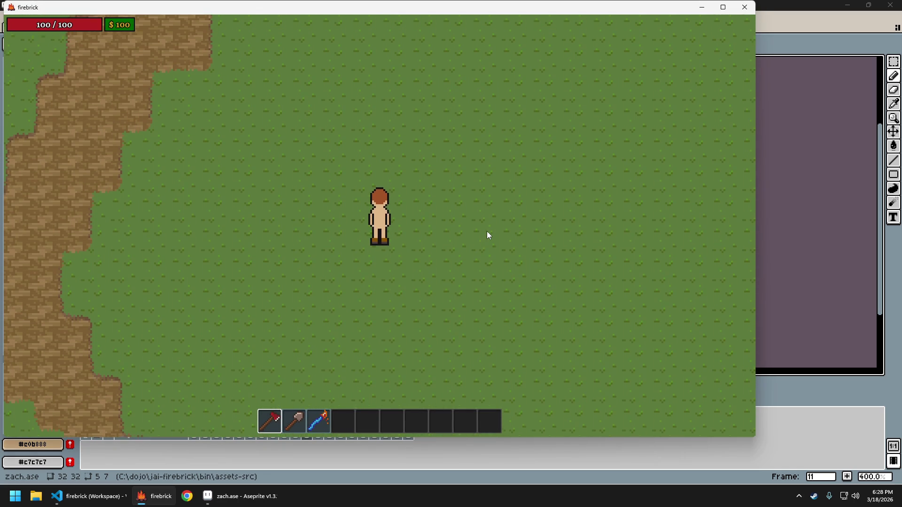
{"action": "key", "text": "w"}
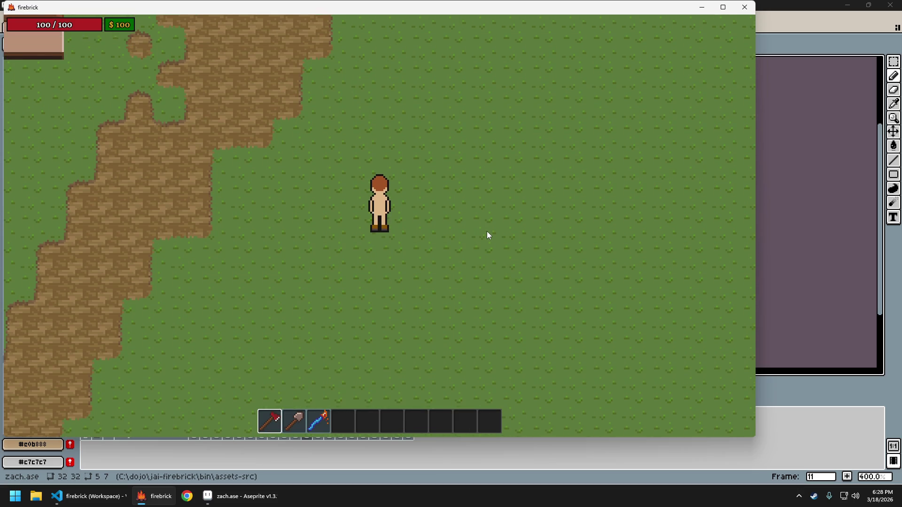
{"action": "key", "text": "s"}
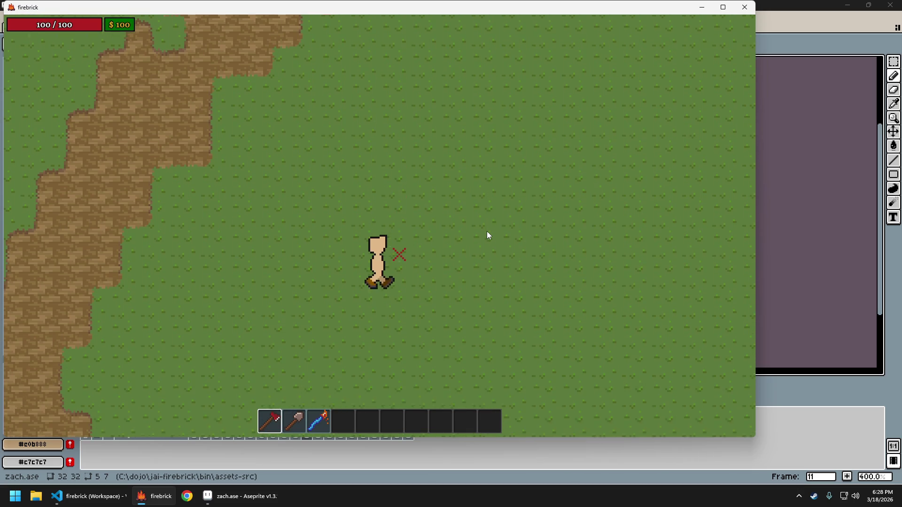
{"action": "key", "text": "w"}
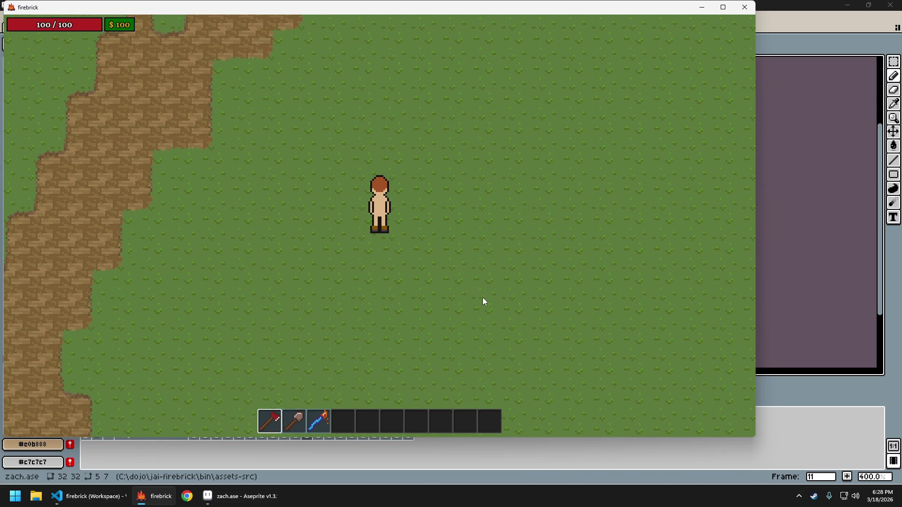
Walk north along the dirt path past the building to check the back-view walk.
{"action": "key", "text": "w"}
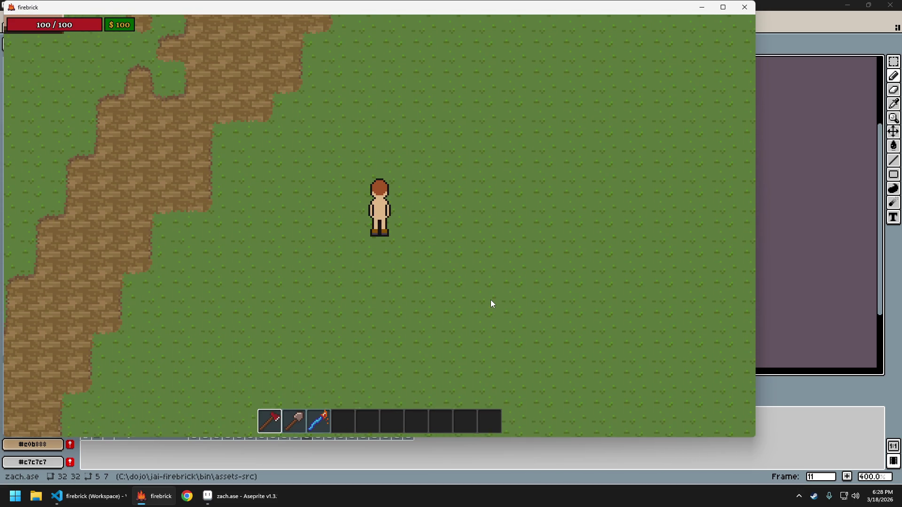
{"action": "key", "text": "w"}
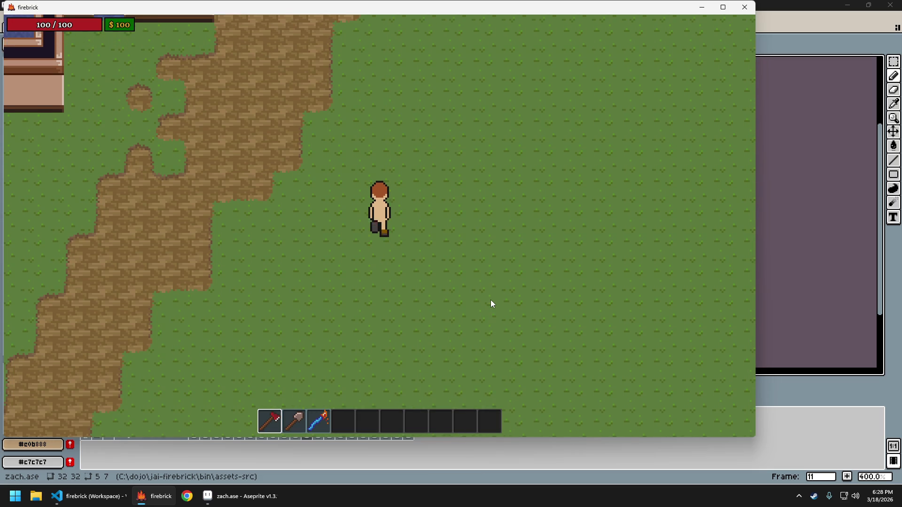
{"action": "key", "text": "w"}
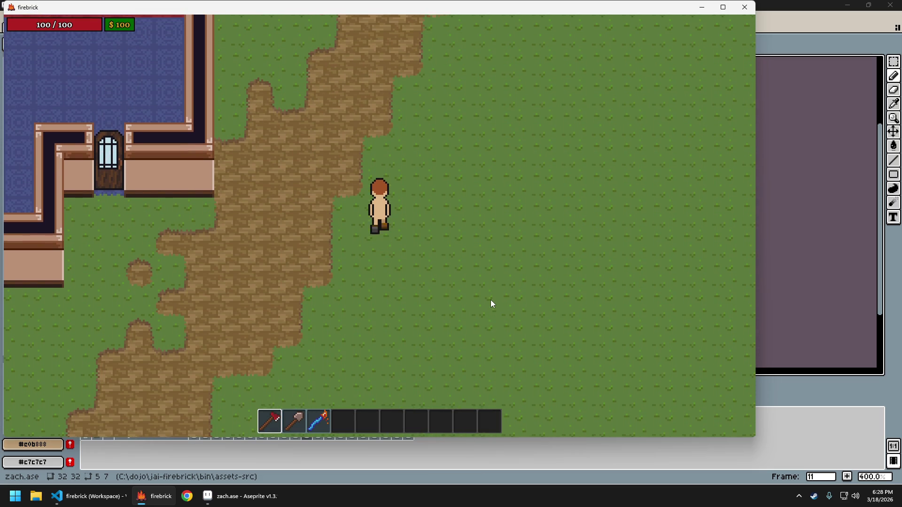
{"action": "key", "text": "w"}
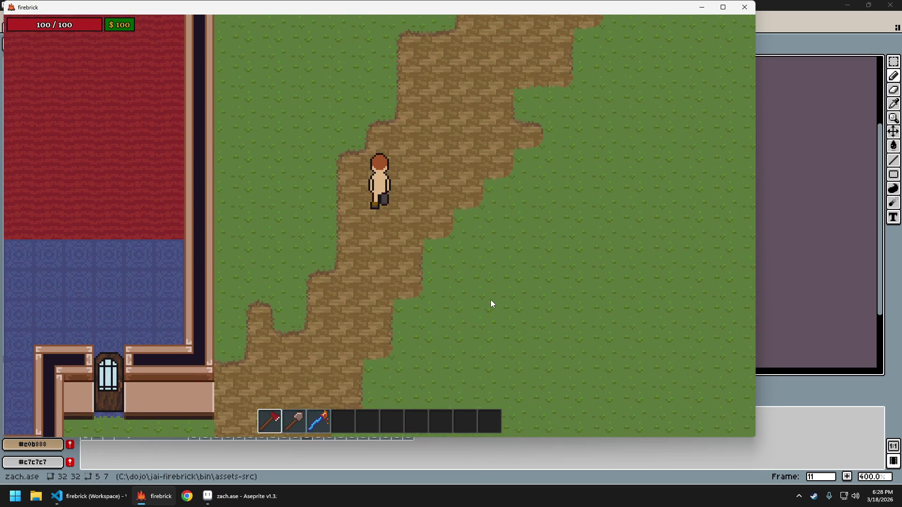
{"action": "key", "text": "w"}
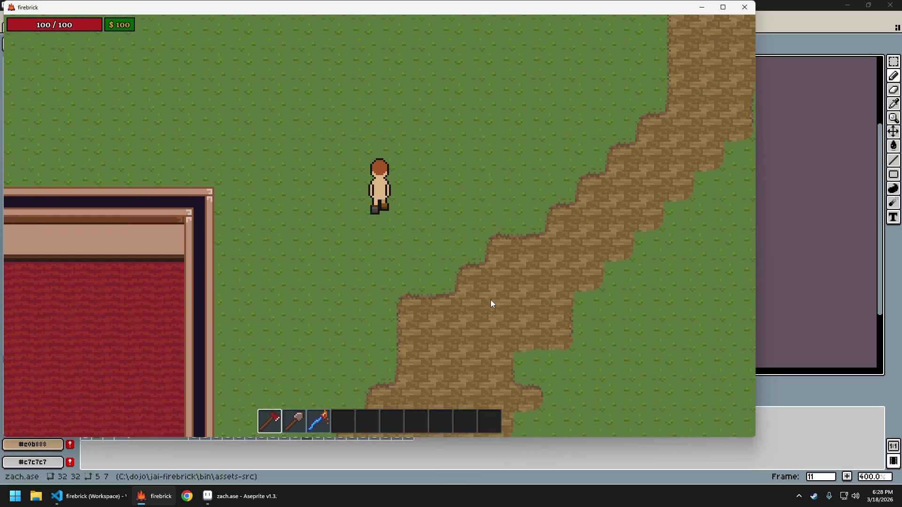
{"action": "key", "text": "w"}
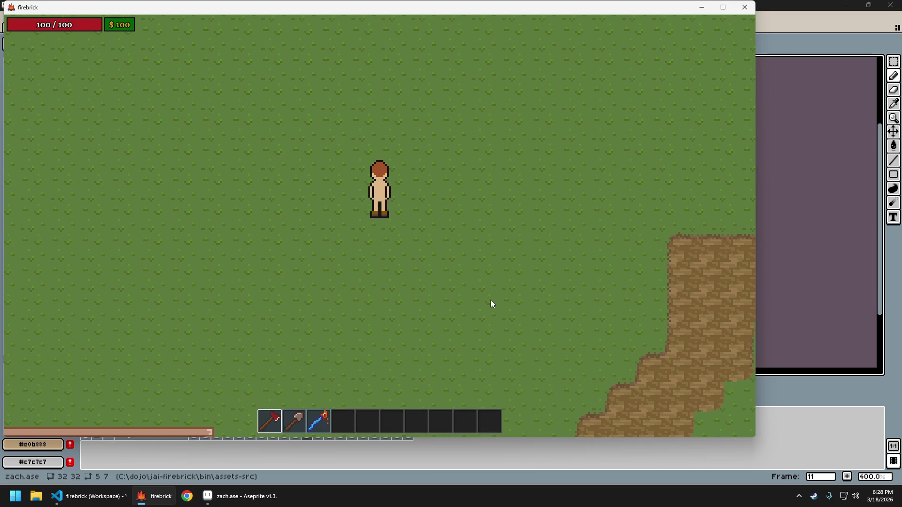
{"action": "key", "text": "w"}
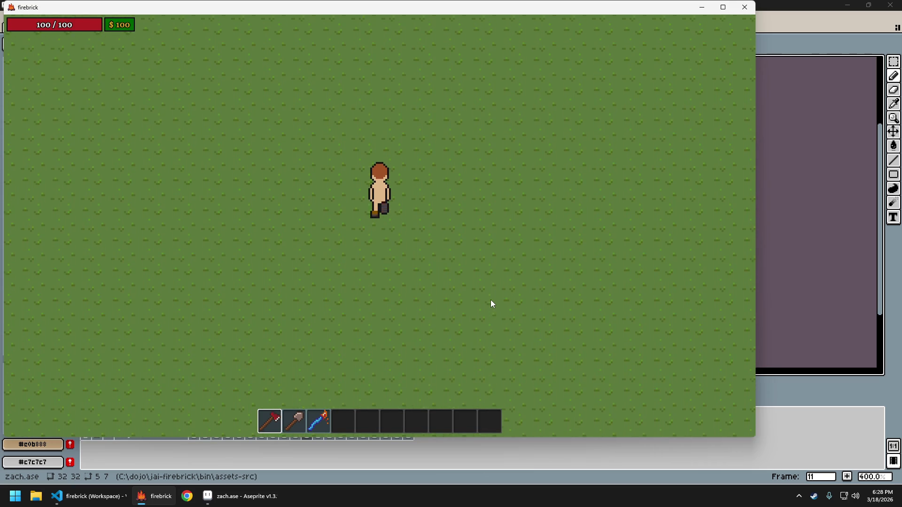
{"action": "key", "text": "w"}
{"action": "key", "text": "w"}
{"action": "key", "text": "w"}
{"action": "key", "text": "w"}
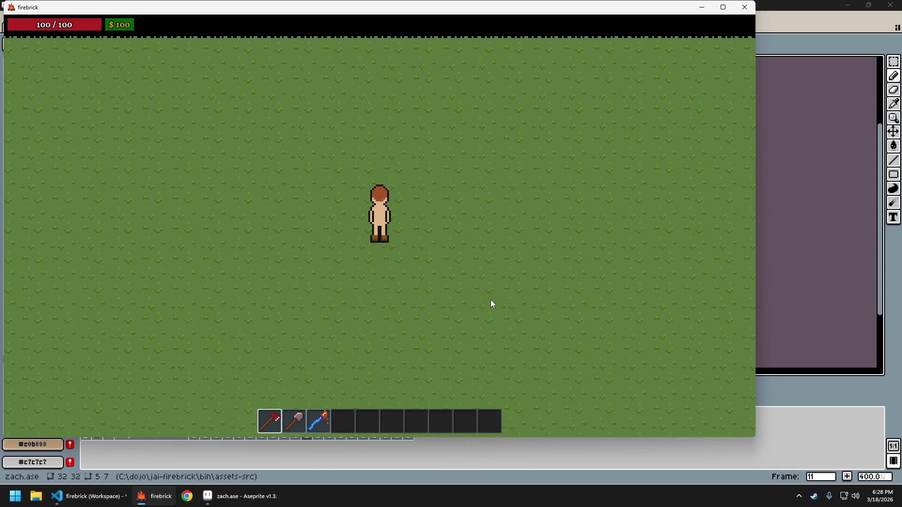
{"action": "key", "text": "s"}
Quit firebrick, relaunch it, and open its level editor with F1.
{"action": "key", "text": "Escape"}
{"action": "key", "text": "Return"}
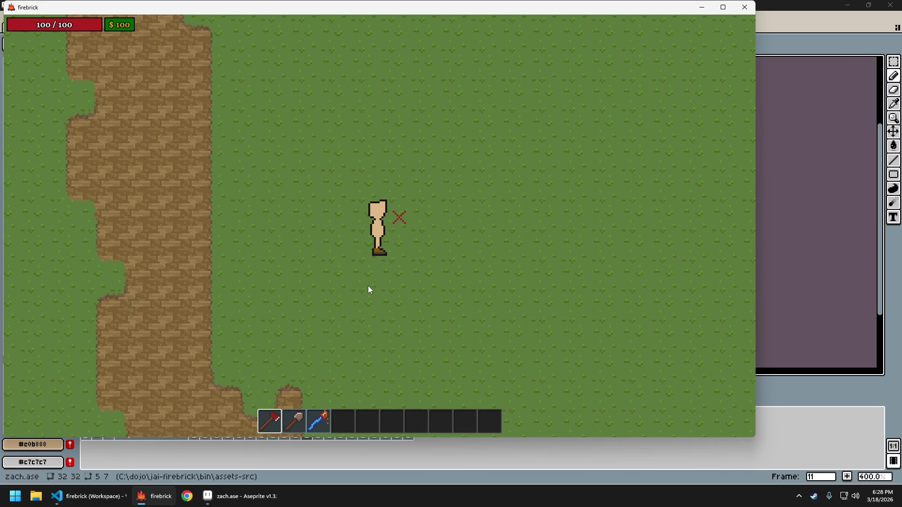
{"action": "key", "text": "F1"}
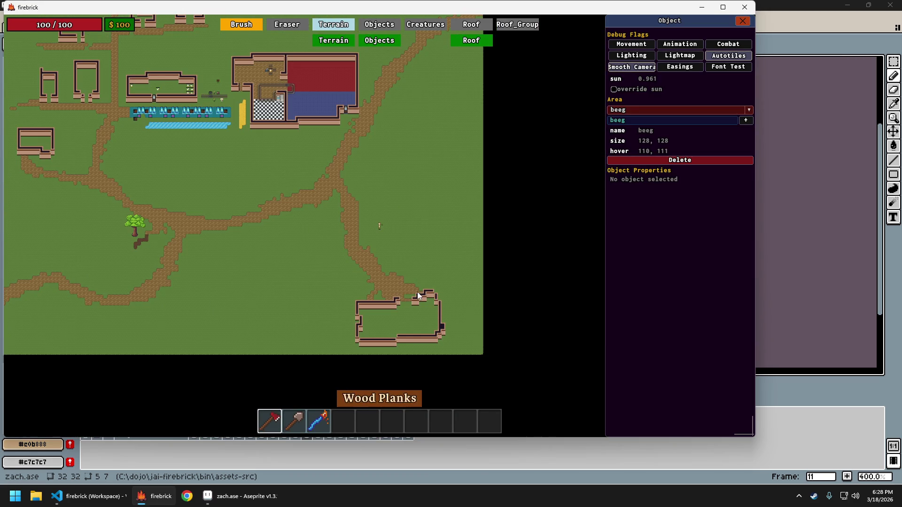
Teleport the player to the map's lower-right corner and exit the editor to save areas.
{"action": "left_click", "coordinate": [466, 341]}
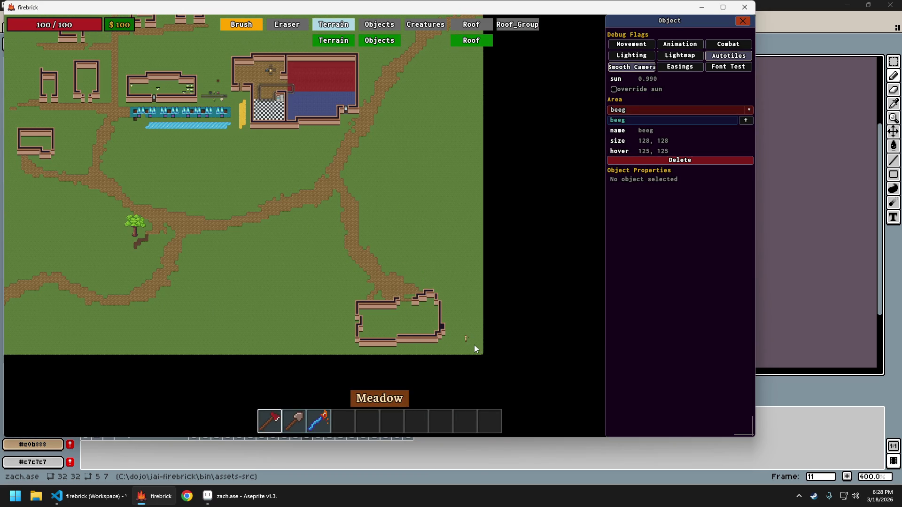
{"action": "scroll", "coordinate": [475, 344], "scroll_direction": "up", "scroll_amount": 5}
{"action": "key", "text": "F1"}
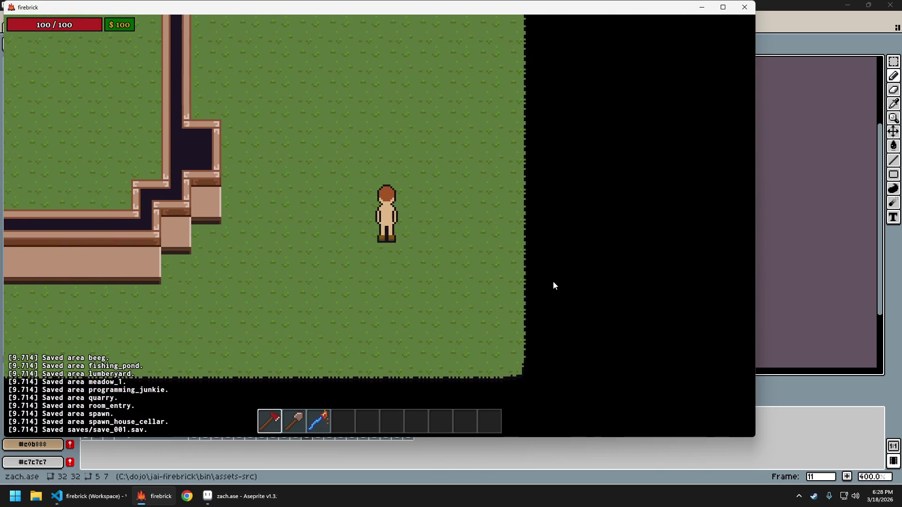
Walk the character north along the wall, then quit the game.
{"action": "key", "text": "w"}
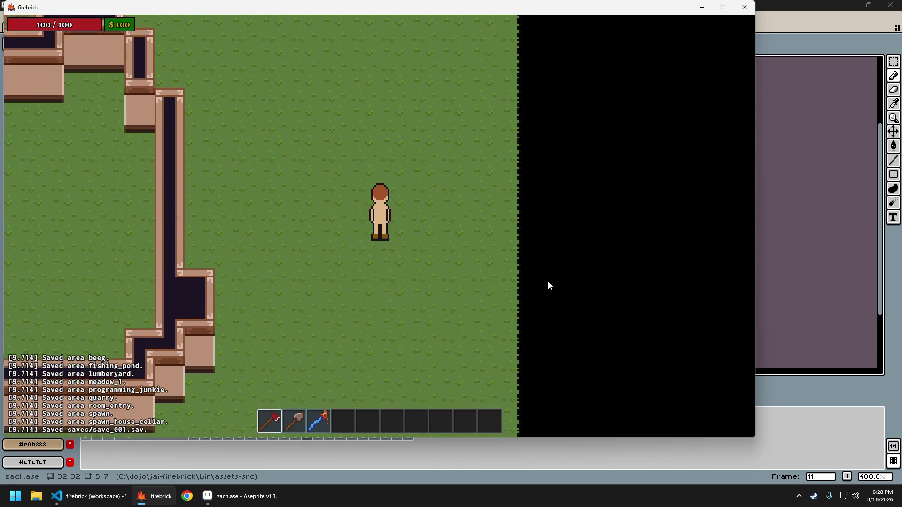
{"action": "key", "text": "w"}
{"action": "key", "text": "w"}
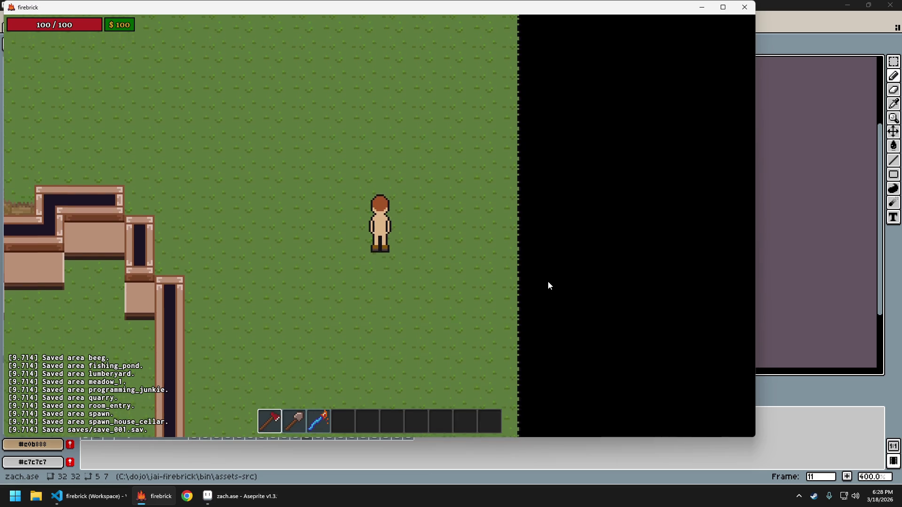
{"action": "key", "text": "w"}
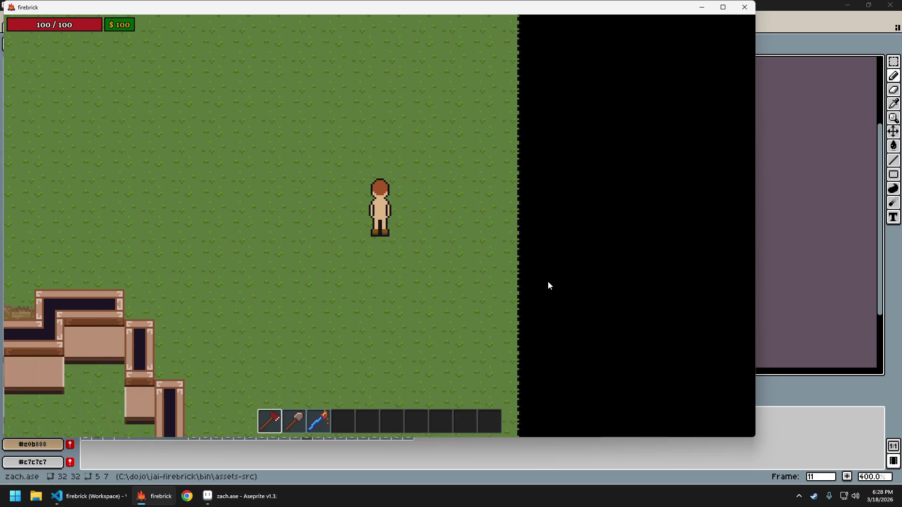
{"action": "key", "text": "w"}
{"action": "key", "text": "w"}
{"action": "key", "text": "w"}
{"action": "key", "text": "w"}
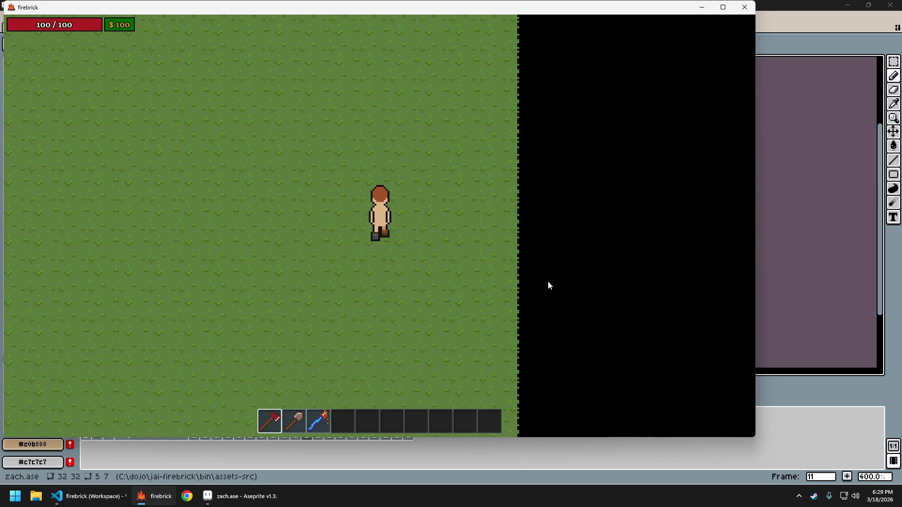
{"action": "key", "text": "Escape"}
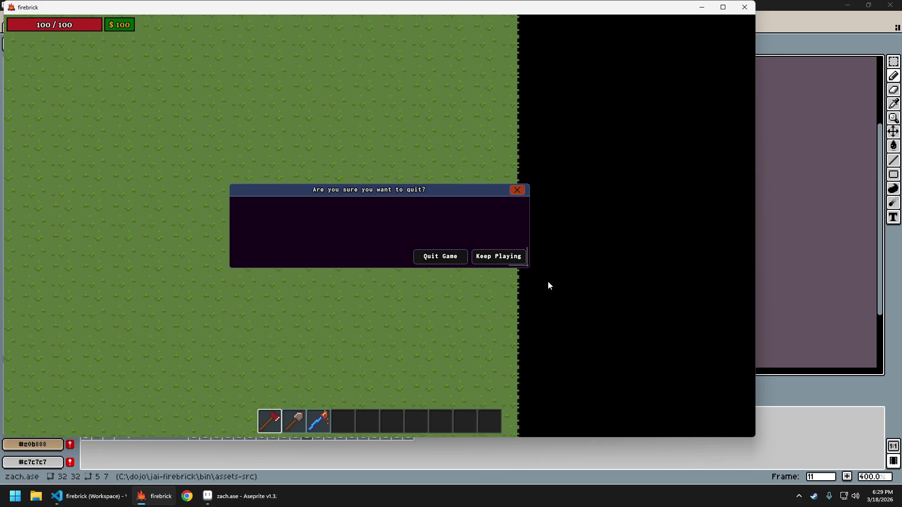
{"action": "key", "text": "Escape"}
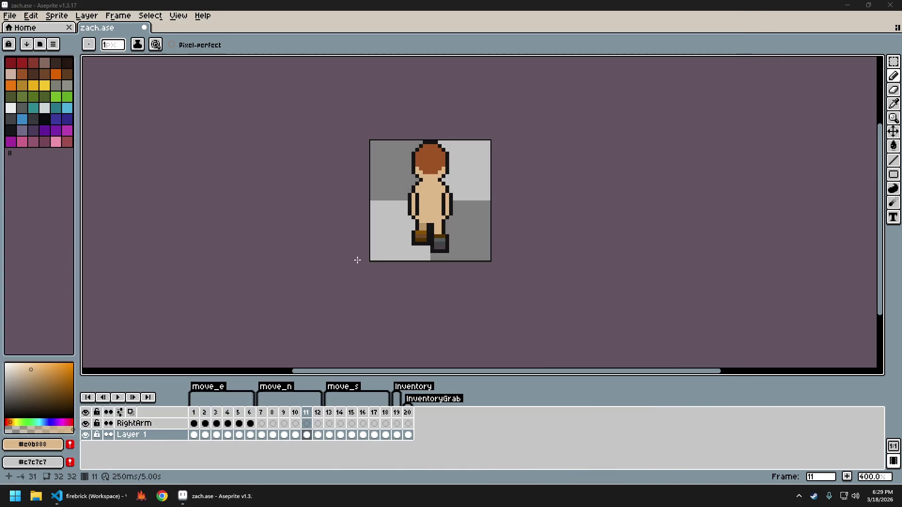
{"action": "key", "text": "Left"}
{"action": "key", "text": "Left"}
{"action": "key", "text": "Left"}
{"action": "key", "text": "Left"}
{"action": "key", "text": "Left"}
{"action": "key", "text": "Left"}
{"action": "key", "text": "Left"}
{"action": "key", "text": "Left"}
{"action": "key", "text": "Left"}
{"action": "key", "text": "Right"}
{"action": "key", "text": "Left"}
{"action": "key", "text": "Left"}
{"action": "key", "text": "Right"}
{"action": "key", "text": "Right"}
{"action": "key", "text": "Right"}
{"action": "key", "text": "Right"}
{"action": "key", "text": "Right"}
{"action": "key", "text": "ctrl+s"}
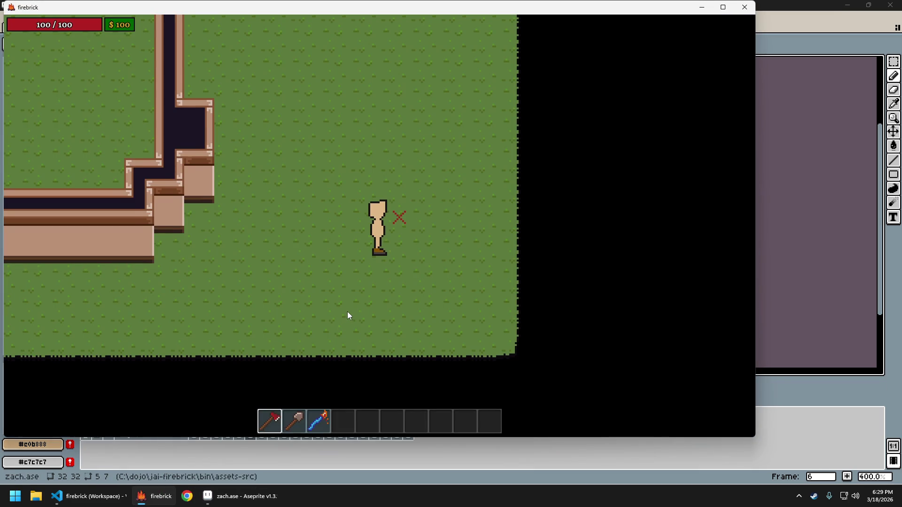
{"action": "key", "text": "w"}
{"action": "key", "text": "a"}
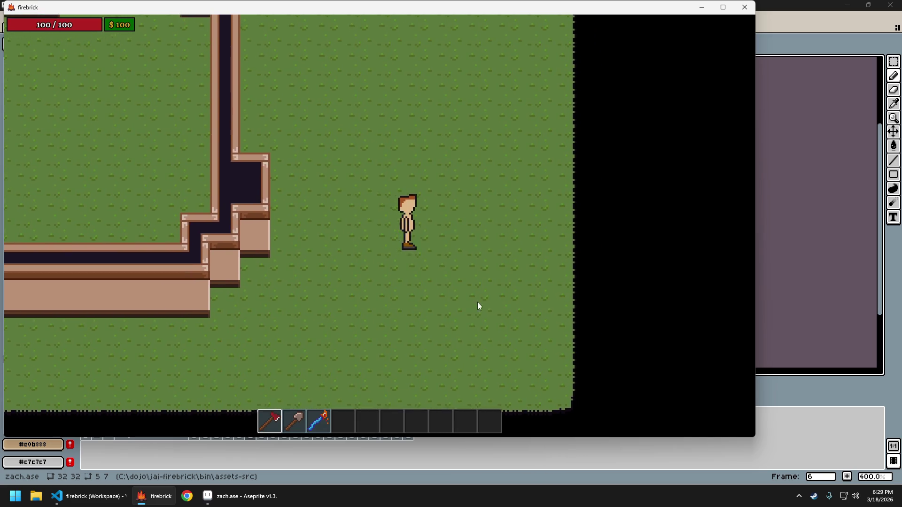
{"action": "key", "text": "d"}
{"action": "key", "text": "a"}
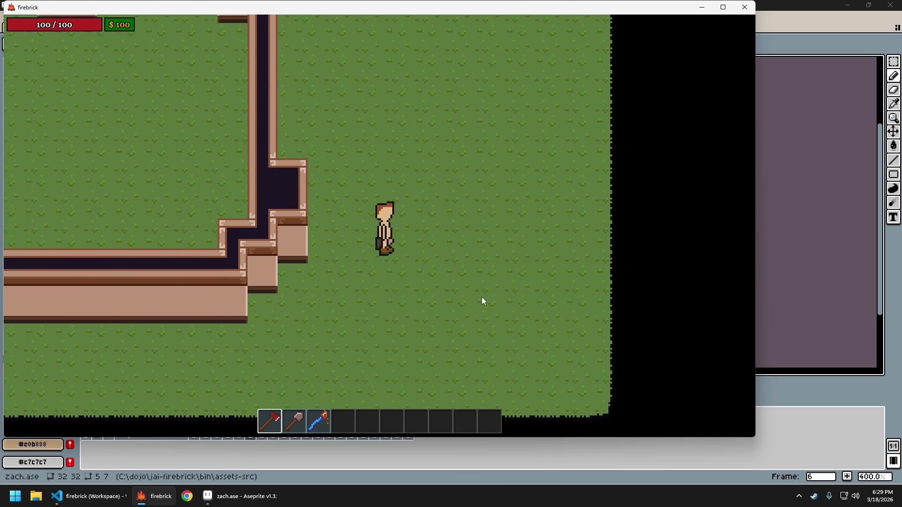
{"action": "key", "text": "d"}
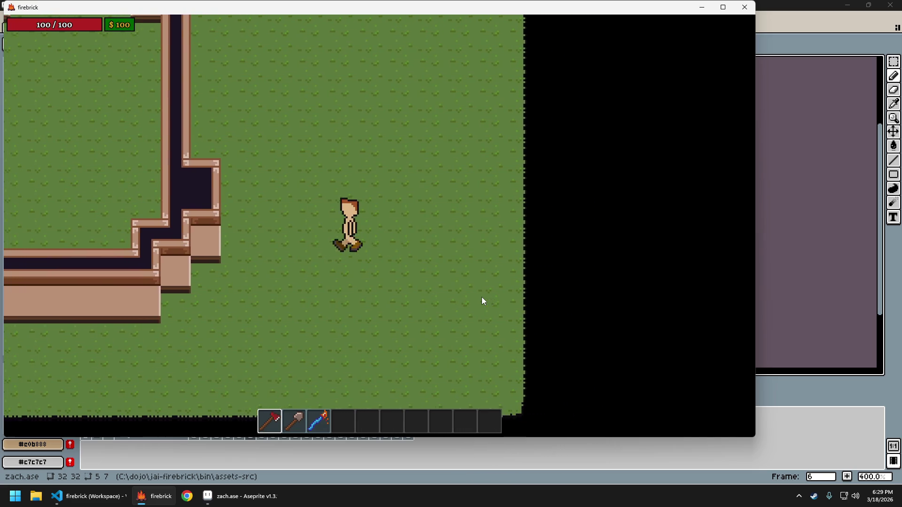
{"action": "key", "text": "a"}
{"action": "key", "text": "w"}
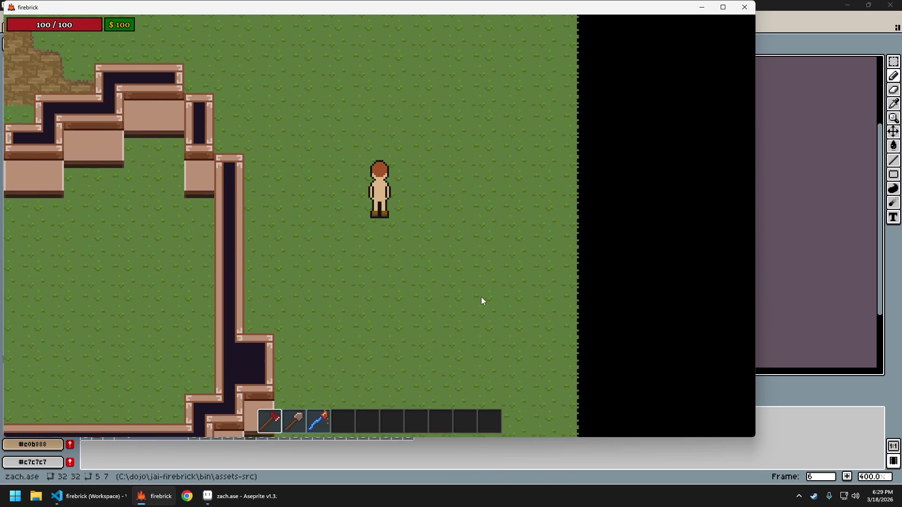
{"action": "key", "text": "Escape"}
{"action": "key", "text": "Return"}
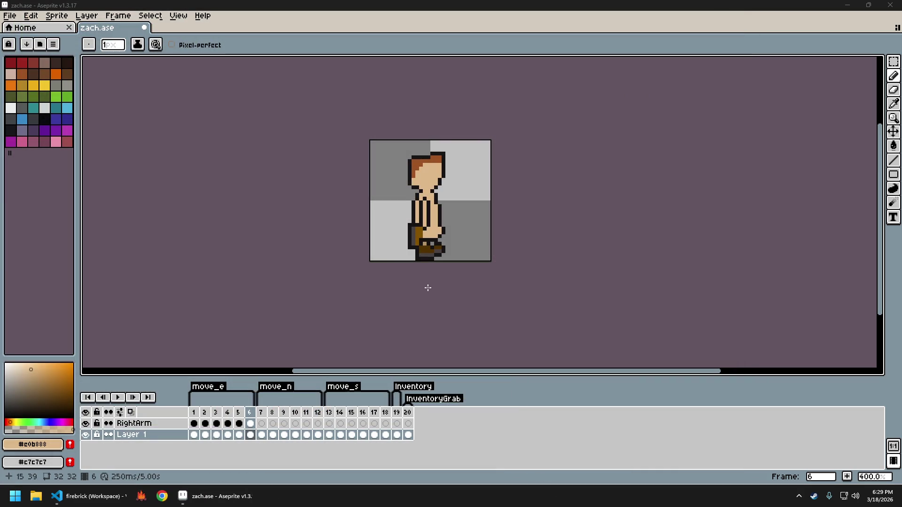
Edit the brown hand and dark foot pixels on back-view frame 8.
{"action": "left_click", "coordinate": [476, 11]}
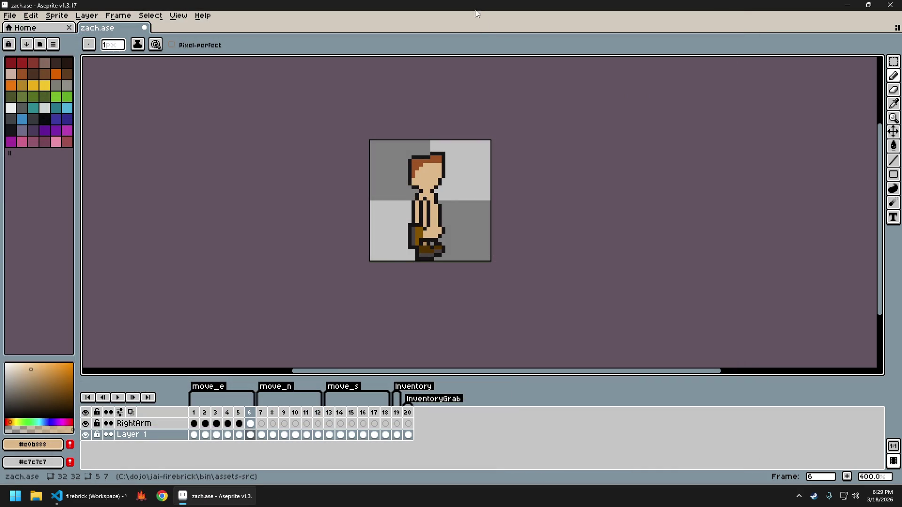
{"action": "key", "text": "Right"}
{"action": "key", "text": "Right"}
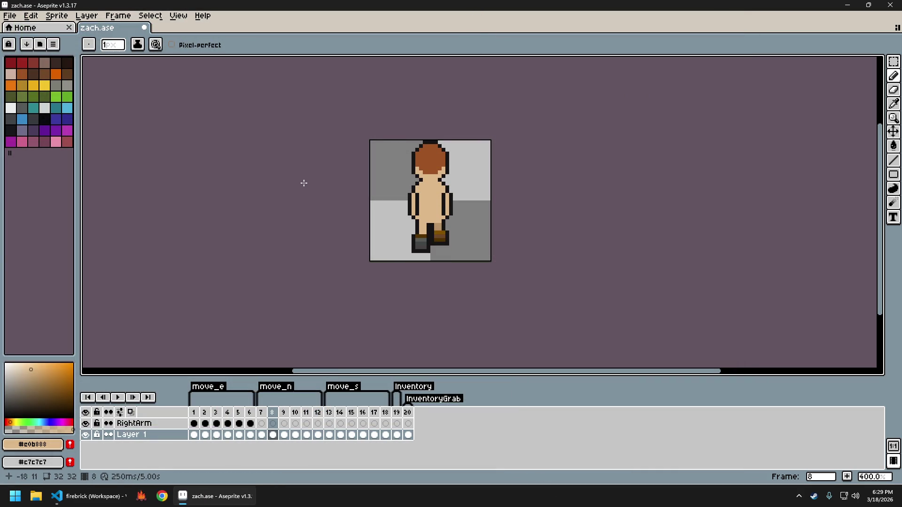
{"action": "scroll", "coordinate": [466, 249], "scroll_direction": "up", "scroll_amount": 3}
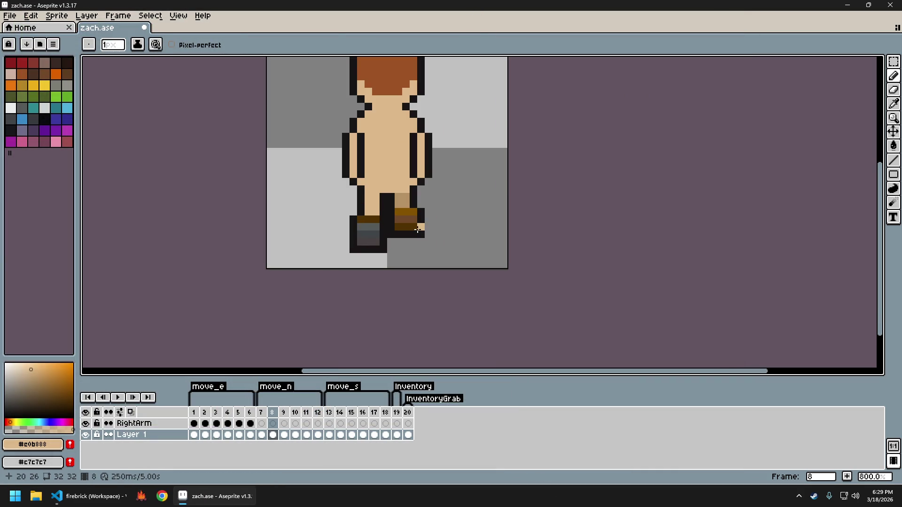
{"action": "key", "text": "m"}
{"action": "left_click_drag", "start_coordinate": [384, 198], "coordinate": [426, 232]}
{"action": "key", "text": "ctrl+d"}
{"action": "scroll", "coordinate": [448, 233], "scroll_direction": "down", "scroll_amount": 3}
{"action": "scroll", "coordinate": [445, 231], "scroll_direction": "up", "scroll_amount": 2}
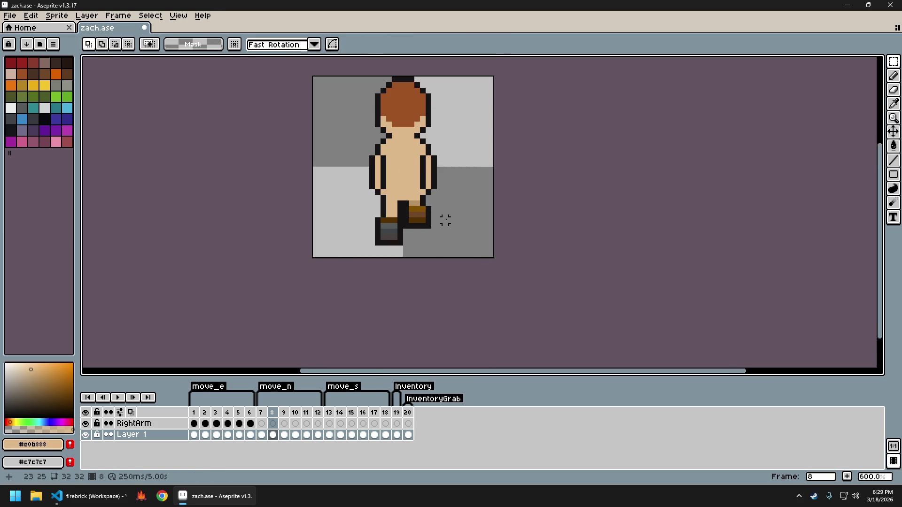
{"action": "scroll", "coordinate": [428, 237], "scroll_direction": "up", "scroll_amount": 1}
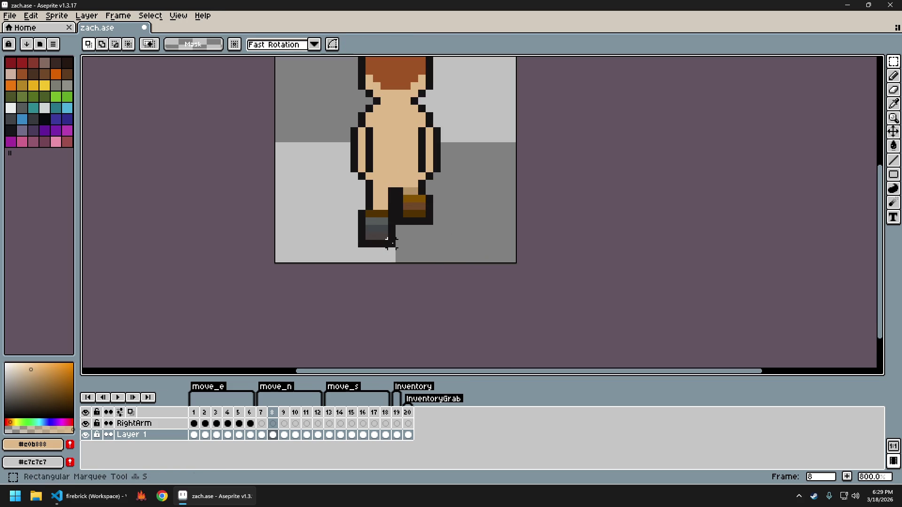
{"action": "left_click_drag", "start_coordinate": [394, 244], "coordinate": [353, 215]}
{"action": "key", "text": "ctrl+d"}
{"action": "scroll", "coordinate": [498, 241], "scroll_direction": "down", "scroll_amount": 3}
{"action": "scroll", "coordinate": [495, 231], "scroll_direction": "up", "scroll_amount": 2}
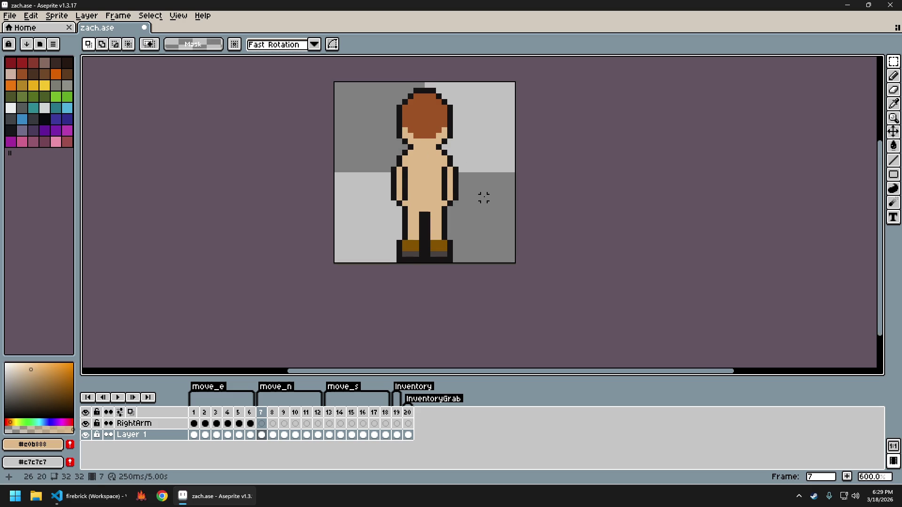
Undo the leg edits and nudge the whole frame 8 figure down 1 pixel.
{"action": "key", "text": "ctrl+z"}
{"action": "key", "text": "ctrl+z"}
{"action": "key", "text": "ctrl+z"}
{"action": "key", "text": "ctrl+z"}
{"action": "left_click", "coordinate": [382, 107]}
{"action": "left_click_drag", "start_coordinate": [379, 82], "coordinate": [484, 247]}
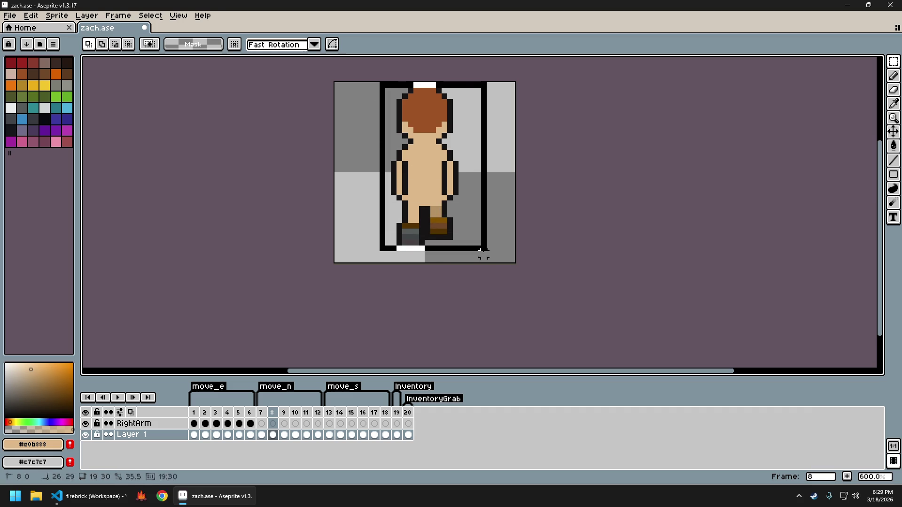
{"action": "key", "text": "Down"}
{"action": "left_click", "coordinate": [489, 220]}
Play the walk animation and step through frames 8 to 13 to review it.
{"action": "key", "text": "Return"}
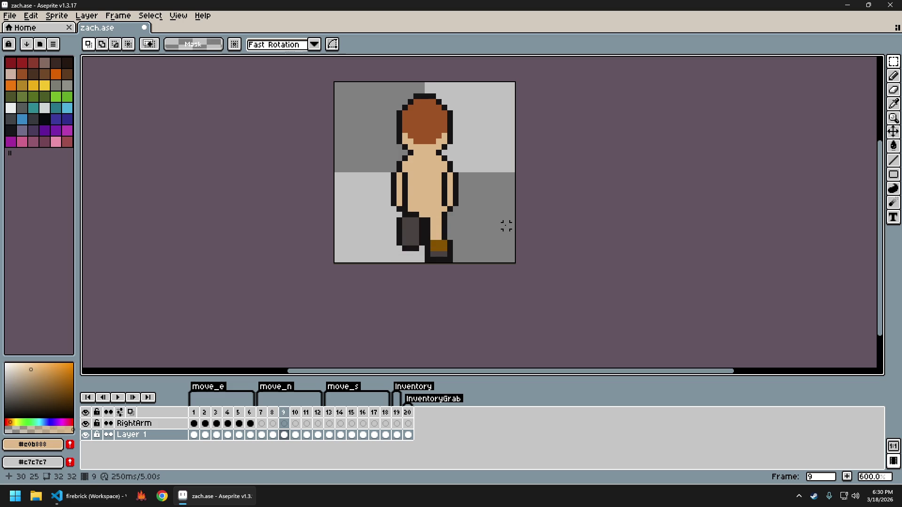
{"action": "key", "text": "Left"}
{"action": "key", "text": "Right"}
{"action": "key", "text": "Right"}
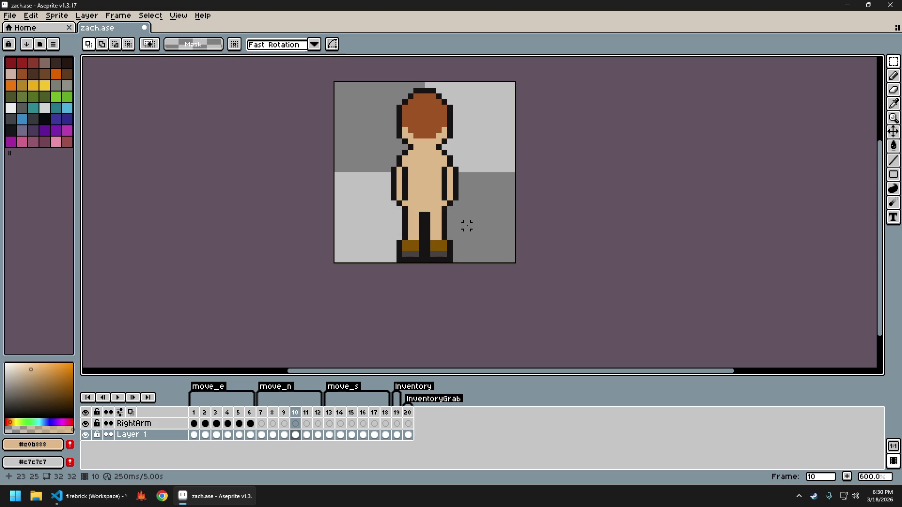
{"action": "key", "text": "Right"}
{"action": "key", "text": "Left"}
{"action": "key", "text": "Left"}
{"action": "key", "text": "Left"}
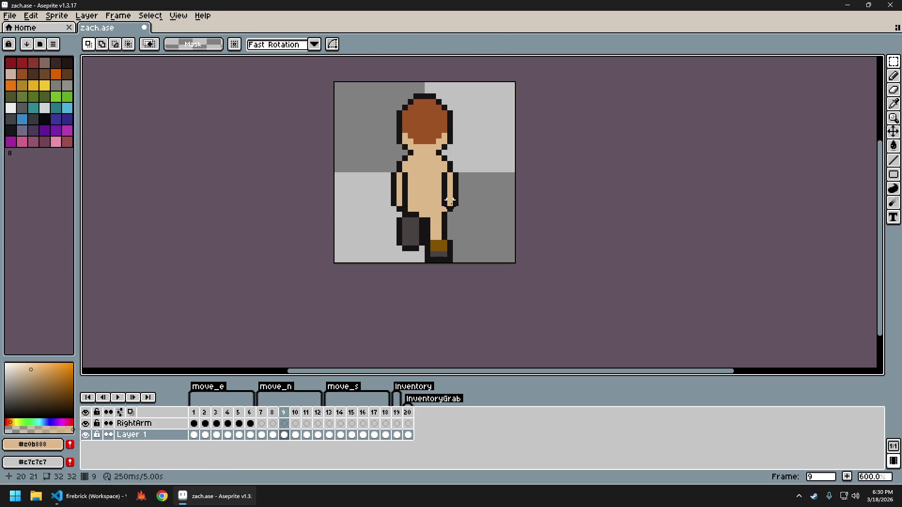
{"action": "key", "text": "Right"}
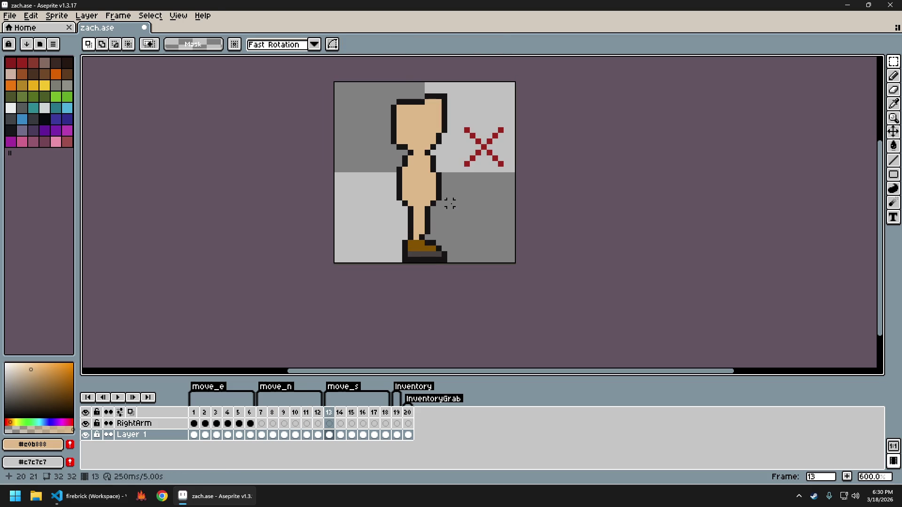
{"action": "key", "text": "Left"}
Re-export the sprite sheet as zach_sheet.png and launch firebrick.
{"action": "key", "text": "ctrl+e"}
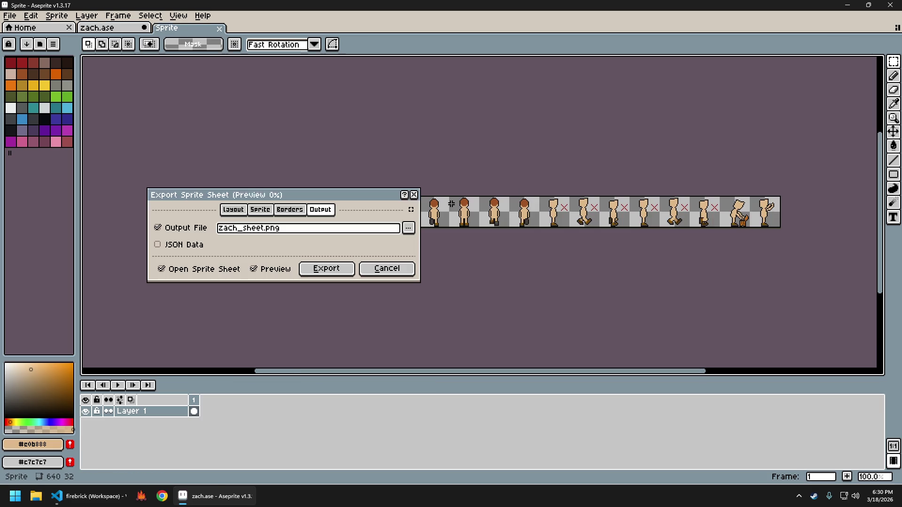
{"action": "key", "text": "Return"}
{"action": "key", "text": "ctrl+alt+shift+s"}
{"action": "key", "text": "Return"}
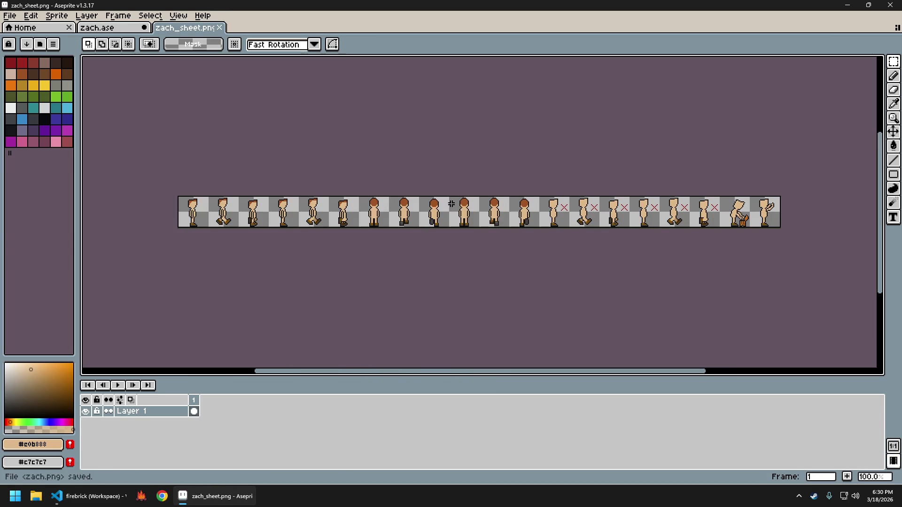
{"action": "key", "text": "ctrl+w"}
{"action": "left_click", "coordinate": [140, 496]}
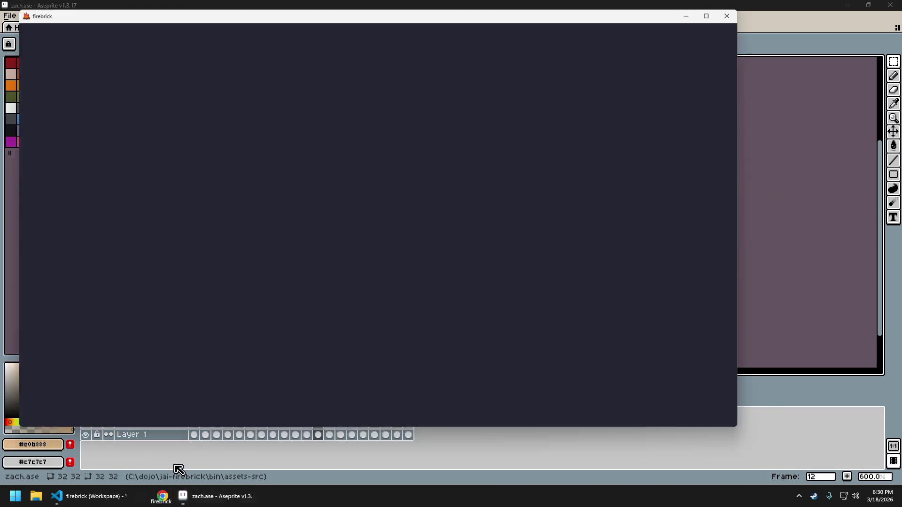
Walk the character north and south to test the re-exported walk cycle.
{"action": "key", "text": "w"}
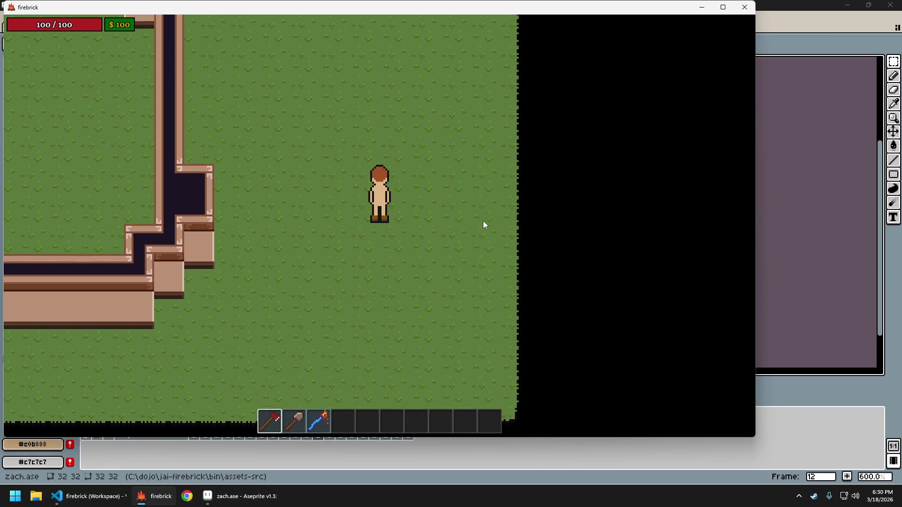
{"action": "key", "text": "w"}
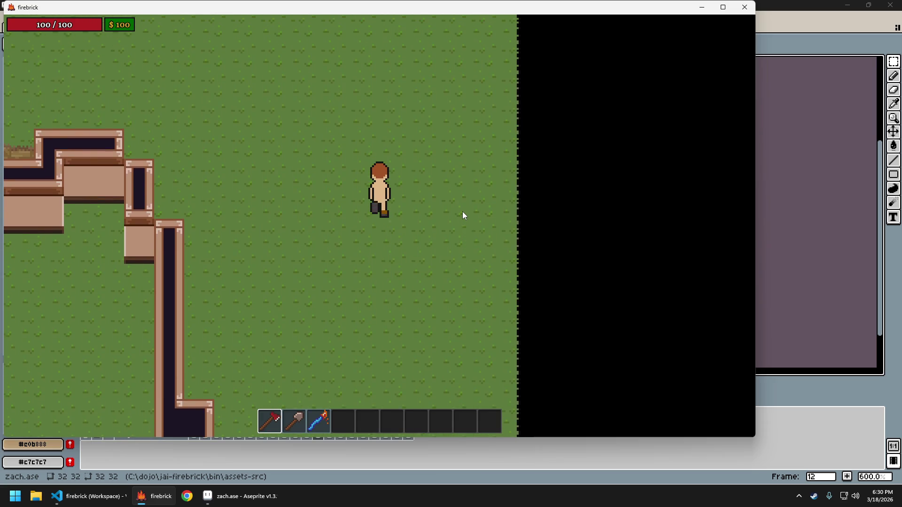
{"action": "key", "text": "w"}
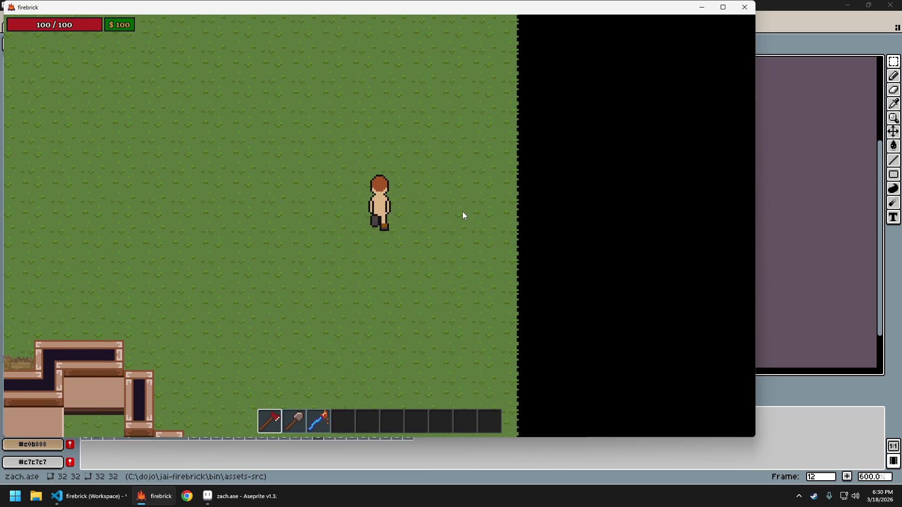
{"action": "key", "text": "w"}
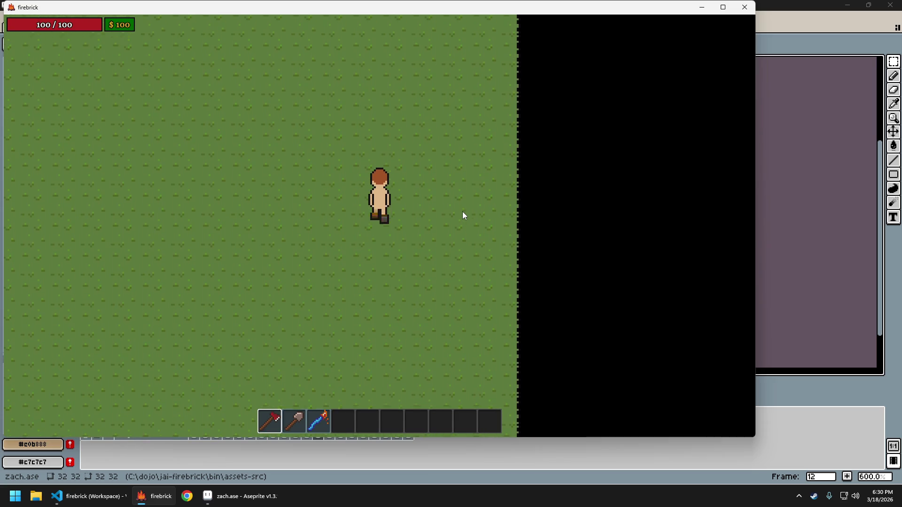
{"action": "key", "text": "s"}
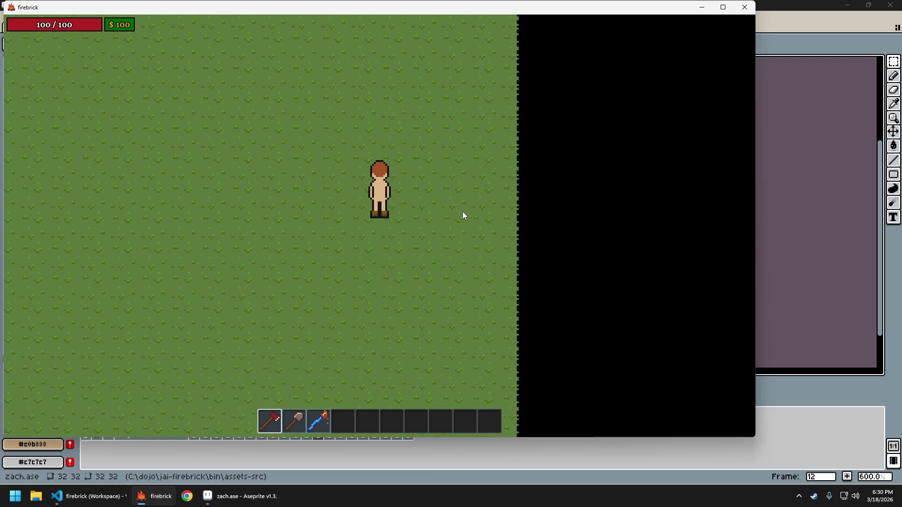
{"action": "key", "text": "w"}
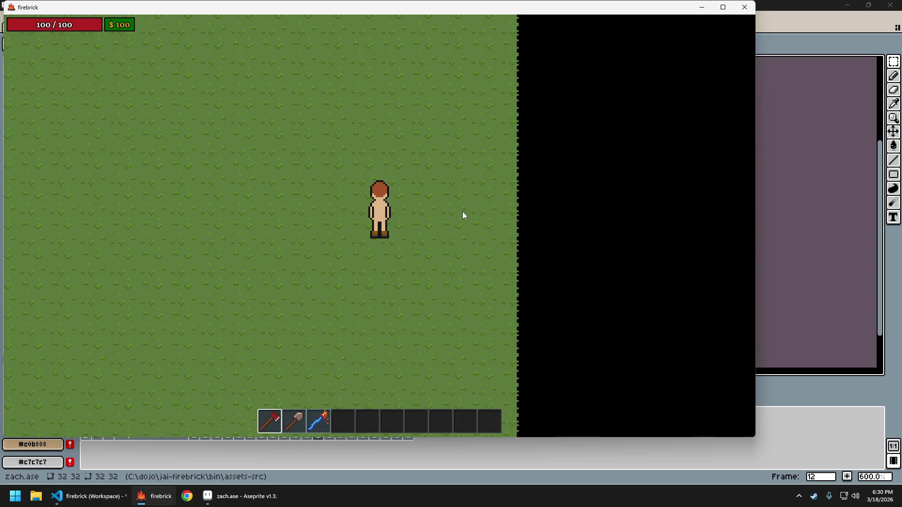
{"action": "key", "text": "w"}
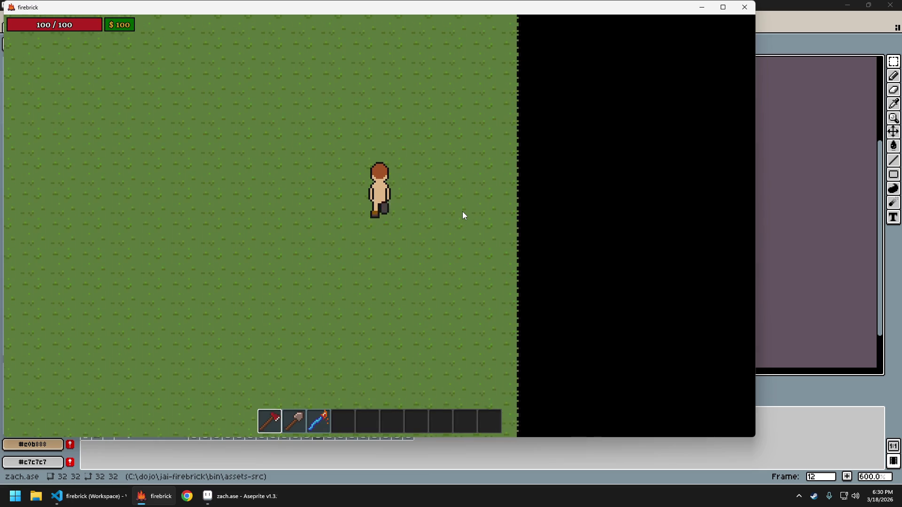
{"action": "key", "text": "w"}
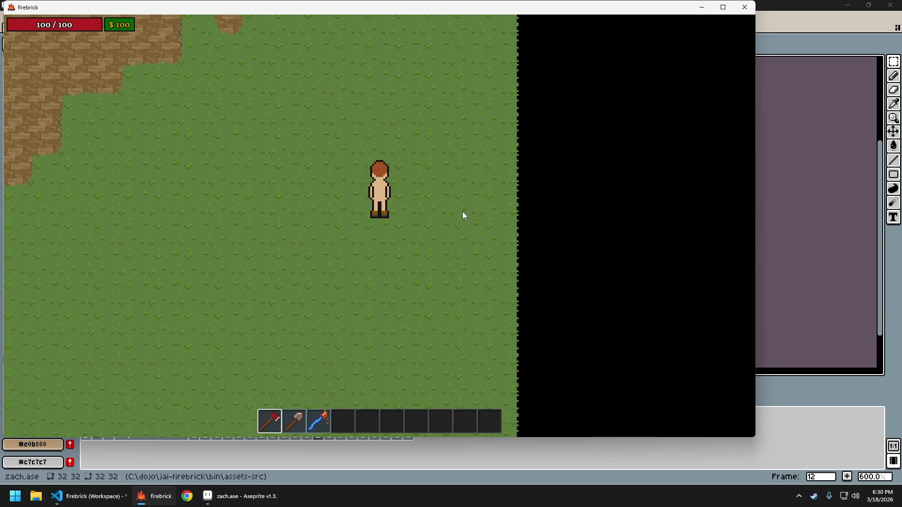
{"action": "key", "text": "d"}
{"action": "key", "text": "w"}
{"action": "key", "text": "s"}
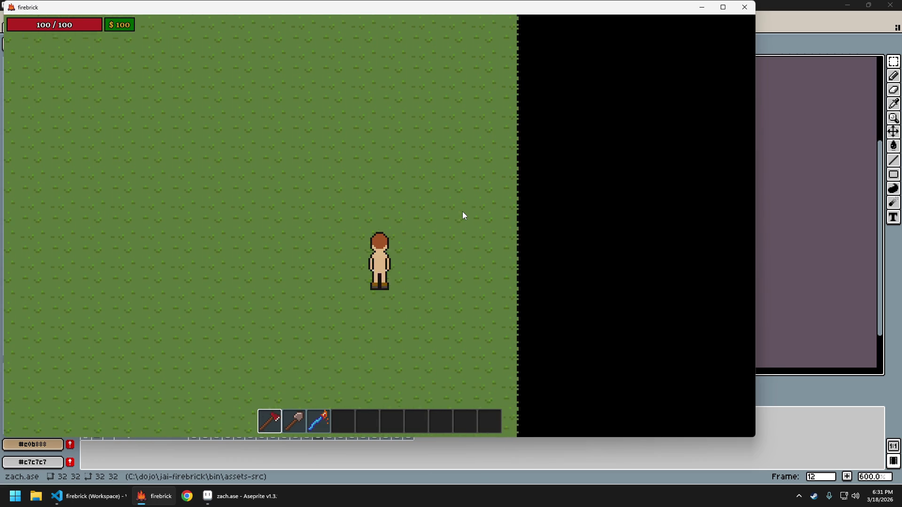
Keep walking north and briefly toggle the in-game editor and debug panel.
{"action": "key", "text": "Escape"}
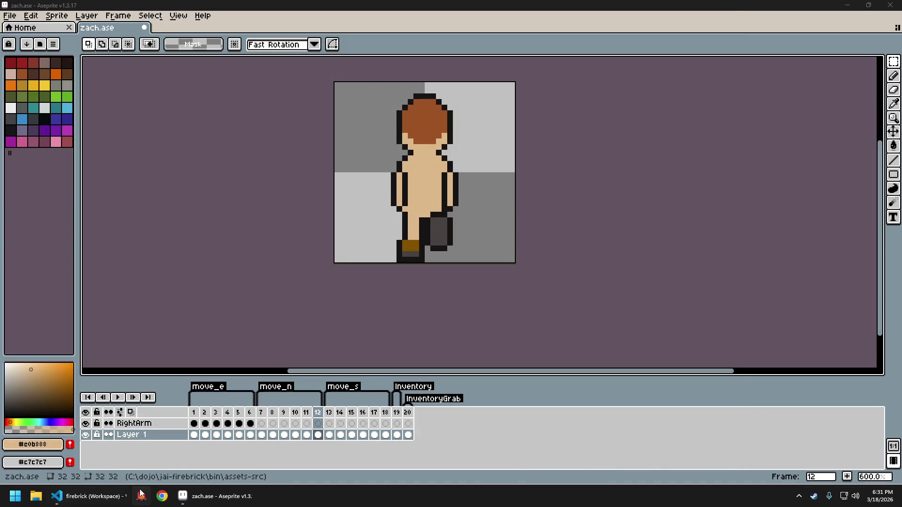
{"action": "key", "text": "w"}
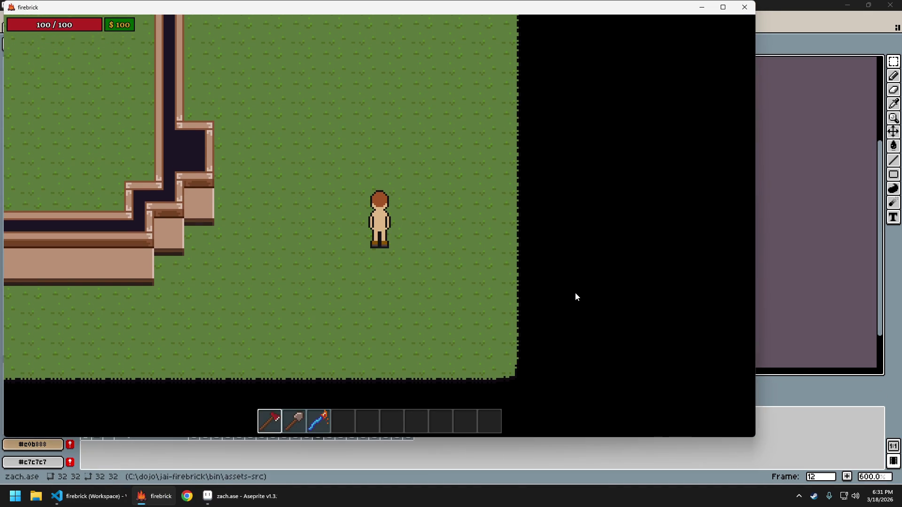
{"action": "key", "text": "w"}
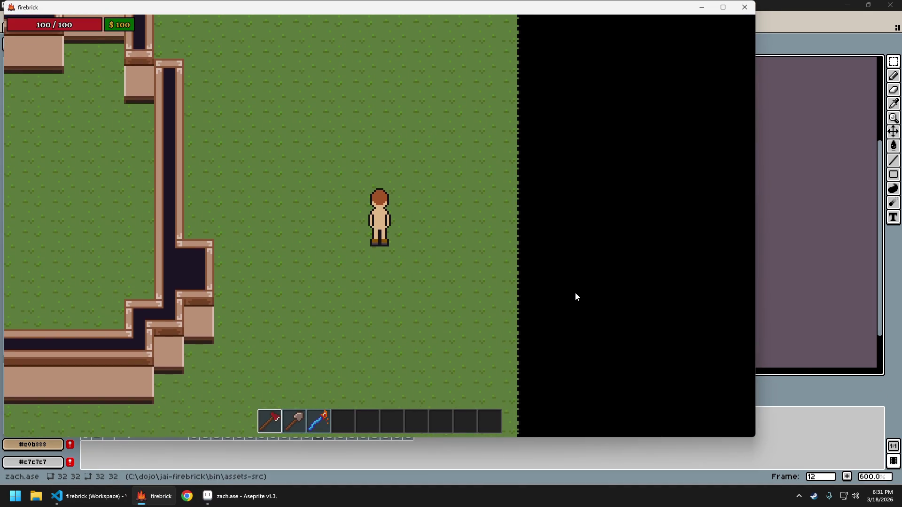
{"action": "key", "text": "w"}
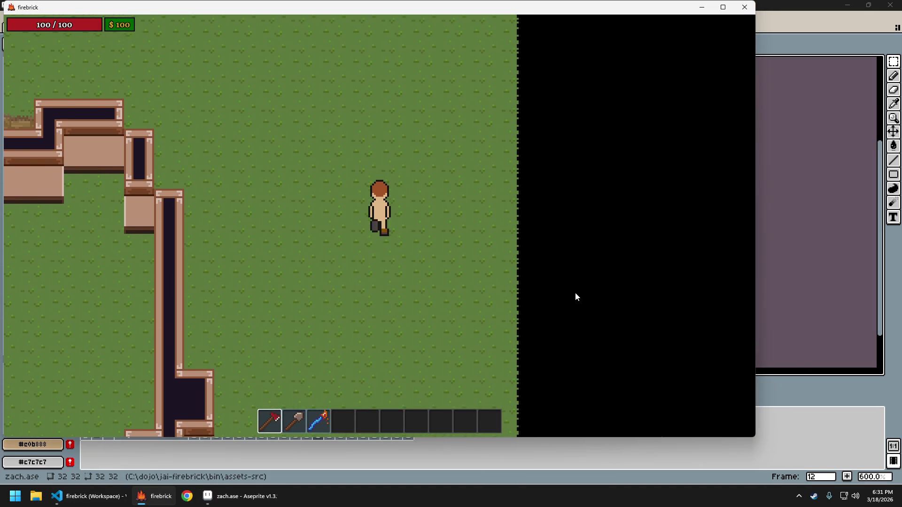
{"action": "key", "text": "w"}
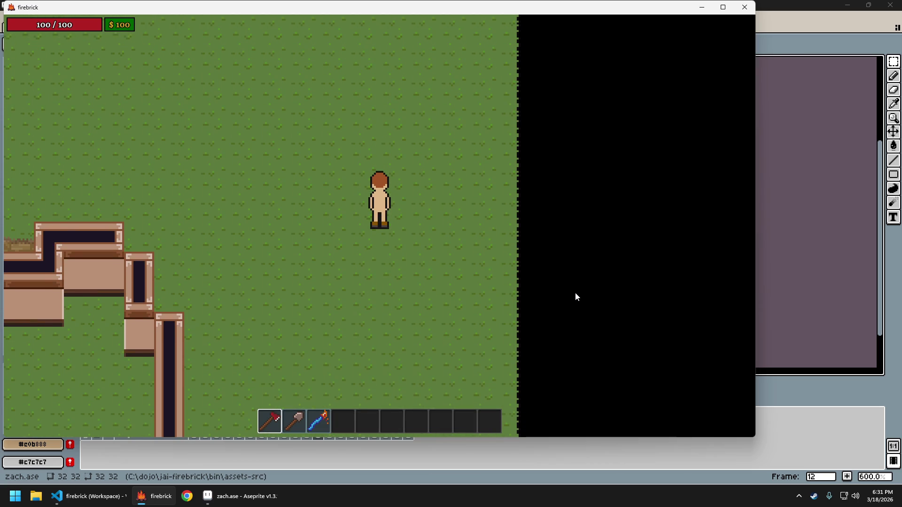
{"action": "key", "text": "F1"}
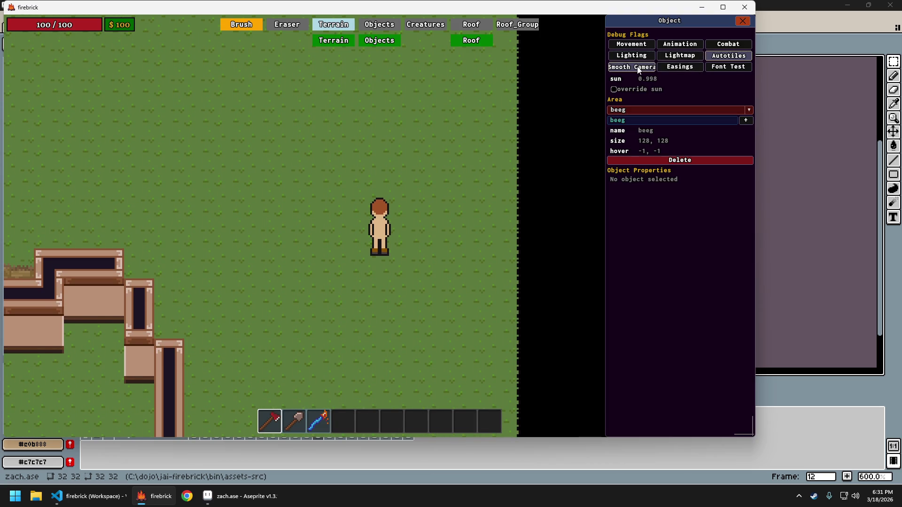
{"action": "key", "text": "F1"}
Walk east and west to watch the arm swing, then ask to quit the game.
{"action": "key", "text": "w"}
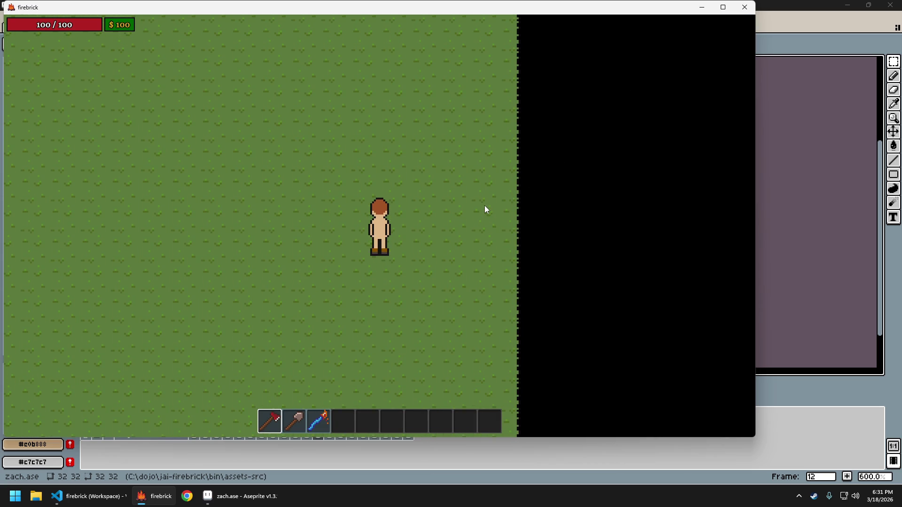
{"action": "key", "text": "w"}
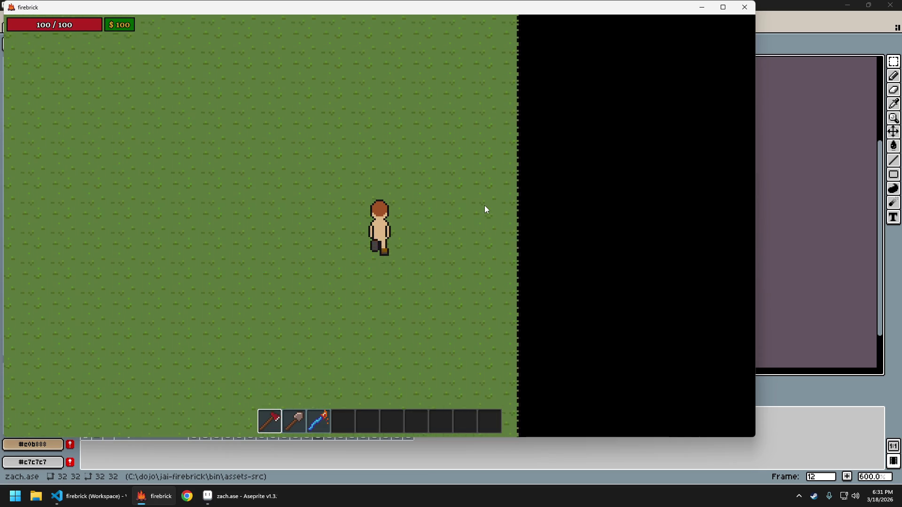
{"action": "key", "text": "d"}
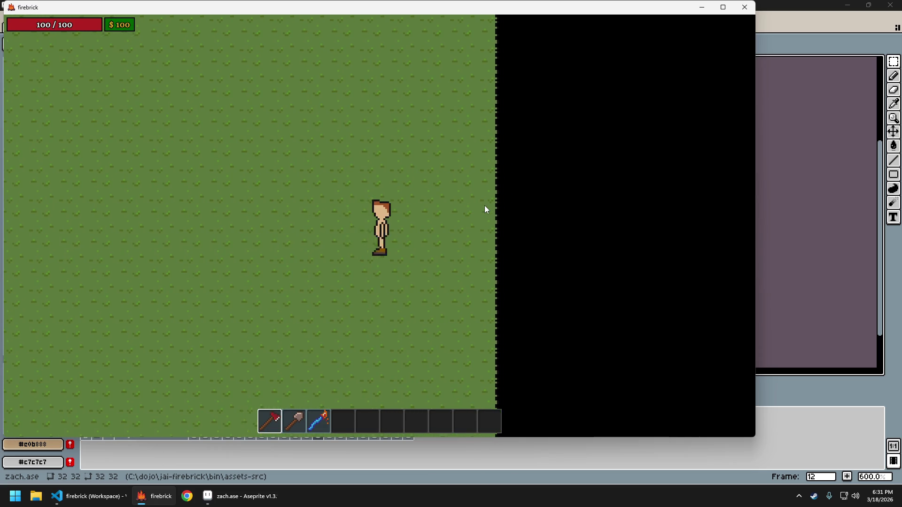
{"action": "key", "text": "a"}
{"action": "key", "text": "d"}
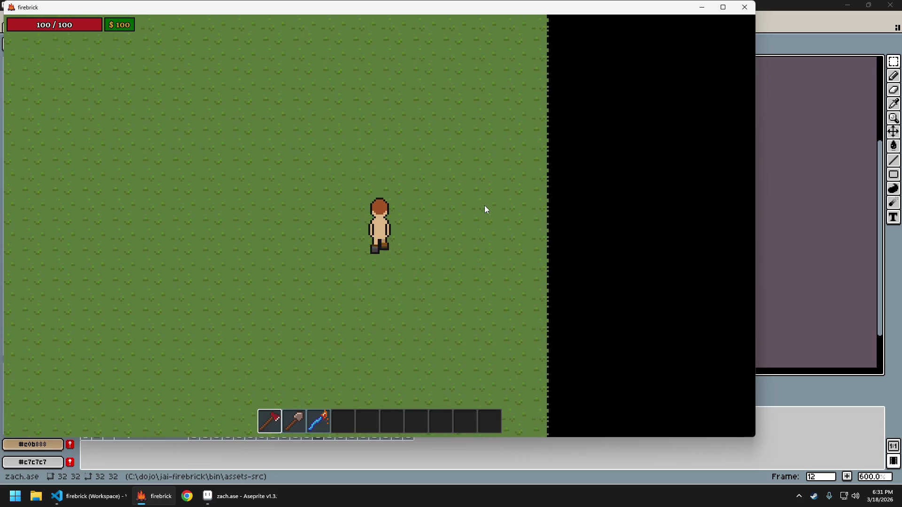
{"action": "key", "text": "w"}
{"action": "key", "text": "w"}
{"action": "key", "text": "a"}
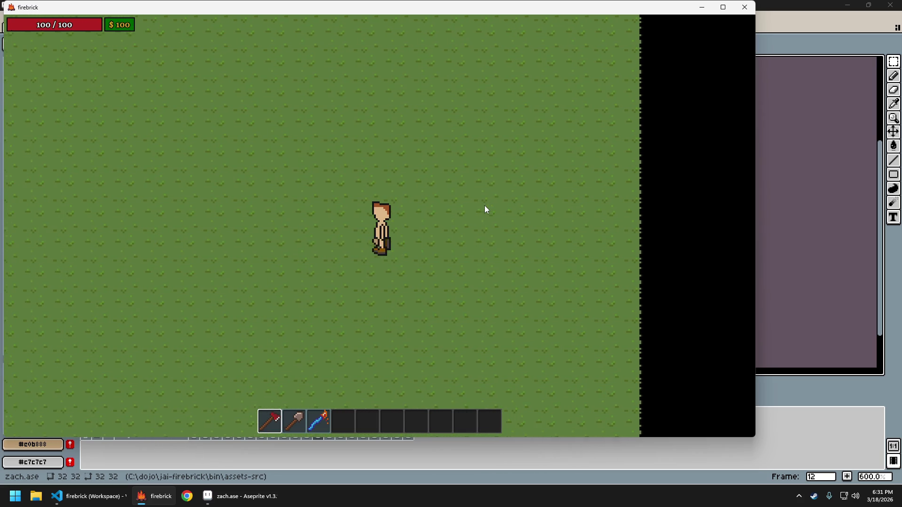
{"action": "key", "text": "d"}
{"action": "key", "text": "w"}
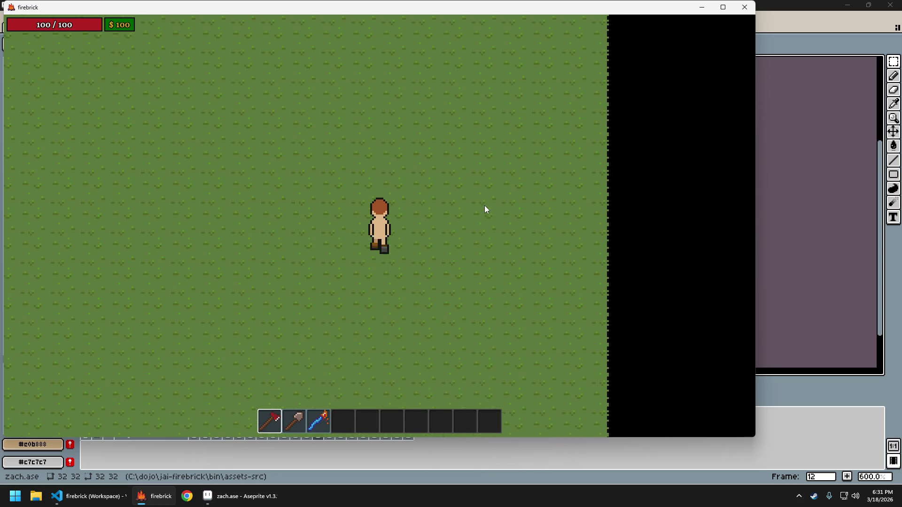
{"action": "key", "text": "Escape"}
{"action": "key", "text": "Escape"}
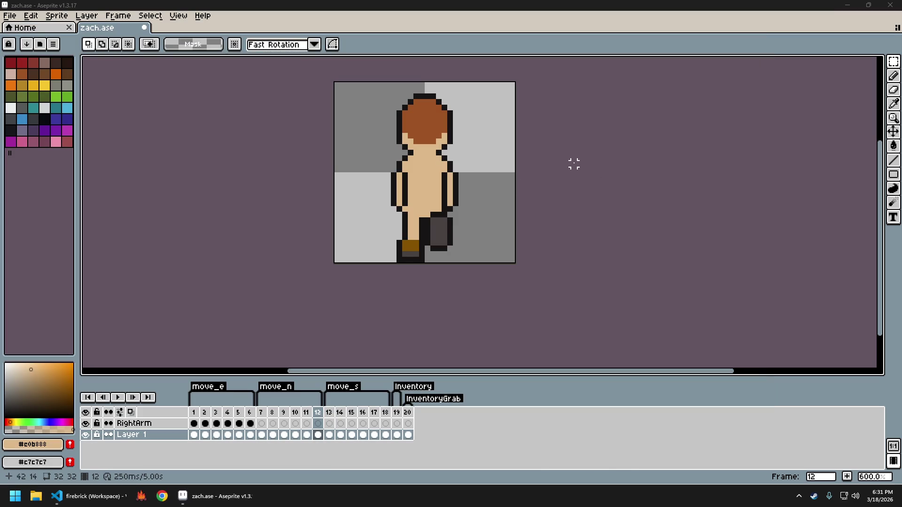
Save zach.ase and move the swinging arm on east-walk frame 3 down 1 pixel.
{"action": "key", "text": "ctrl+s"}
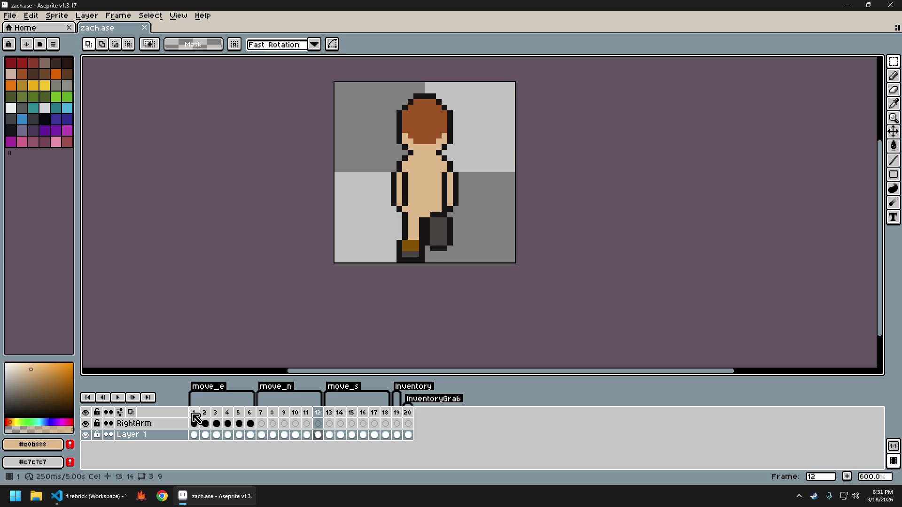
{"action": "left_click", "coordinate": [194, 413]}
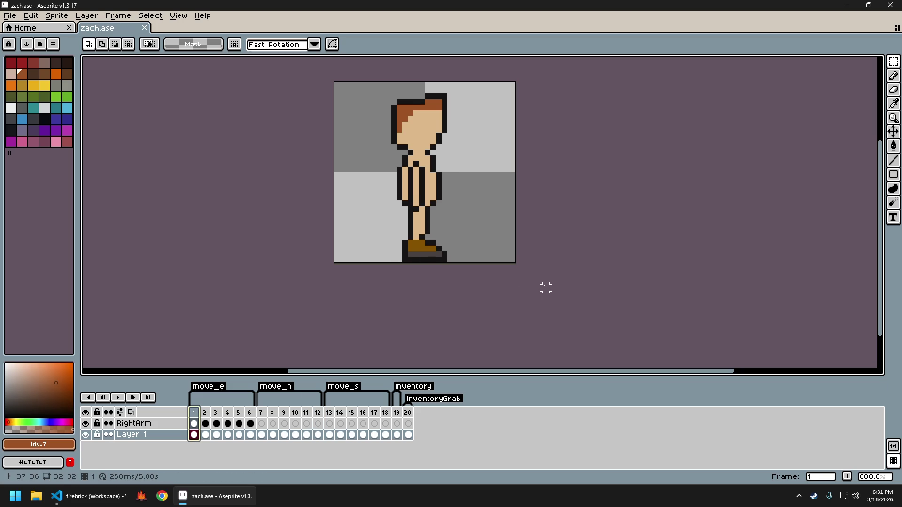
{"action": "key", "text": "Right"}
{"action": "key", "text": "Right"}
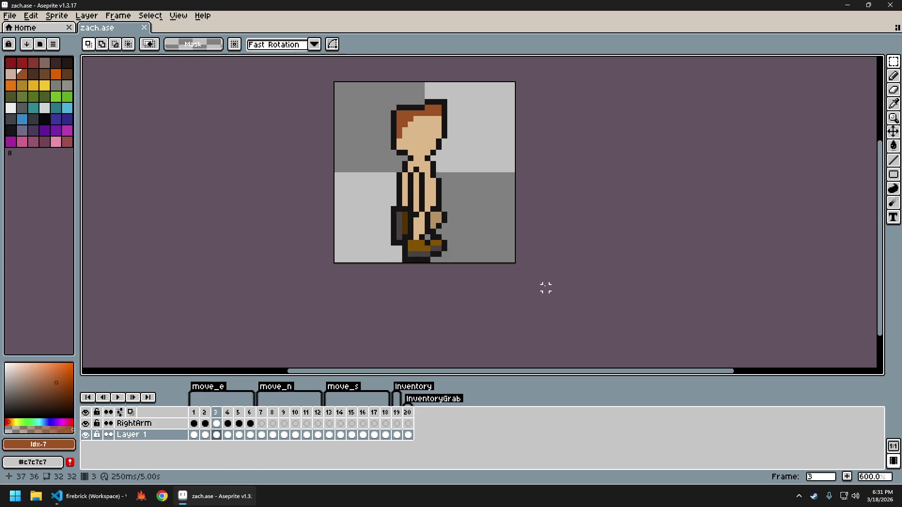
{"action": "scroll", "coordinate": [415, 253], "scroll_direction": "up", "scroll_amount": 4}
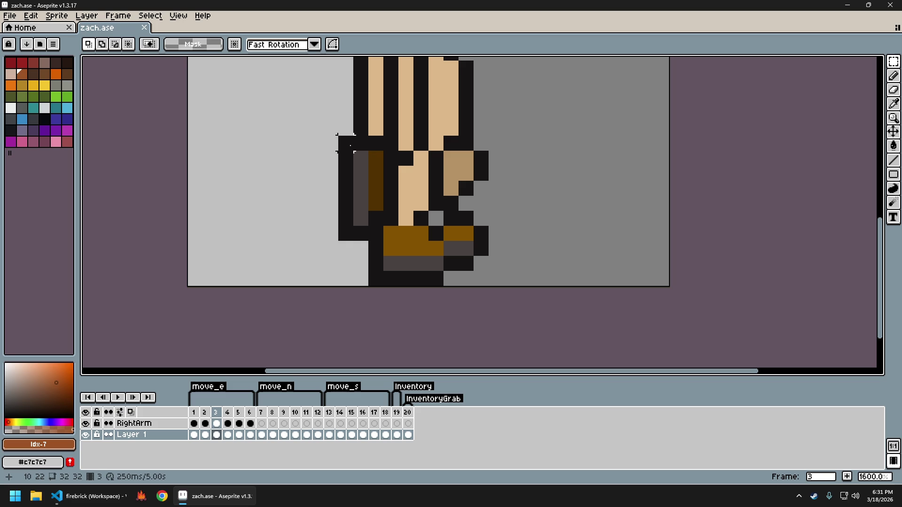
{"action": "left_click_drag", "start_coordinate": [350, 145], "coordinate": [391, 232]}
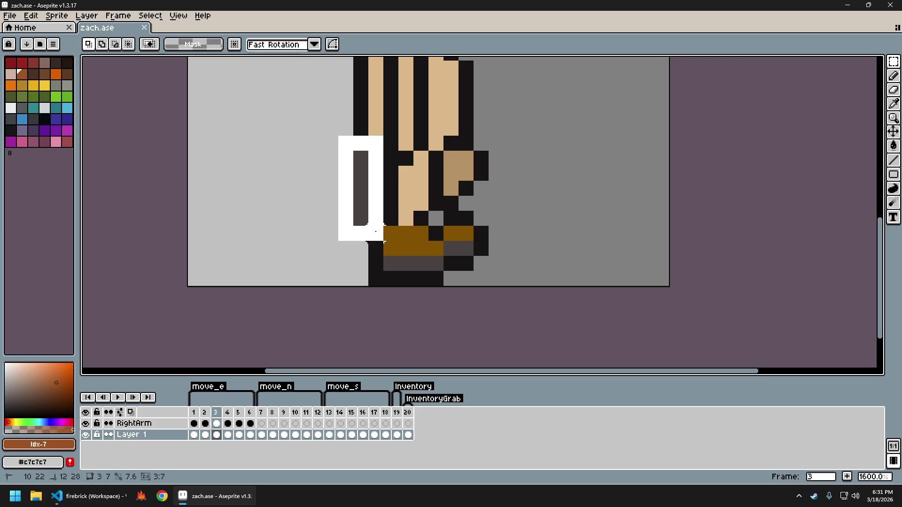
{"action": "key", "text": "Down"}
{"action": "key", "text": "ctrl+d"}
Pick the dark outline colour with the Pencil and compare frames 3 and 4.
{"action": "scroll", "coordinate": [450, 173], "scroll_direction": "down", "scroll_amount": 4}
{"action": "scroll", "coordinate": [402, 178], "scroll_direction": "up", "scroll_amount": 4}
{"action": "key", "text": "b"}
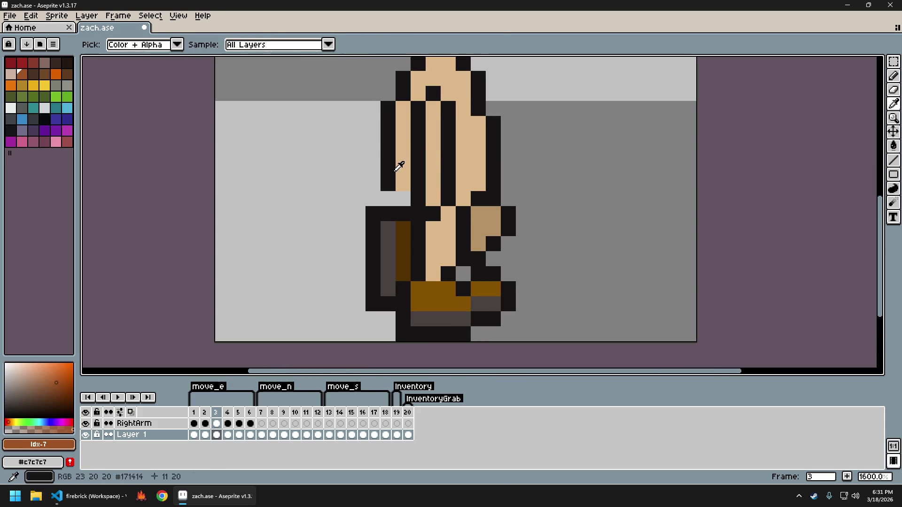
{"action": "left_click", "coordinate": [402, 194], "text": "alt"}
{"action": "scroll", "coordinate": [528, 197], "scroll_direction": "down", "scroll_amount": 3}
{"action": "left_click_drag", "start_coordinate": [540, 205], "coordinate": [463, 211]}
{"action": "key", "text": "Right"}
{"action": "key", "text": "Left"}
{"action": "key", "text": "Right"}
{"action": "key", "text": "Left"}
{"action": "key", "text": "Right"}
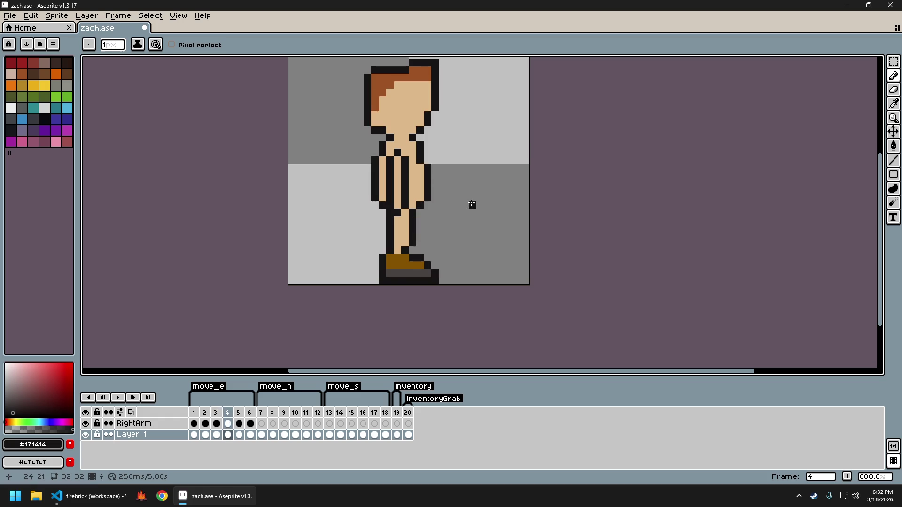
{"action": "key", "text": "Left"}
Reposition the brown held-item block on east-walk frame 6.
{"action": "key", "text": "Right"}
{"action": "key", "text": "Right"}
{"action": "key", "text": "Right"}
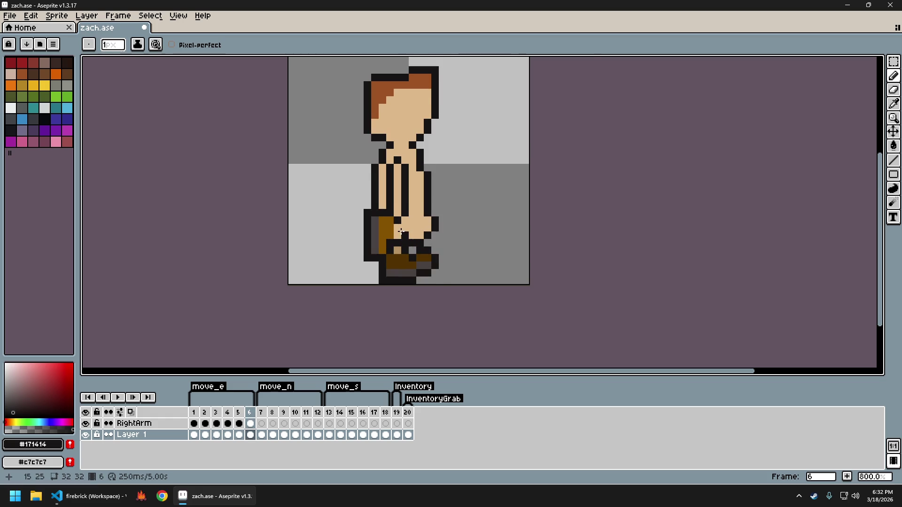
{"action": "scroll", "coordinate": [402, 231], "scroll_direction": "up", "scroll_amount": 1}
{"action": "key", "text": "m"}
{"action": "left_click_drag", "start_coordinate": [348, 198], "coordinate": [383, 273]}
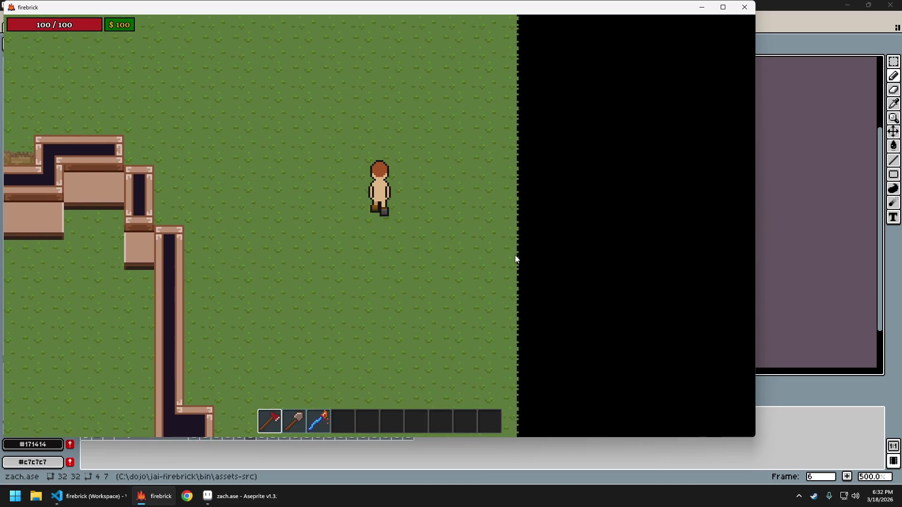
{"action": "key", "text": "Escape"}
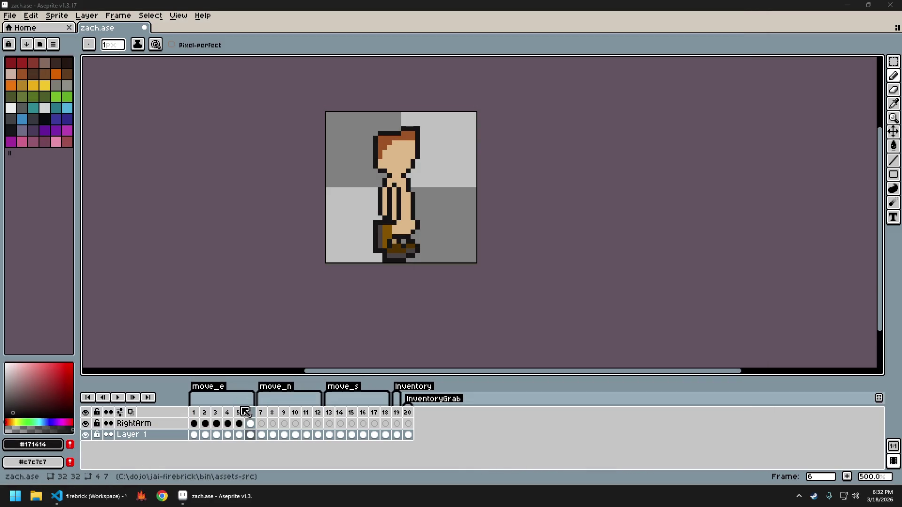
{"action": "left_click", "coordinate": [260, 413]}
Add a dark pixel near the feet on frame 8 and compare neighbouring walk poses.
{"action": "key", "text": "Right"}
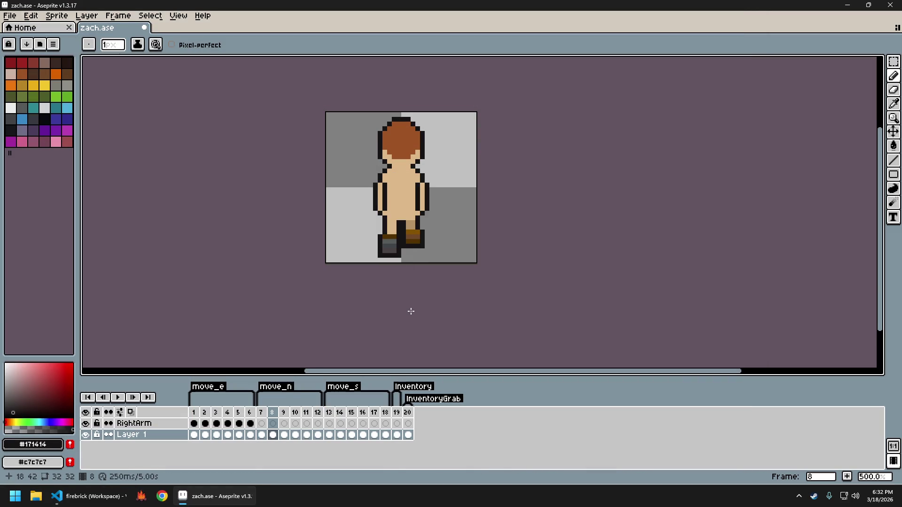
{"action": "scroll", "coordinate": [403, 254], "scroll_direction": "up", "scroll_amount": 1}
{"action": "scroll", "coordinate": [403, 254], "scroll_direction": "up", "scroll_amount": 1}
{"action": "left_click", "coordinate": [416, 258]}
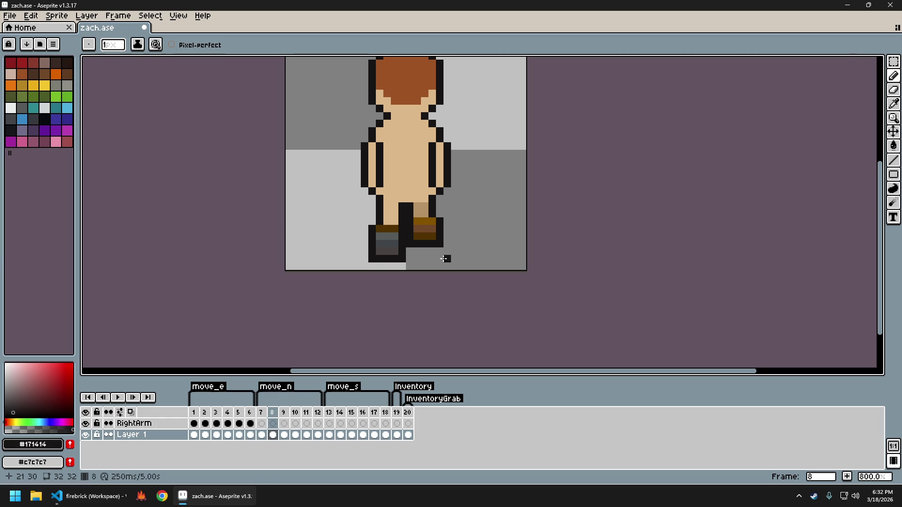
{"action": "key", "text": "Right"}
{"action": "key", "text": "Right"}
{"action": "key", "text": "Left"}
{"action": "key", "text": "Right"}
{"action": "key", "text": "Right"}
{"action": "key", "text": "Left"}
{"action": "key", "text": "Left"}
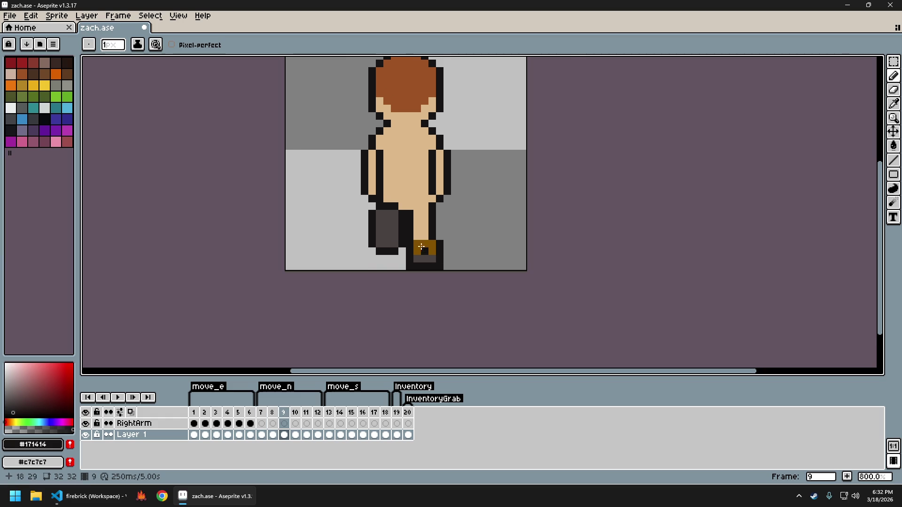
Raise the grey leg on frame 9 by 1 pixel and check the leg on frame 12.
{"action": "scroll", "coordinate": [422, 247], "scroll_direction": "up", "scroll_amount": 1}
{"action": "key", "text": "m"}
{"action": "left_click_drag", "start_coordinate": [349, 189], "coordinate": [390, 256]}
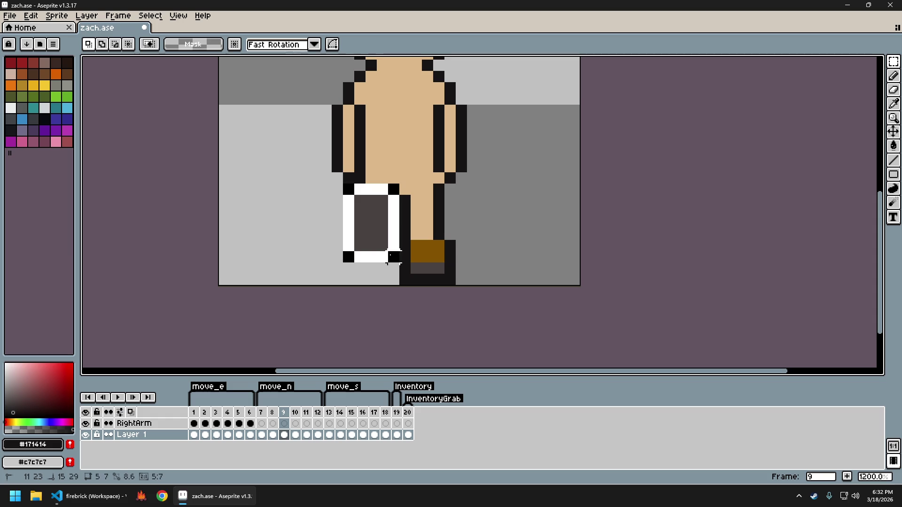
{"action": "key", "text": "Up"}
{"action": "key", "text": "ctrl+d"}
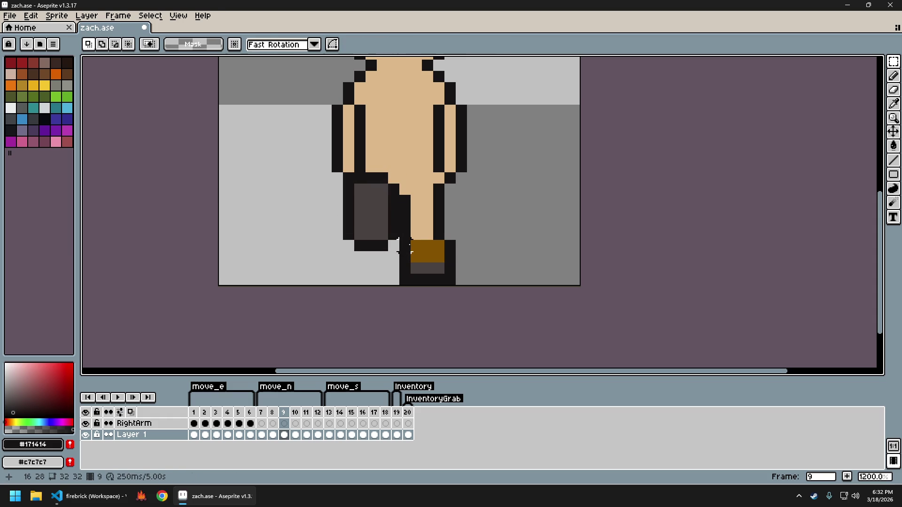
{"action": "key", "text": "Right"}
{"action": "key", "text": "Right"}
{"action": "key", "text": "Right"}
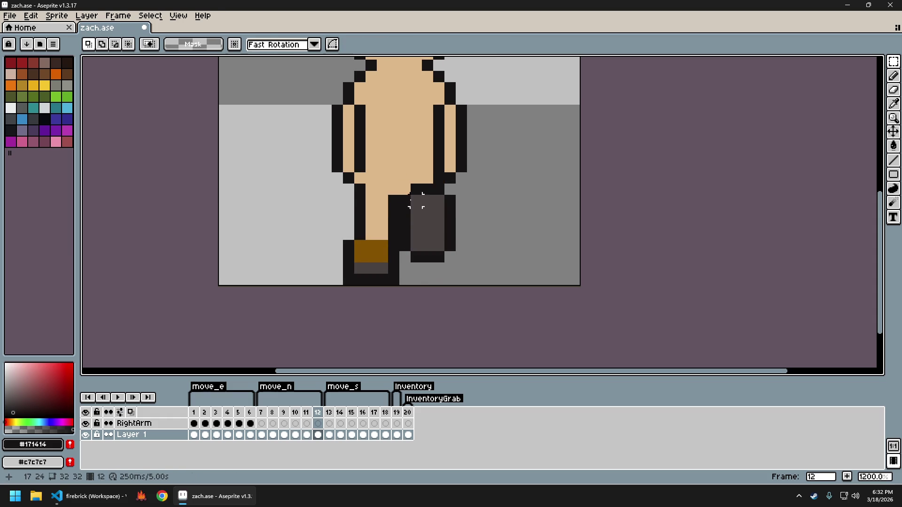
{"action": "left_click_drag", "start_coordinate": [400, 174], "coordinate": [457, 253]}
{"action": "key", "text": "ctrl+d"}
Re-export the sprite sheet as zach.png and start walking in firebrick.
{"action": "key", "text": "ctrl+e"}
{"action": "key", "text": "Return"}
{"action": "key", "text": "ctrl+alt+shift+s"}
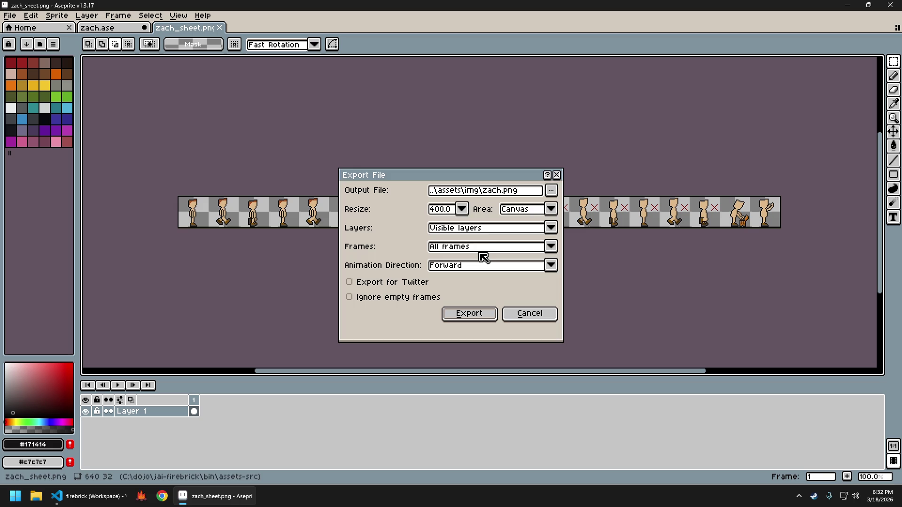
{"action": "key", "text": "Return"}
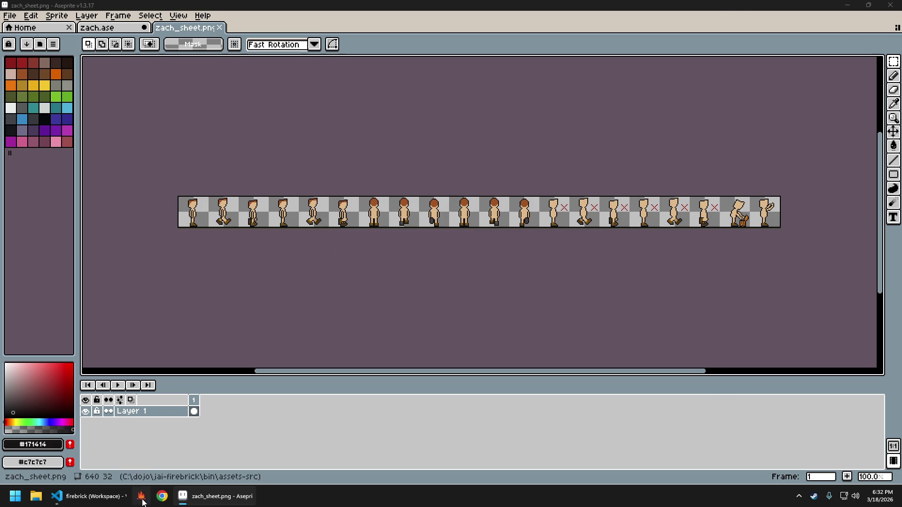
{"action": "left_click", "coordinate": [142, 498]}
{"action": "key", "text": "w"}
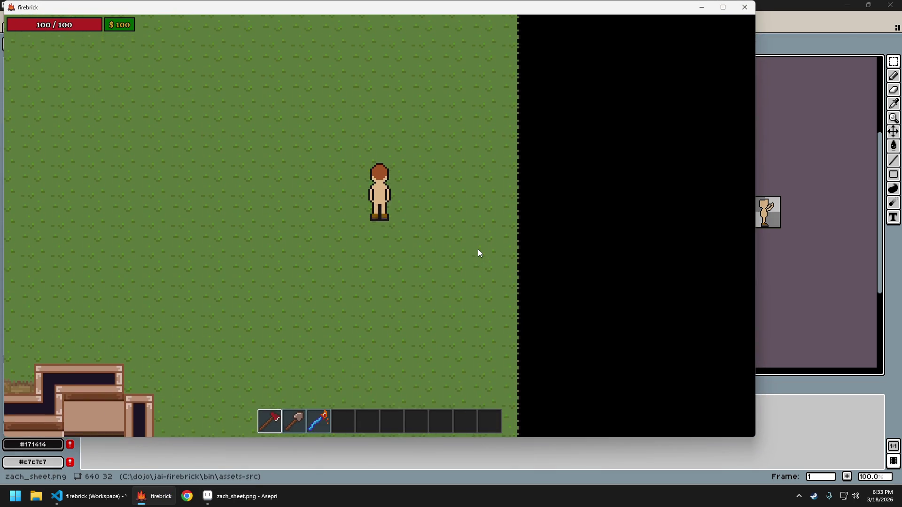
Walk the character left, stop to see the idle pose, and quit the game.
{"action": "key", "text": "a"}
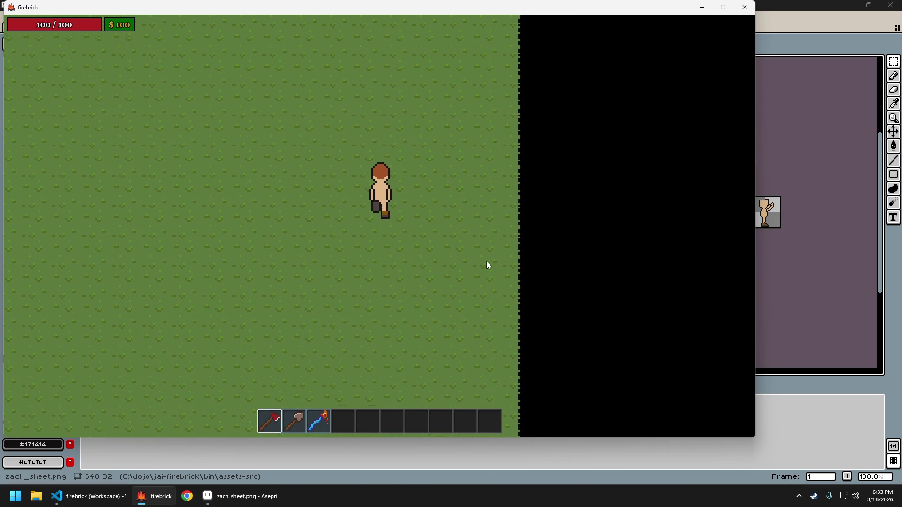
{"action": "key", "text": "s"}
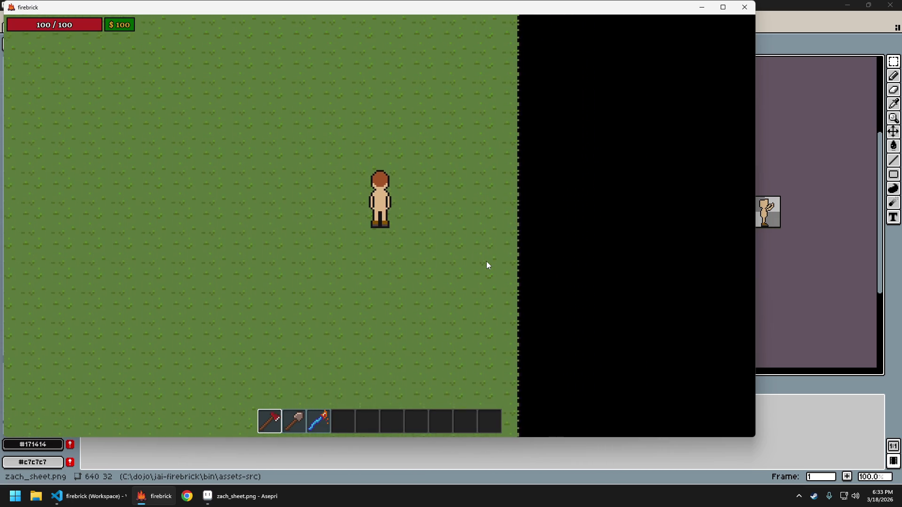
{"action": "key", "text": "Escape"}
{"action": "left_click", "coordinate": [486, 261]}
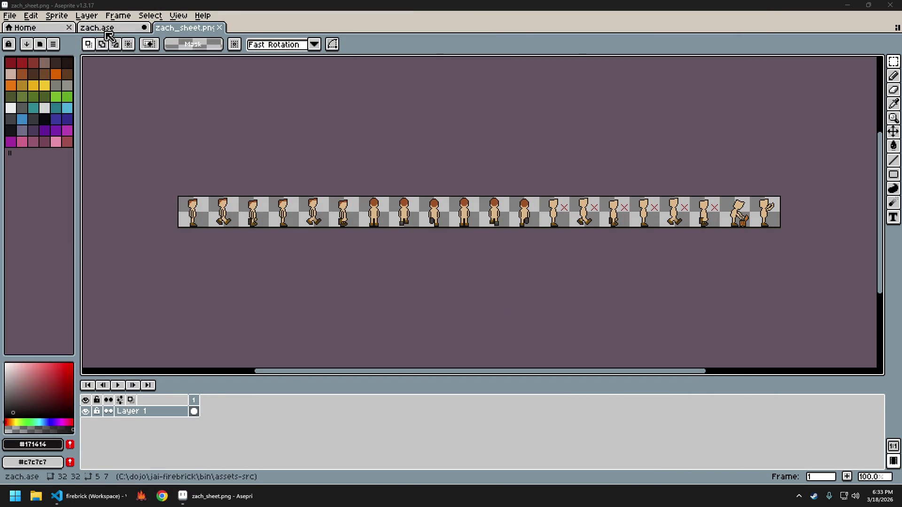
Return to zach.ase and undo the last two leg edits.
{"action": "left_click", "coordinate": [106, 34]}
{"action": "key", "text": "ctrl+z"}
{"action": "key", "text": "ctrl+z"}
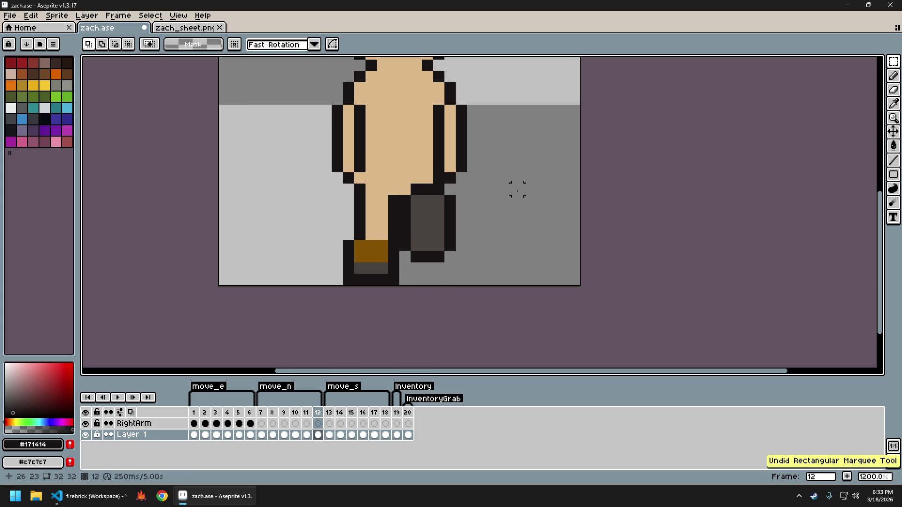
{"action": "key", "text": "ctrl+z"}
{"action": "key", "text": "ctrl+z"}
Regenerate the sprite sheet and save it as zach.png.
{"action": "key", "text": "ctrl+e"}
{"action": "key", "text": "Return"}
{"action": "key", "text": "ctrl+alt+shift+s"}
{"action": "key", "text": "Return"}
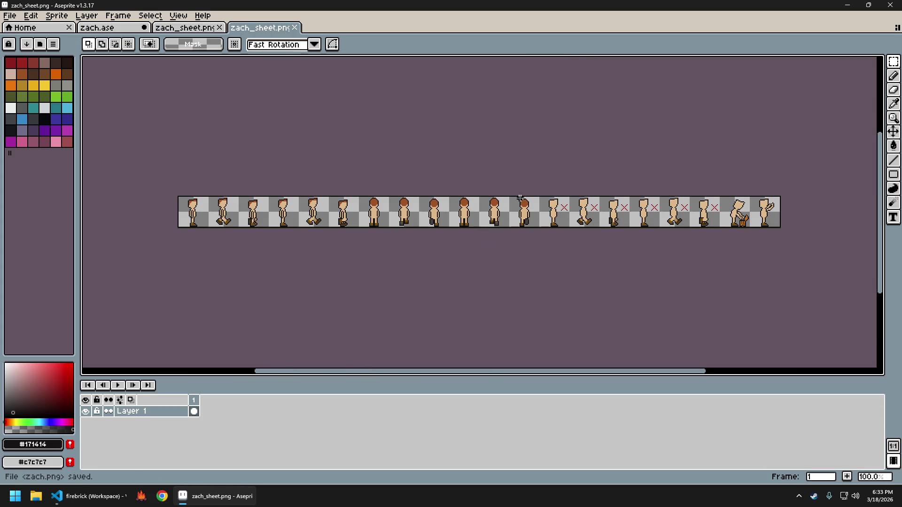
Close both generated zach_sheet.png tabs and launch firebrick to test the walk.
{"action": "key", "text": "ctrl+w"}
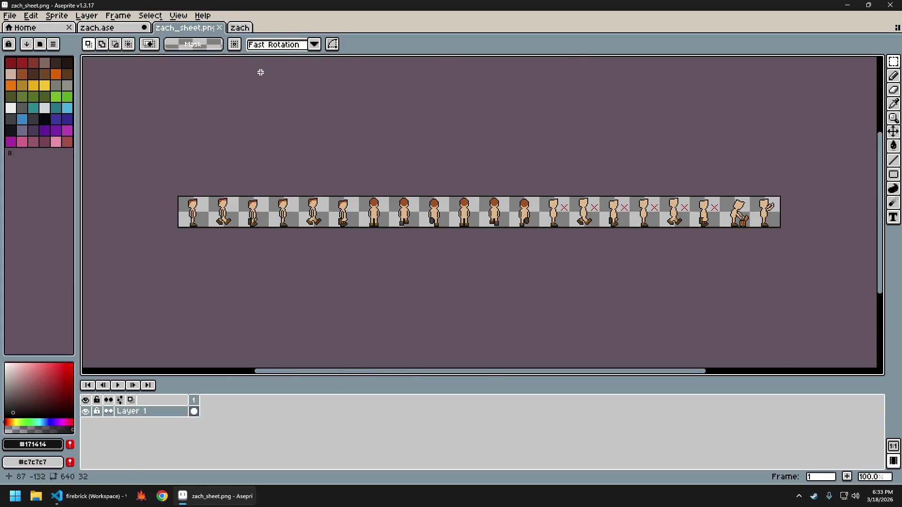
{"action": "key", "text": "ctrl+w"}
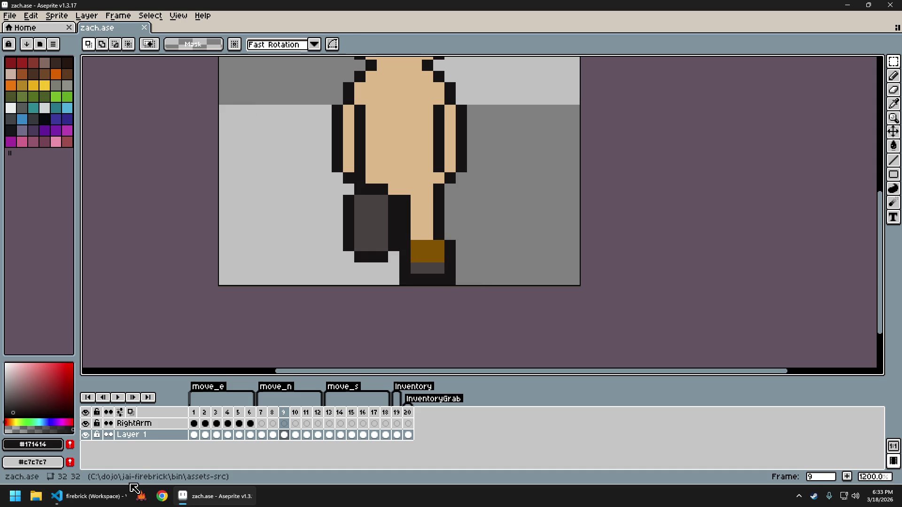
{"action": "left_click", "coordinate": [135, 498]}
Walk the character up, left, right and down-left across the grass, then quit firebrick.
{"action": "key", "text": "w"}
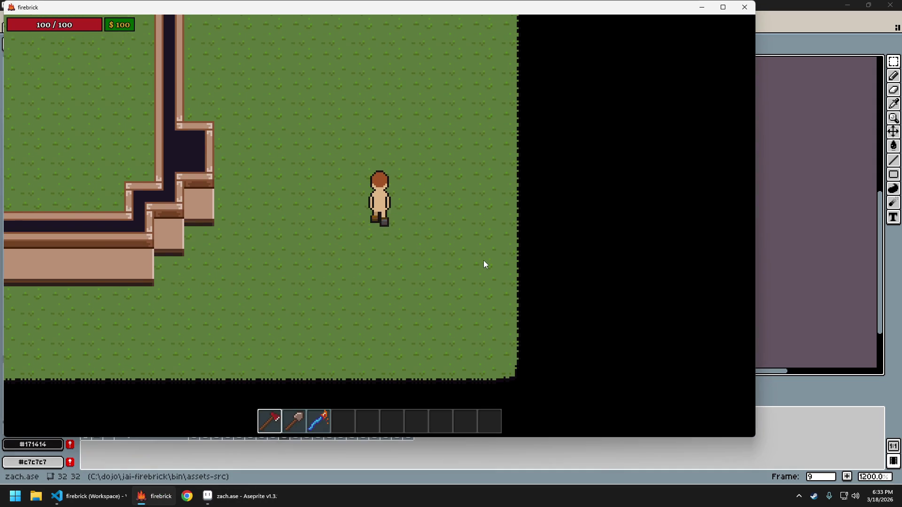
{"action": "key", "text": "w"}
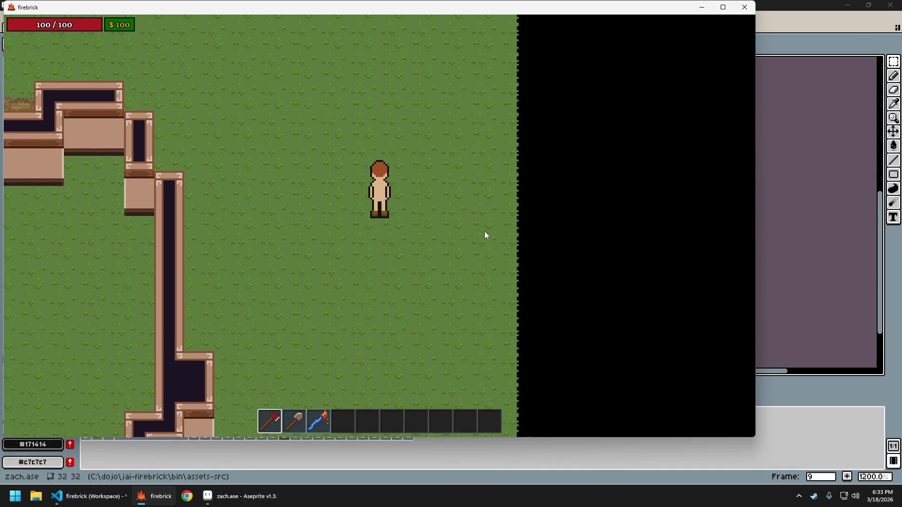
{"action": "key", "text": "a"}
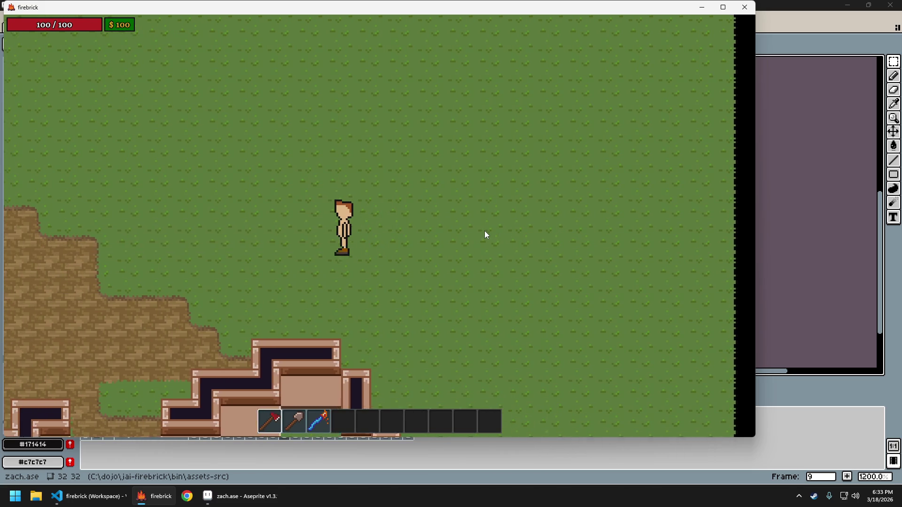
{"action": "key", "text": "d"}
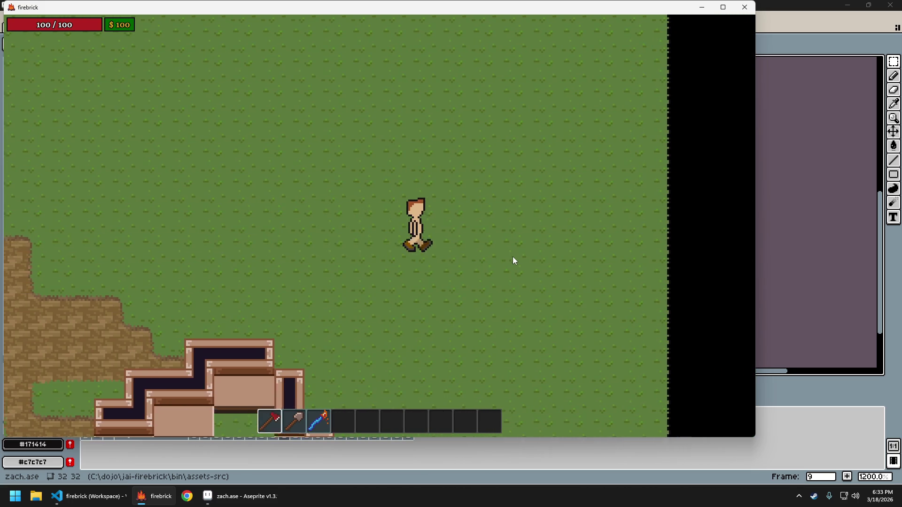
{"action": "key", "text": "a"}
{"action": "key", "text": "s"}
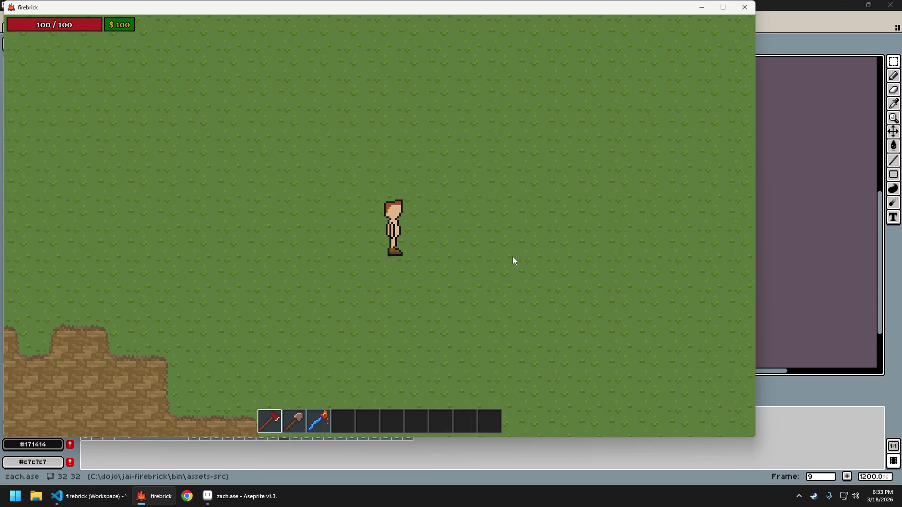
{"action": "key", "text": "Escape"}
{"action": "key", "text": "Return"}
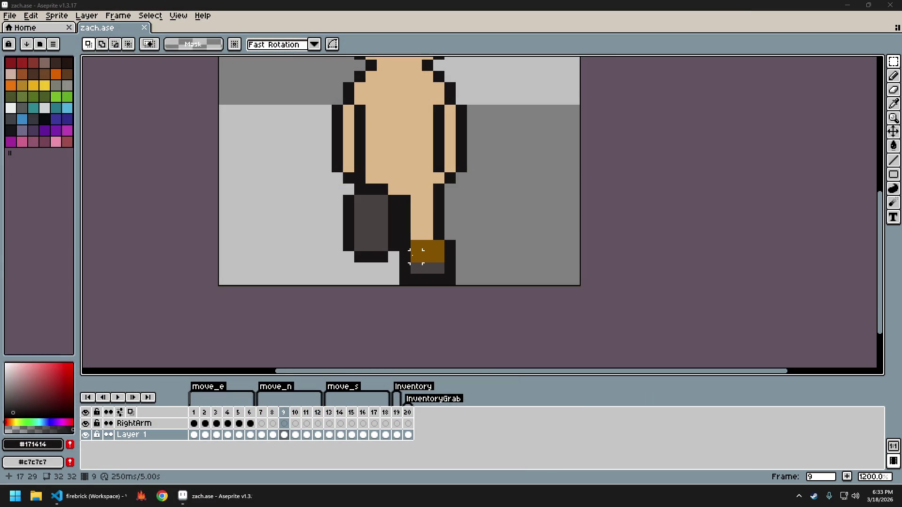
On walk frame 2, select the RightArm layer's arm pixels and rotate them about -18.8°.
{"action": "left_click", "coordinate": [193, 413]}
{"action": "left_click_drag", "start_coordinate": [501, 201], "coordinate": [486, 252]}
{"action": "key", "text": "Right"}
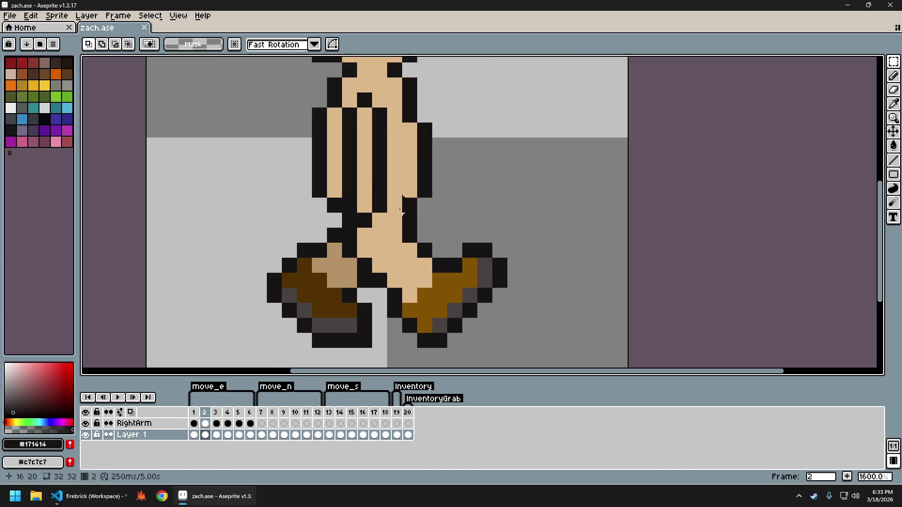
{"action": "scroll", "coordinate": [376, 169], "scroll_direction": "up", "scroll_amount": 1}
{"action": "mouse_move", "coordinate": [359, 148]}
{"action": "left_mouse_down"}
{"action": "mouse_move", "coordinate": [396, 253]}
{"action": "mouse_move", "coordinate": [410, 258]}
{"action": "left_mouse_up"}
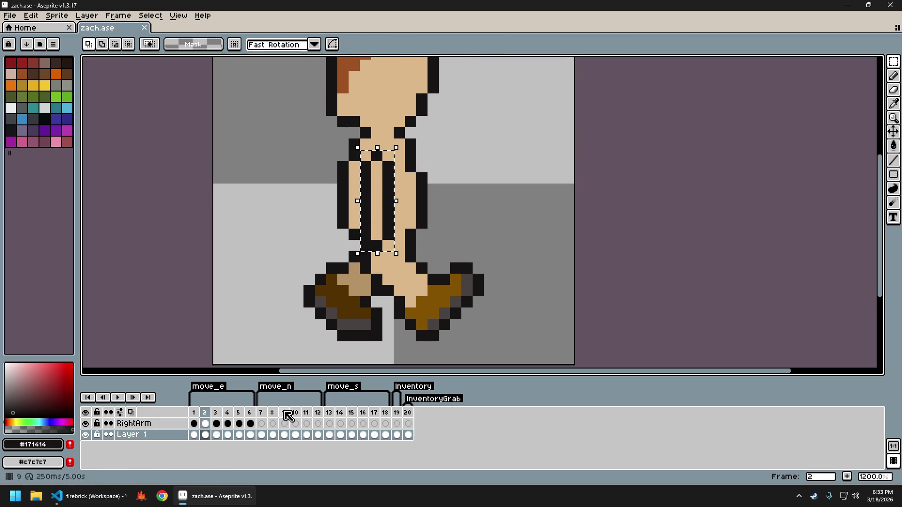
{"action": "left_click", "coordinate": [171, 423]}
{"action": "mouse_move", "coordinate": [348, 138]}
{"action": "left_mouse_down"}
{"action": "mouse_move", "coordinate": [411, 265]}
{"action": "mouse_move", "coordinate": [395, 306]}
{"action": "mouse_move", "coordinate": [409, 311]}
{"action": "left_mouse_up"}
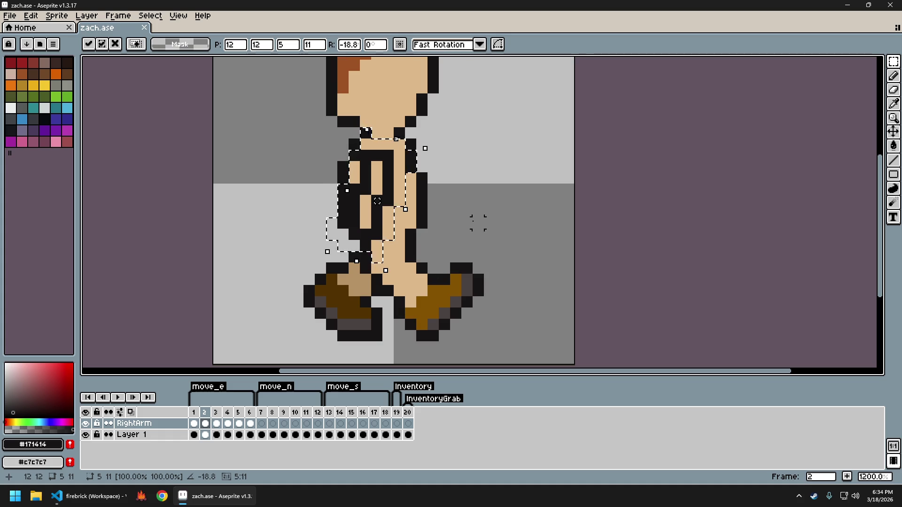
{"action": "left_click", "coordinate": [455, 223]}
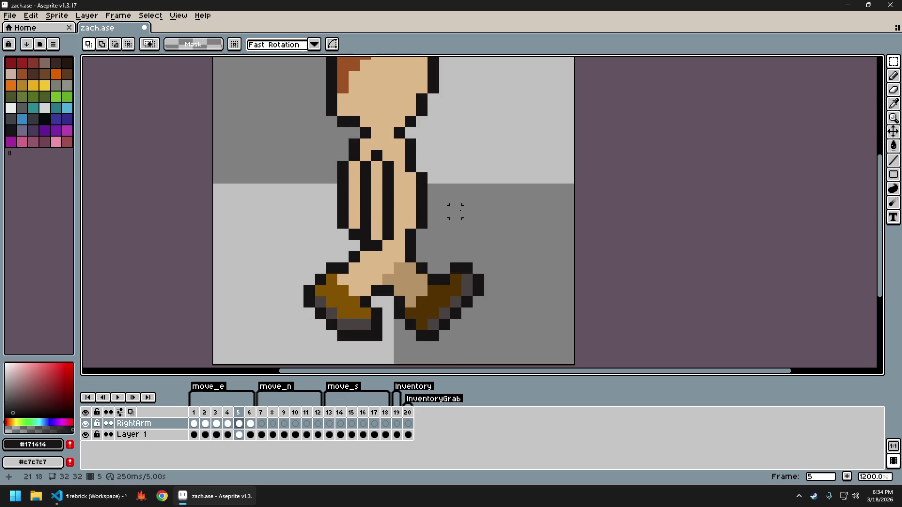
Rotate the right arm on frame 5, then blacken an arm outline pixel on frame 4.
{"action": "mouse_move", "coordinate": [432, 144]}
{"action": "left_mouse_down"}
{"action": "mouse_move", "coordinate": [399, 253]}
{"action": "mouse_move", "coordinate": [433, 255]}
{"action": "mouse_move", "coordinate": [430, 290]}
{"action": "mouse_move", "coordinate": [463, 292]}
{"action": "left_mouse_up"}
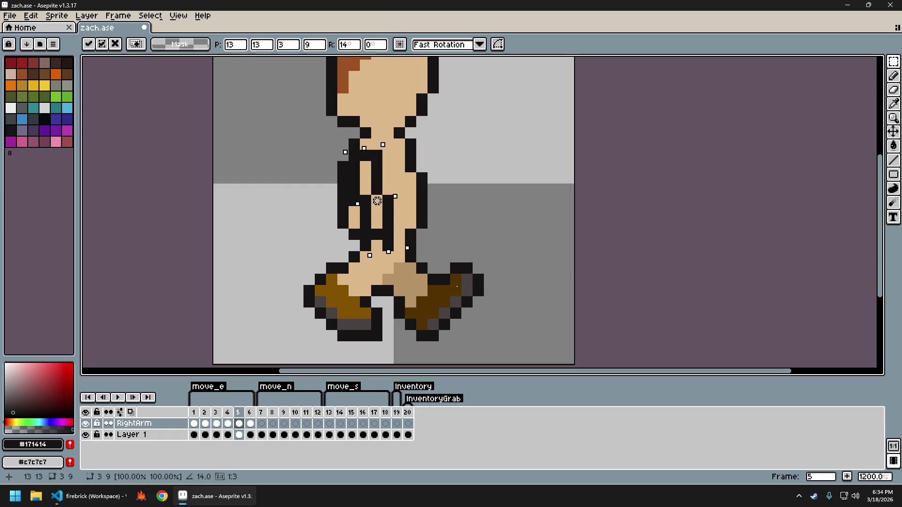
{"action": "left_click", "coordinate": [410, 256]}
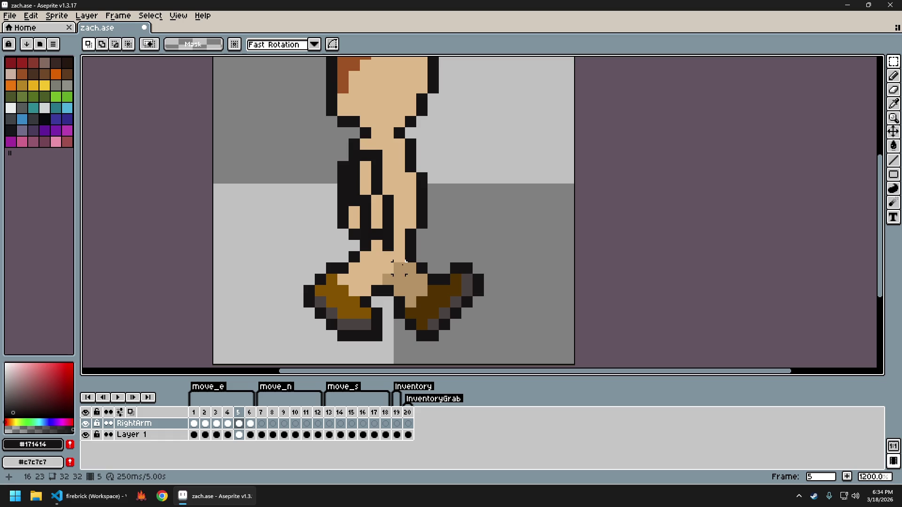
{"action": "key", "text": "b"}
{"action": "key", "text": "Left"}
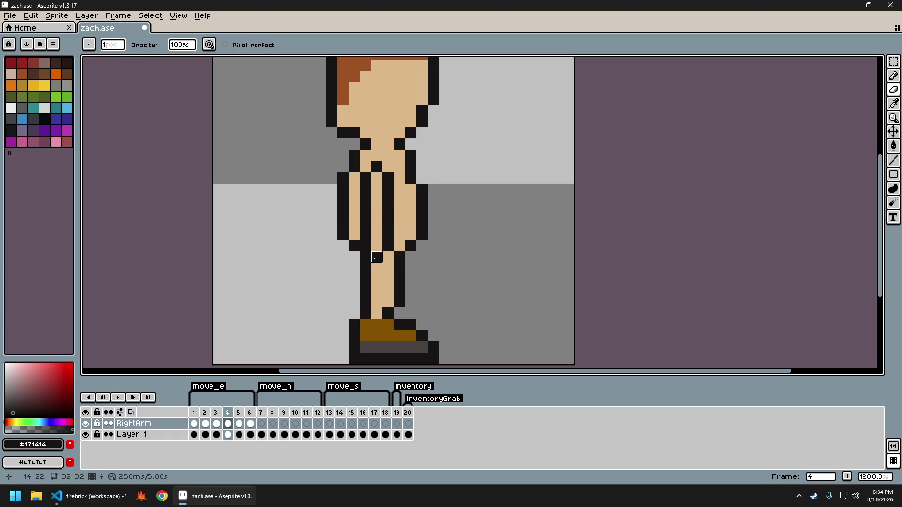
{"action": "left_click", "coordinate": [377, 246]}
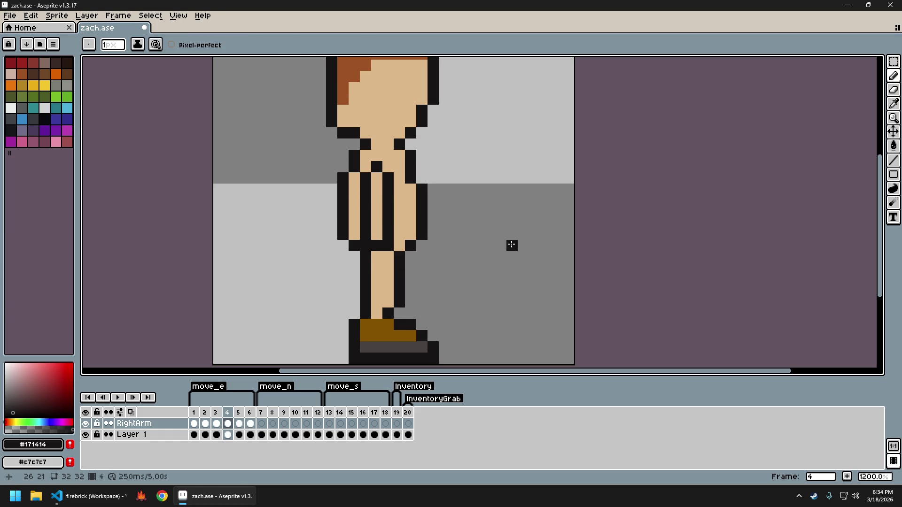
Touch up a leg outline pixel on frame 1 with the Pencil, then pick the Eraser.
{"action": "key", "text": "Left"}
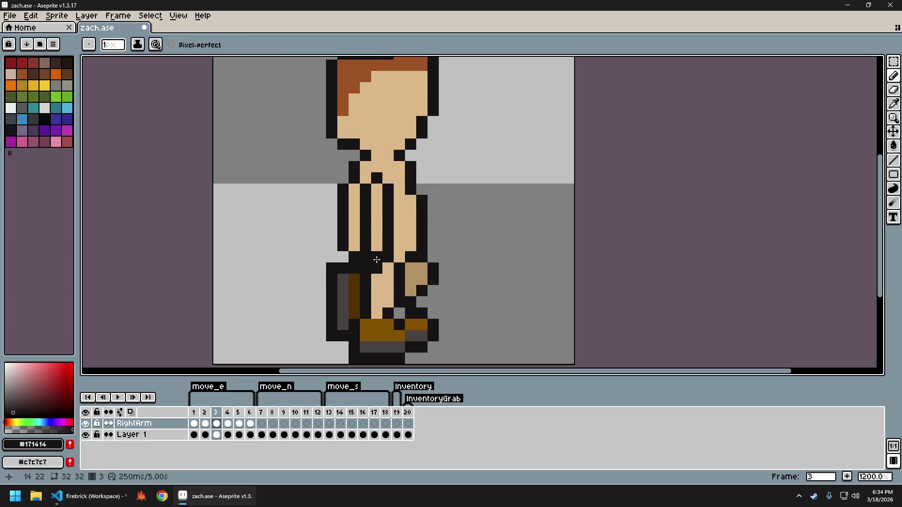
{"action": "key", "text": "Left"}
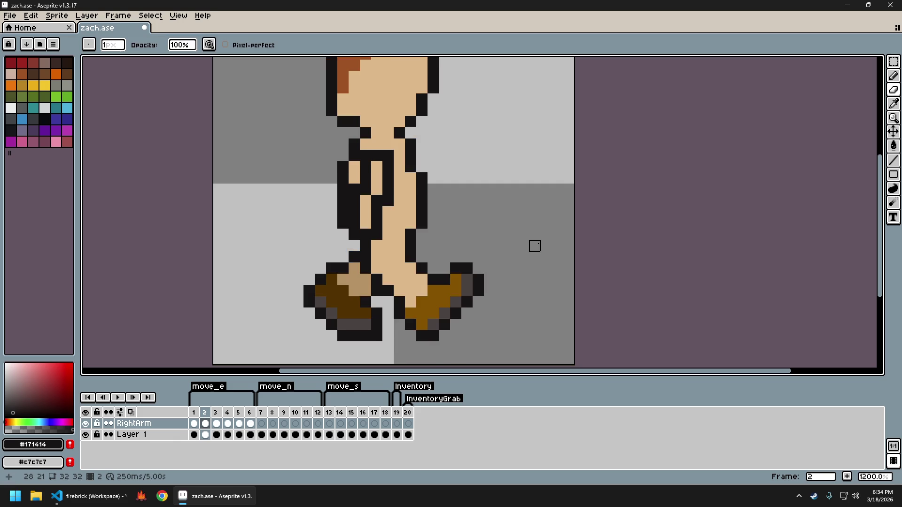
{"action": "key", "text": "Left"}
{"action": "key", "text": "Right"}
{"action": "key", "text": "Left"}
{"action": "left_click", "coordinate": [377, 245]}
{"action": "key", "text": "e"}
Preview the walk frames, flipping between frames 4 and 5, ending on frame 6.
{"action": "key", "text": "Right"}
{"action": "key", "text": "Left"}
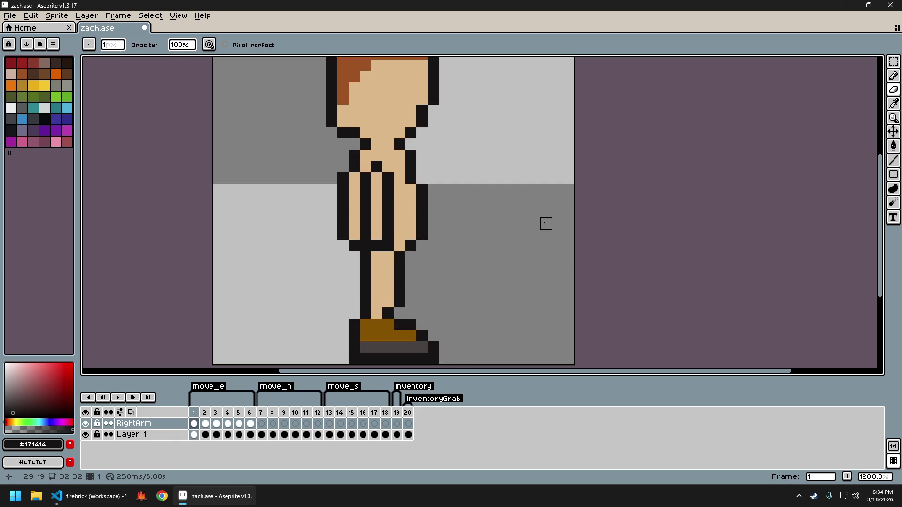
{"action": "key", "text": "Right"}
{"action": "key", "text": "Right"}
{"action": "key", "text": "Right"}
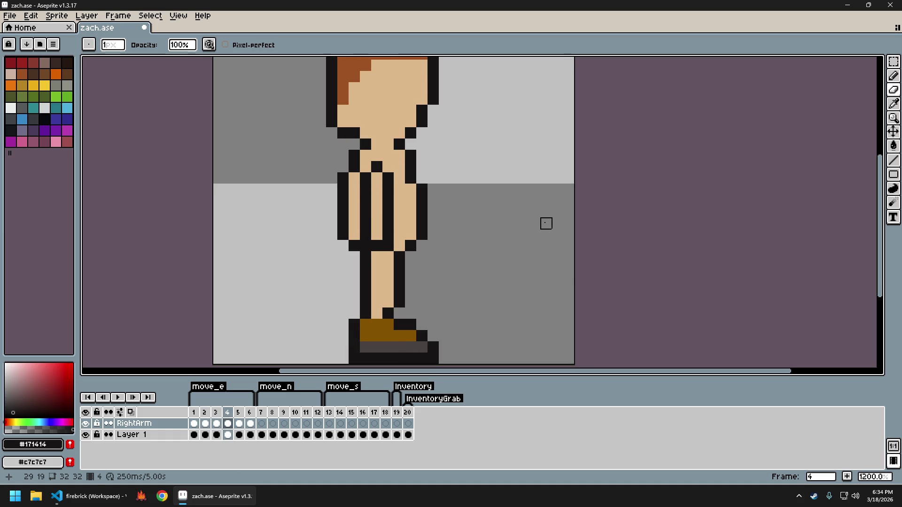
{"action": "key", "text": "Right"}
{"action": "key", "text": "Left"}
{"action": "key", "text": "Right"}
{"action": "key", "text": "Left"}
{"action": "key", "text": "Right"}
{"action": "key", "text": "Left"}
{"action": "key", "text": "Right"}
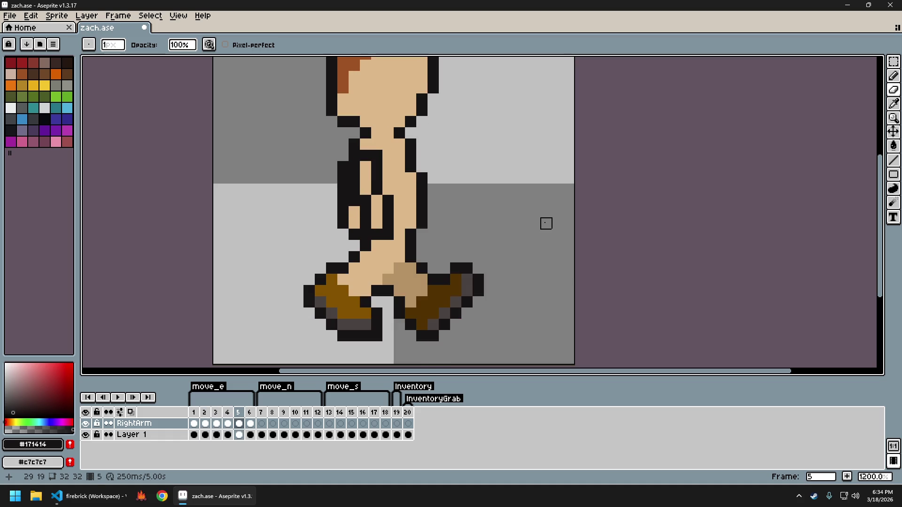
{"action": "key", "text": "Left"}
{"action": "key", "text": "Right"}
{"action": "key", "text": "Left"}
{"action": "key", "text": "Right"}
{"action": "key", "text": "Right"}
{"action": "key", "text": "Left"}
{"action": "key", "text": "Right"}
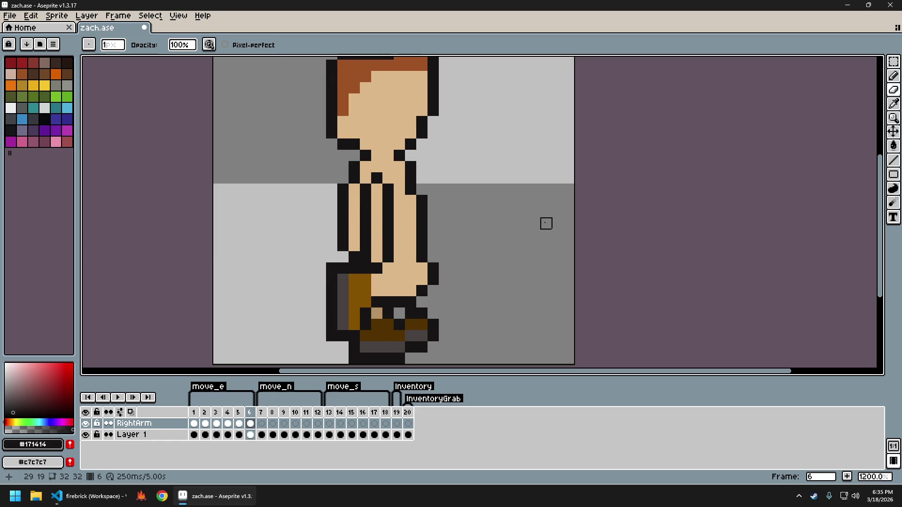
{"action": "key", "text": "Right"}
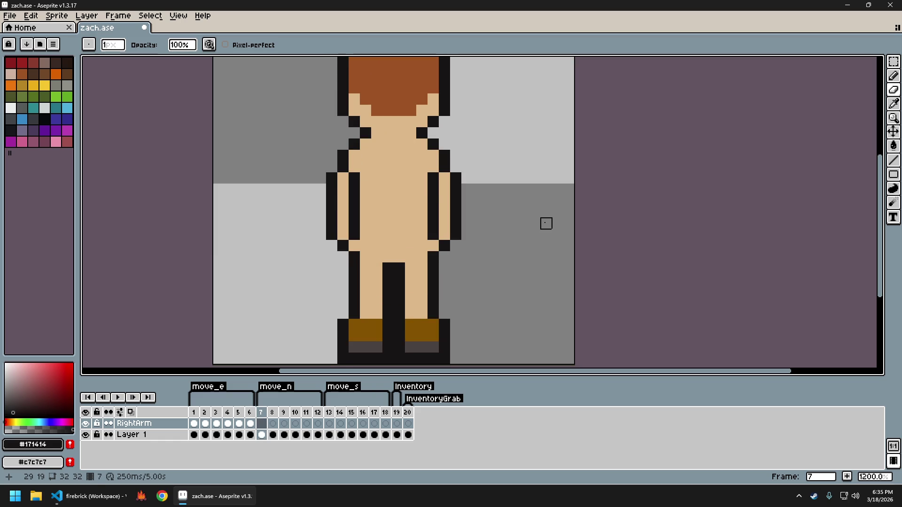
{"action": "key", "text": "Left"}
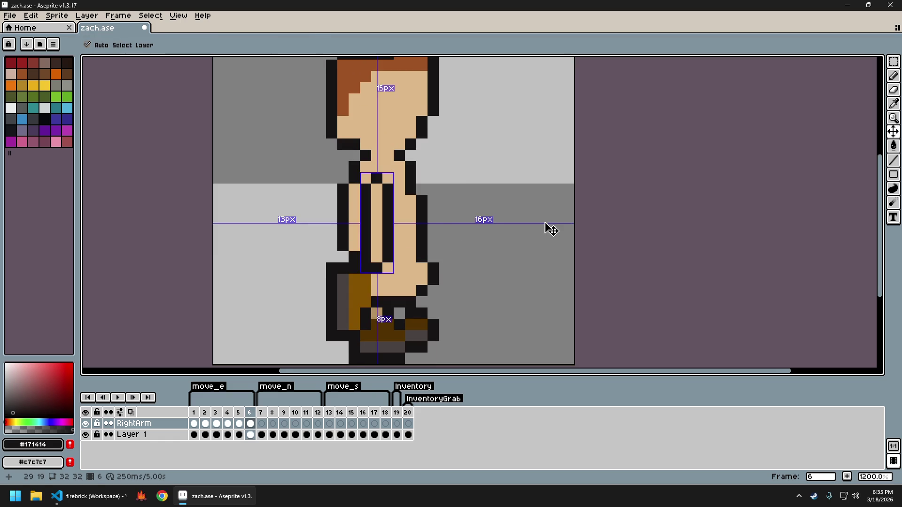
Export the frames as a sprite sheet and save it as zach_sheet.png.
{"action": "key", "text": "ctrl+e"}
{"action": "key", "text": "Return"}
{"action": "key", "text": "ctrl+alt+shift+s"}
{"action": "key", "text": "Return"}
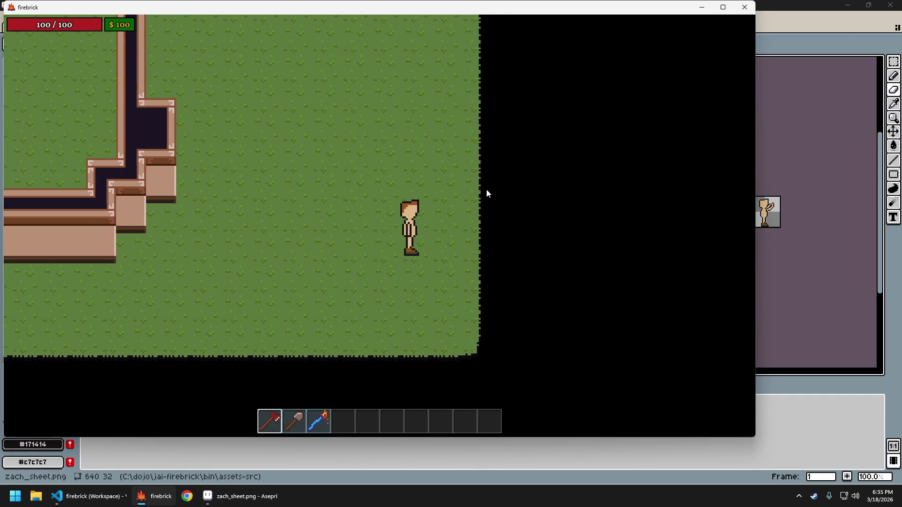
Walk the player left, right and back left with the new frames, then return to Aseprite.
{"action": "key", "text": "a"}
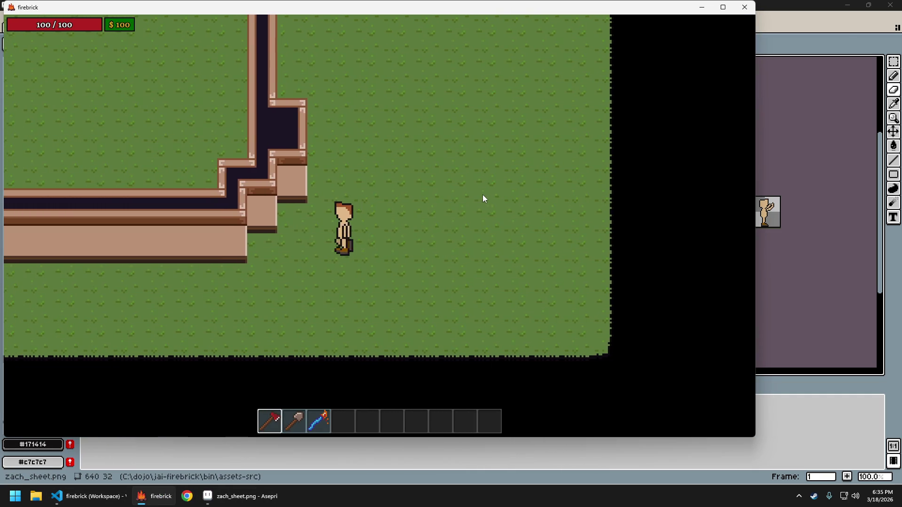
{"action": "key", "text": "d"}
{"action": "key", "text": "a"}
{"action": "key", "text": "a"}
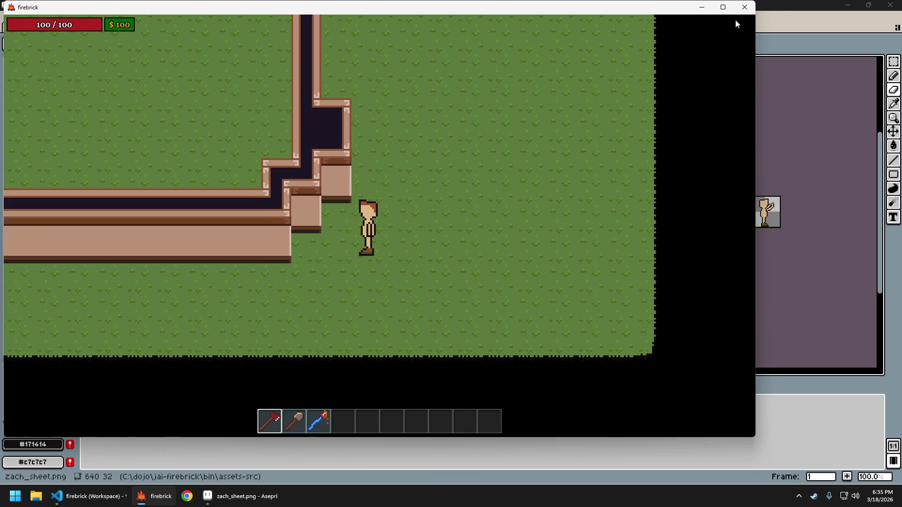
{"action": "key", "text": "alt+Tab"}
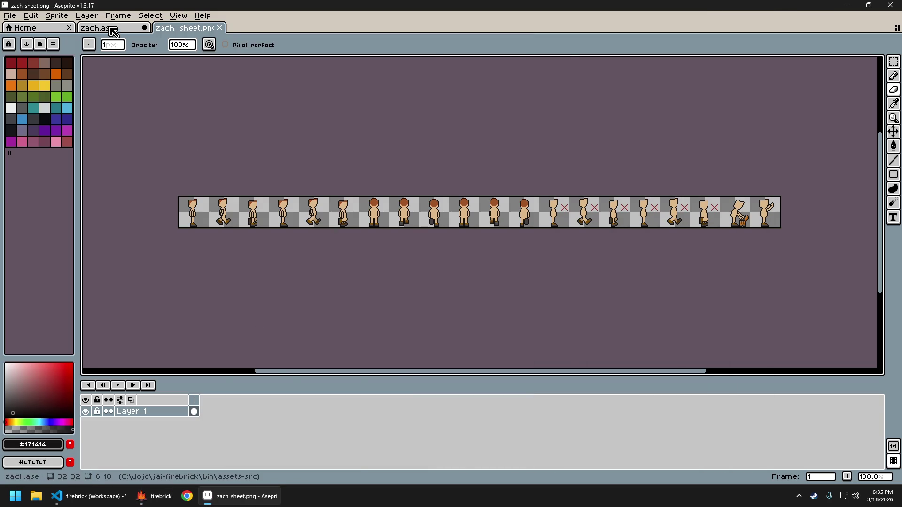
Return to zach.ase and flip between walk frames 1 and 2 to compare.
{"action": "left_click", "coordinate": [109, 27]}
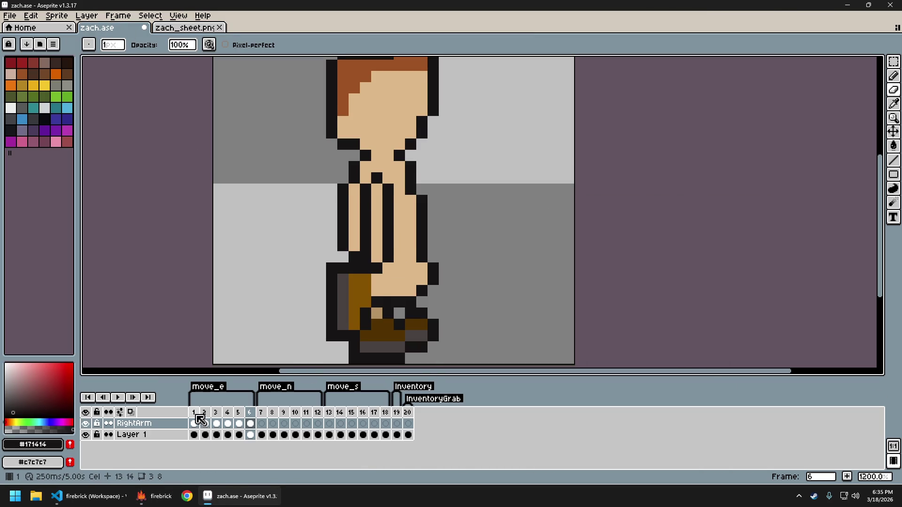
{"action": "left_click", "coordinate": [193, 413]}
{"action": "key", "text": "Right"}
{"action": "key", "text": "Left"}
{"action": "key", "text": "Right"}
{"action": "key", "text": "Left"}
{"action": "key", "text": "Right"}
{"action": "key", "text": "Left"}
{"action": "key", "text": "Right"}
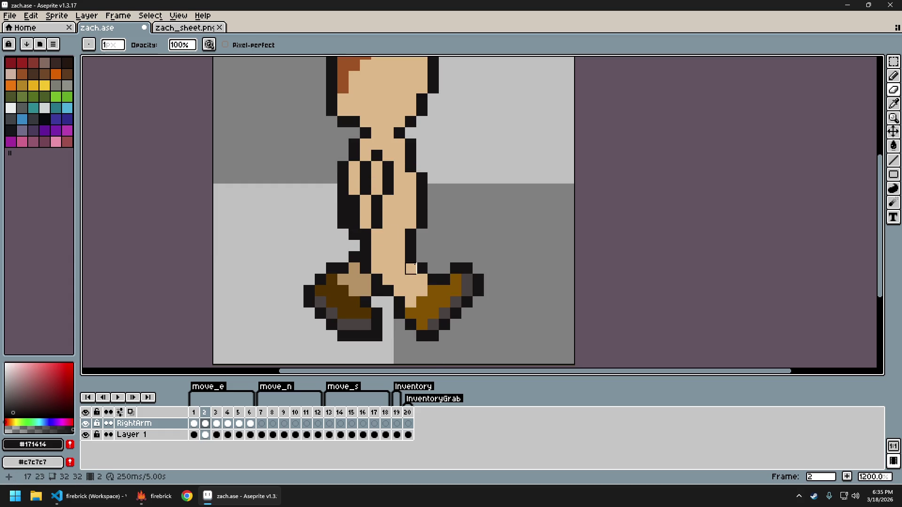
{"action": "key", "text": "Left"}
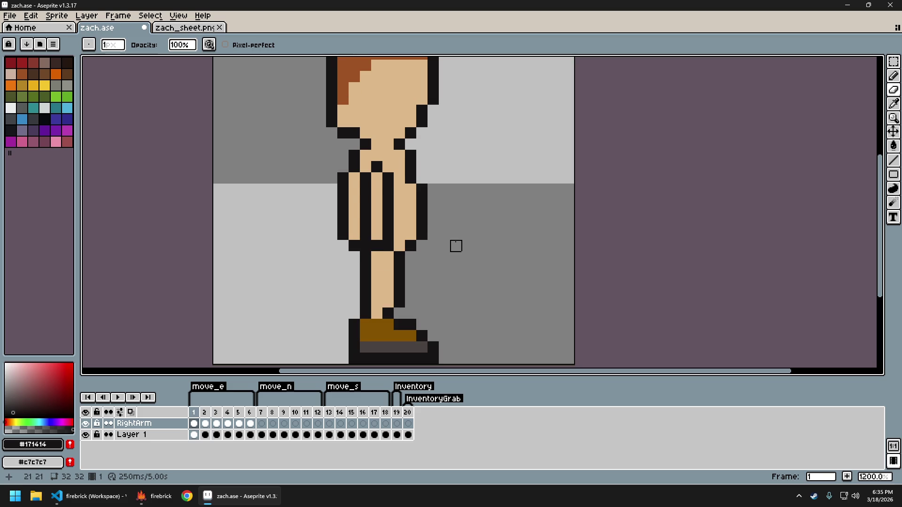
Undo the stray black torso pixel, then step through frames 2–5 comparing poses.
{"action": "key", "text": "ctrl+z"}
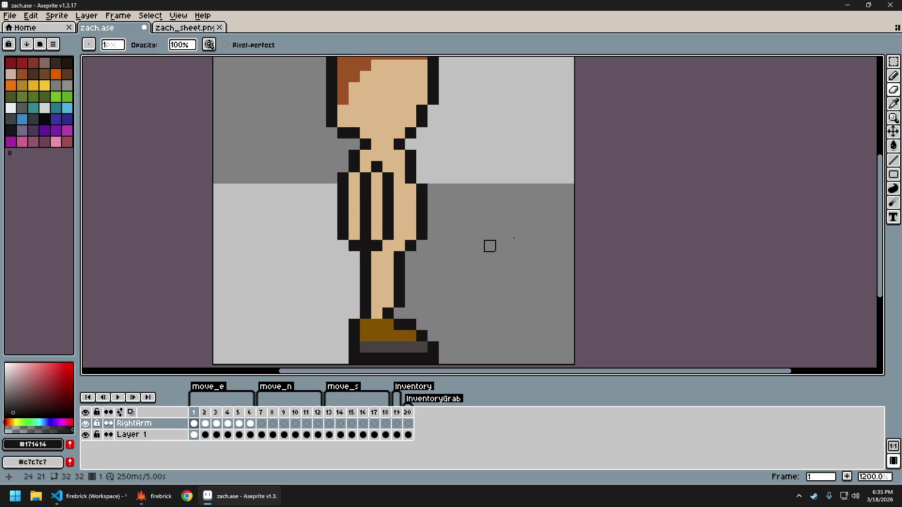
{"action": "key", "text": "Right"}
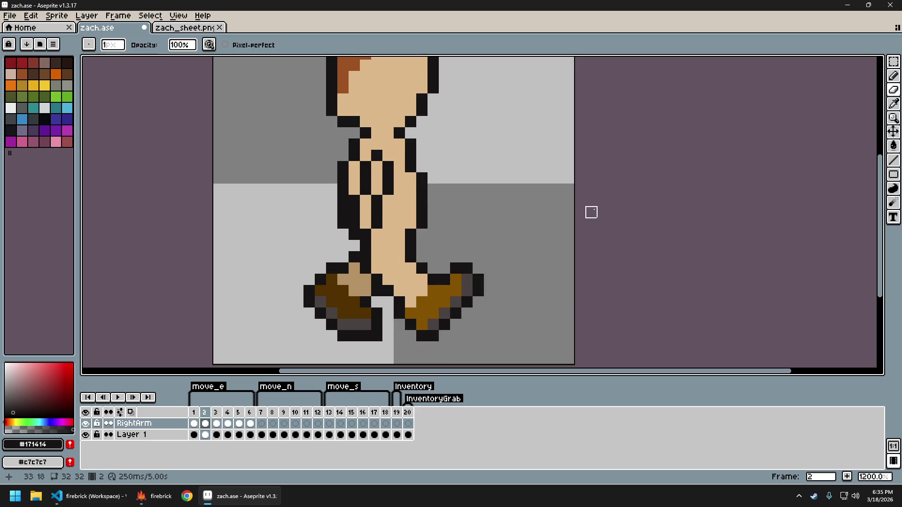
{"action": "key", "text": "Right"}
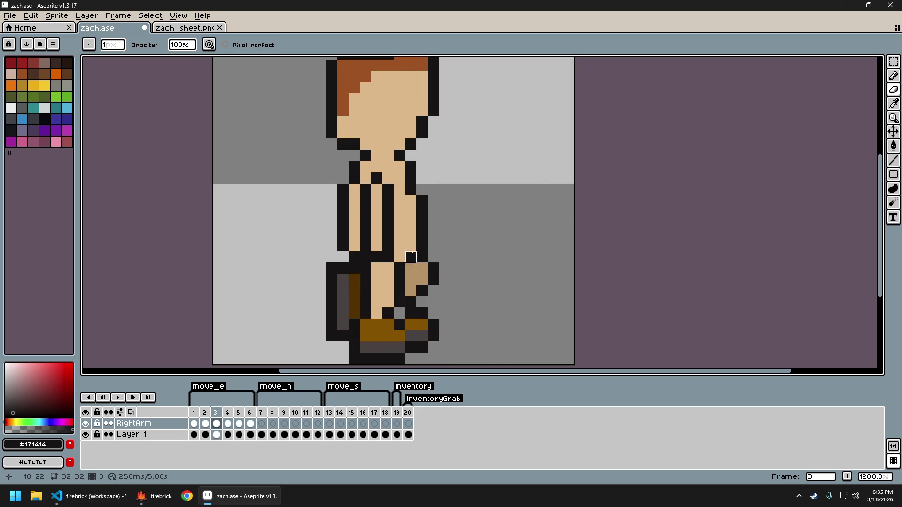
{"action": "key", "text": "Left"}
{"action": "key", "text": "Left"}
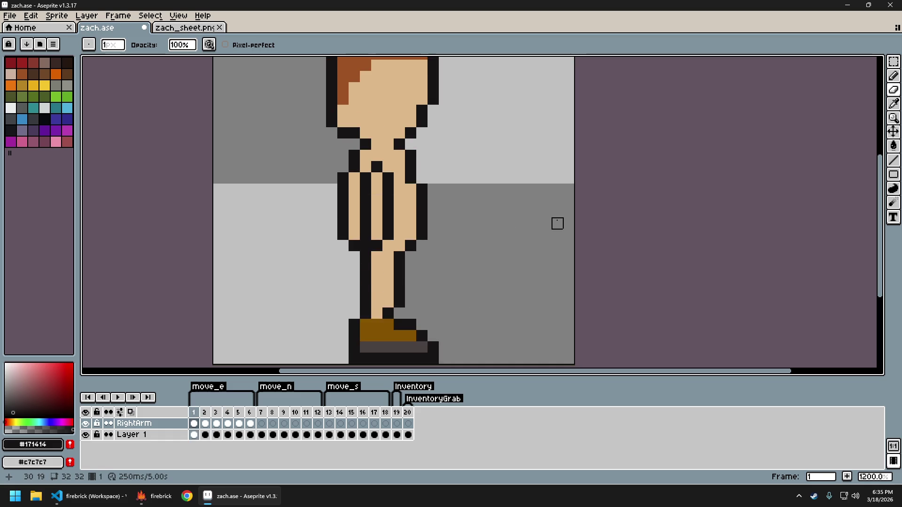
{"action": "key", "text": "Right"}
{"action": "key", "text": "Right"}
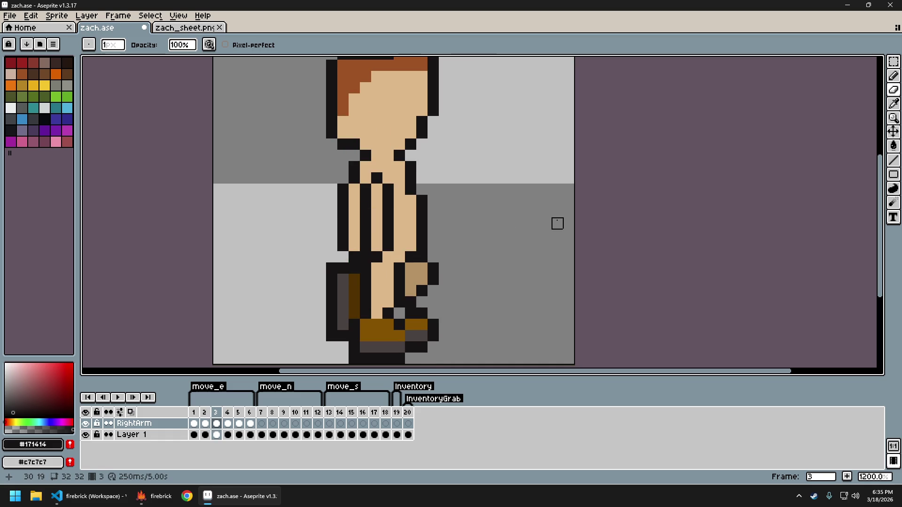
{"action": "key", "text": "Left"}
{"action": "key", "text": "Left"}
{"action": "key", "text": "Right"}
{"action": "key", "text": "Left"}
{"action": "key", "text": "Right"}
{"action": "key", "text": "Right"}
{"action": "key", "text": "Right"}
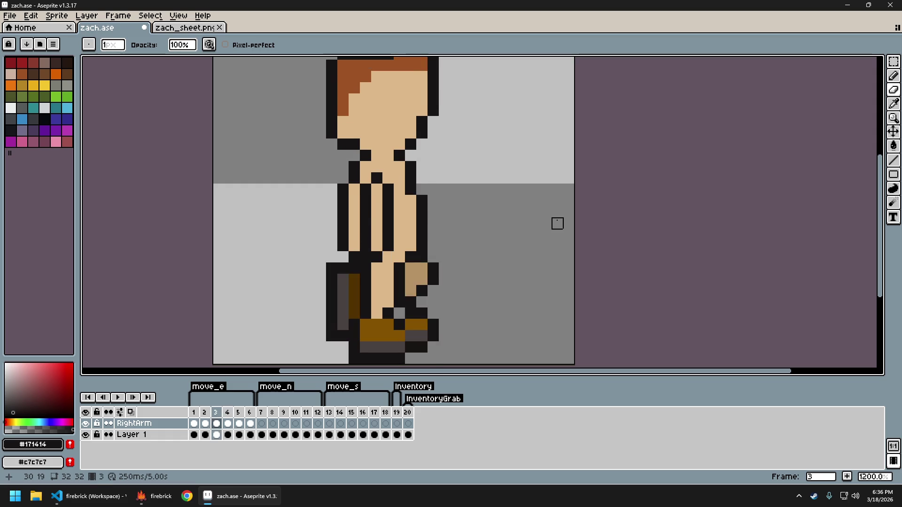
{"action": "key", "text": "Right"}
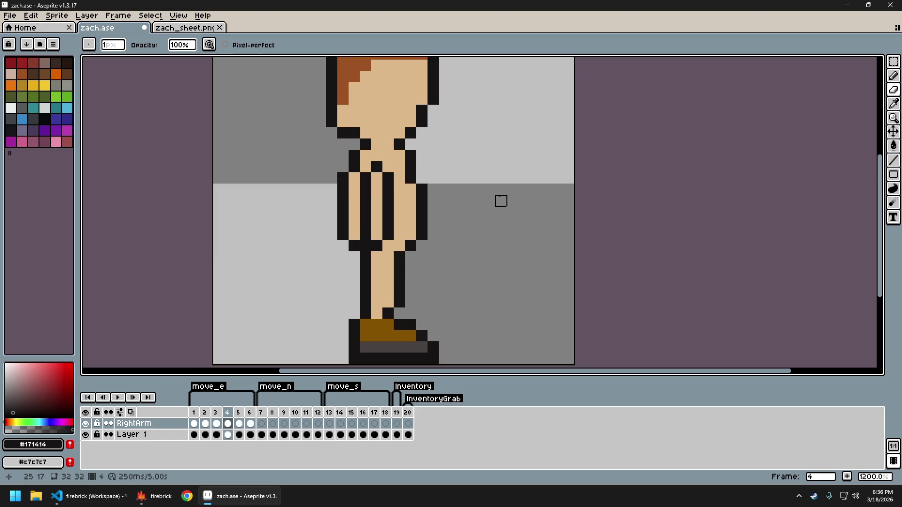
{"action": "key", "text": "Right"}
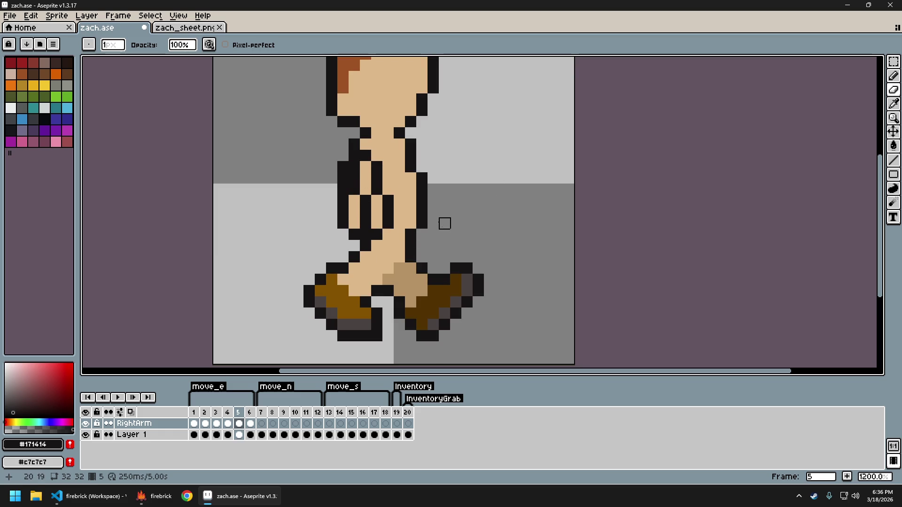
Nudge the arm stripes on frame 5 one pixel to the right.
{"action": "key", "text": "m"}
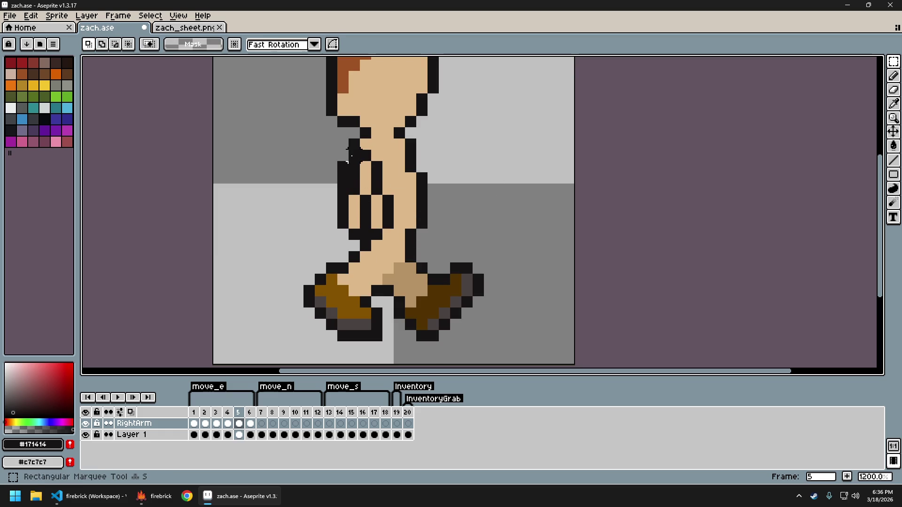
{"action": "left_click_drag", "start_coordinate": [349, 150], "coordinate": [418, 241]}
{"action": "key", "text": "Right"}
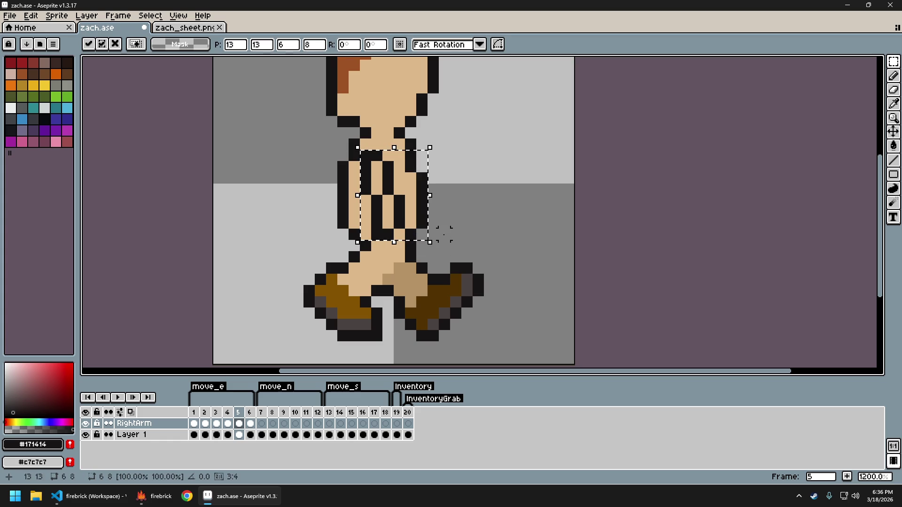
{"action": "key", "text": "ctrl+d"}
{"action": "key", "text": "Return"}
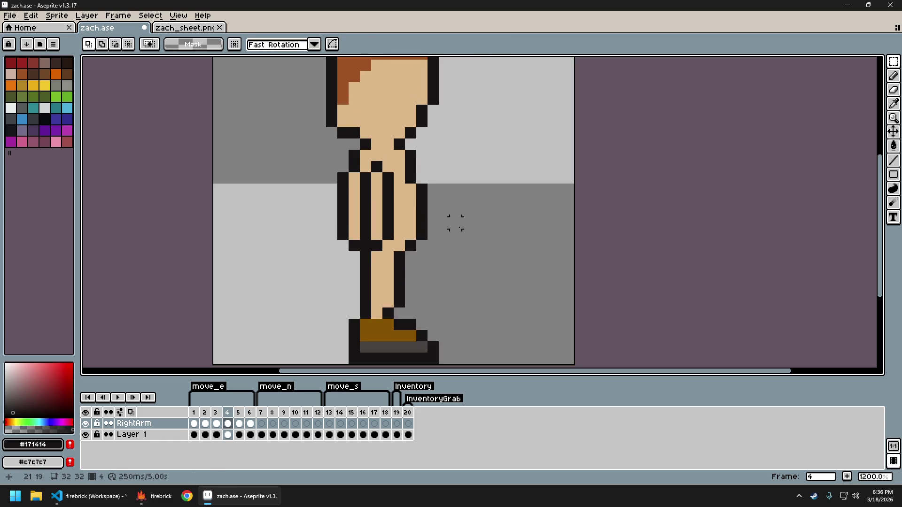
Switch to the Pencil and undo the stray black torso pixel back to skin tone.
{"action": "key", "text": "b"}
{"action": "key", "text": "ctrl+z"}
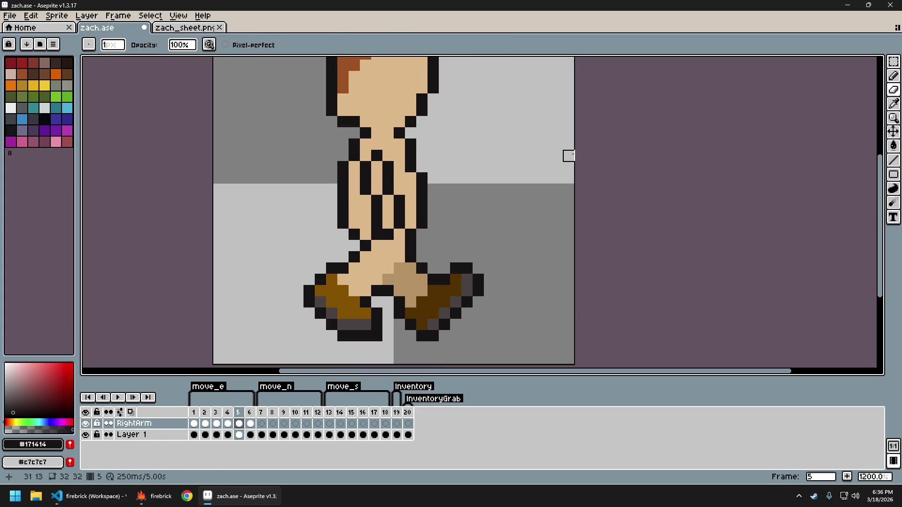
{"action": "key", "text": "ctrl+z"}
Flick between frame 5 and its neighbouring frames 4 and 6 to compare poses.
{"action": "key", "text": "period"}
{"action": "key", "text": "comma"}
{"action": "key", "text": "period"}
{"action": "key", "text": "comma"}
{"action": "key", "text": "period"}
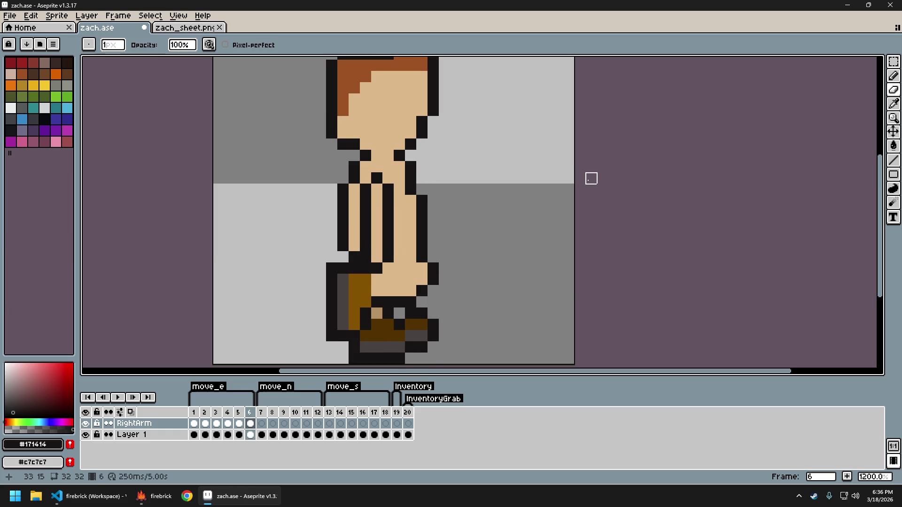
{"action": "key", "text": "comma"}
{"action": "key", "text": "period"}
{"action": "key", "text": "comma"}
{"action": "key", "text": "period"}
{"action": "key", "text": "comma"}
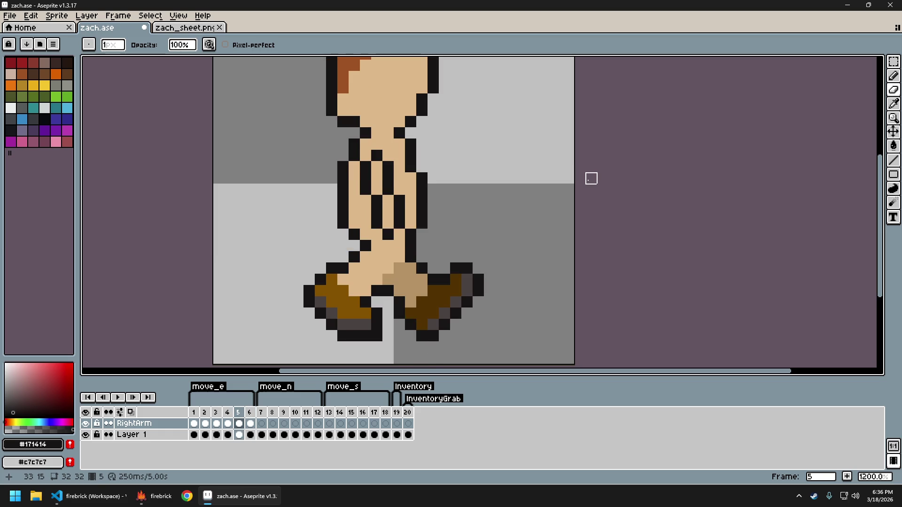
Step back through frames 3 and 2, flipping between frames 1 and 2.
{"action": "key", "text": "comma"}
{"action": "key", "text": "comma"}
{"action": "key", "text": "period"}
{"action": "key", "text": "comma"}
{"action": "key", "text": "comma"}
{"action": "key", "text": "period"}
{"action": "key", "text": "comma"}
{"action": "key", "text": "comma"}
{"action": "key", "text": "period"}
{"action": "key", "text": "comma"}
Toggle between walk frames 1 and 2, then advance to frame 3.
{"action": "key", "text": "period"}
{"action": "key", "text": "comma"}
{"action": "key", "text": "period"}
{"action": "key", "text": "comma"}
{"action": "key", "text": "period"}
{"action": "key", "text": "comma"}
{"action": "key", "text": "period"}
{"action": "key", "text": "comma"}
{"action": "key", "text": "period"}
{"action": "key", "text": "period"}
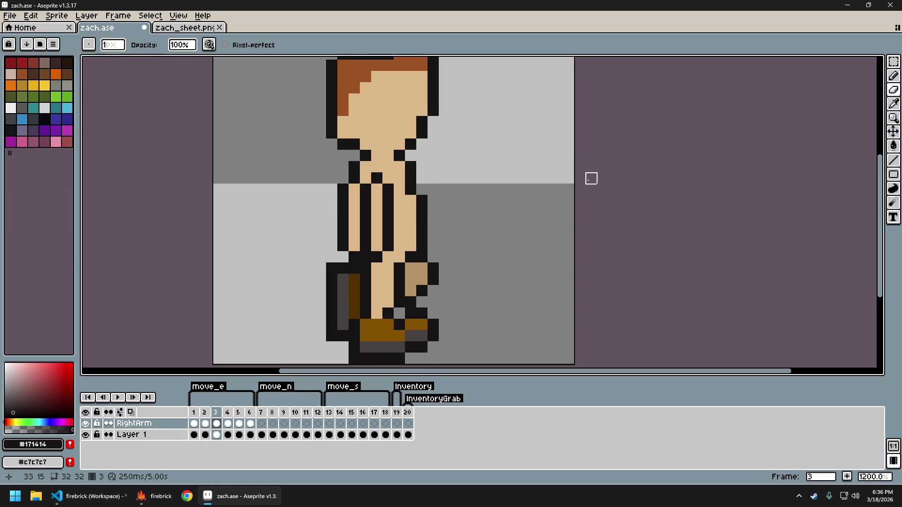
Compare frames 3 through 6 against their neighbours, then pick the Eraser.
{"action": "key", "text": "period"}
{"action": "key", "text": "comma"}
{"action": "key", "text": "period"}
{"action": "key", "text": "period"}
{"action": "key", "text": "comma"}
{"action": "key", "text": "period"}
{"action": "key", "text": "comma"}
{"action": "key", "text": "period"}
{"action": "key", "text": "period"}
{"action": "key", "text": "comma"}
{"action": "key", "text": "comma"}
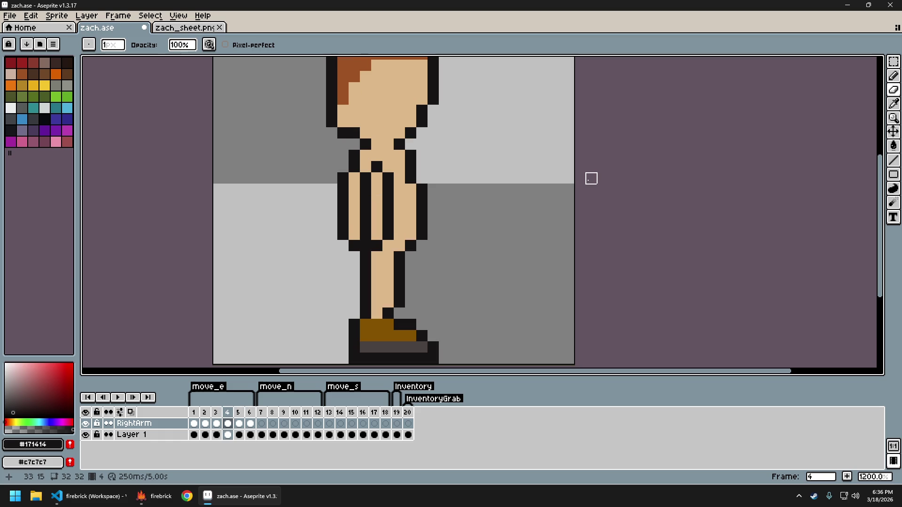
{"action": "key", "text": "period"}
{"action": "key", "text": "period"}
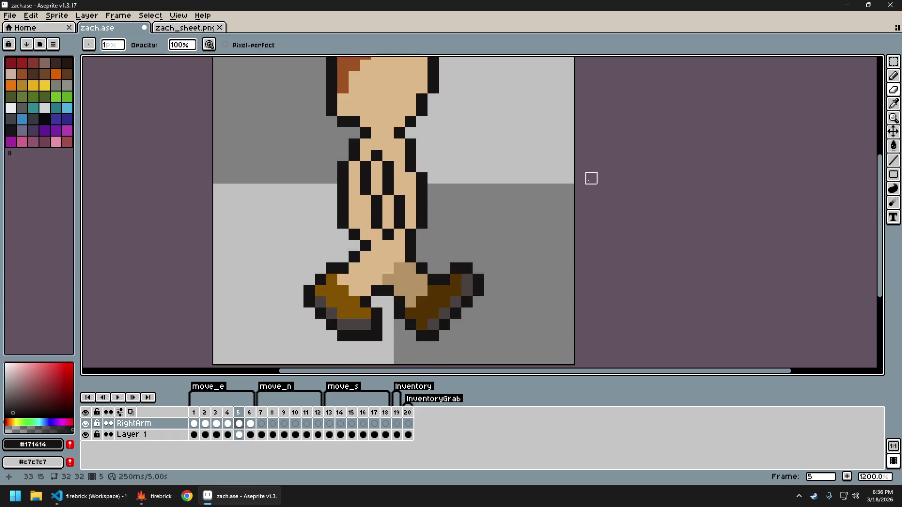
{"action": "key", "text": "comma"}
{"action": "key", "text": "comma"}
{"action": "key", "text": "period"}
{"action": "key", "text": "period"}
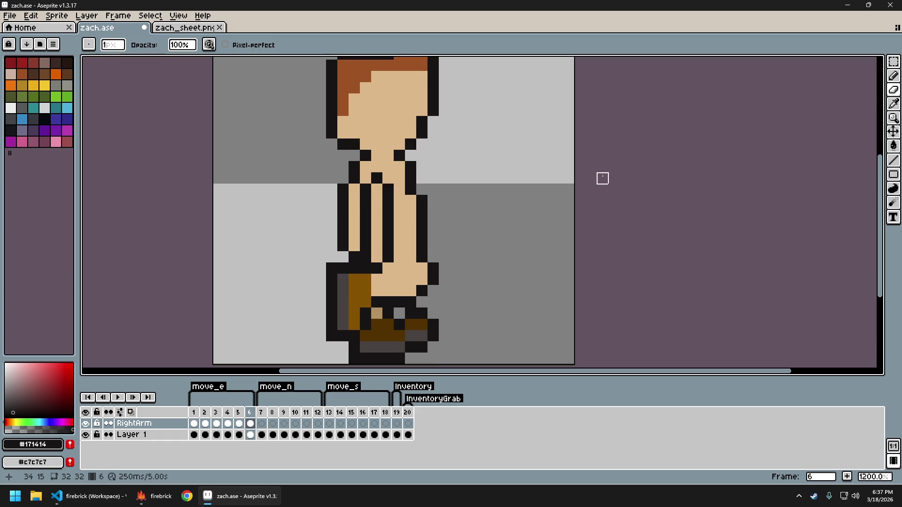
{"action": "key", "text": "e"}
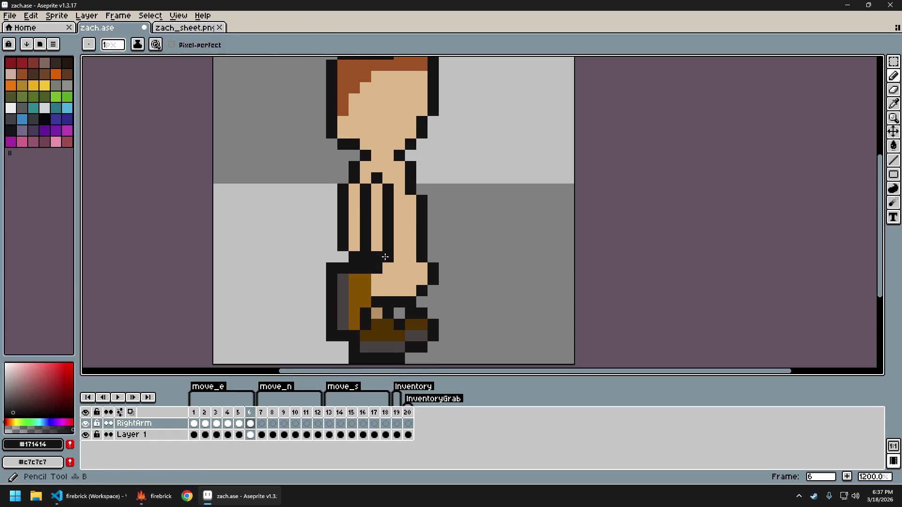
{"action": "left_click", "coordinate": [365, 257]}
{"action": "key", "text": "ctrl+z"}
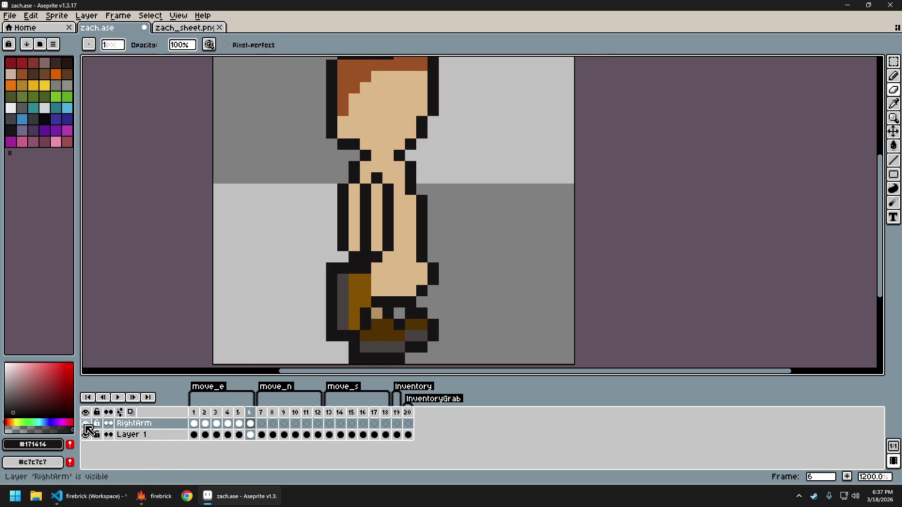
{"action": "left_click", "coordinate": [85, 423]}
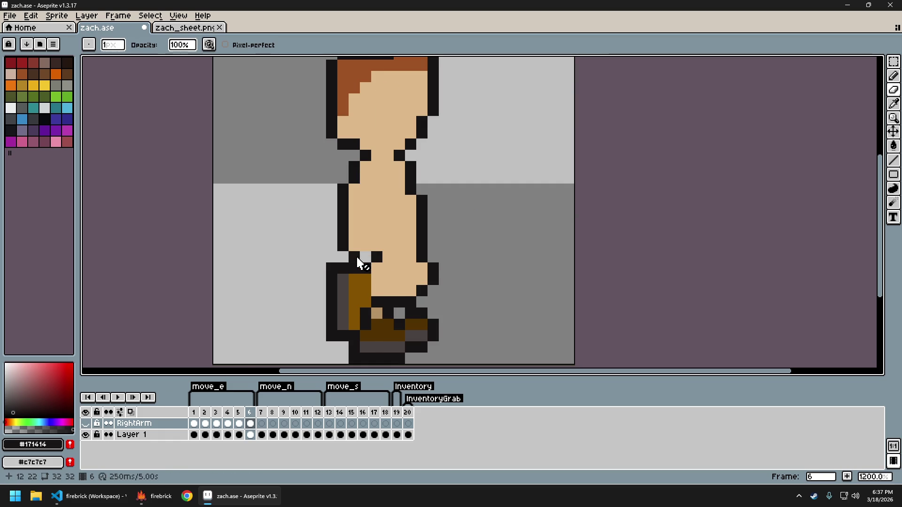
{"action": "left_click", "coordinate": [160, 434]}
{"action": "key", "text": "b"}
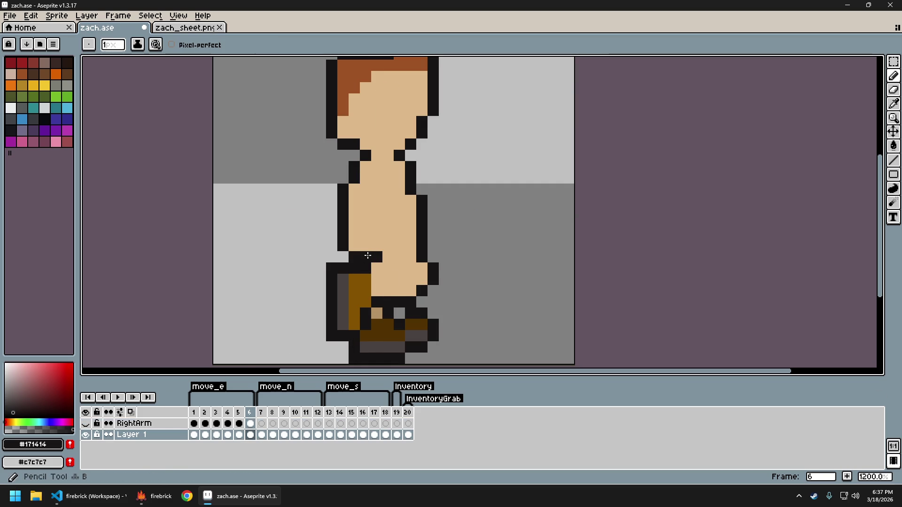
{"action": "key", "text": "Return"}
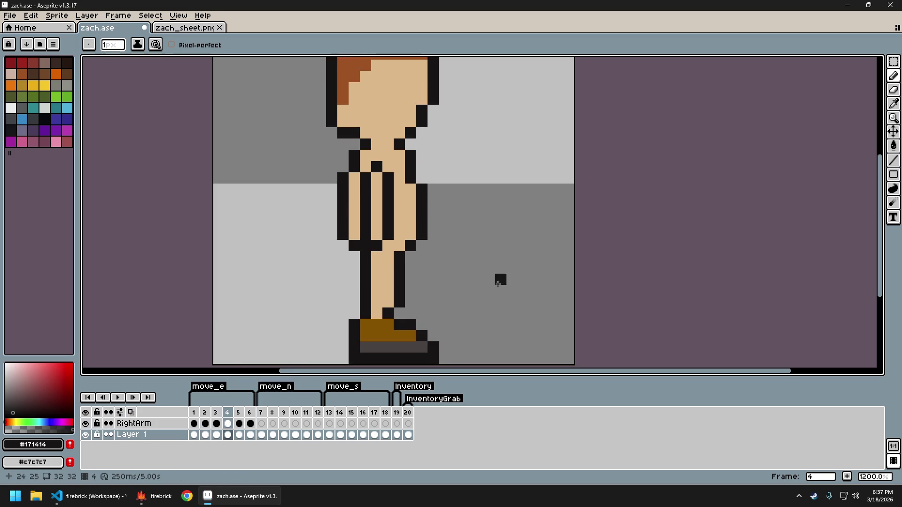
Glance at zach_sheet.png, then export the walk frames to zach_sheet.png from Export Sprite Sheet.
{"action": "key", "text": "ctrl+e"}
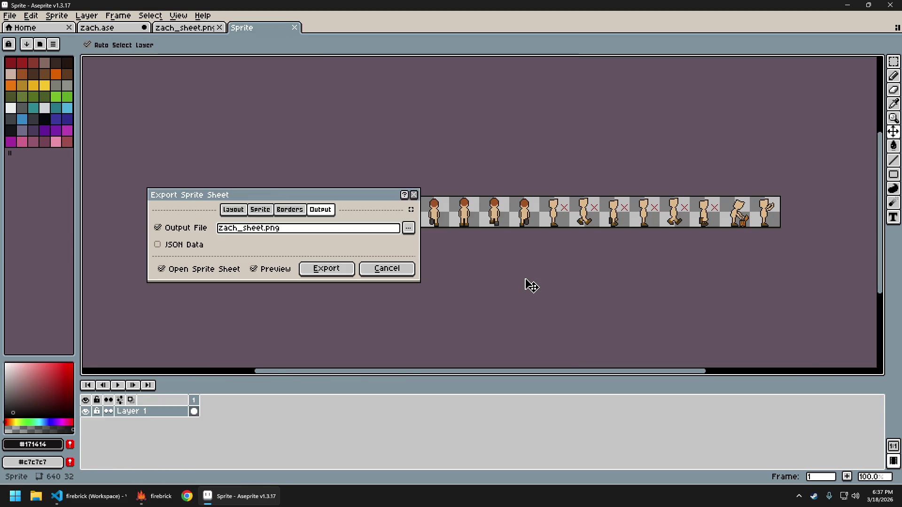
{"action": "key", "text": "Escape"}
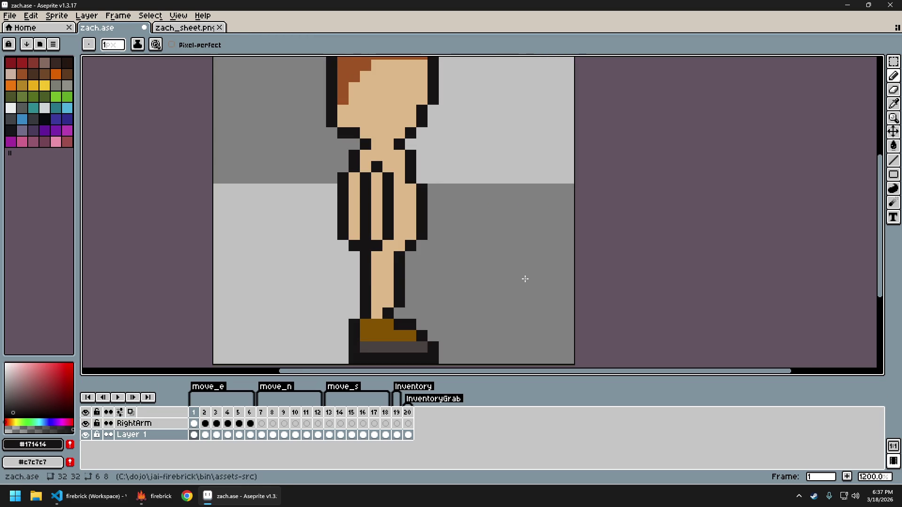
{"action": "key", "text": "ctrl+Tab"}
{"action": "key", "text": "ctrl+shift+Tab"}
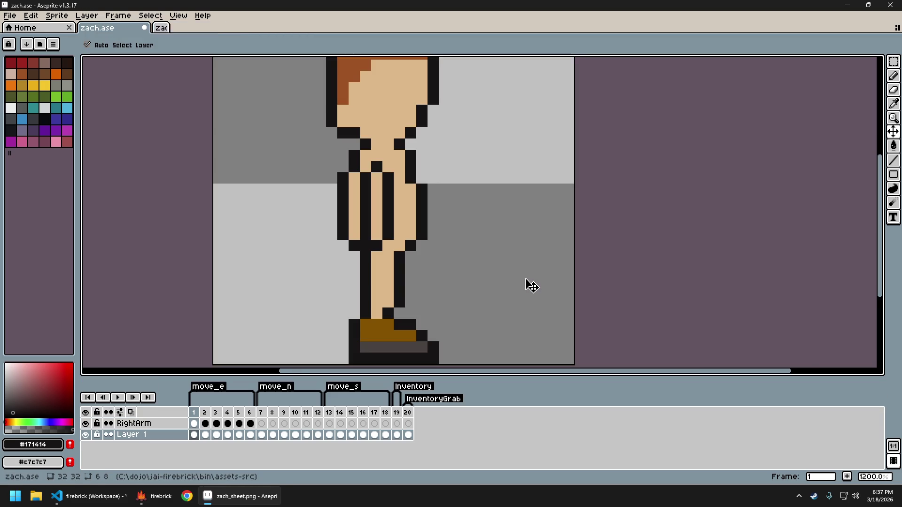
{"action": "key", "text": "ctrl+e"}
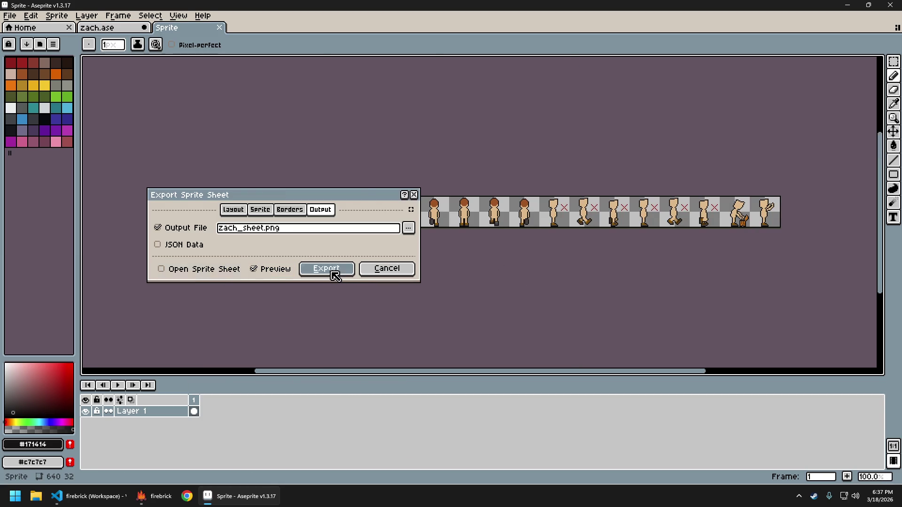
{"action": "left_click", "coordinate": [333, 272]}
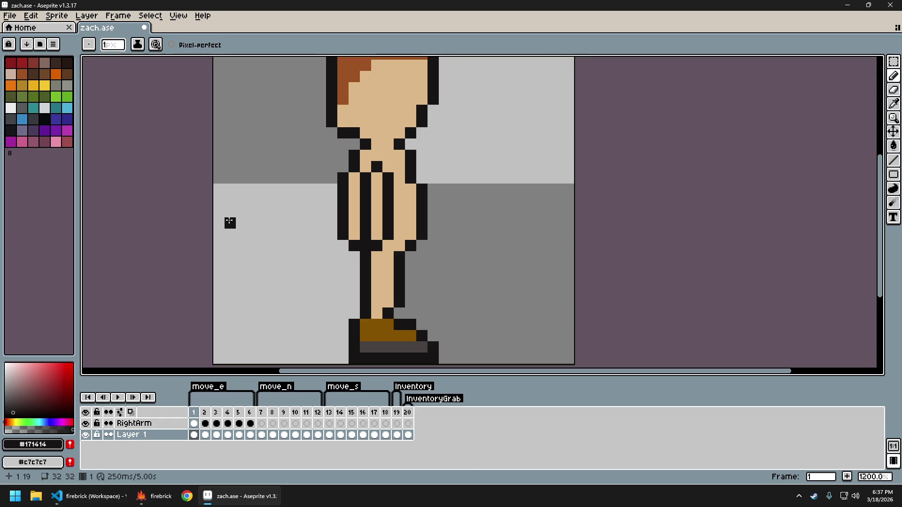
Re-export zach_sheet.png with open-after-export enabled, close the sheet, and switch to firebrick.
{"action": "key", "text": "ctrl+e"}
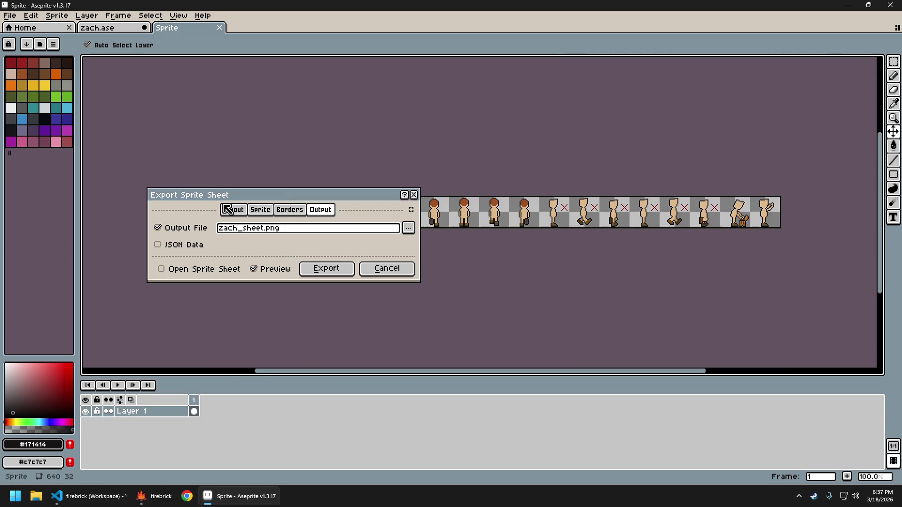
{"action": "left_click", "coordinate": [220, 268]}
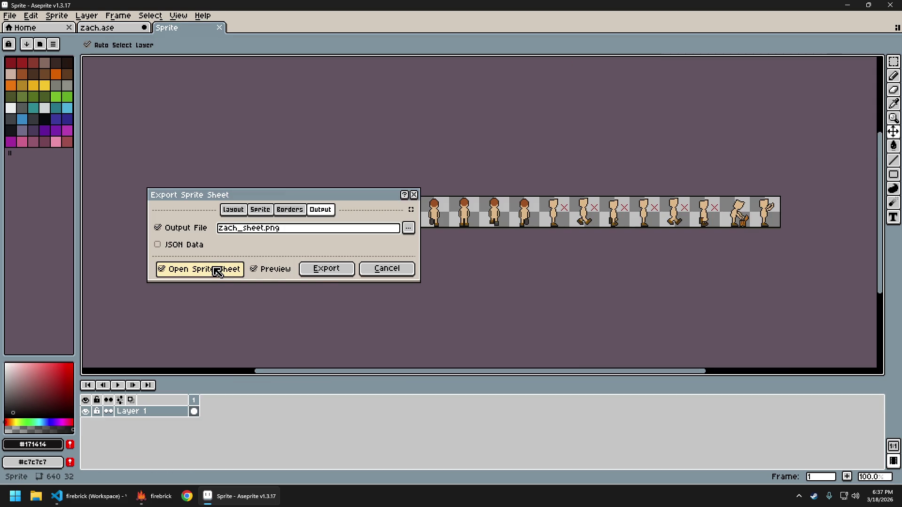
{"action": "left_click", "coordinate": [330, 275]}
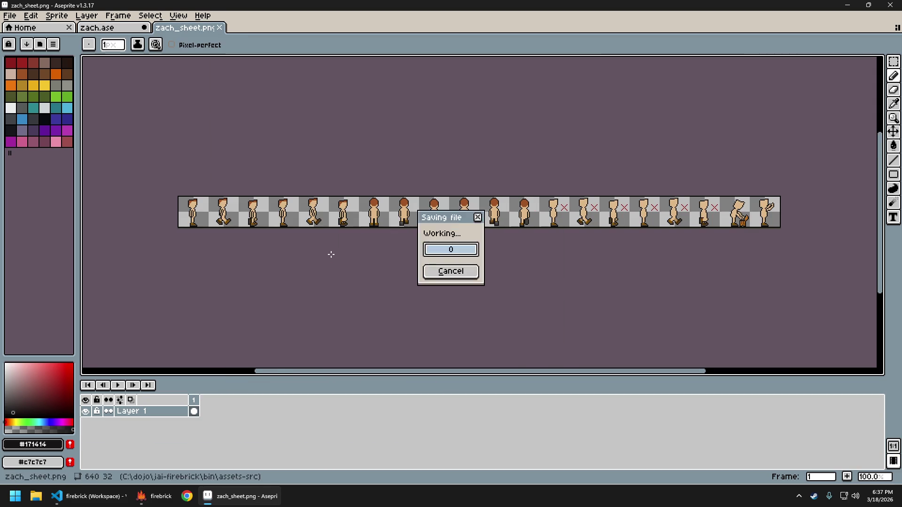
{"action": "key", "text": "ctrl+w"}
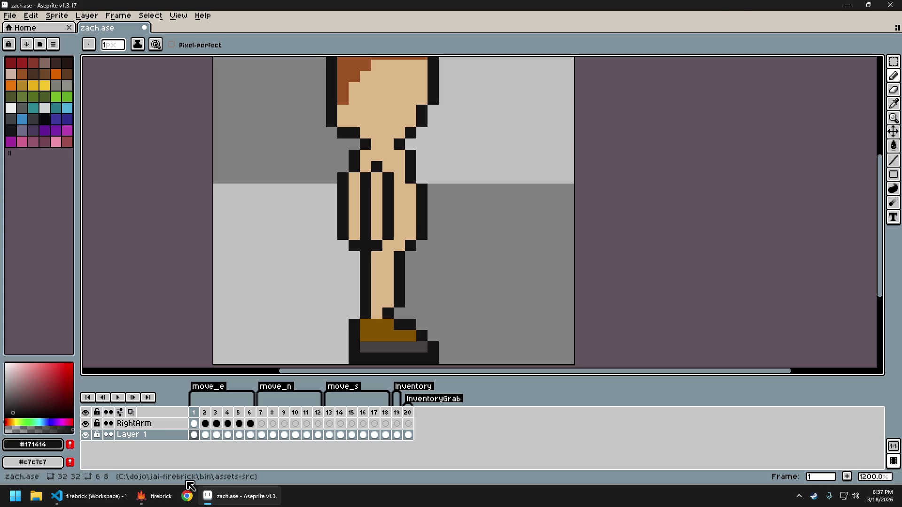
{"action": "left_click", "coordinate": [155, 496]}
Walk the firebrick character right, left and right again to check the new walk animation, then return to Aseprite.
{"action": "key", "text": "d"}
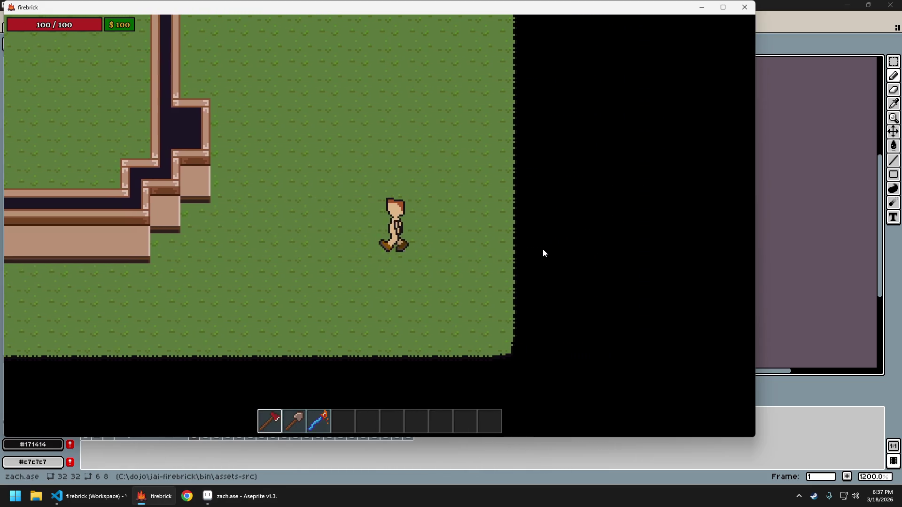
{"action": "key", "text": "a"}
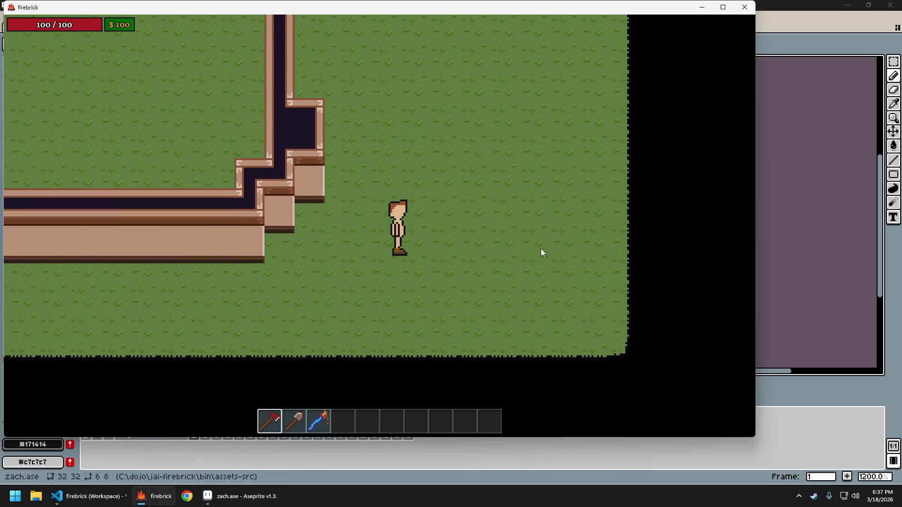
{"action": "key", "text": "d"}
{"action": "key", "text": "alt+Tab"}
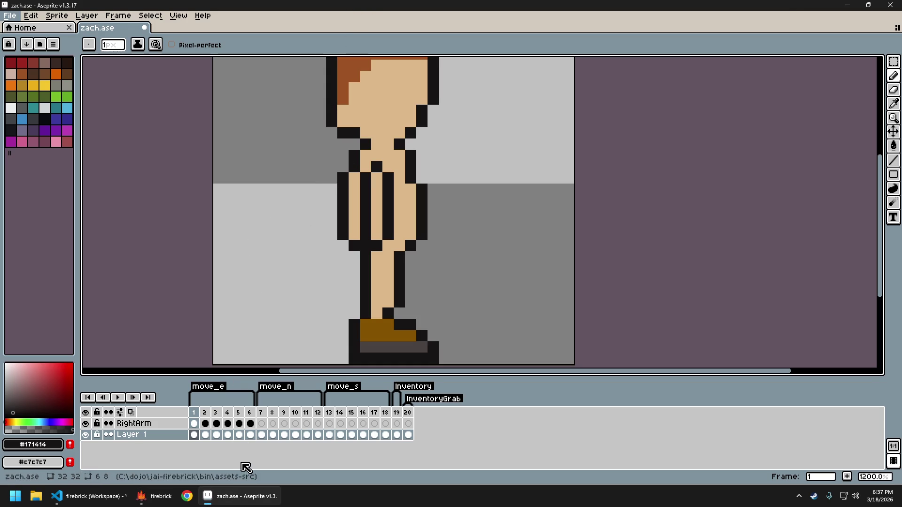
Step through the zach.ase walk frames, ending on frame 6.
{"action": "key", "text": "Right"}
{"action": "key", "text": "Left"}
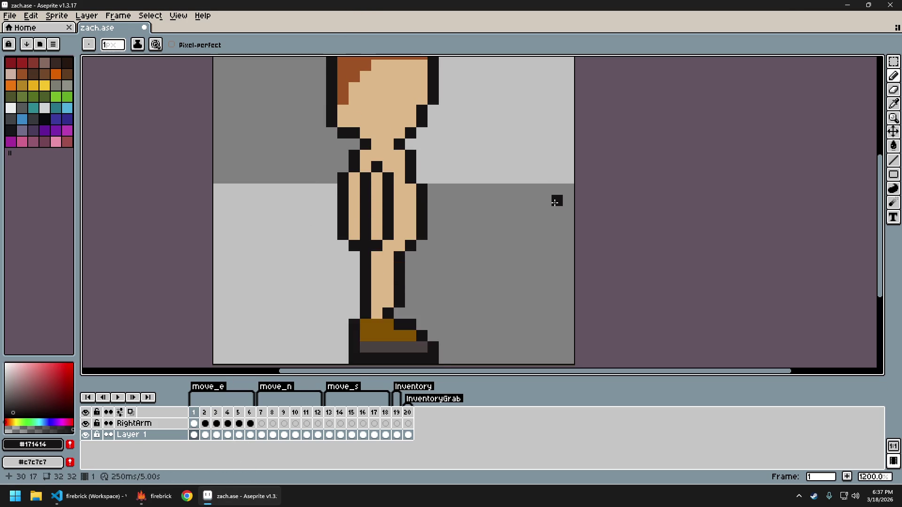
{"action": "key", "text": "Right"}
{"action": "key", "text": "Right"}
{"action": "key", "text": "Right"}
{"action": "key", "text": "Right"}
{"action": "key", "text": "Right"}
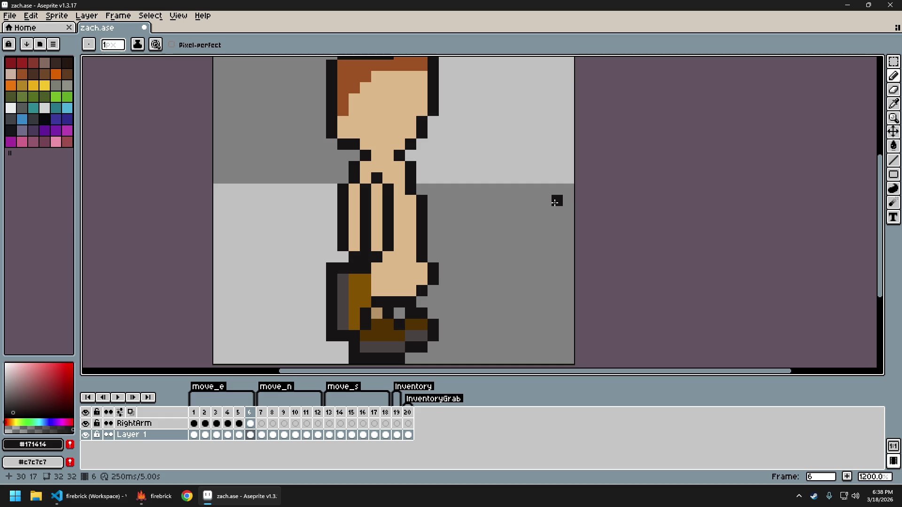
{"action": "key", "text": "Right"}
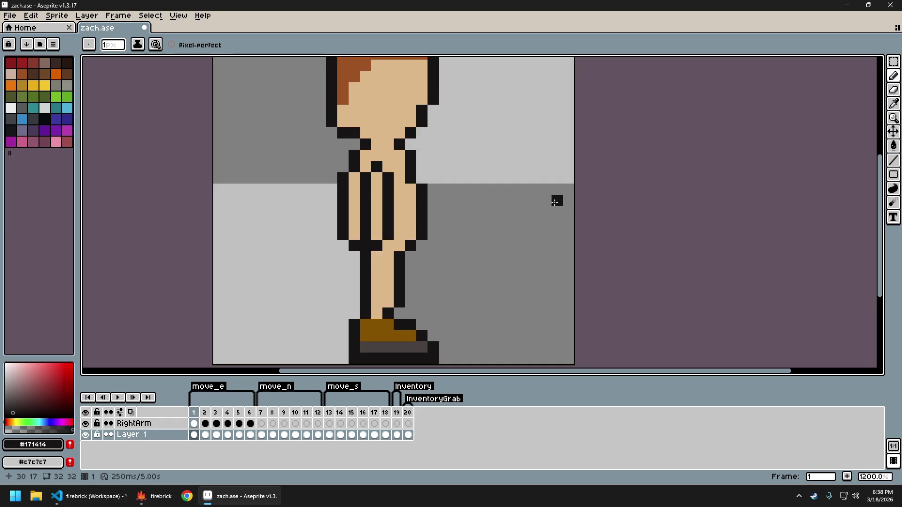
Re-export zach_sheet.png and export zach.png at 400% into the assets img folder.
{"action": "key", "text": "ctrl+e"}
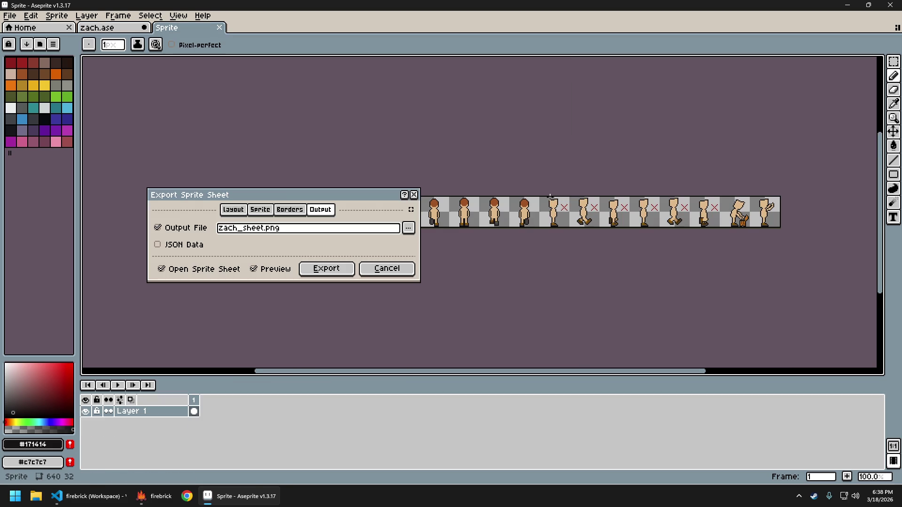
{"action": "key", "text": "Return"}
{"action": "key", "text": "ctrl+alt+shift+s"}
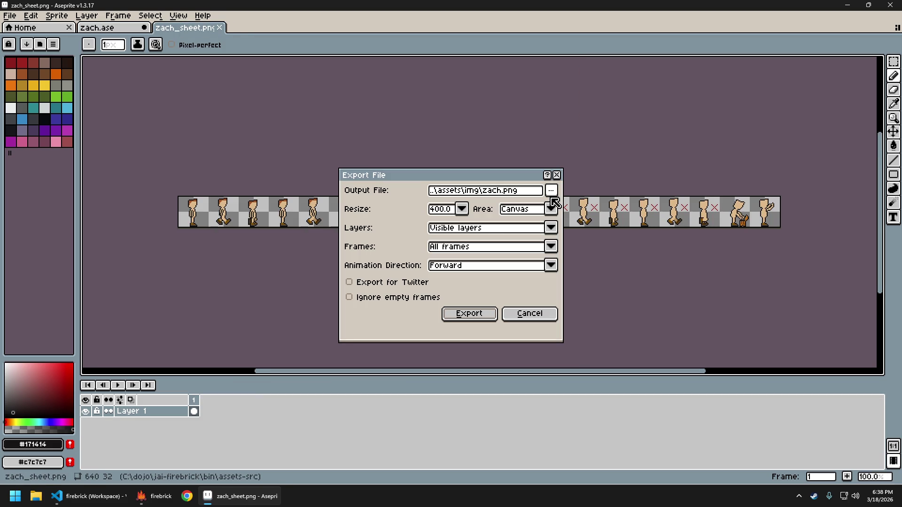
{"action": "key", "text": "Return"}
{"action": "left_click", "coordinate": [150, 496]}
Walk left and right, then close and relaunch firebrick to load the new art.
{"action": "key", "text": "a"}
{"action": "key", "text": "d"}
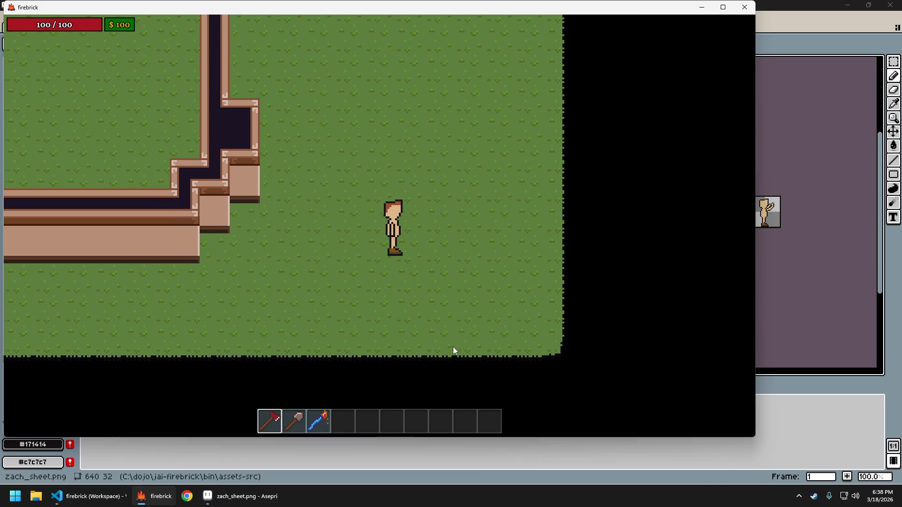
{"action": "key", "text": "Escape"}
{"action": "left_click", "coordinate": [135, 496]}
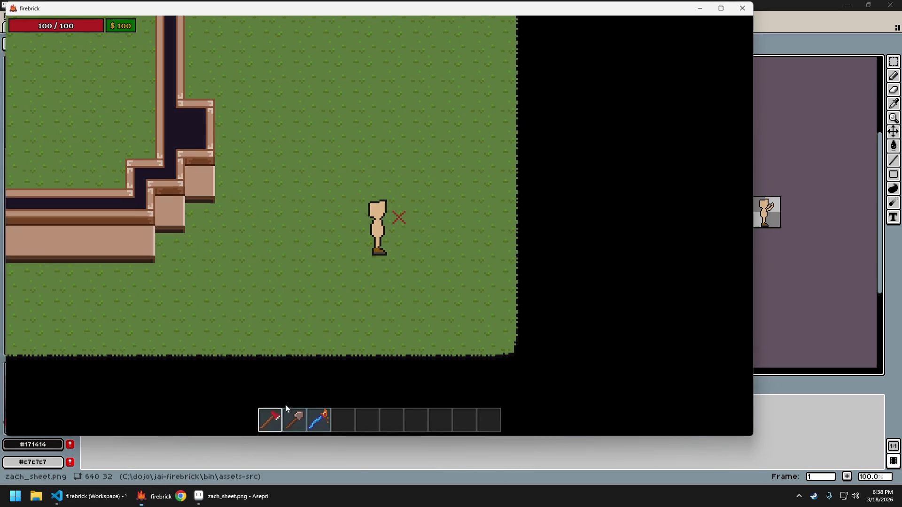
Walk the character left, right, up and diagonally on the grass, then quit the game.
{"action": "key", "text": "a"}
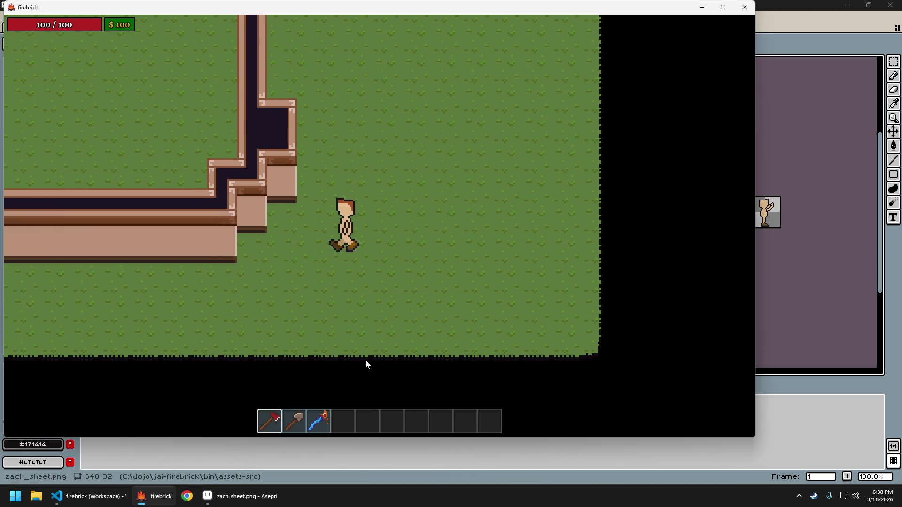
{"action": "key", "text": "d"}
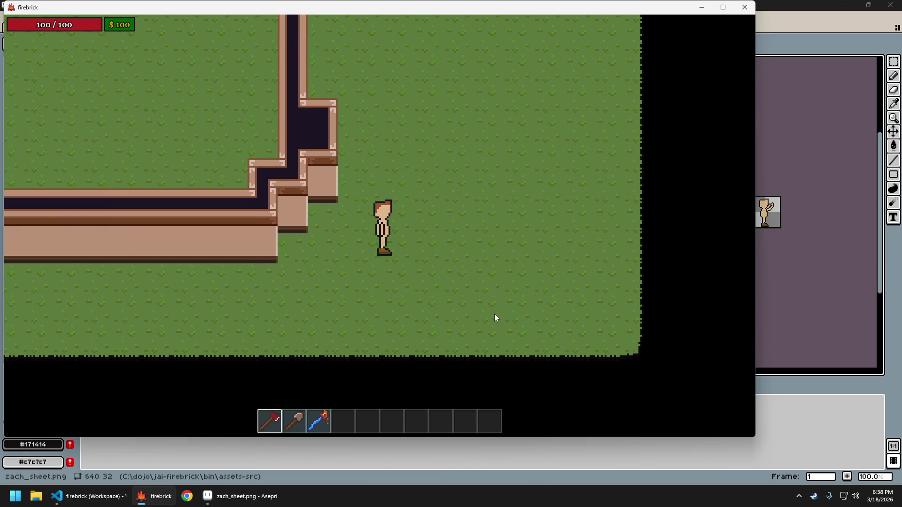
{"action": "key", "text": "w"}
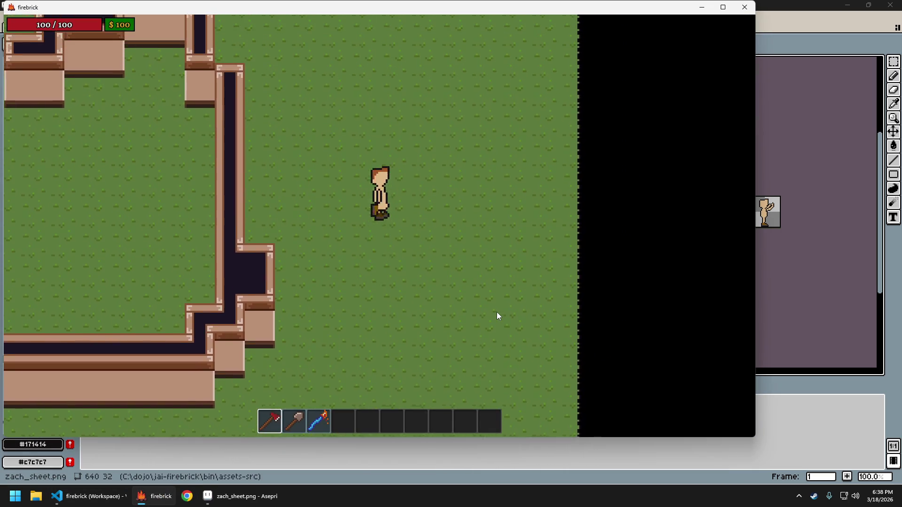
{"action": "key", "text": "d"}
{"action": "key", "text": "a"}
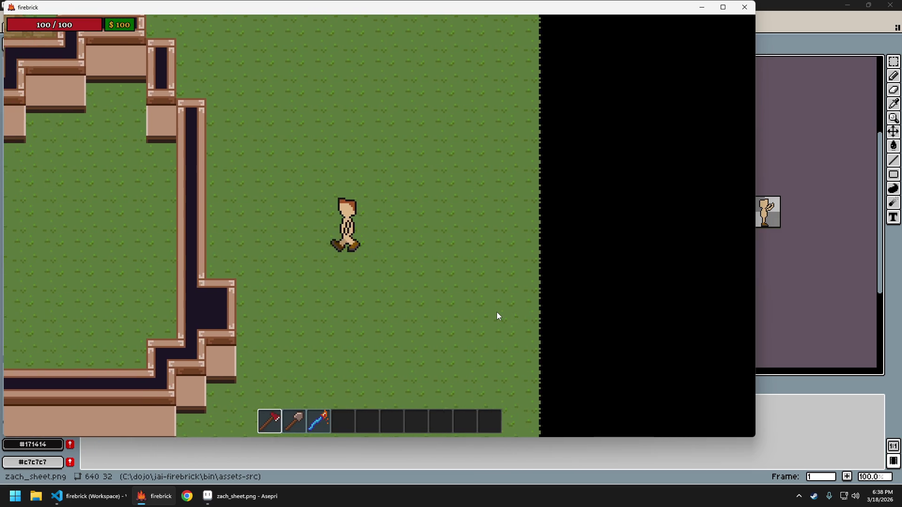
{"action": "key", "text": "d"}
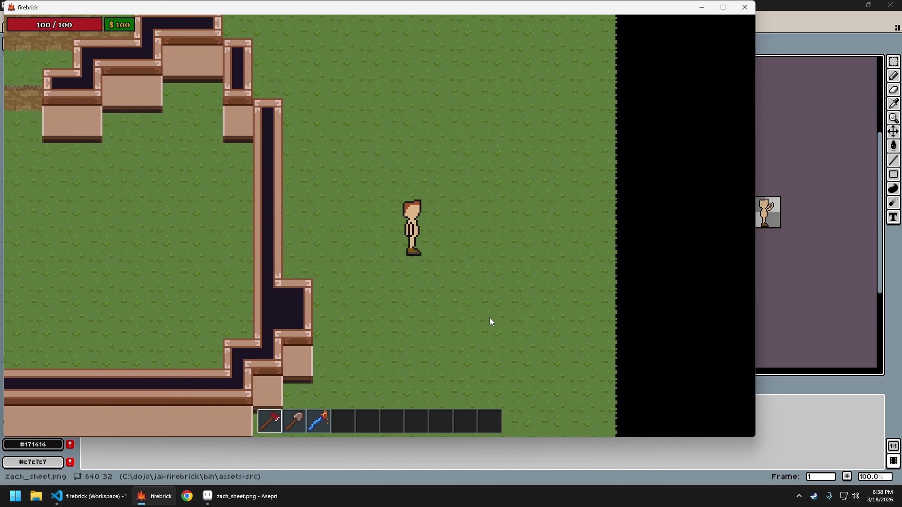
{"action": "key", "text": "a"}
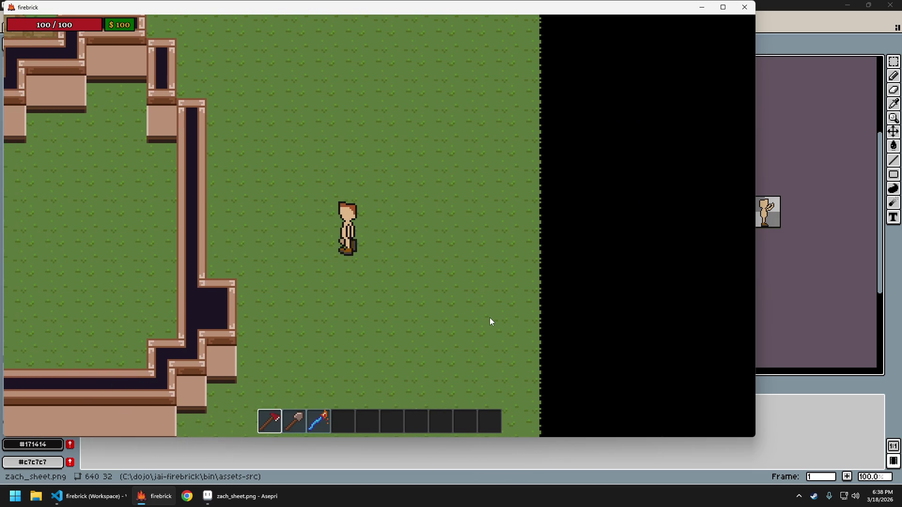
{"action": "key", "text": "d"}
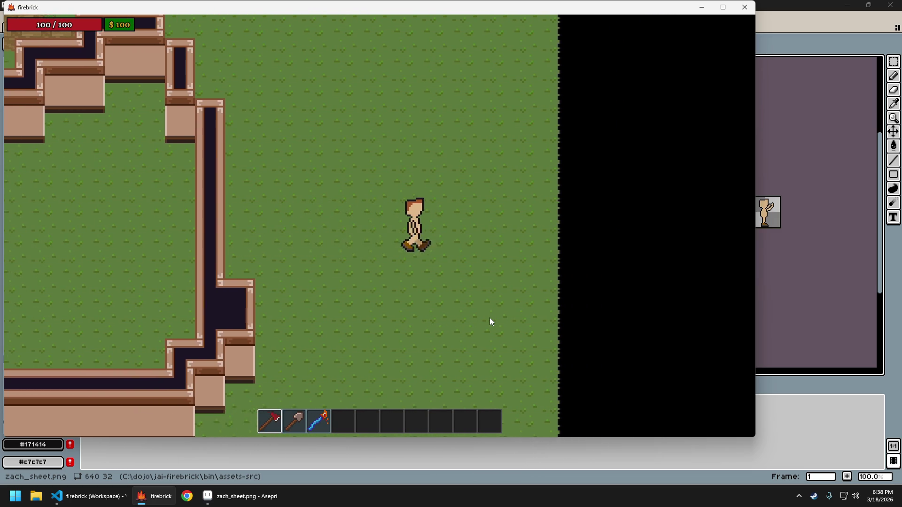
{"action": "key", "text": "a"}
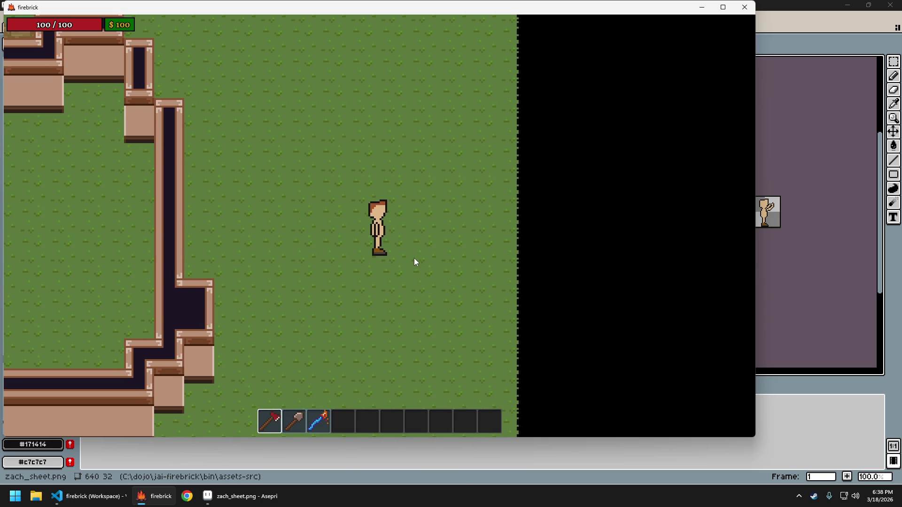
{"action": "key", "text": "d"}
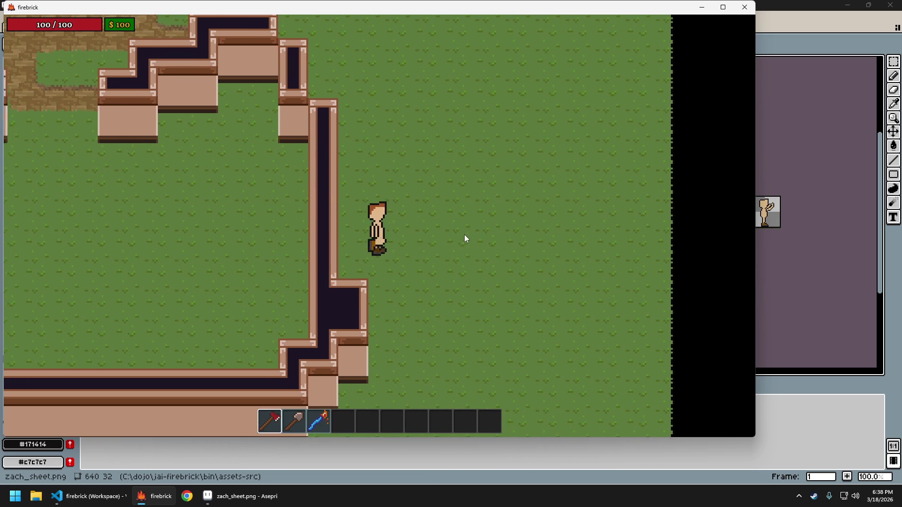
{"action": "key", "text": "Escape"}
{"action": "left_click", "coordinate": [440, 256]}
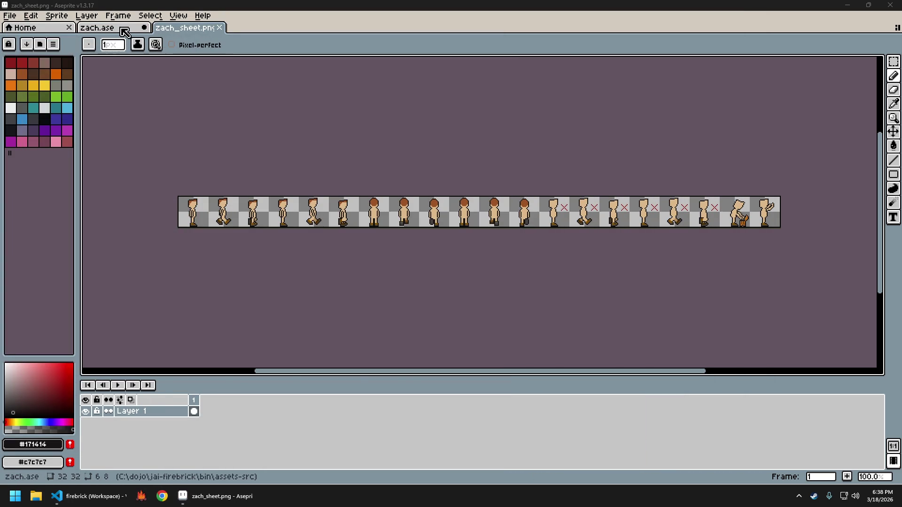
Close the zach_sheet.png tab and zoom in on zach.ase's character.
{"action": "left_click", "coordinate": [220, 27]}
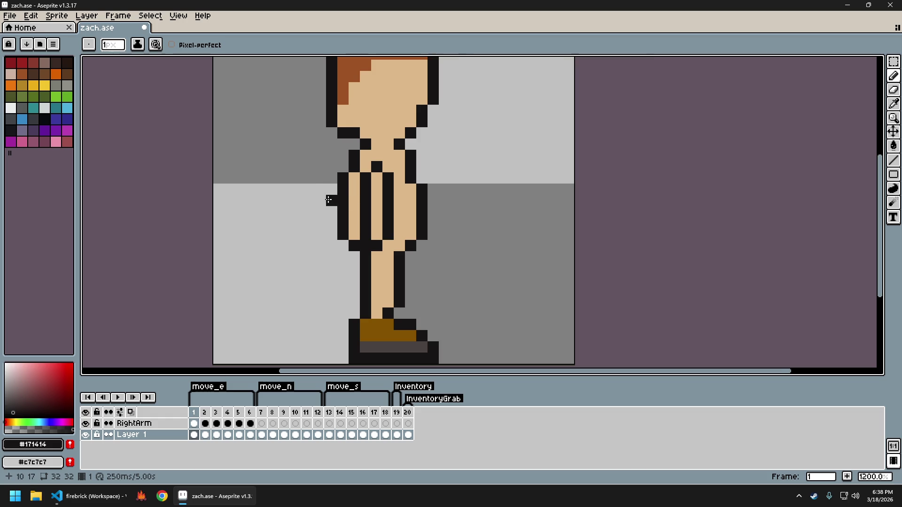
{"action": "scroll", "coordinate": [329, 199], "scroll_direction": "up", "scroll_amount": 1}
{"action": "scroll", "coordinate": [362, 175], "scroll_direction": "right", "scroll_amount": 1}
{"action": "scroll", "coordinate": [368, 159], "scroll_direction": "right", "scroll_amount": 1}
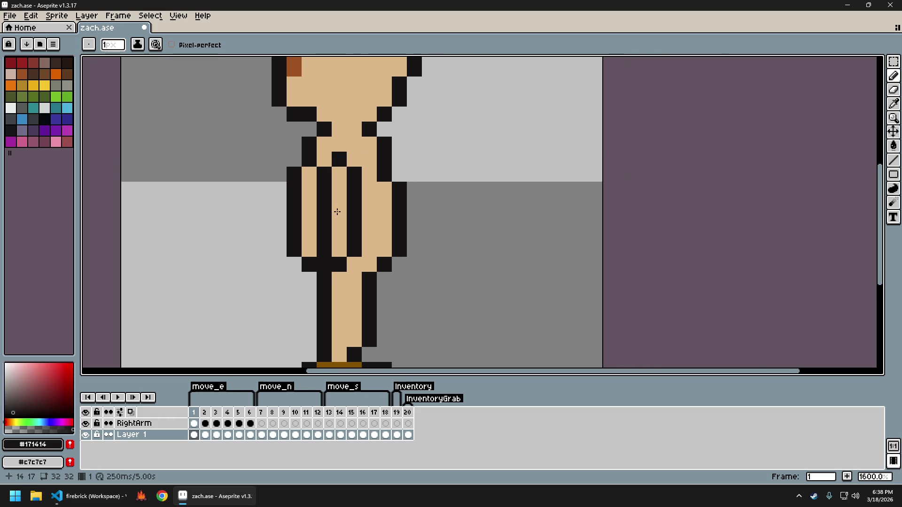
{"action": "scroll", "coordinate": [350, 220], "scroll_direction": "up", "scroll_amount": 2}
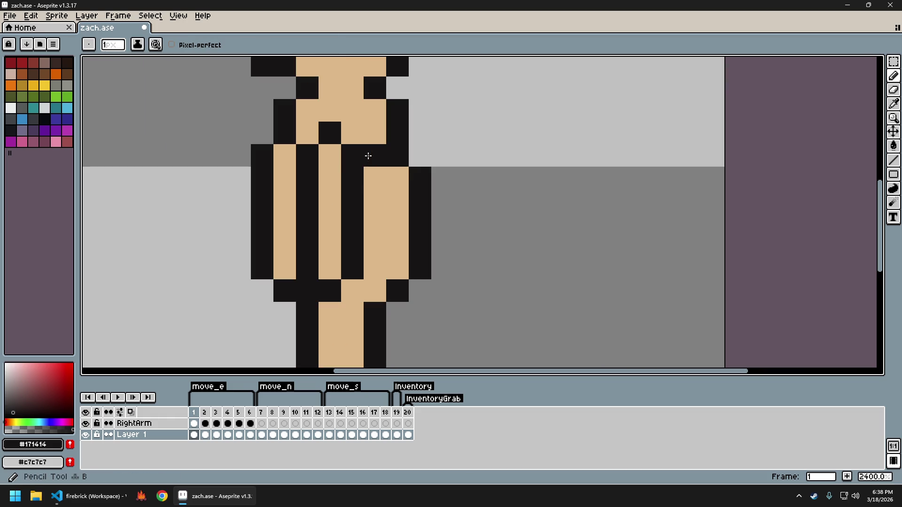
Try black pencil strokes on the arm, pick the tan skin colour, select RightArm, then undo the trial strokes.
{"action": "left_click_drag", "start_coordinate": [369, 156], "coordinate": [347, 295]}
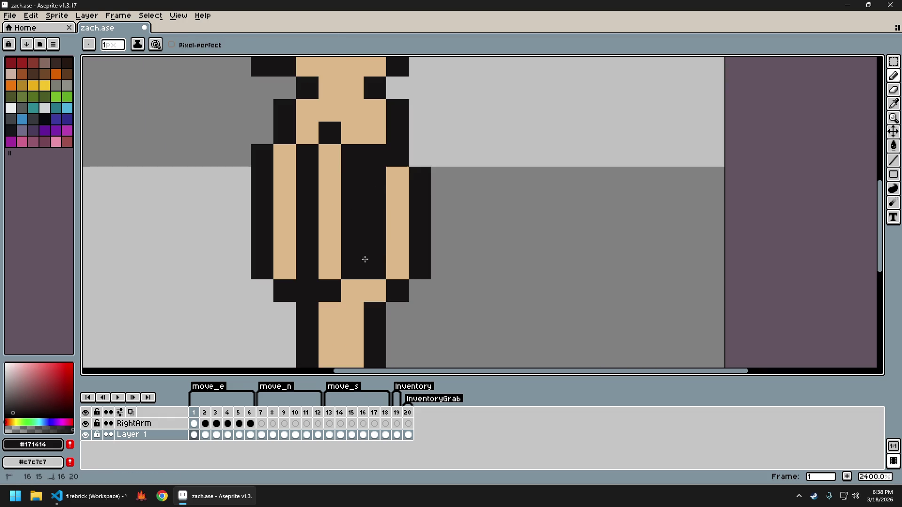
{"action": "key", "text": "i"}
{"action": "left_click", "coordinate": [334, 159], "text": "alt"}
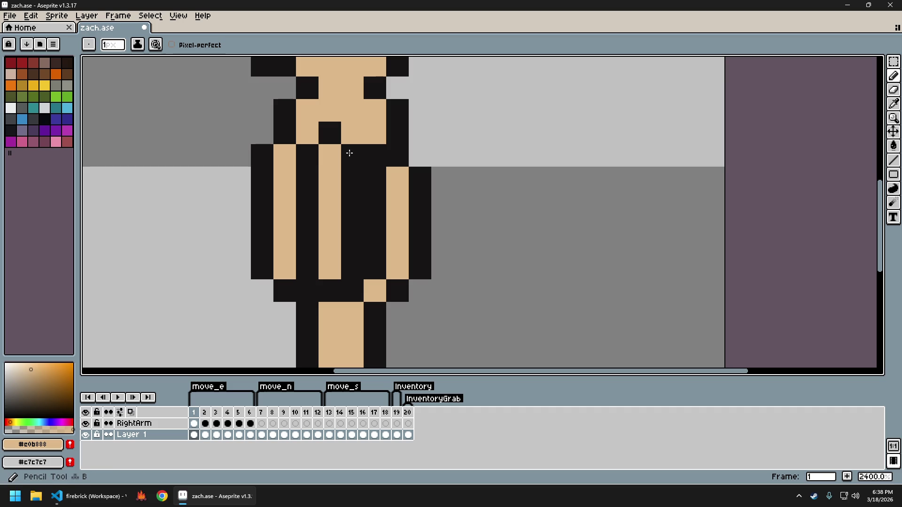
{"action": "left_click", "coordinate": [165, 423]}
{"action": "key", "text": "ctrl+z"}
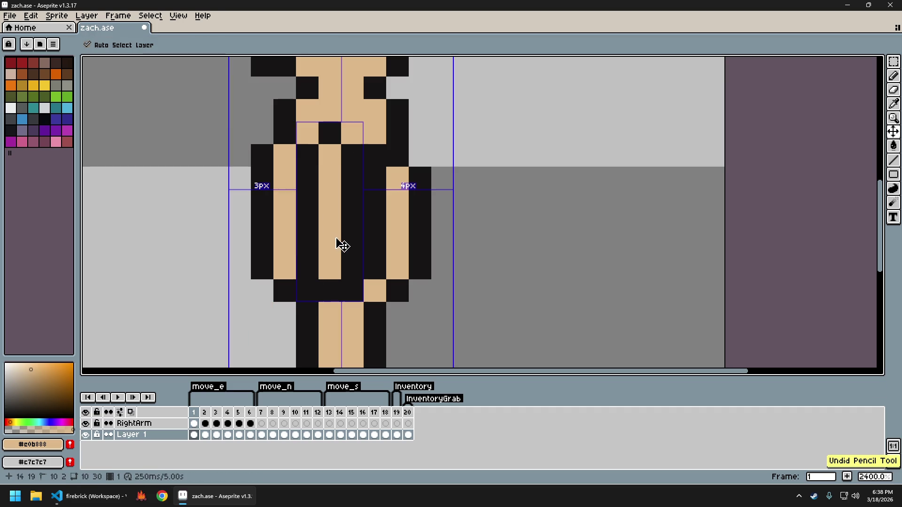
{"action": "key", "text": "ctrl+z"}
{"action": "key", "text": "ctrl+z"}
{"action": "key", "text": "ctrl+z"}
{"action": "key", "text": "ctrl+y"}
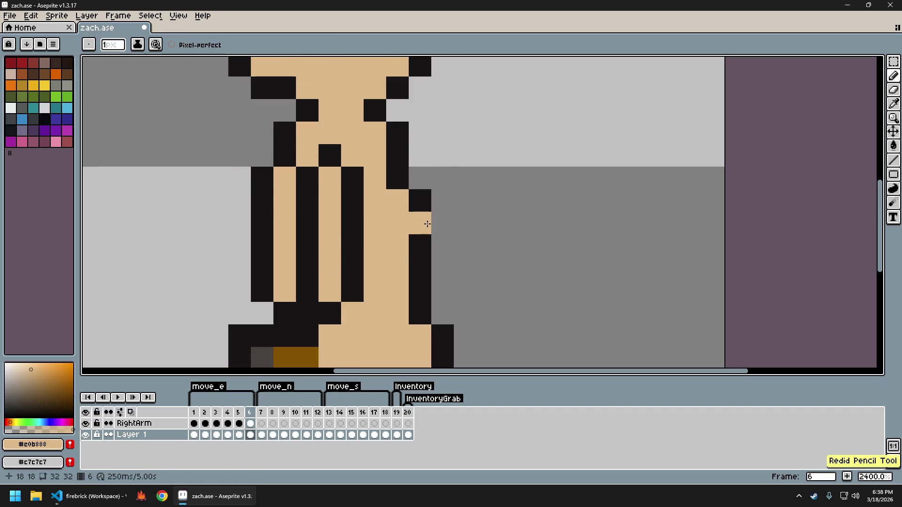
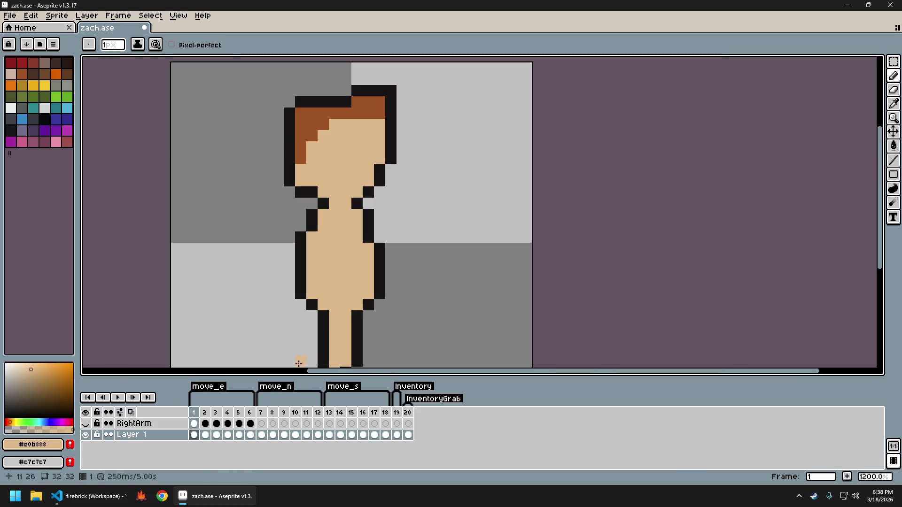
Show the RightArm layer and make it the active layer on frame 1.
{"action": "left_click", "coordinate": [205, 434]}
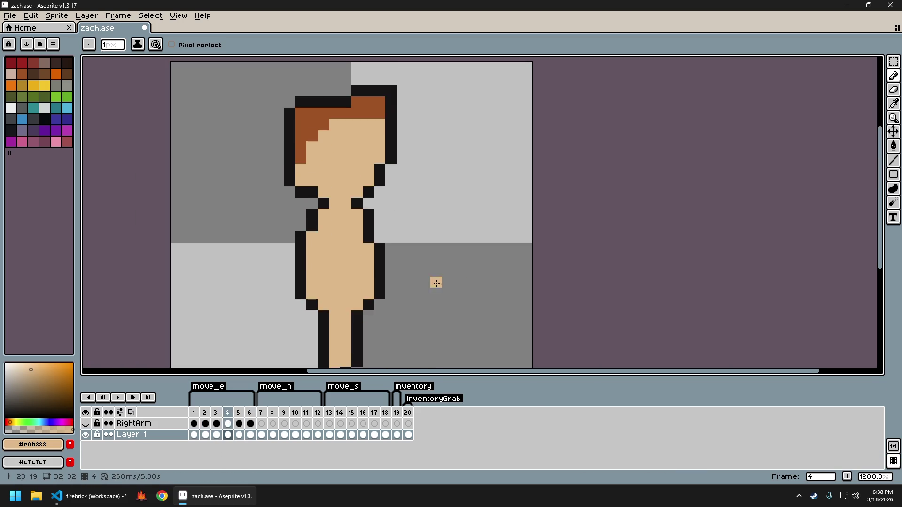
{"action": "left_click", "coordinate": [85, 423]}
{"action": "left_click", "coordinate": [134, 423]}
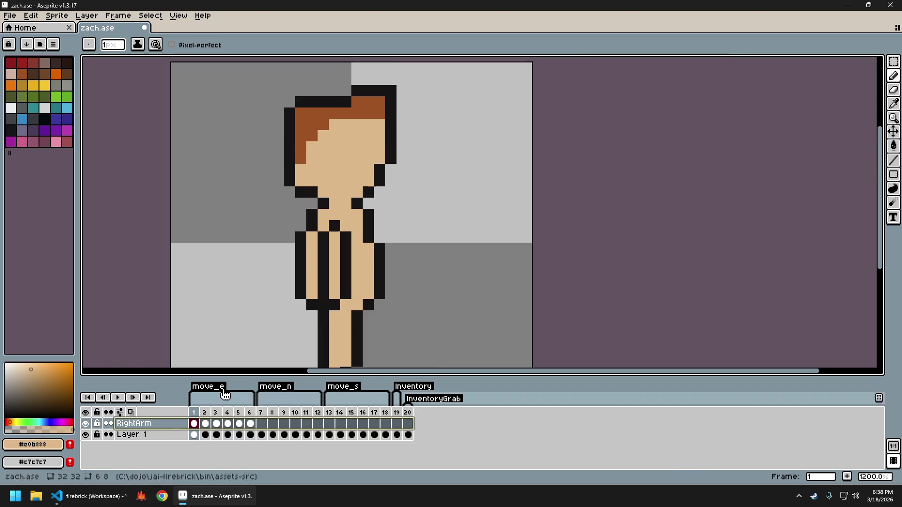
{"action": "scroll", "coordinate": [330, 290], "scroll_direction": "up", "scroll_amount": 1}
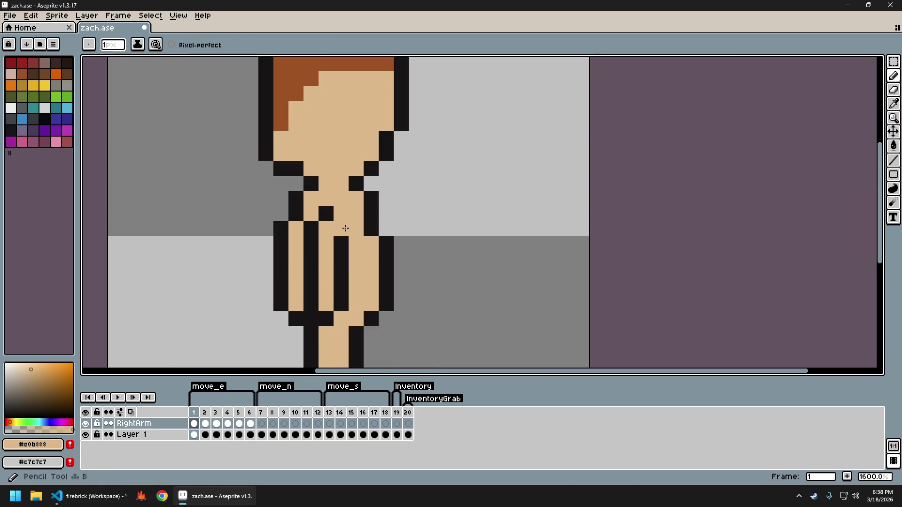
Draw a black outline column down to the hip and repaint arm pixels in skin tone.
{"action": "left_click", "coordinate": [340, 249], "text": "alt"}
{"action": "left_click_drag", "start_coordinate": [350, 245], "coordinate": [344, 321]}
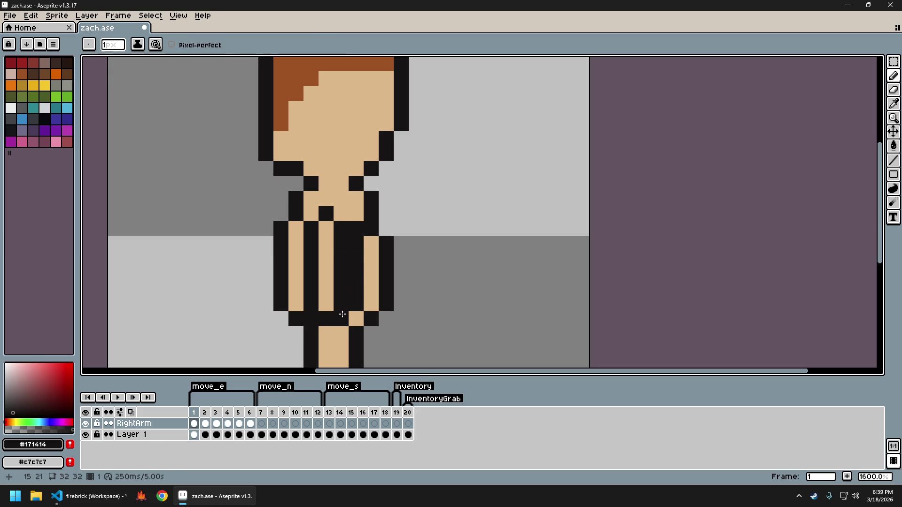
{"action": "left_click", "coordinate": [326, 238], "text": "alt"}
{"action": "left_click_drag", "start_coordinate": [341, 230], "coordinate": [341, 308]}
{"action": "scroll", "coordinate": [395, 295], "scroll_direction": "down", "scroll_amount": 3}
{"action": "scroll", "coordinate": [399, 300], "scroll_direction": "up", "scroll_amount": 3}
{"action": "left_click", "coordinate": [400, 305]}
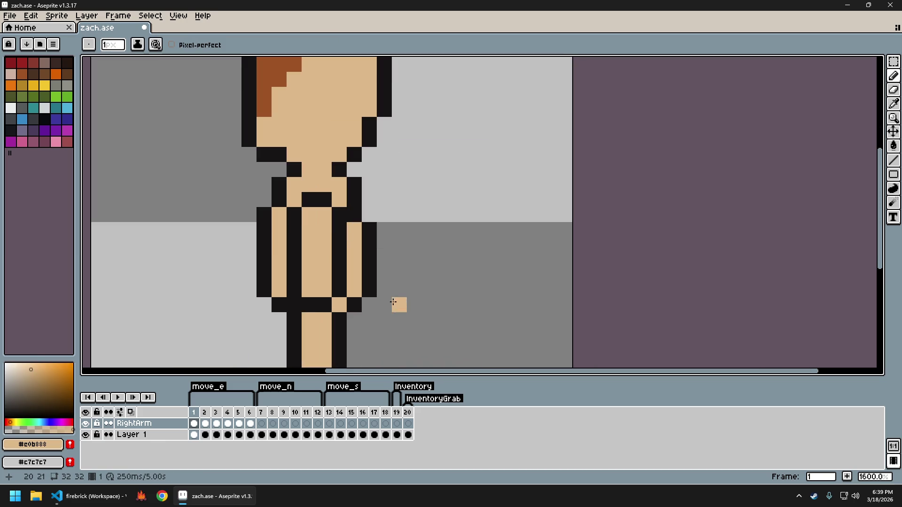
Sample the skin colour and paint two black arm pixels skin.
{"action": "scroll", "coordinate": [390, 288], "scroll_direction": "down", "scroll_amount": 3}
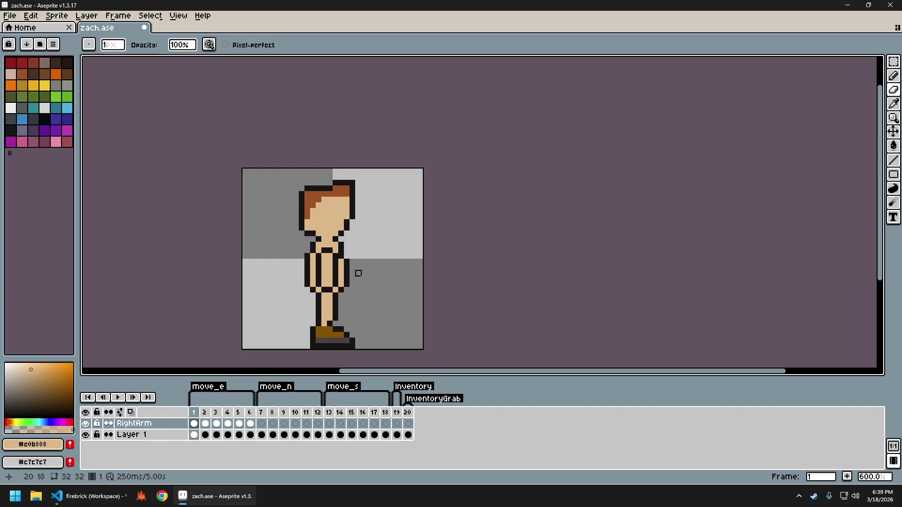
{"action": "scroll", "coordinate": [339, 291], "scroll_direction": "up", "scroll_amount": 3}
{"action": "key", "text": "alt"}
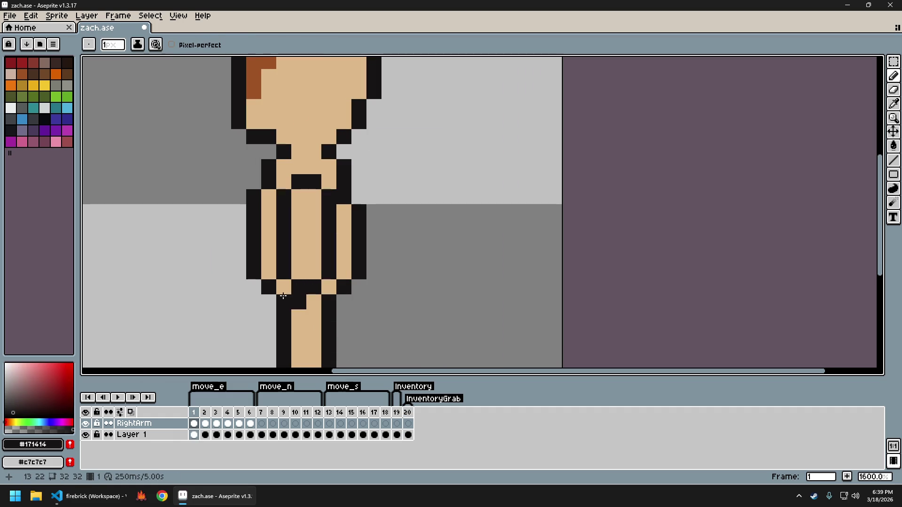
{"action": "left_click", "coordinate": [300, 273], "text": "alt"}
{"action": "left_click_drag", "start_coordinate": [310, 276], "coordinate": [304, 280]}
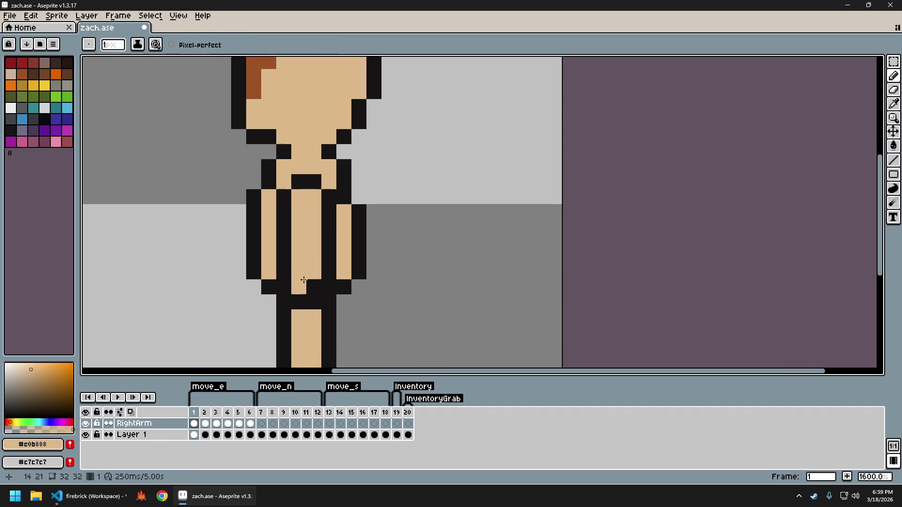
Preview the next frame's pose, then return to frame 1's standing pose.
{"action": "scroll", "coordinate": [367, 309], "scroll_direction": "down", "scroll_amount": 5}
{"action": "scroll", "coordinate": [366, 313], "scroll_direction": "up", "scroll_amount": 1}
{"action": "scroll", "coordinate": [360, 324], "scroll_direction": "down", "scroll_amount": 1}
{"action": "key", "text": "Right"}
{"action": "left_click_drag", "start_coordinate": [387, 294], "coordinate": [346, 291]}
{"action": "key", "text": "Left"}
{"action": "key", "text": "Left"}
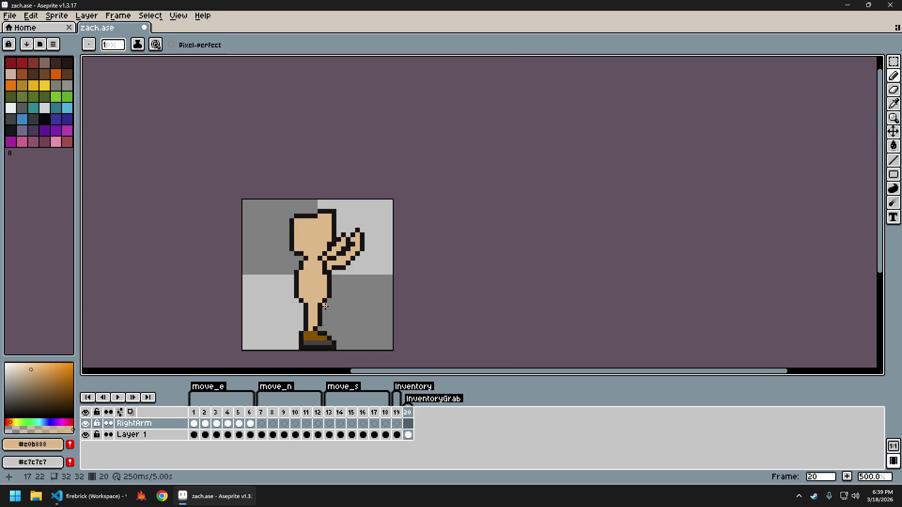
Back on frame 1, paint two black pixels on the torso.
{"action": "key", "text": "Right"}
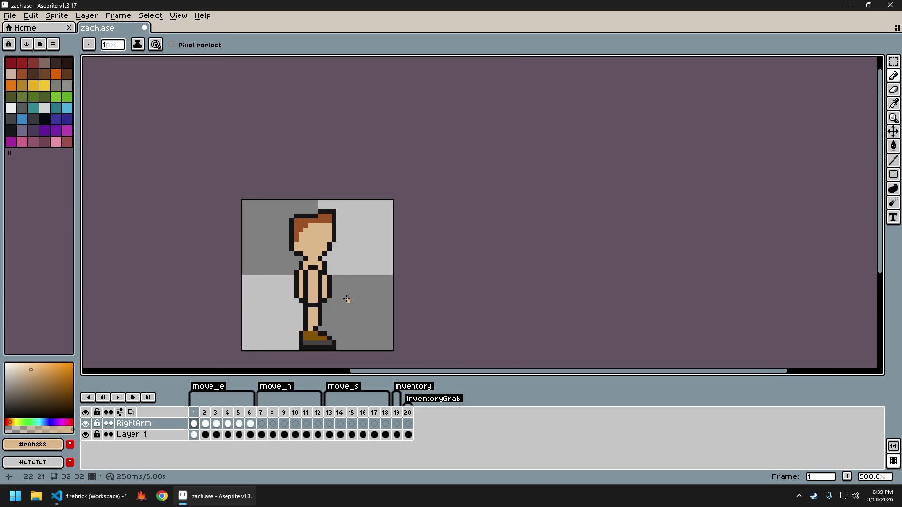
{"action": "scroll", "coordinate": [319, 306], "scroll_direction": "up", "scroll_amount": 5}
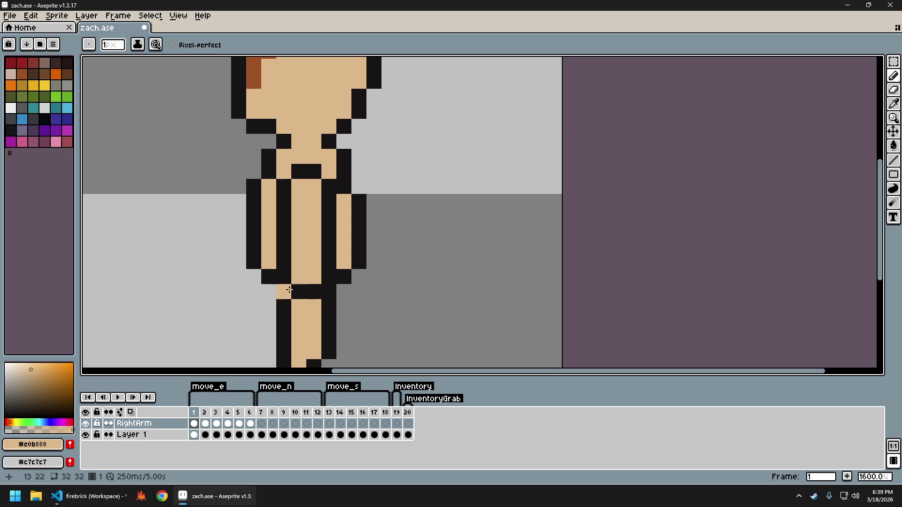
{"action": "left_click", "coordinate": [292, 290], "text": "alt"}
{"action": "left_click", "coordinate": [299, 277]}
{"action": "left_click", "coordinate": [298, 322]}
{"action": "scroll", "coordinate": [312, 313], "scroll_direction": "down", "scroll_amount": 7}
{"action": "scroll", "coordinate": [320, 294], "scroll_direction": "up", "scroll_amount": 4}
Undo both torso pencil strokes and switch to the eraser.
{"action": "key", "text": "ctrl+z"}
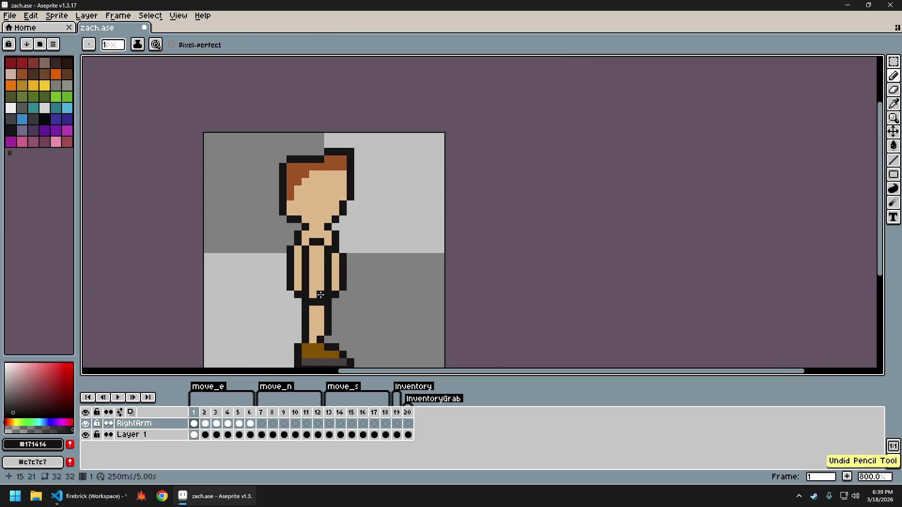
{"action": "scroll", "coordinate": [320, 295], "scroll_direction": "down", "scroll_amount": 1}
{"action": "scroll", "coordinate": [322, 298], "scroll_direction": "down", "scroll_amount": 1}
{"action": "key", "text": "ctrl+z"}
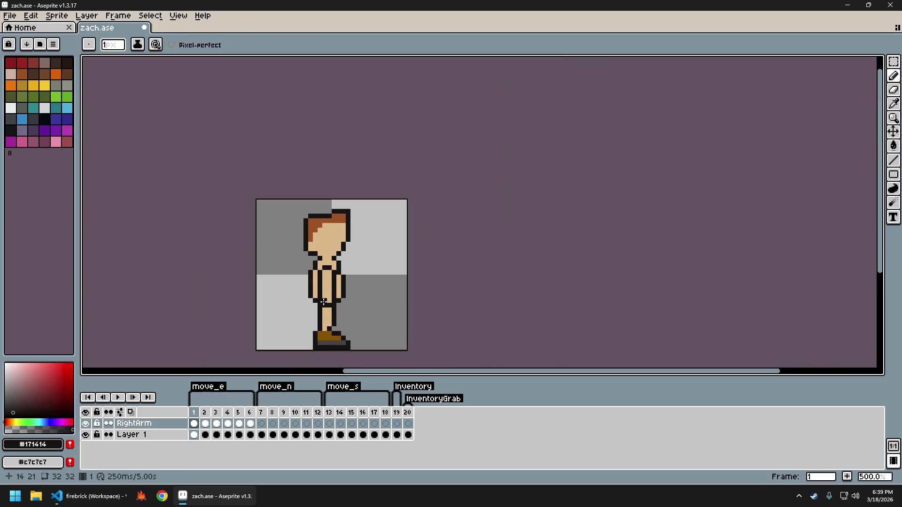
{"action": "scroll", "coordinate": [334, 317], "scroll_direction": "up", "scroll_amount": 5}
{"action": "key", "text": "e"}
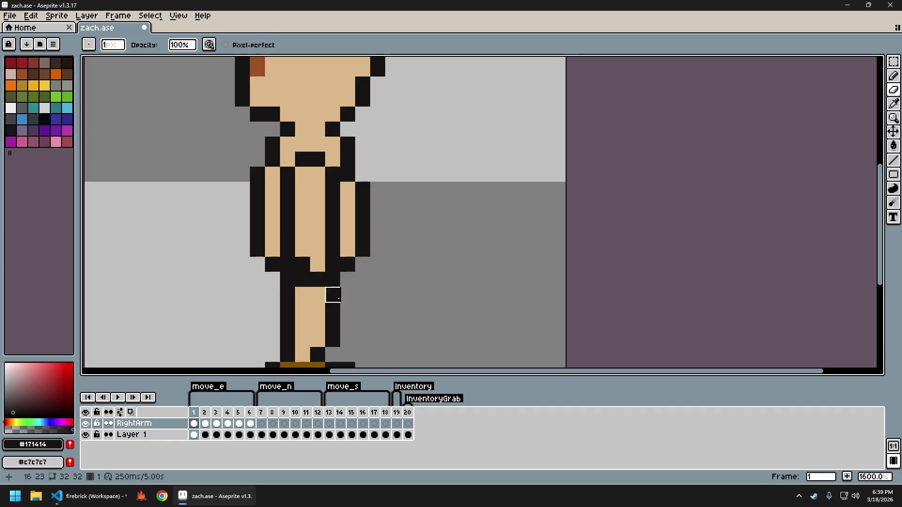
{"action": "scroll", "coordinate": [346, 308], "scroll_direction": "down", "scroll_amount": 4}
Toggle RightArm's visibility and preview frame 2 to compare, returning to frame 1.
{"action": "left_click", "coordinate": [85, 423]}
{"action": "left_click", "coordinate": [86, 423]}
{"action": "scroll", "coordinate": [352, 302], "scroll_direction": "up", "scroll_amount": 3}
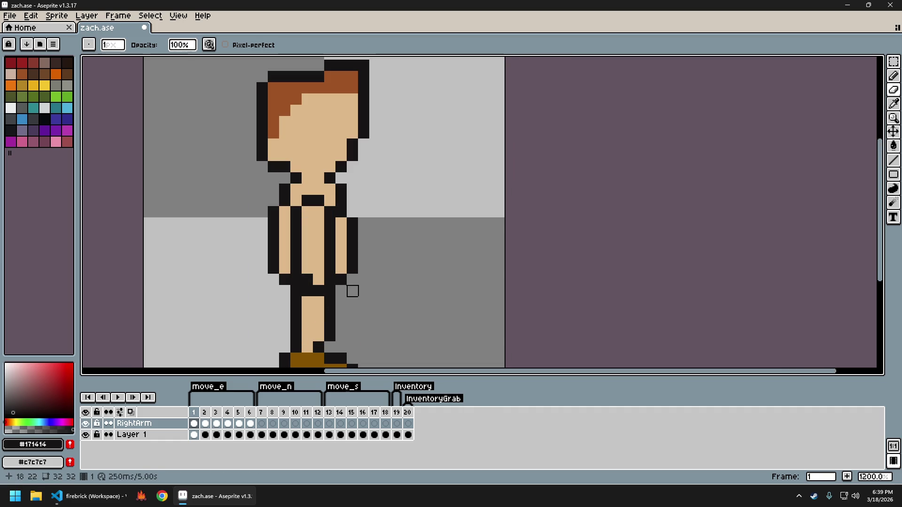
{"action": "key", "text": "Right"}
{"action": "key", "text": "Left"}
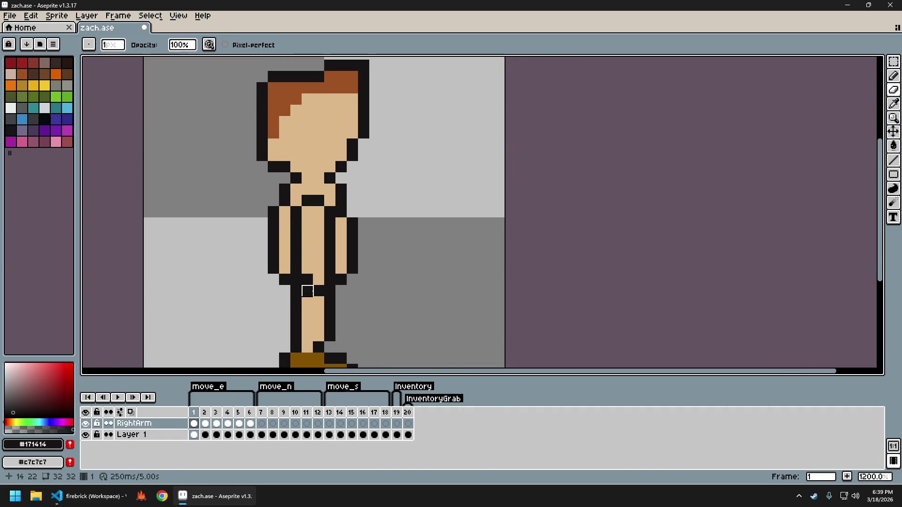
Touch up the hip pixels with skin and black, then hide Layer 1.
{"action": "left_click", "coordinate": [319, 280], "text": "alt"}
{"action": "left_click", "coordinate": [305, 285], "text": "alt"}
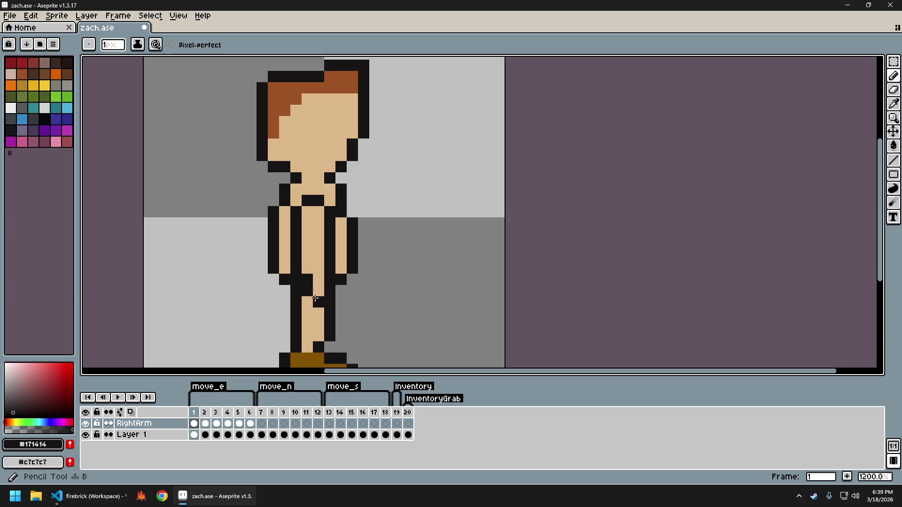
{"action": "left_click", "coordinate": [319, 274], "text": "alt"}
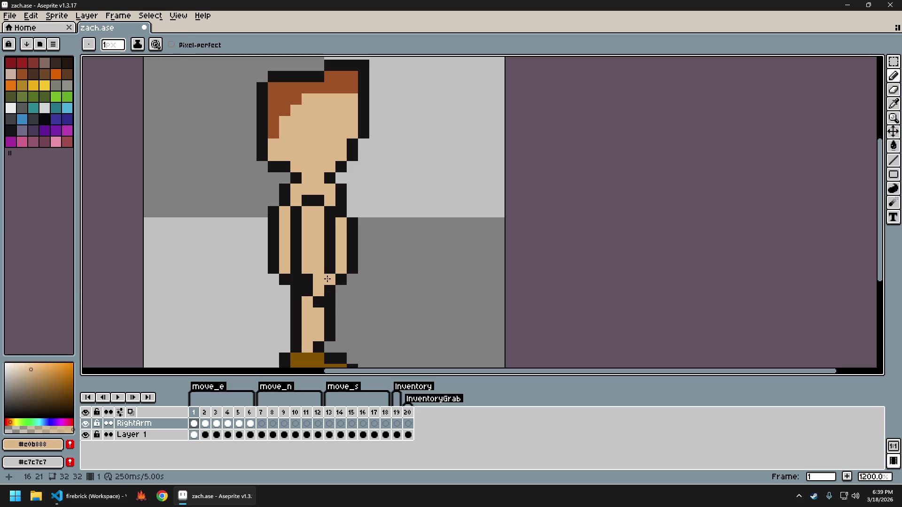
{"action": "left_click", "coordinate": [86, 435]}
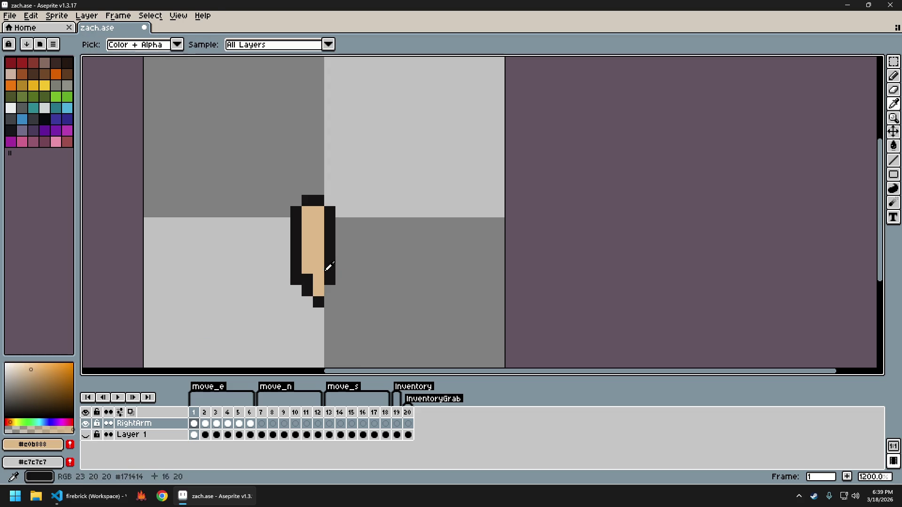
Finish frame 1's arm tip with a skin pixel and a dark bottom-right pixel, then show Layer 1.
{"action": "left_click", "coordinate": [331, 292]}
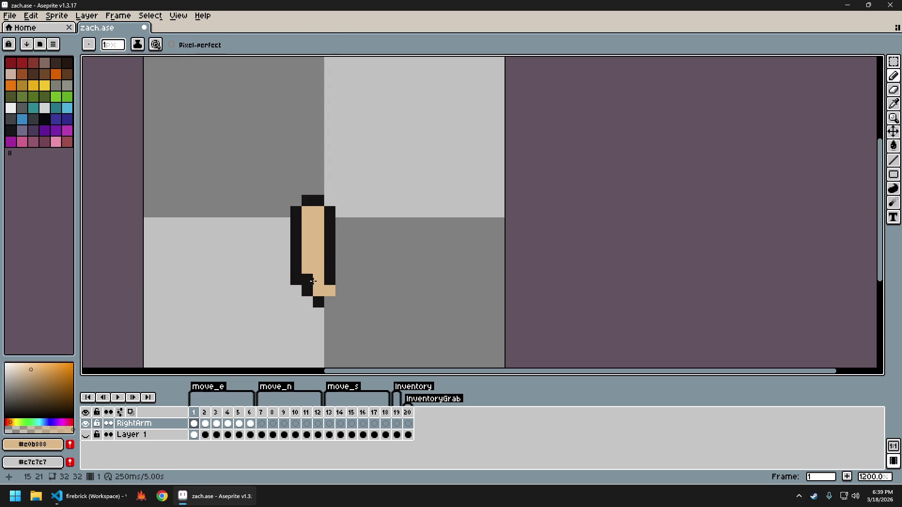
{"action": "left_click", "coordinate": [333, 270], "text": "alt"}
{"action": "left_click", "coordinate": [329, 291]}
{"action": "scroll", "coordinate": [382, 299], "scroll_direction": "down", "scroll_amount": 3}
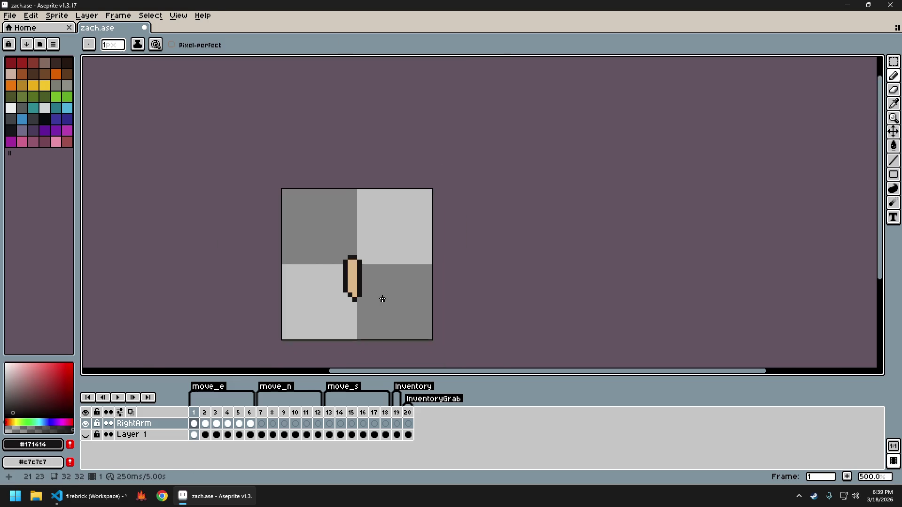
{"action": "left_click", "coordinate": [86, 434]}
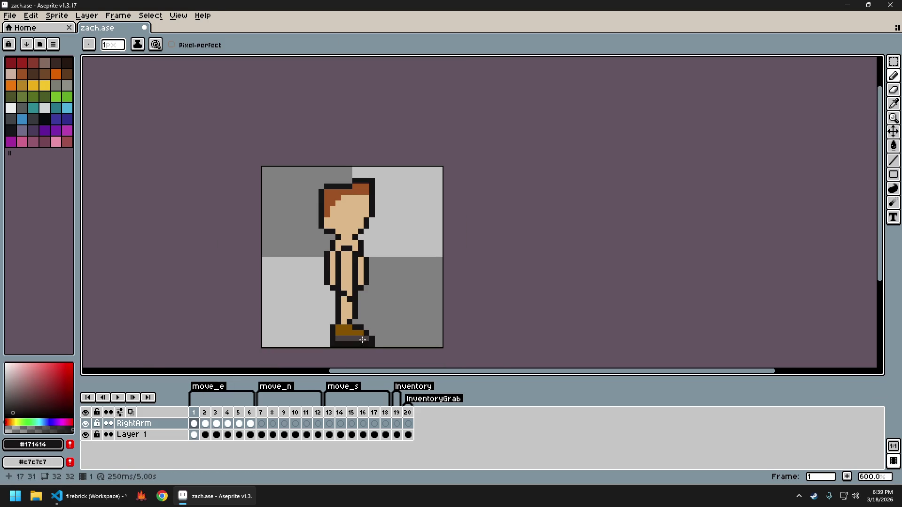
On frame 2, undo a stray pixel and add two black outline pixels along the arm's top.
{"action": "left_click_drag", "start_coordinate": [403, 282], "coordinate": [385, 279]}
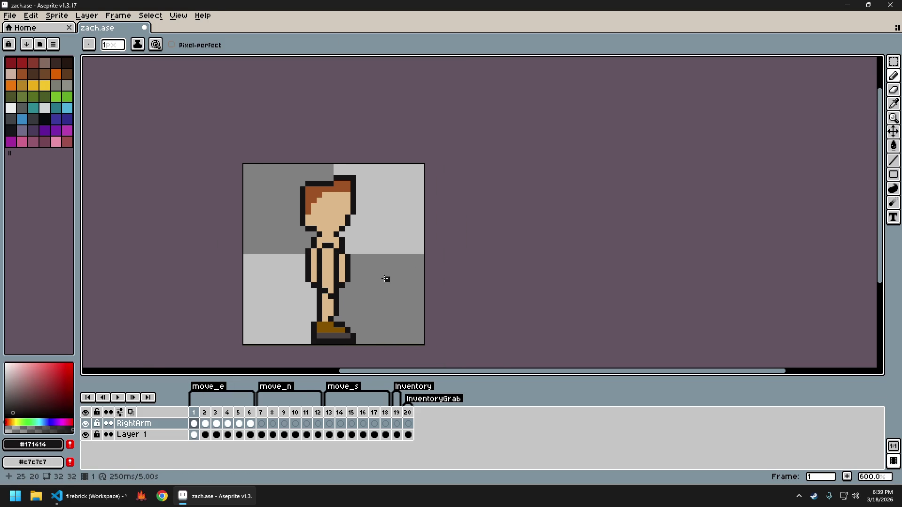
{"action": "key", "text": "Right"}
{"action": "key", "text": "Left"}
{"action": "key", "text": "Right"}
{"action": "scroll", "coordinate": [332, 265], "scroll_direction": "up", "scroll_amount": 3}
{"action": "key", "text": "ctrl+z"}
{"action": "left_click", "coordinate": [327, 213]}
{"action": "left_click", "coordinate": [338, 225]}
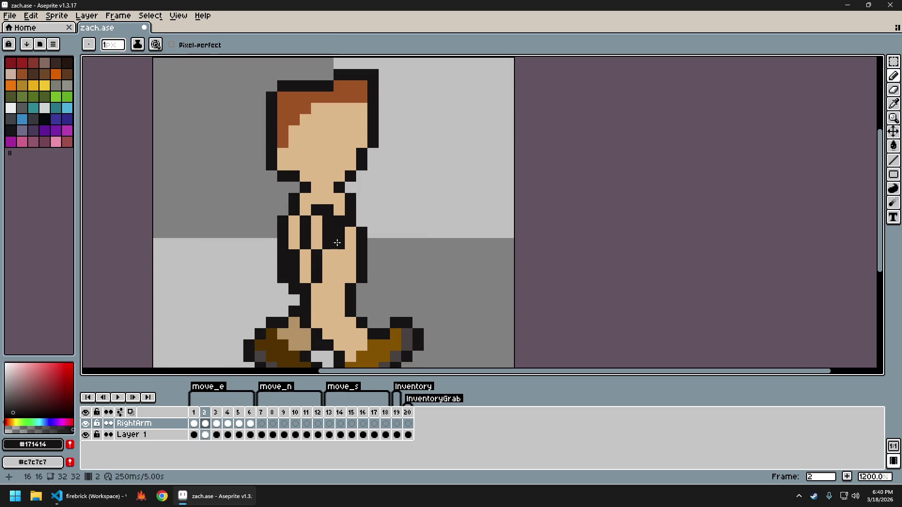
Hide Layer 1, add a black lower-edge pixel, paint three skin pixels, and erase the top-right pixel.
{"action": "left_click", "coordinate": [85, 435]}
{"action": "left_click", "coordinate": [342, 265]}
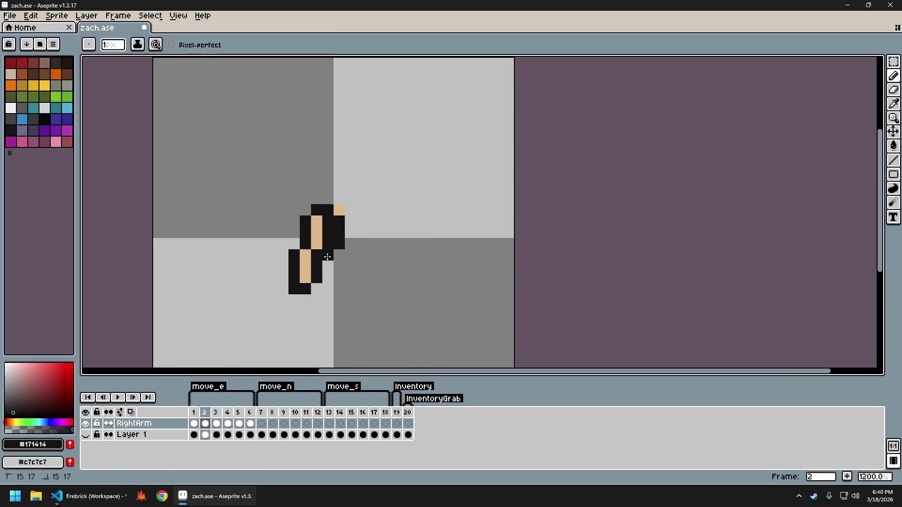
{"action": "left_click", "coordinate": [316, 232], "text": "alt"}
{"action": "left_click_drag", "start_coordinate": [327, 221], "coordinate": [317, 277]}
{"action": "key", "text": "e"}
{"action": "left_click", "coordinate": [339, 210]}
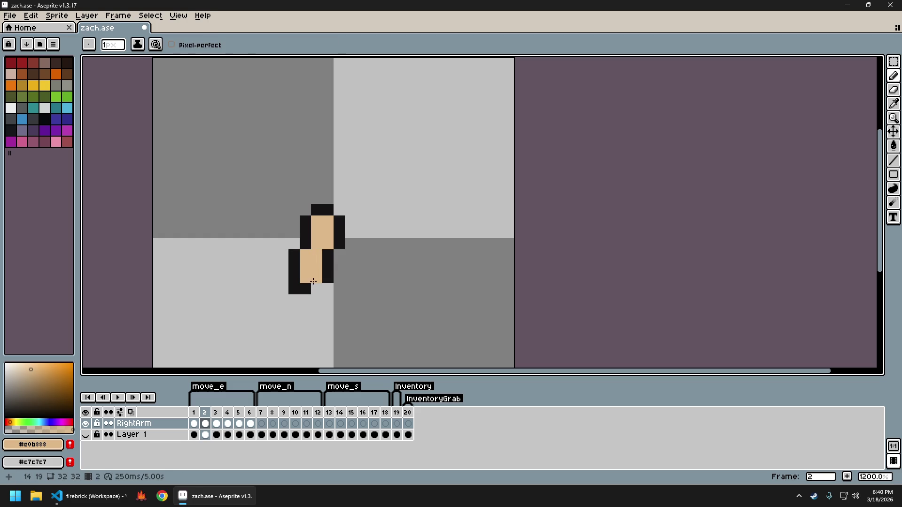
Rework frame 2's arm bottom row with black and skin pixels, adding a black pixel beneath.
{"action": "left_click", "coordinate": [313, 283], "text": "alt"}
{"action": "left_click", "coordinate": [316, 289]}
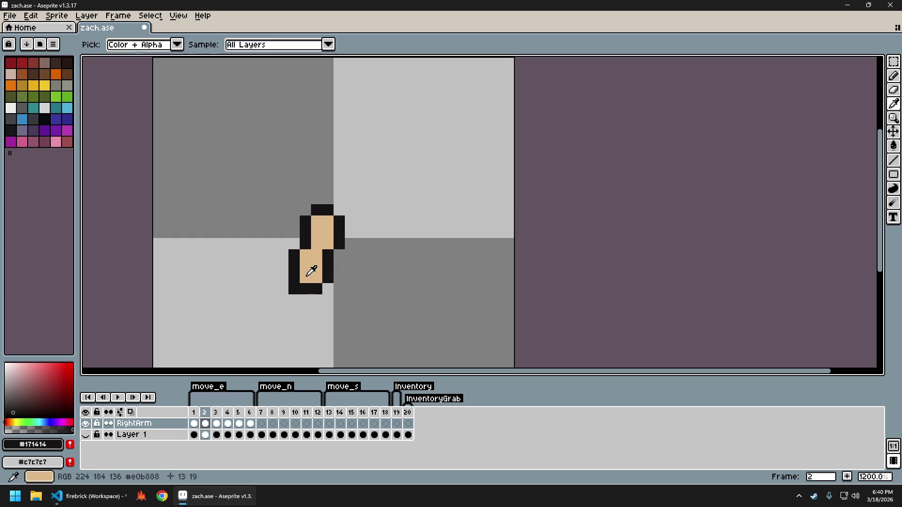
{"action": "left_click", "coordinate": [312, 265], "text": "alt"}
{"action": "left_click", "coordinate": [305, 289]}
{"action": "left_click", "coordinate": [316, 288], "text": "alt"}
{"action": "left_click", "coordinate": [305, 300]}
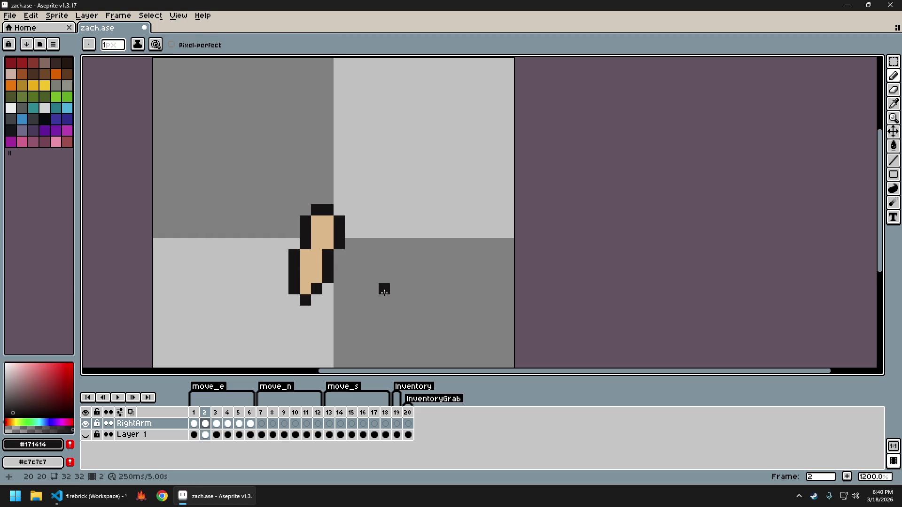
Flip between frames 1, 2 and 3 to compare arm poses, ending on frame 3.
{"action": "key", "text": "Left"}
{"action": "key", "text": "Right"}
{"action": "key", "text": "Left"}
{"action": "key", "text": "Right"}
{"action": "key", "text": "Left"}
{"action": "key", "text": "Right"}
{"action": "key", "text": "Left"}
{"action": "key", "text": "Right"}
{"action": "key", "text": "Right"}
{"action": "key", "text": "Left"}
{"action": "key", "text": "Right"}
{"action": "key", "text": "Left"}
{"action": "key", "text": "Right"}
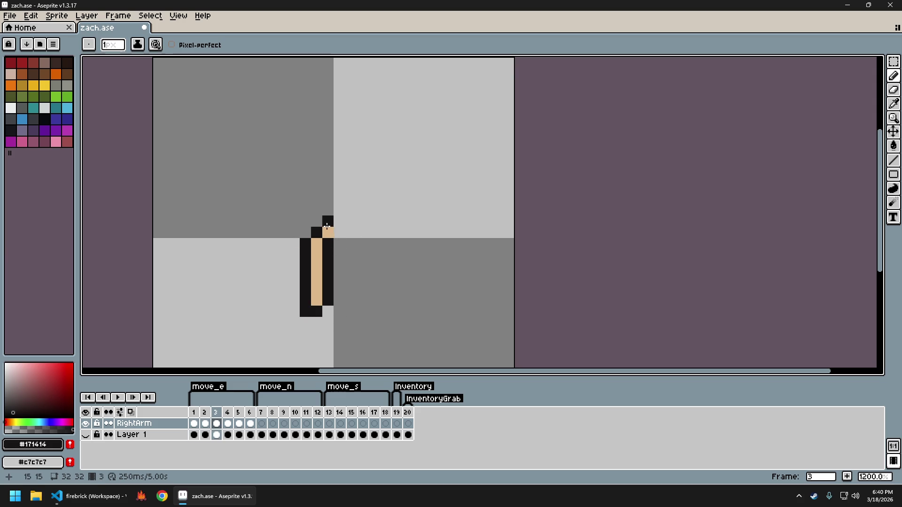
Outline and skin-fill frame 3's arm, and erase the stray dark pixel at its lower left.
{"action": "mouse_move", "coordinate": [335, 242]}
{"action": "left_mouse_down"}
{"action": "mouse_move", "coordinate": [339, 295]}
{"action": "mouse_move", "coordinate": [326, 314]}
{"action": "mouse_move", "coordinate": [337, 309]}
{"action": "left_mouse_up"}
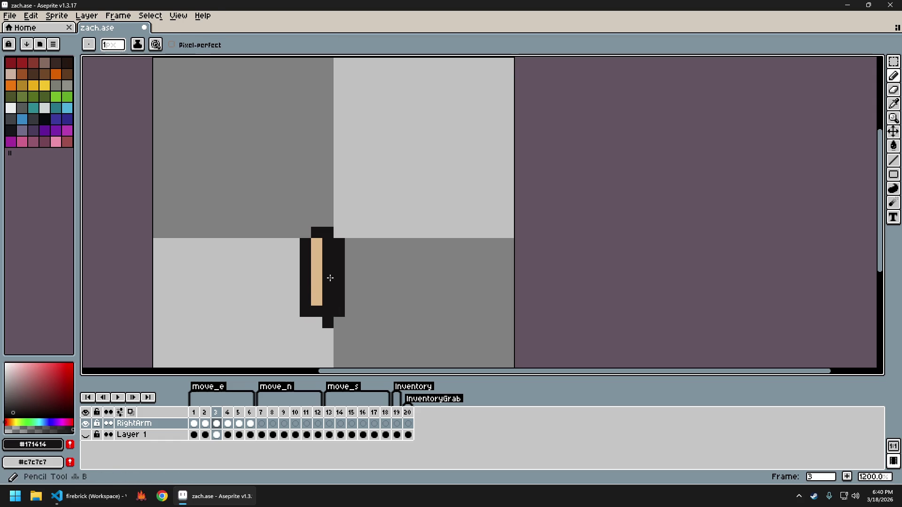
{"action": "left_click", "coordinate": [318, 266], "text": "alt"}
{"action": "left_click_drag", "start_coordinate": [328, 244], "coordinate": [326, 301]}
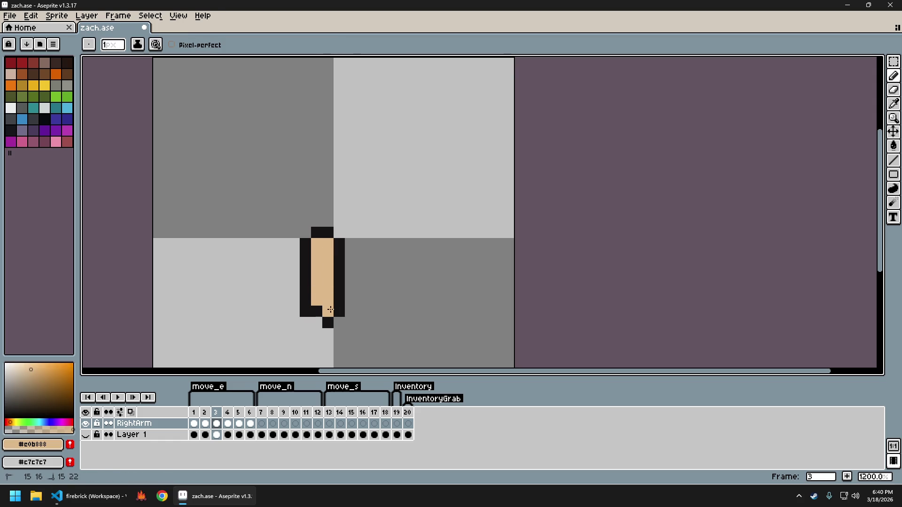
{"action": "key", "text": "Right"}
{"action": "key", "text": "Left"}
{"action": "key", "text": "e"}
{"action": "left_click", "coordinate": [310, 311]}
Compare the straight and bent arm poses across frames 1–3, ending on frame 3.
{"action": "key", "text": "Right"}
{"action": "key", "text": "Left"}
{"action": "key", "text": "Right"}
{"action": "key", "text": "Left"}
{"action": "key", "text": "Right"}
{"action": "key", "text": "Left"}
{"action": "key", "text": "Right"}
{"action": "key", "text": "Left"}
{"action": "key", "text": "Left"}
{"action": "key", "text": "Left"}
{"action": "key", "text": "Right"}
{"action": "key", "text": "Left"}
{"action": "key", "text": "Right"}
{"action": "key", "text": "Right"}
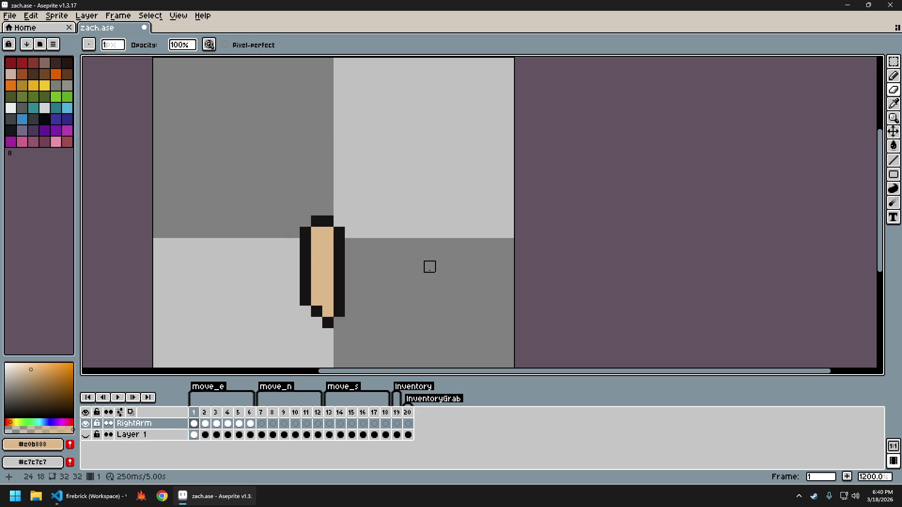
Move the arm's lower rows and black tip down one pixel using a rectangle selection.
{"action": "key", "text": "Left"}
{"action": "key", "text": "Right"}
{"action": "key", "text": "m"}
{"action": "mouse_move", "coordinate": [351, 324]}
{"action": "left_mouse_down"}
{"action": "mouse_move", "coordinate": [292, 298]}
{"action": "mouse_move", "coordinate": [338, 287]}
{"action": "left_mouse_up"}
{"action": "key", "text": "Down"}
{"action": "key", "text": "ctrl+d"}
{"action": "key", "text": "ctrl+d"}
Compare frames 2, 3 and 4, finishing back on frame 1.
{"action": "key", "text": "Left"}
{"action": "key", "text": "Right"}
{"action": "key", "text": "Left"}
{"action": "key", "text": "Right"}
{"action": "key", "text": "Left"}
{"action": "key", "text": "Right"}
{"action": "key", "text": "Right"}
{"action": "key", "text": "Left"}
{"action": "key", "text": "Right"}
{"action": "key", "text": "Left"}
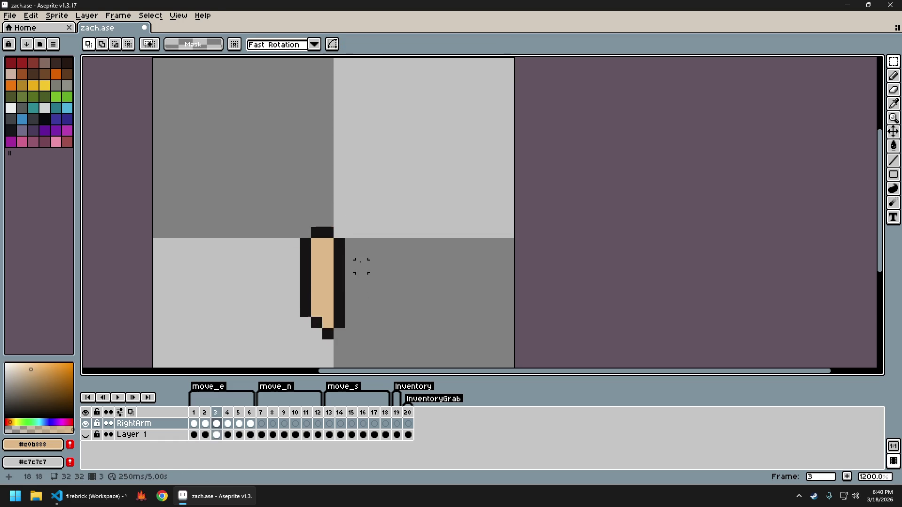
{"action": "key", "text": "Left"}
{"action": "key", "text": "Left"}
Copy frame 1's right arm and paste it over frame 4's old arm.
{"action": "key", "text": "ctrl+a"}
{"action": "key", "text": "Right"}
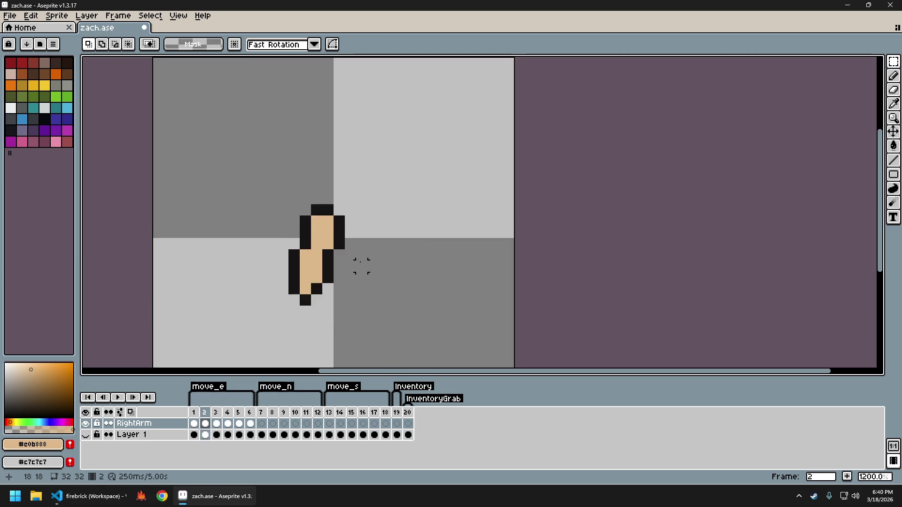
{"action": "key", "text": "Right"}
{"action": "key", "text": "Right"}
{"action": "key", "text": "Delete"}
{"action": "key", "text": "ctrl+v"}
{"action": "key", "text": "ctrl+d"}
{"action": "key", "text": "Right"}
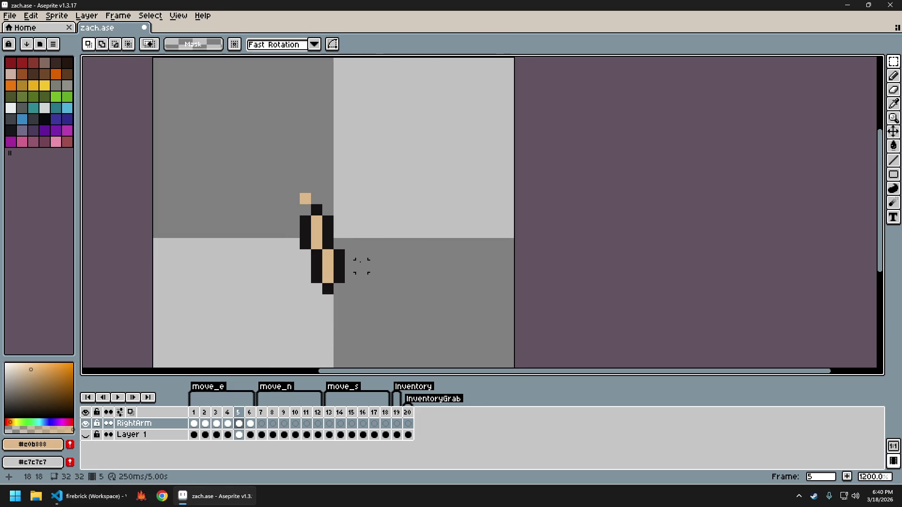
Copy frame 2's right arm and paste it in place of frame 5's old arm.
{"action": "key", "text": "Left"}
{"action": "key", "text": "Left"}
{"action": "key", "text": "Left"}
{"action": "key", "text": "ctrl+a"}
{"action": "key", "text": "ctrl+d"}
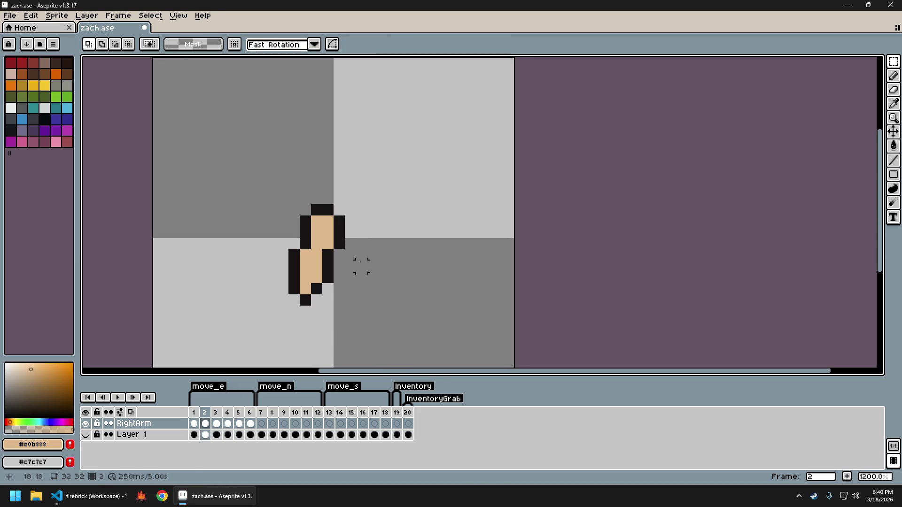
{"action": "key", "text": "Right"}
{"action": "key", "text": "Right"}
{"action": "key", "text": "Right"}
{"action": "key", "text": "ctrl+a"}
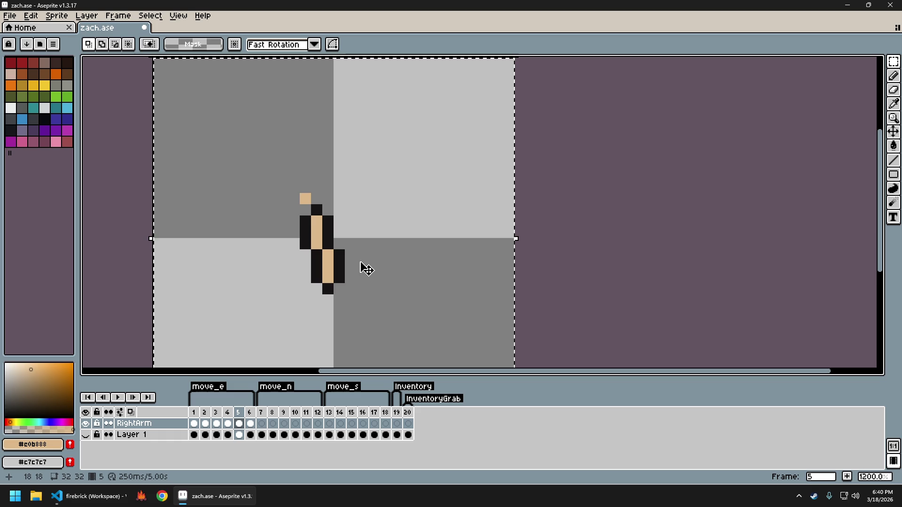
{"action": "key", "text": "Delete"}
{"action": "key", "text": "ctrl+v"}
{"action": "key", "text": "ctrl+d"}
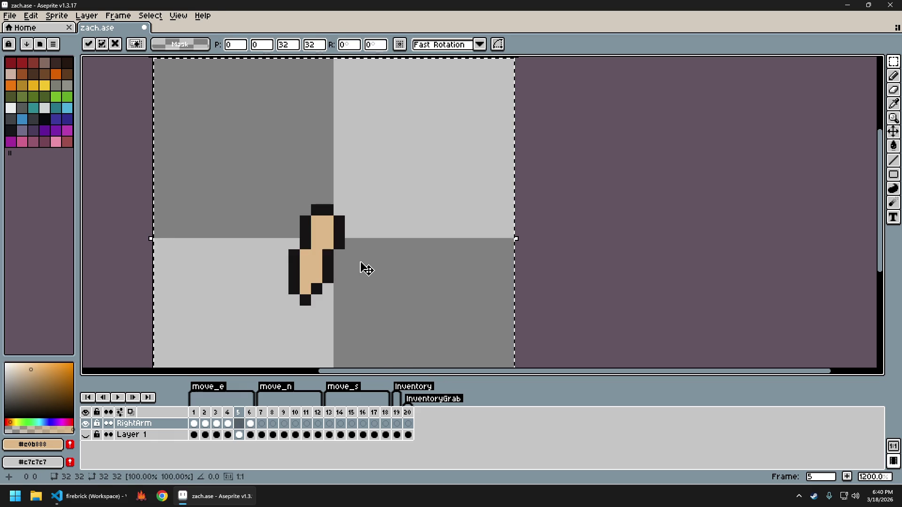
Nudge the pasted arm on frame 5 into its final position.
{"action": "key", "text": "ctrl+a"}
{"action": "key", "text": "Right"}
{"action": "key", "text": "Right"}
{"action": "key", "text": "Right"}
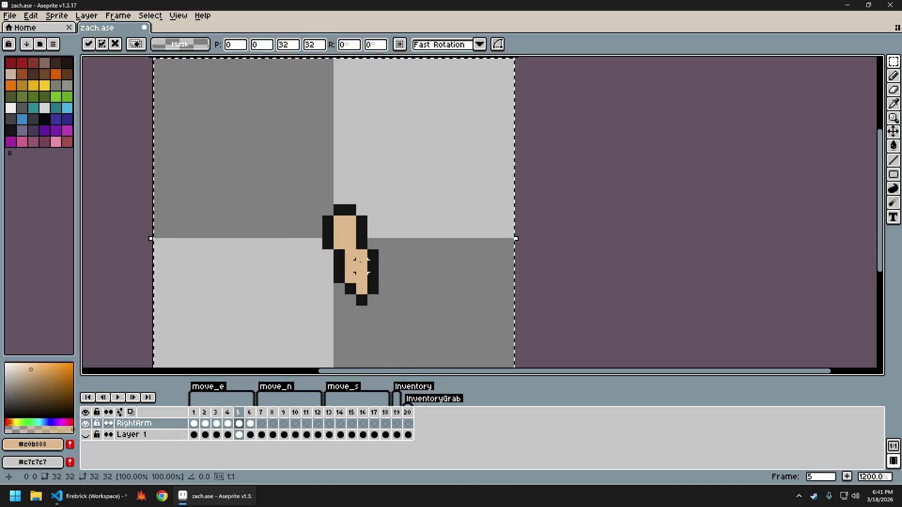
{"action": "key", "text": "ctrl+d"}
{"action": "key", "text": "ctrl+z"}
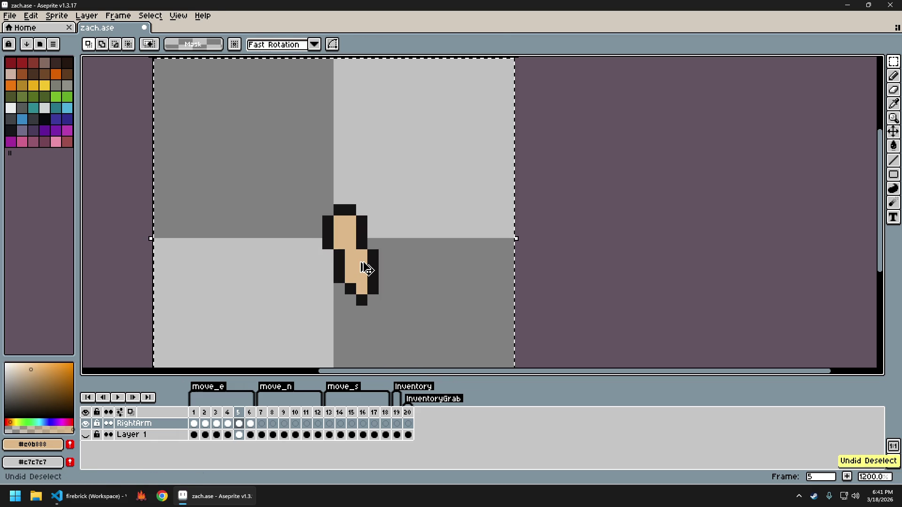
{"action": "key", "text": "ctrl+z"}
{"action": "key", "text": "ctrl+z"}
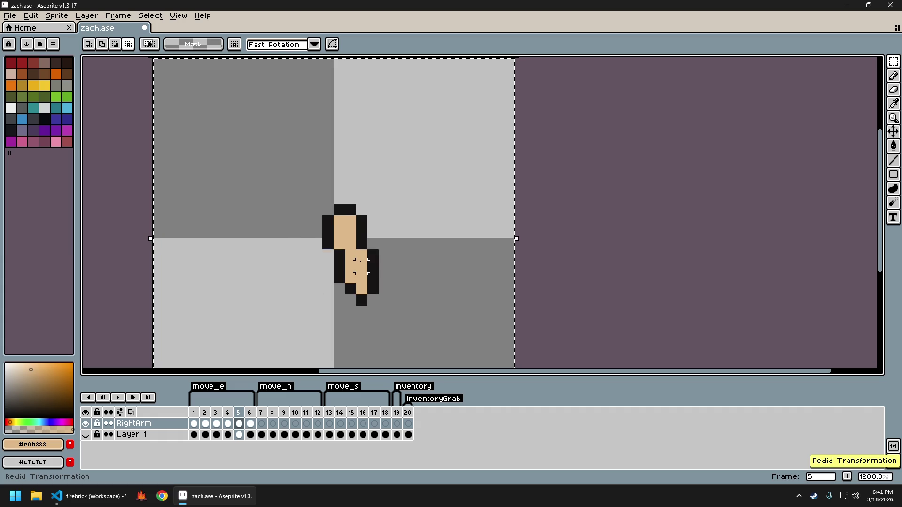
{"action": "key", "text": "Left"}
{"action": "key", "text": "Left"}
{"action": "key", "text": "ctrl+d"}
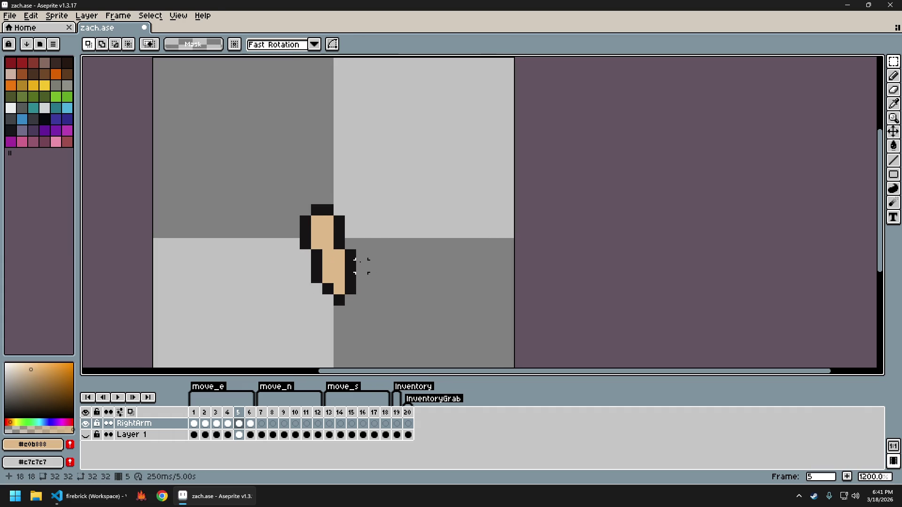
{"action": "key", "text": "Right"}
{"action": "key", "text": "Left"}
{"action": "key", "text": "Left"}
{"action": "key", "text": "Left"}
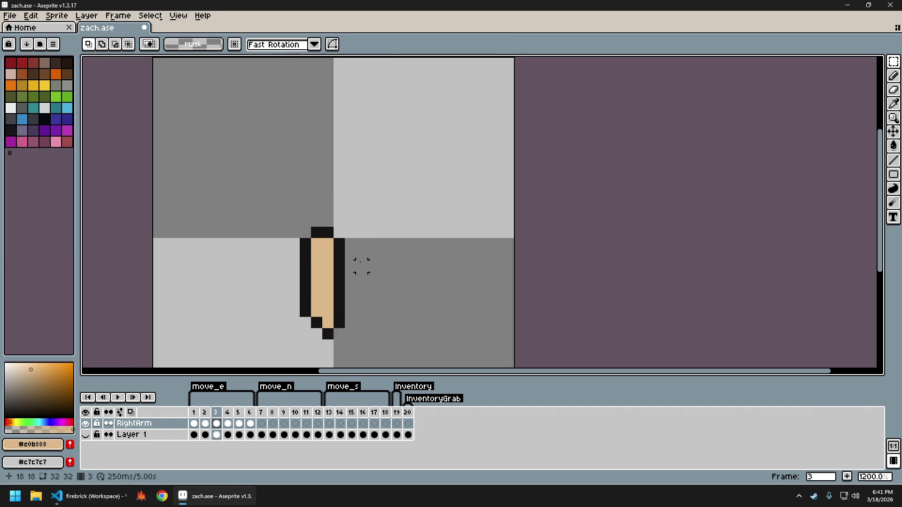
Step through frames 4–6 to check the arms, then make Layer 1 visible again.
{"action": "key", "text": "ctrl+a"}
{"action": "key", "text": "Right"}
{"action": "key", "text": "Right"}
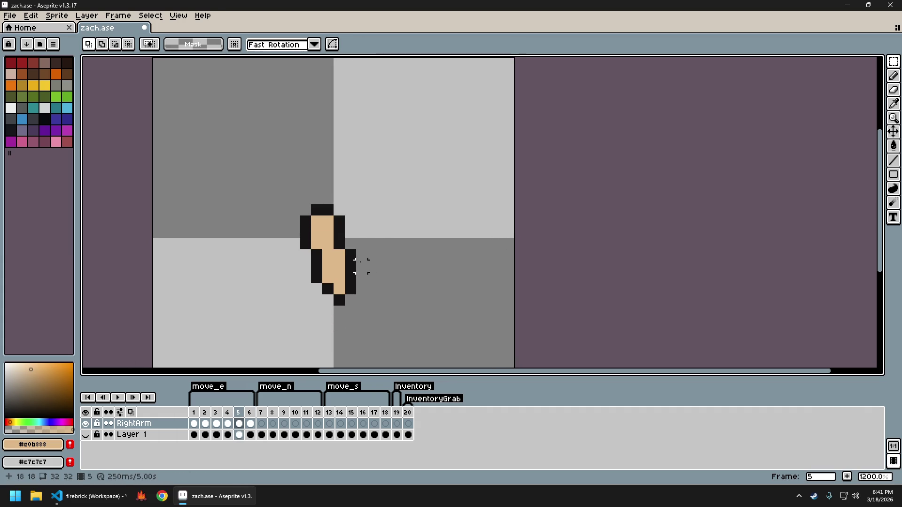
{"action": "key", "text": "Right"}
{"action": "key", "text": "Left"}
{"action": "key", "text": "Left"}
{"action": "key", "text": "ctrl+d"}
{"action": "key", "text": "Right"}
{"action": "key", "text": "Left"}
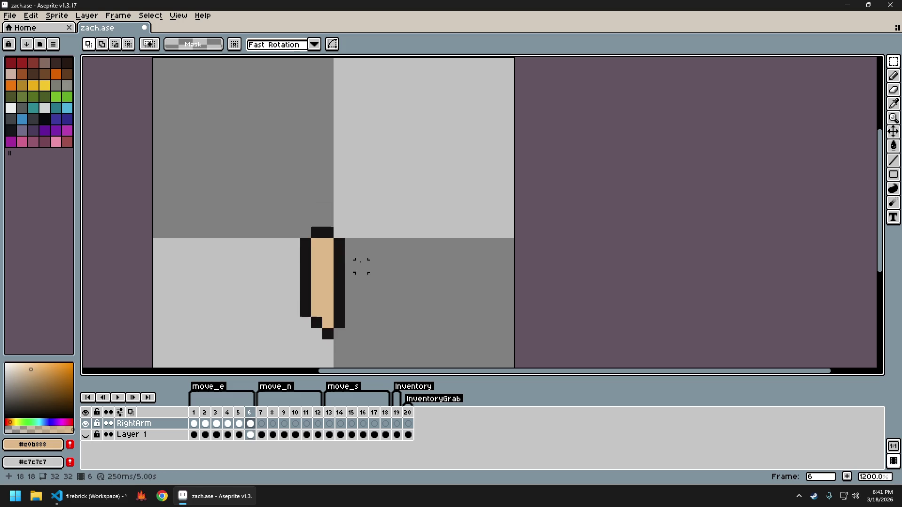
{"action": "key", "text": "Right"}
{"action": "key", "text": "Left"}
{"action": "key", "text": "Left"}
{"action": "key", "text": "Left"}
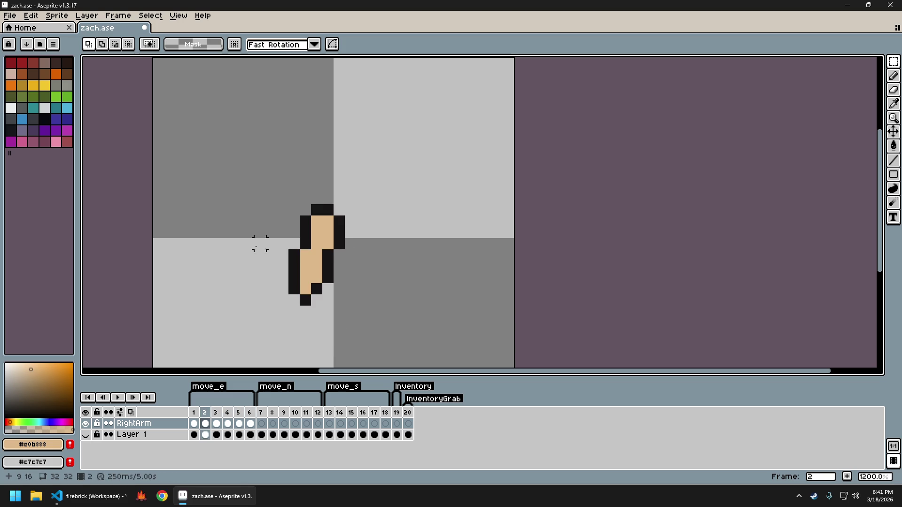
{"action": "left_click", "coordinate": [85, 434]}
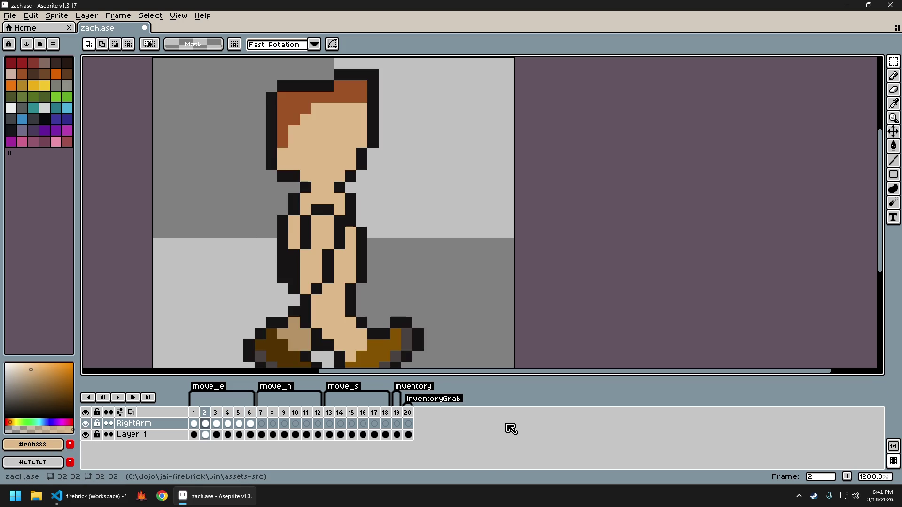
Preview the walk cycle, comparing frames 4, 5 and 6 back and forth.
{"action": "key", "text": "Left"}
{"action": "key", "text": "Right"}
{"action": "key", "text": "Right"}
{"action": "key", "text": "Right"}
{"action": "key", "text": "Right"}
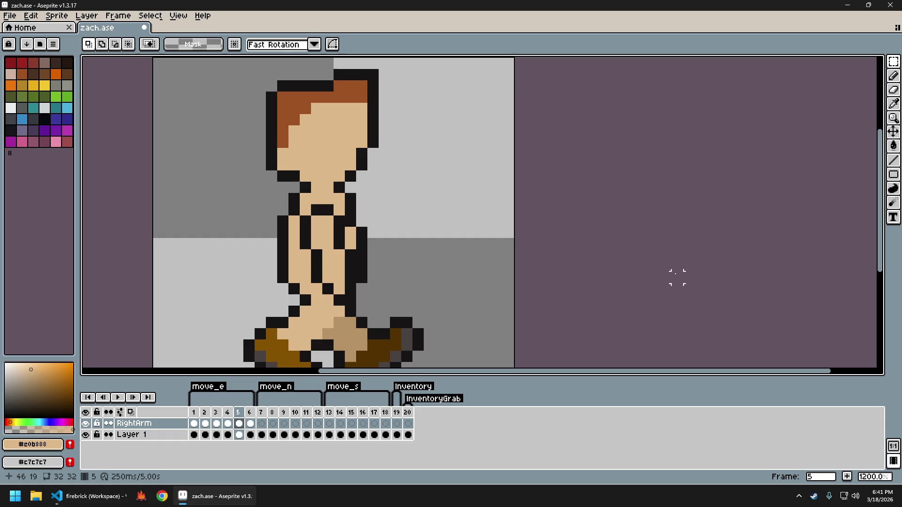
{"action": "key", "text": "Right"}
{"action": "key", "text": "Left"}
{"action": "key", "text": "Left"}
{"action": "key", "text": "Left"}
{"action": "key", "text": "Left"}
{"action": "key", "text": "Left"}
{"action": "key", "text": "Right"}
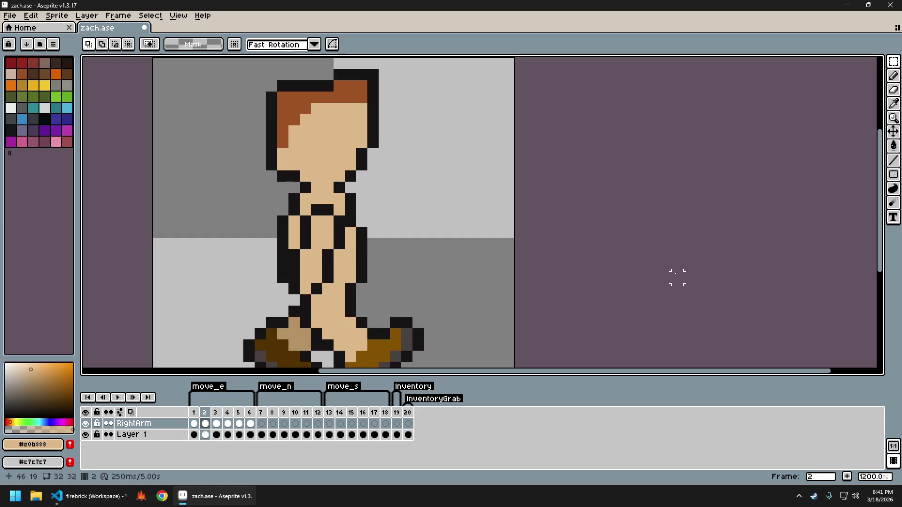
{"action": "key", "text": "Right"}
{"action": "key", "text": "Right"}
{"action": "key", "text": "Right"}
{"action": "key", "text": "Left"}
{"action": "key", "text": "Right"}
{"action": "key", "text": "Left"}
{"action": "key", "text": "Right"}
{"action": "key", "text": "Left"}
{"action": "key", "text": "Right"}
{"action": "key", "text": "Left"}
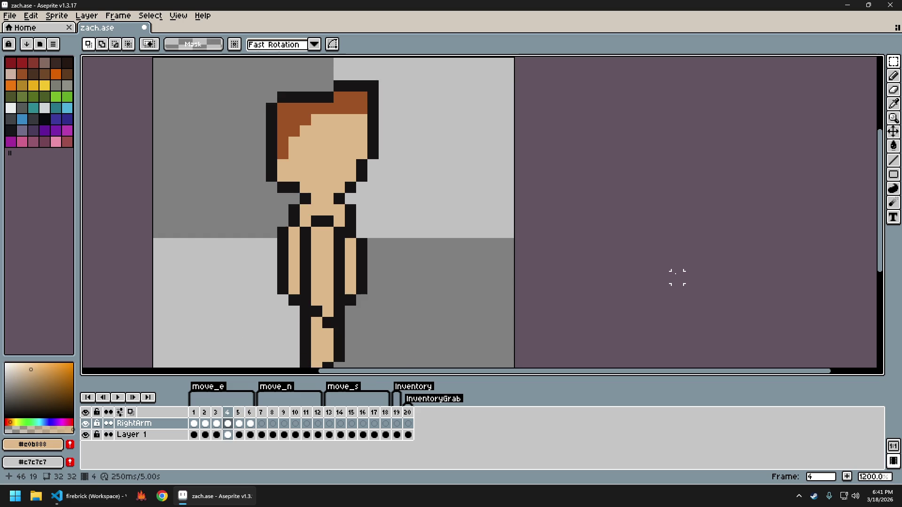
{"action": "key", "text": "Right"}
{"action": "key", "text": "Right"}
{"action": "key", "text": "Left"}
{"action": "key", "text": "Right"}
{"action": "key", "text": "Left"}
{"action": "key", "text": "Right"}
{"action": "key", "text": "Left"}
{"action": "key", "text": "Left"}
{"action": "key", "text": "Left"}
{"action": "key", "text": "Left"}
{"action": "key", "text": "Left"}
{"action": "key", "text": "Right"}
{"action": "key", "text": "Right"}
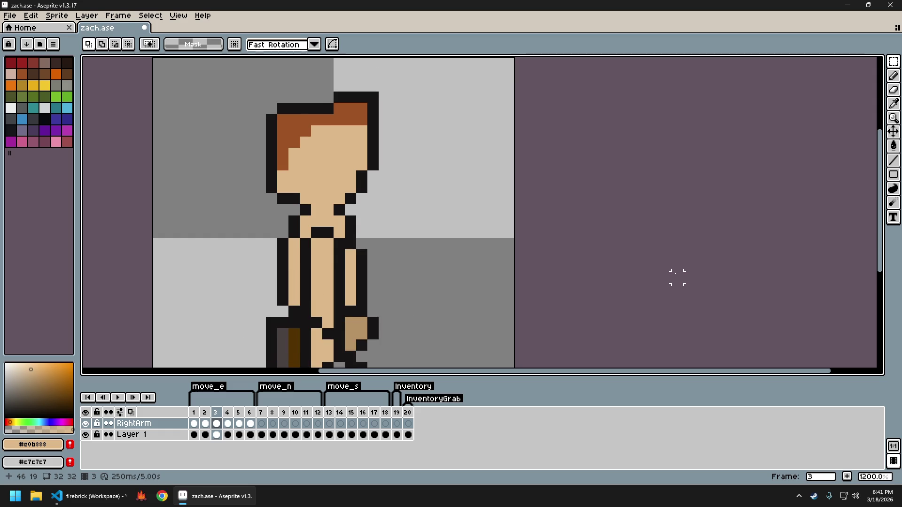
Export the animation as the sprite sheet zach_sheet.png and bring up the firebrick game.
{"action": "key", "text": "ctrl+e"}
{"action": "key", "text": "Return"}
{"action": "key", "text": "ctrl+shift+e"}
{"action": "key", "text": "Return"}
{"action": "key", "text": "ctrl+w"}
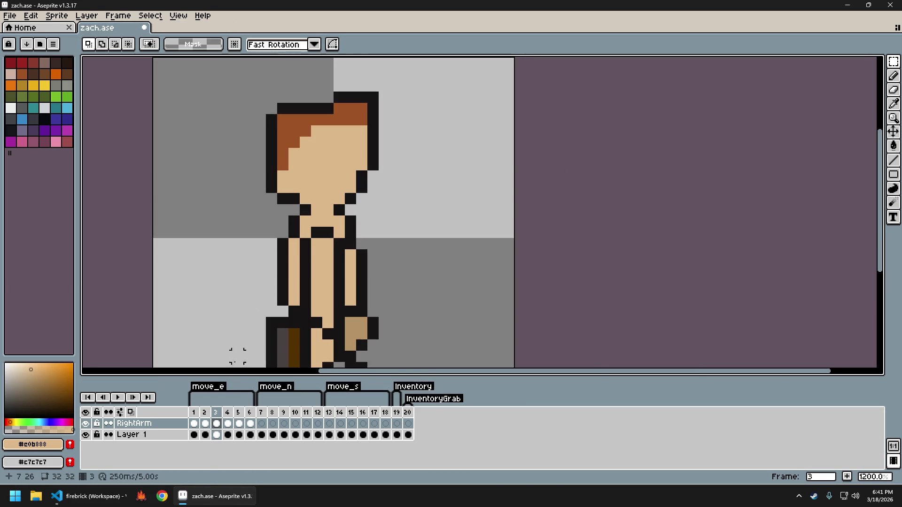
{"action": "left_click", "coordinate": [139, 496]}
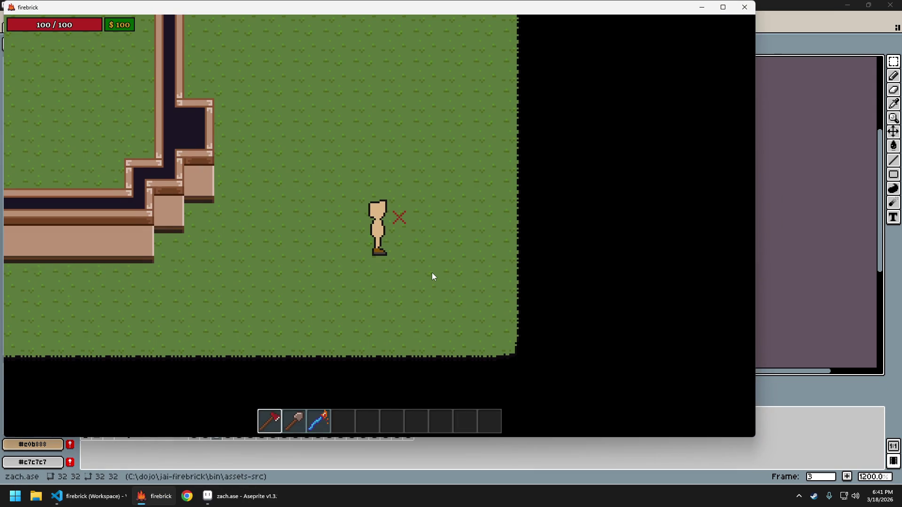
Walk the character right and left with D and A, then return to Aseprite.
{"action": "key", "text": "d"}
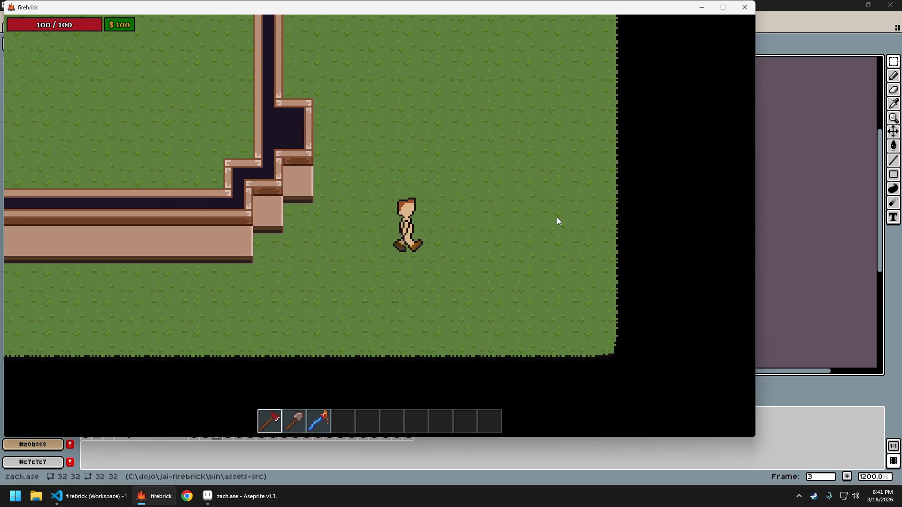
{"action": "key", "text": "a"}
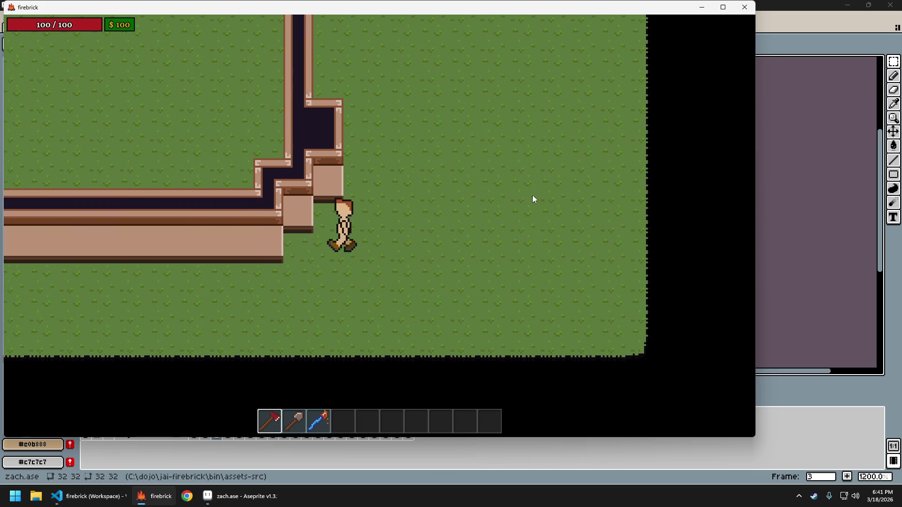
{"action": "key", "text": "d"}
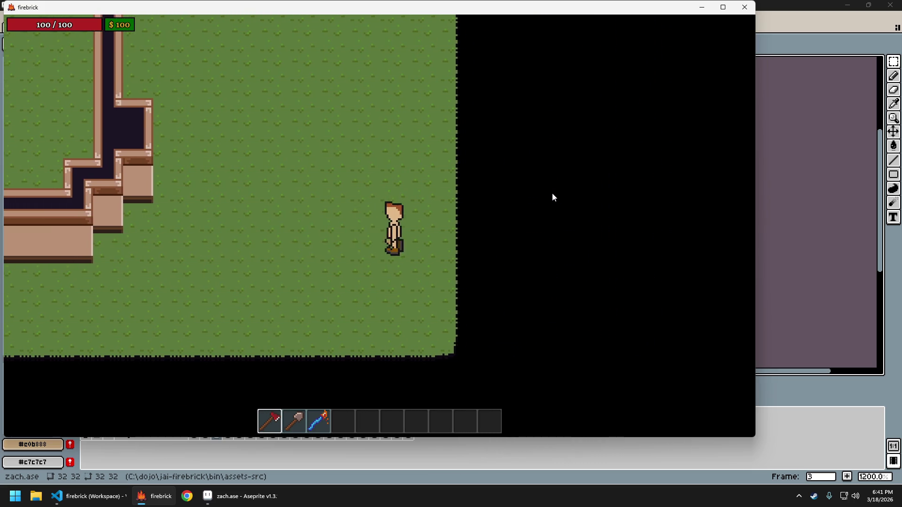
{"action": "key", "text": "a"}
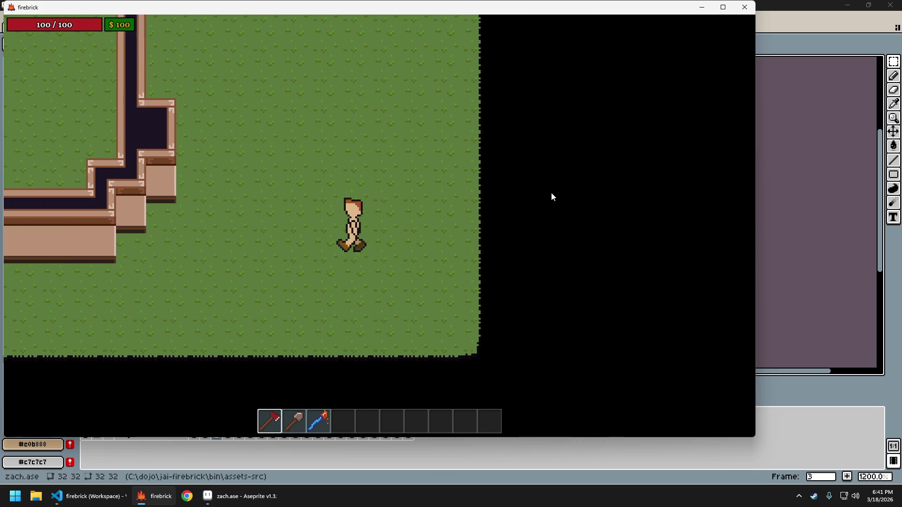
{"action": "key", "text": "d"}
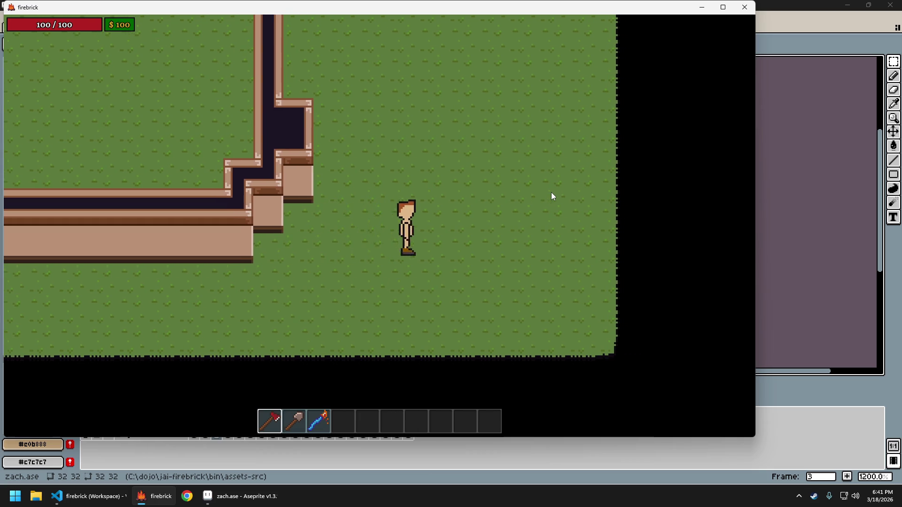
{"action": "left_click", "coordinate": [789, 4]}
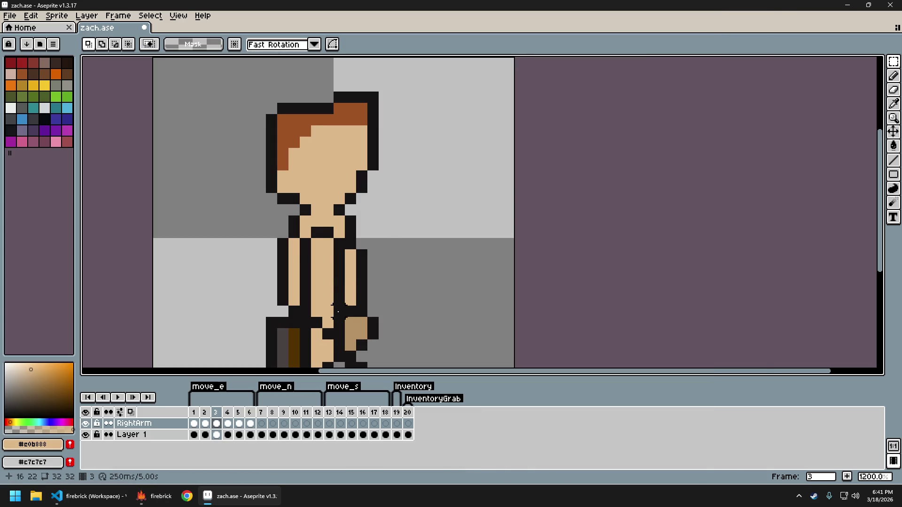
Pick the hand's tan colour and shade the left torso edge darker tan.
{"action": "left_click_drag", "start_coordinate": [357, 291], "coordinate": [357, 258]}
{"action": "scroll", "coordinate": [357, 263], "scroll_direction": "up", "scroll_amount": 1}
{"action": "left_click", "coordinate": [375, 278], "text": "alt"}
{"action": "left_click", "coordinate": [336, 202]}
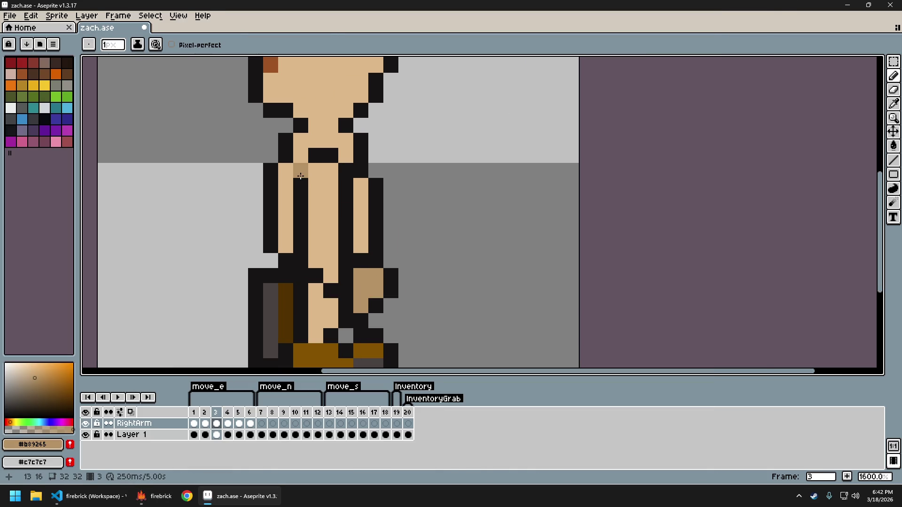
{"action": "left_click_drag", "start_coordinate": [301, 175], "coordinate": [305, 251]}
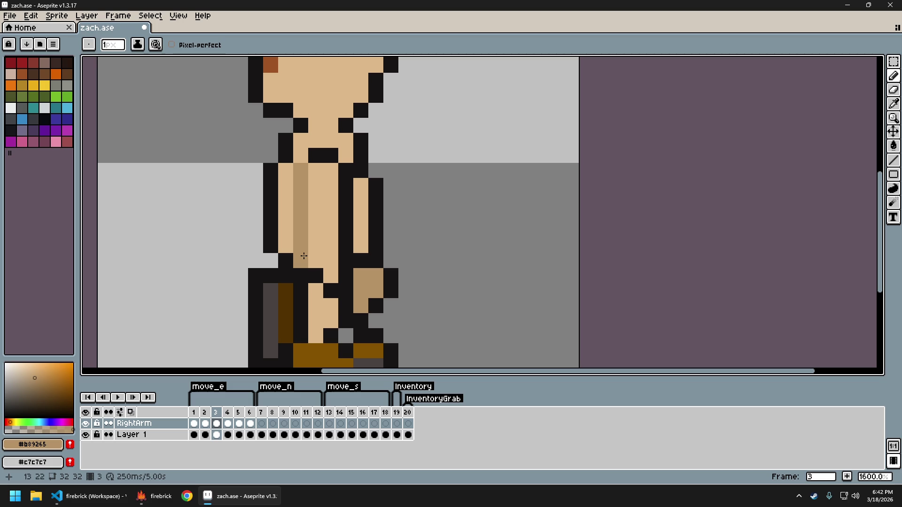
Touch up the lower-left torso pixels while toggling RightArm visibility to compare.
{"action": "left_click", "coordinate": [85, 423]}
{"action": "left_click", "coordinate": [85, 424]}
{"action": "left_click", "coordinate": [301, 306]}
{"action": "key", "text": "ctrl+z"}
{"action": "left_click", "coordinate": [85, 424]}
{"action": "left_click", "coordinate": [85, 423]}
{"action": "left_click", "coordinate": [301, 284]}
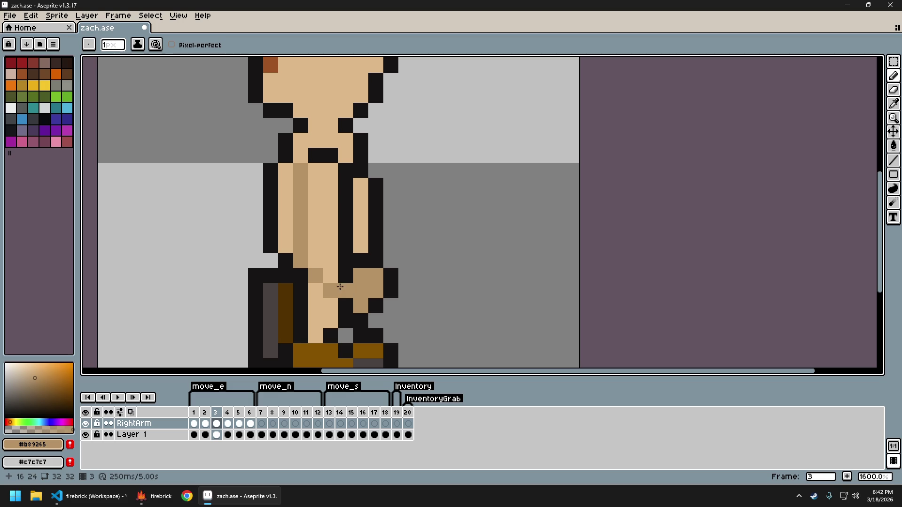
{"action": "left_click", "coordinate": [85, 424]}
{"action": "left_click", "coordinate": [85, 424]}
{"action": "left_click", "coordinate": [86, 424]}
{"action": "left_click", "coordinate": [86, 423]}
Shade the right torso edge tan-brown, replacing its black outline column.
{"action": "left_click", "coordinate": [344, 171]}
{"action": "left_click", "coordinate": [345, 185]}
{"action": "key", "text": "ctrl+z"}
{"action": "left_click_drag", "start_coordinate": [345, 172], "coordinate": [346, 261]}
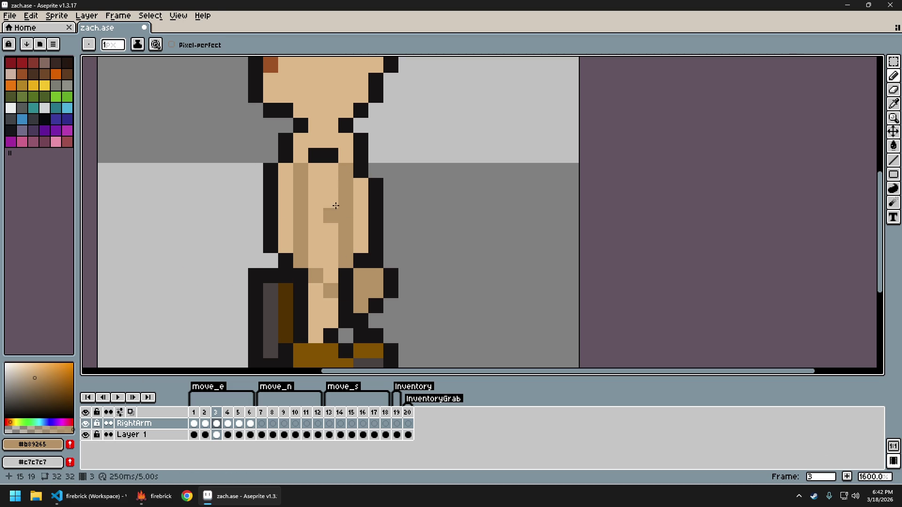
{"action": "scroll", "coordinate": [470, 237], "scroll_direction": "down", "scroll_amount": 4}
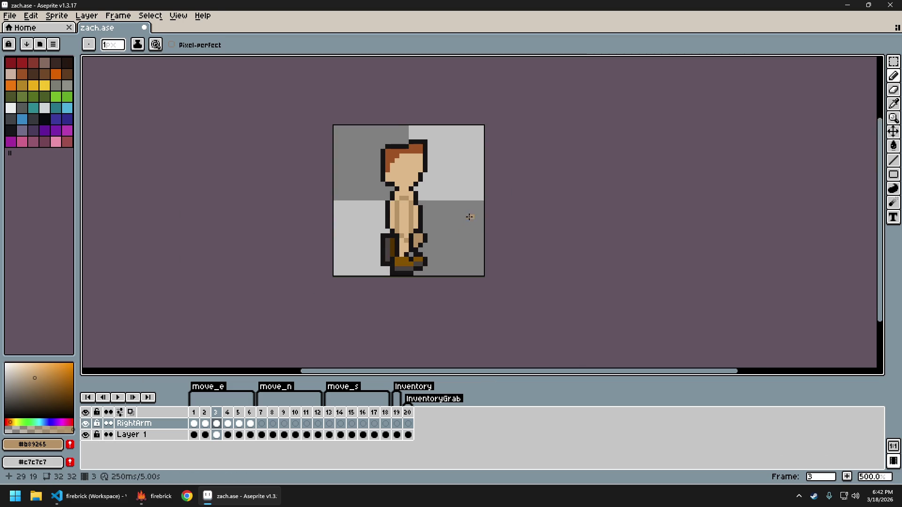
{"action": "scroll", "coordinate": [470, 217], "scroll_direction": "up", "scroll_amount": 2}
Try filling the torso with darker tan using the Paint Bucket, then undo it.
{"action": "key", "text": "g"}
{"action": "left_click", "coordinate": [367, 210]}
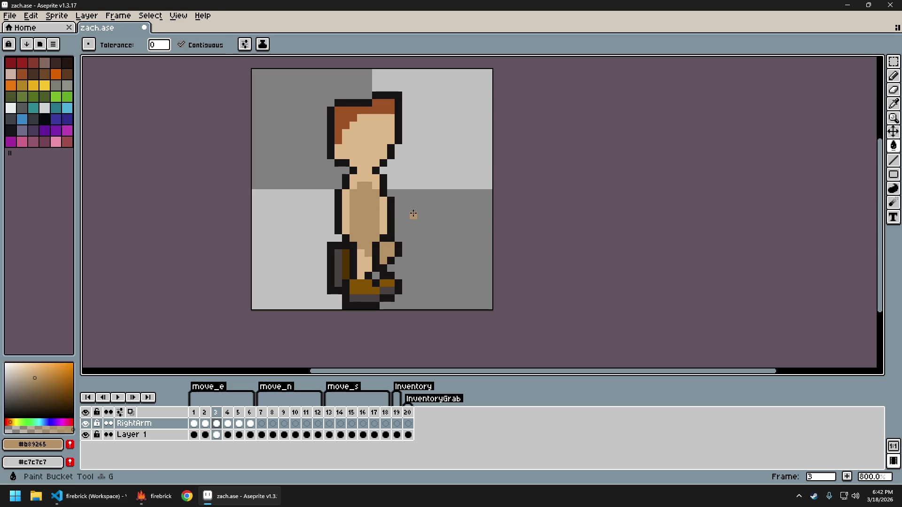
{"action": "key", "text": "ctrl+z"}
{"action": "scroll", "coordinate": [438, 231], "scroll_direction": "down", "scroll_amount": 3}
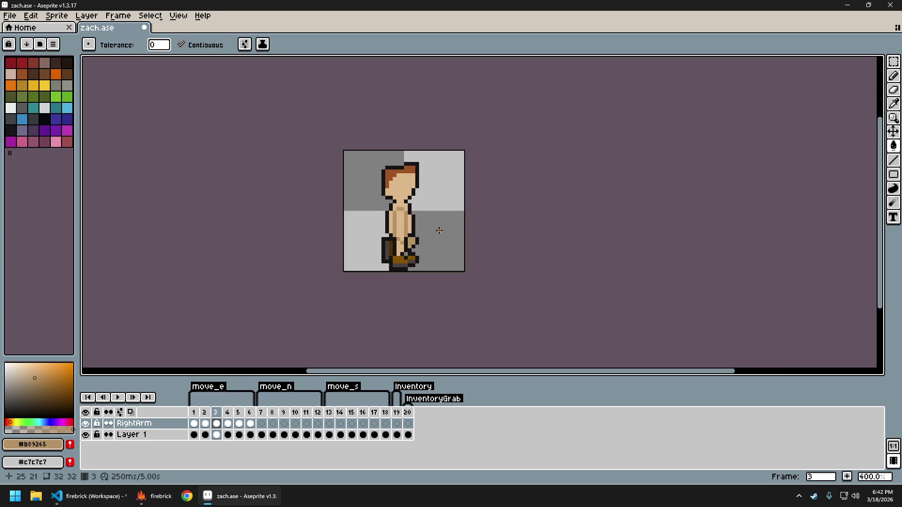
{"action": "scroll", "coordinate": [439, 230], "scroll_direction": "up", "scroll_amount": 2}
{"action": "scroll", "coordinate": [433, 221], "scroll_direction": "up", "scroll_amount": 1}
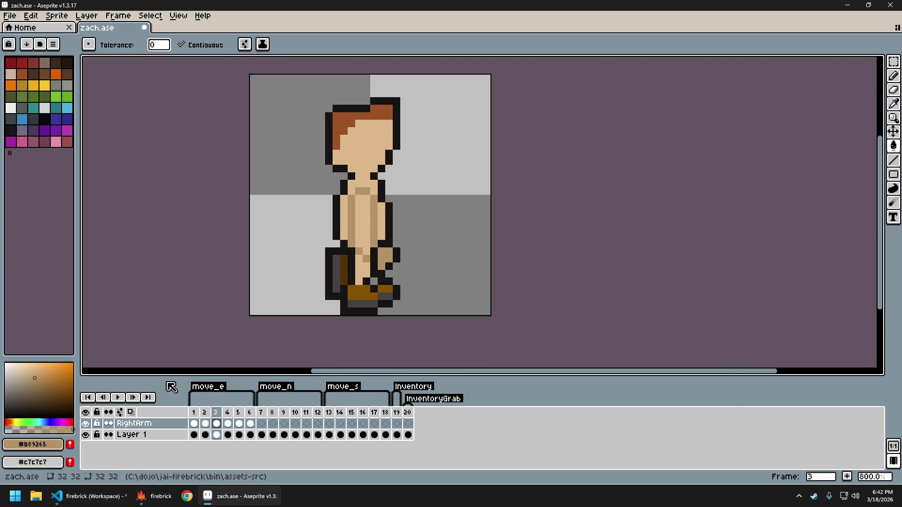
{"action": "left_click", "coordinate": [86, 434]}
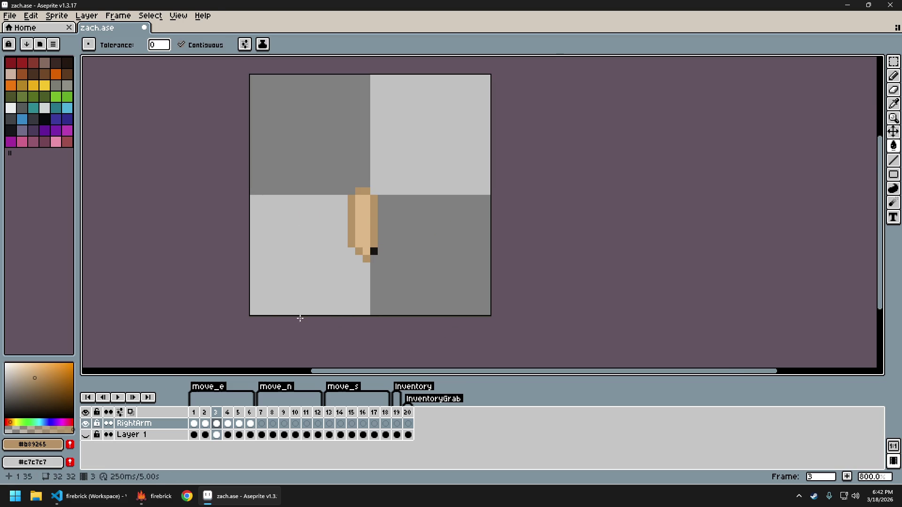
{"action": "scroll", "coordinate": [374, 255], "scroll_direction": "up", "scroll_amount": 2}
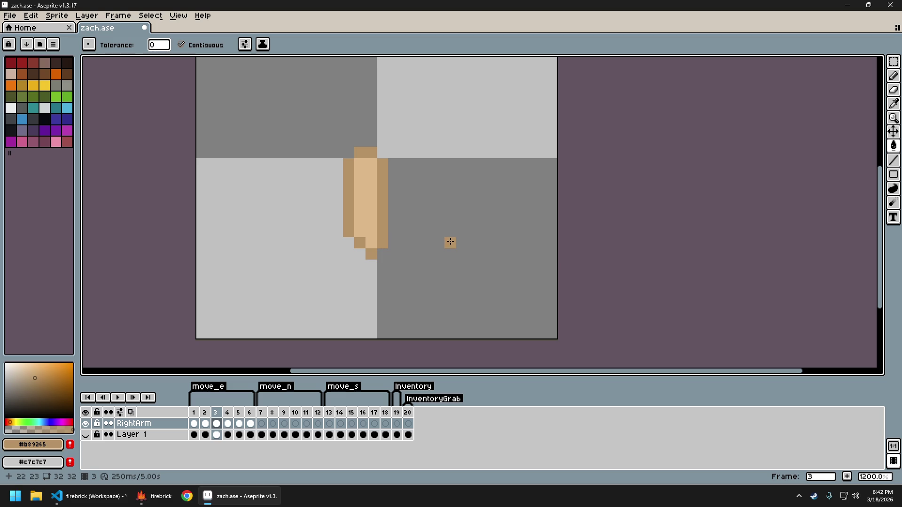
{"action": "left_click", "coordinate": [93, 436]}
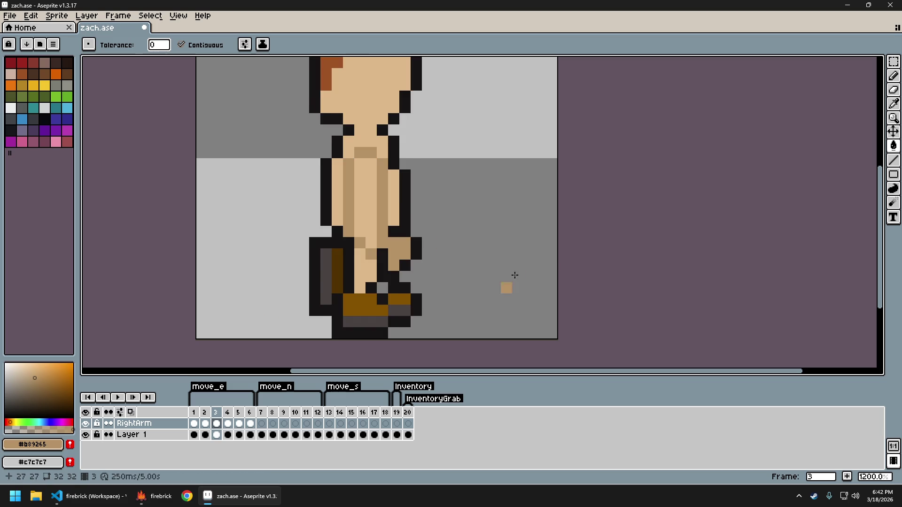
{"action": "scroll", "coordinate": [489, 244], "scroll_direction": "down", "scroll_amount": 2}
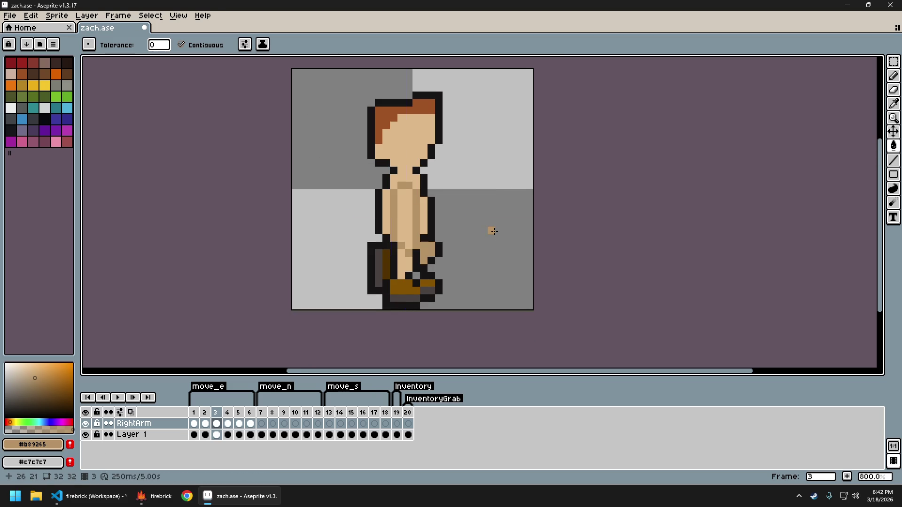
{"action": "scroll", "coordinate": [389, 262], "scroll_direction": "up", "scroll_amount": 2}
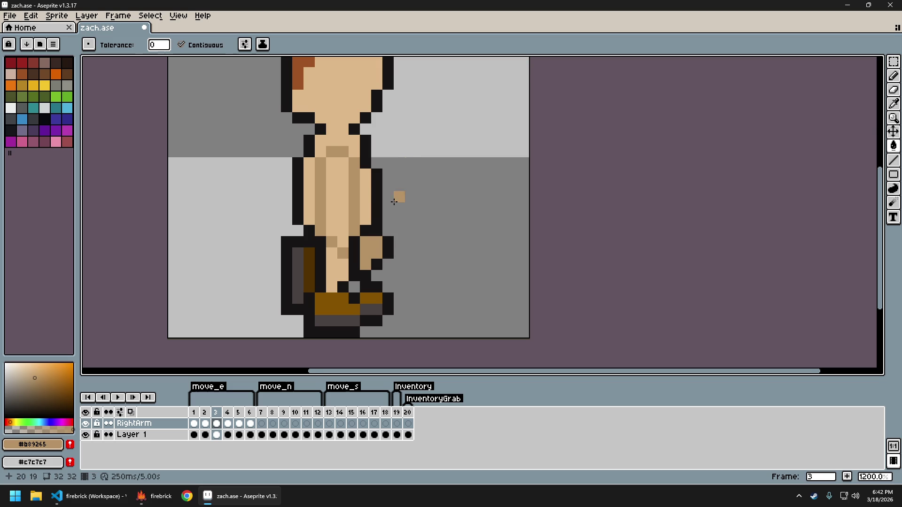
{"action": "scroll", "coordinate": [395, 201], "scroll_direction": "down", "scroll_amount": 4}
{"action": "scroll", "coordinate": [376, 178], "scroll_direction": "up", "scroll_amount": 2}
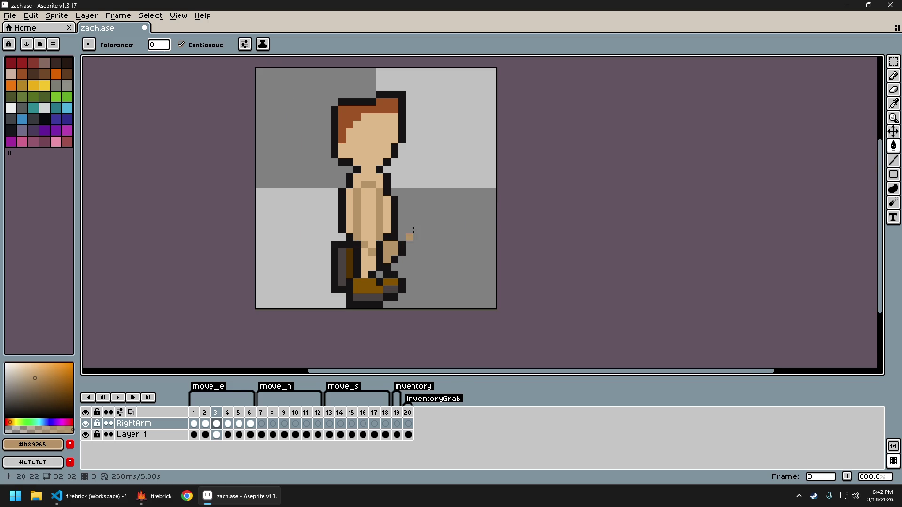
{"action": "left_click", "coordinate": [85, 424]}
{"action": "left_click", "coordinate": [85, 424]}
{"action": "left_click", "coordinate": [85, 425]}
{"action": "left_click", "coordinate": [86, 424]}
{"action": "scroll", "coordinate": [399, 261], "scroll_direction": "down", "scroll_amount": 3}
{"action": "scroll", "coordinate": [396, 260], "scroll_direction": "up", "scroll_amount": 1}
{"action": "key", "text": "Left"}
{"action": "key", "text": "Right"}
{"action": "scroll", "coordinate": [362, 233], "scroll_direction": "up", "scroll_amount": 2}
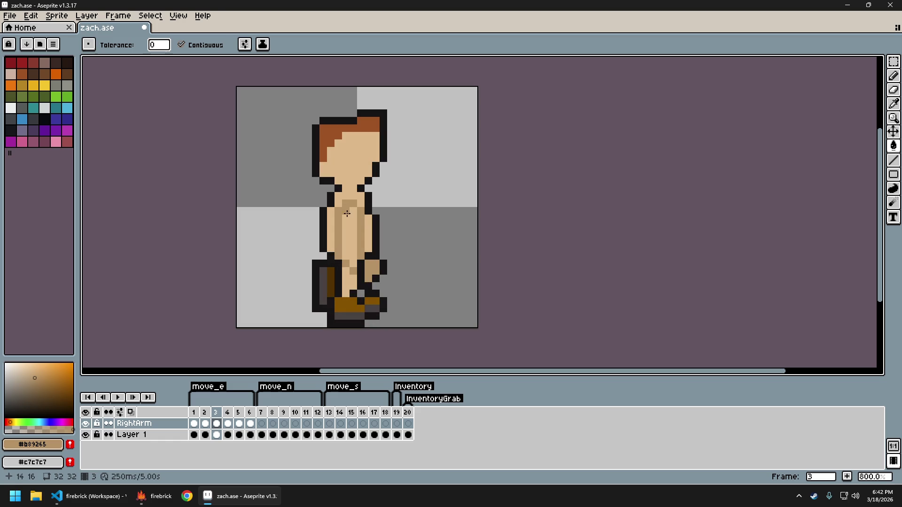
{"action": "key", "text": "b"}
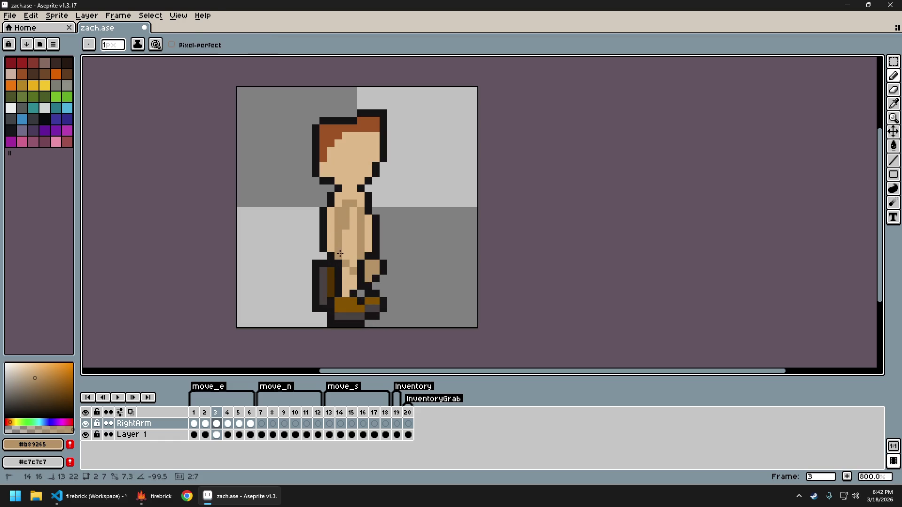
{"action": "scroll", "coordinate": [345, 254], "scroll_direction": "down", "scroll_amount": 3}
{"action": "scroll", "coordinate": [338, 225], "scroll_direction": "up", "scroll_amount": 2}
{"action": "scroll", "coordinate": [329, 197], "scroll_direction": "up", "scroll_amount": 3}
{"action": "key", "text": "ctrl+z"}
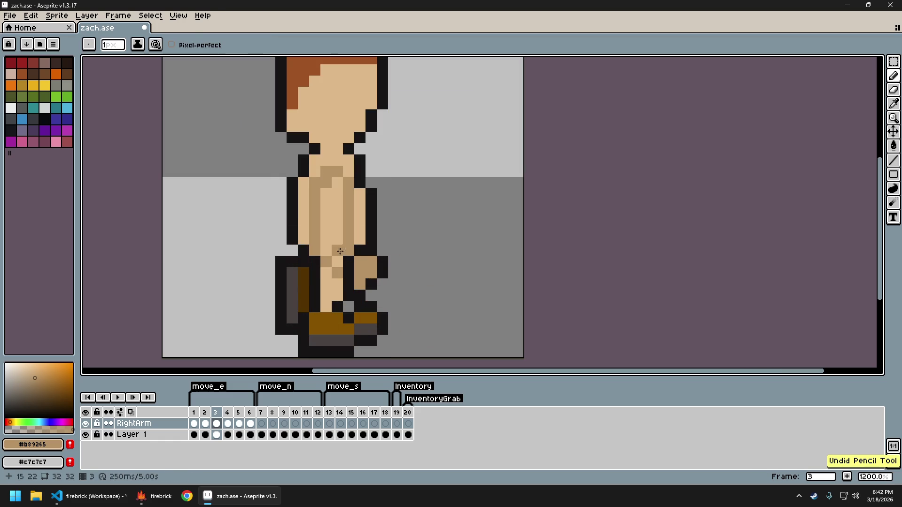
{"action": "left_click", "coordinate": [332, 189]}
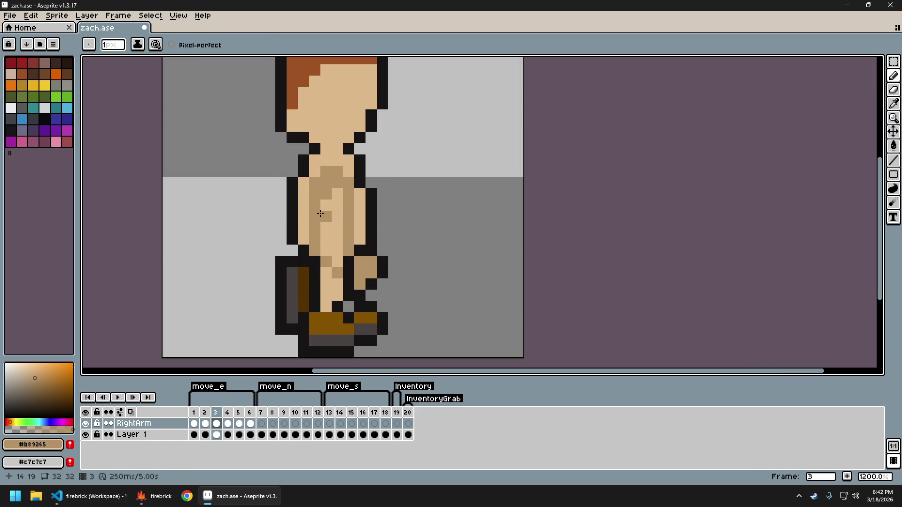
{"action": "scroll", "coordinate": [399, 254], "scroll_direction": "down", "scroll_amount": 5}
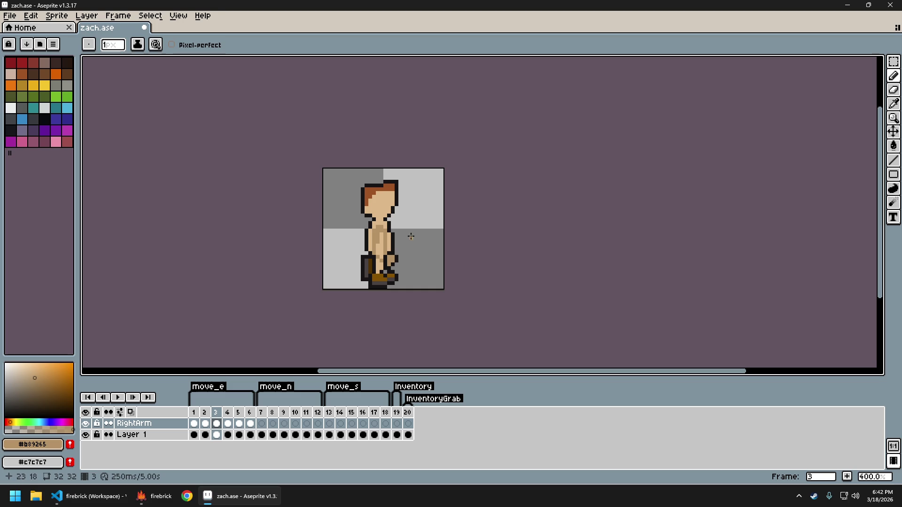
{"action": "key", "text": "ctrl+z"}
{"action": "scroll", "coordinate": [385, 238], "scroll_direction": "up", "scroll_amount": 3}
{"action": "key", "text": "ctrl+z"}
{"action": "scroll", "coordinate": [423, 245], "scroll_direction": "down", "scroll_amount": 3}
{"action": "scroll", "coordinate": [424, 246], "scroll_direction": "up", "scroll_amount": 2}
{"action": "scroll", "coordinate": [423, 245], "scroll_direction": "up", "scroll_amount": 1}
{"action": "scroll", "coordinate": [422, 249], "scroll_direction": "down", "scroll_amount": 4}
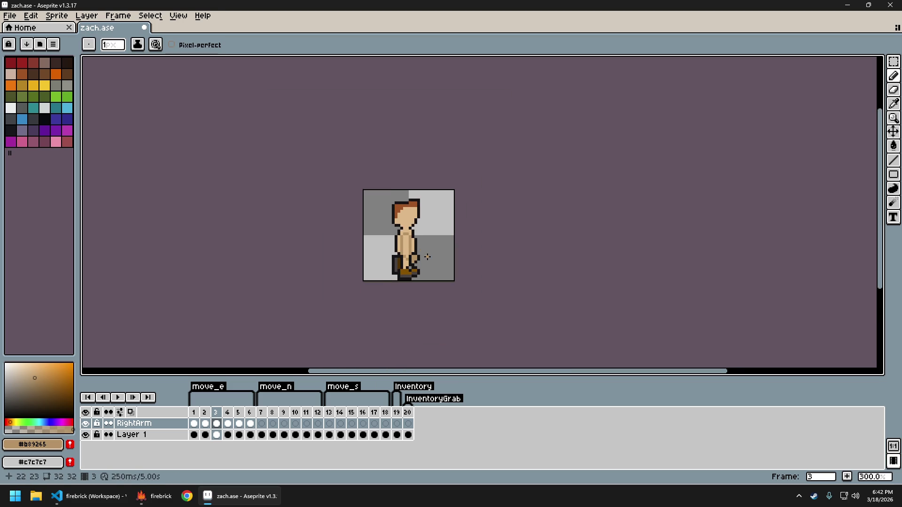
{"action": "scroll", "coordinate": [425, 256], "scroll_direction": "up", "scroll_amount": 3}
{"action": "scroll", "coordinate": [418, 254], "scroll_direction": "up", "scroll_amount": 3}
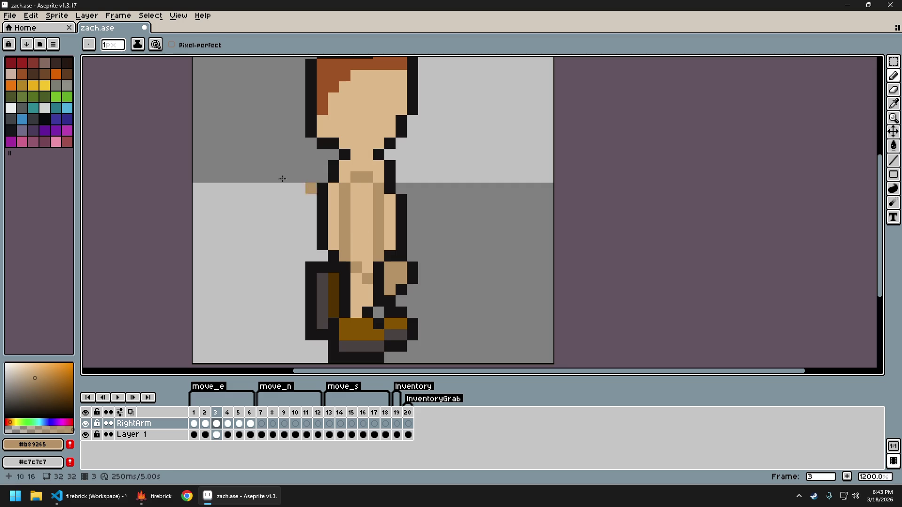
Try pale pink highlights down the right arm and left torso, then undo both strokes.
{"action": "left_click", "coordinate": [11, 74]}
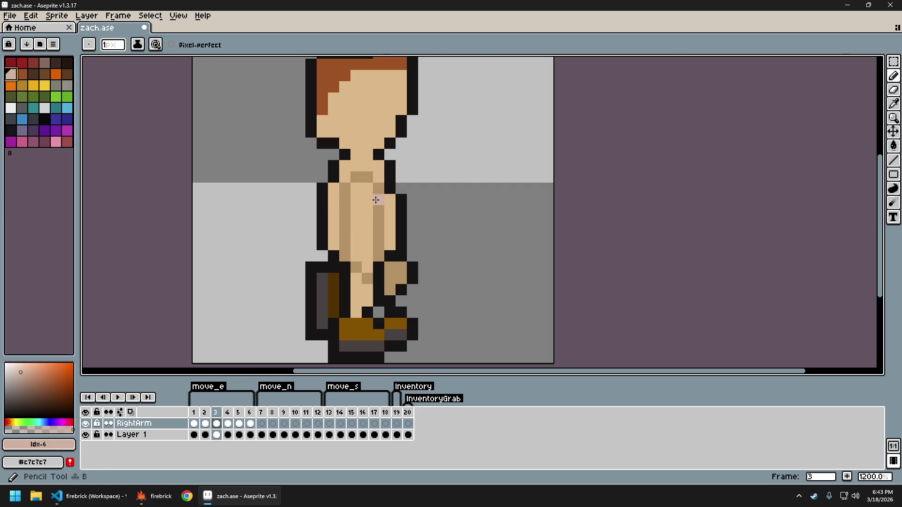
{"action": "left_click_drag", "start_coordinate": [374, 191], "coordinate": [376, 231]}
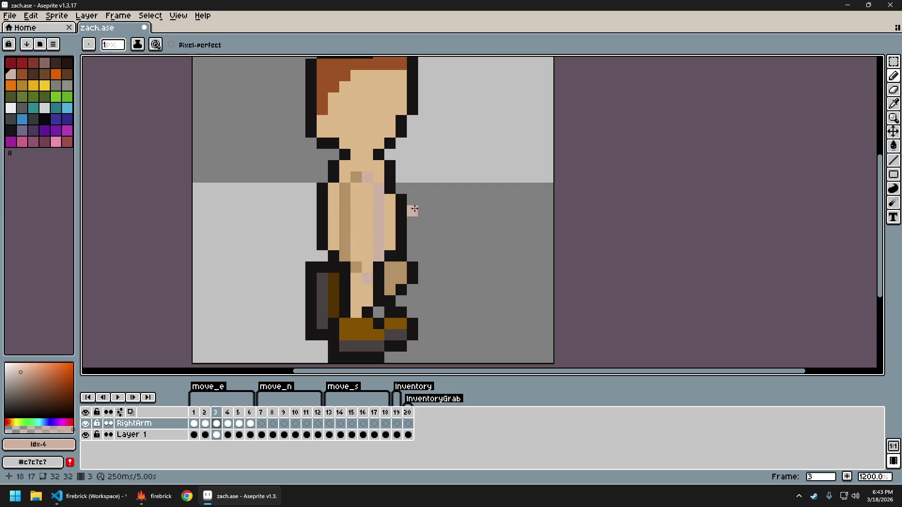
{"action": "scroll", "coordinate": [467, 222], "scroll_direction": "down", "scroll_amount": 5}
{"action": "scroll", "coordinate": [466, 225], "scroll_direction": "up", "scroll_amount": 1}
{"action": "scroll", "coordinate": [465, 224], "scroll_direction": "up", "scroll_amount": 1}
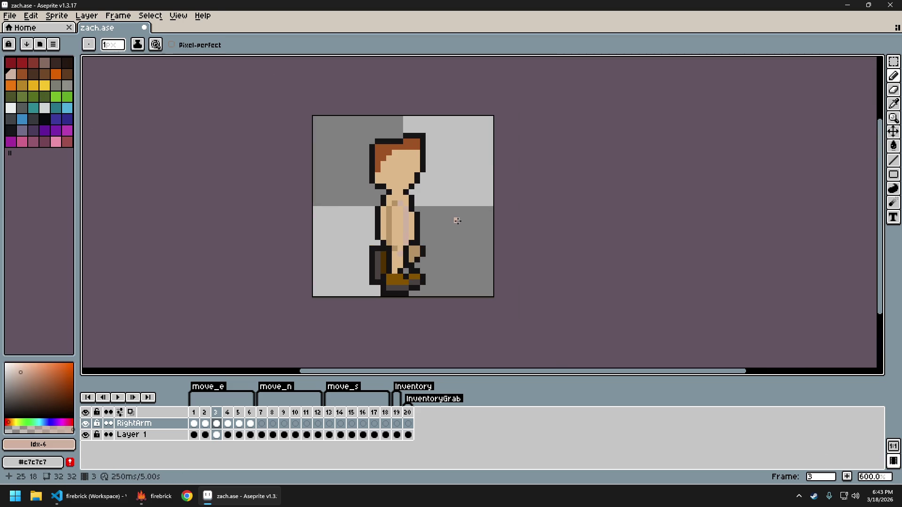
{"action": "key", "text": "ctrl+z"}
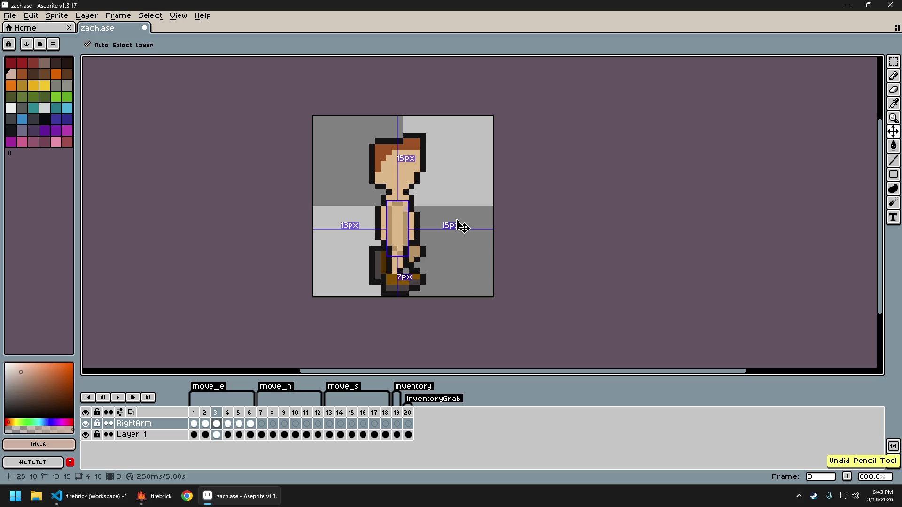
{"action": "scroll", "coordinate": [413, 207], "scroll_direction": "up", "scroll_amount": 3}
{"action": "left_click_drag", "start_coordinate": [376, 190], "coordinate": [363, 268]}
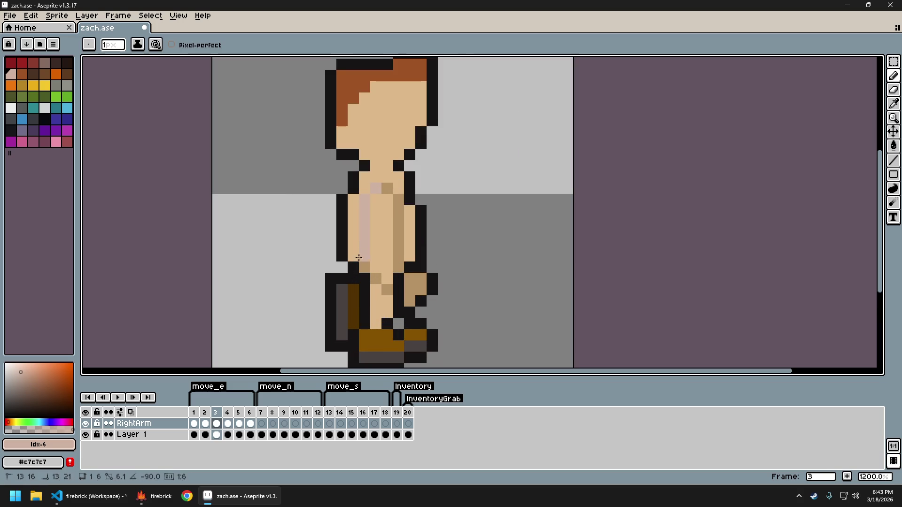
{"action": "scroll", "coordinate": [424, 301], "scroll_direction": "down", "scroll_amount": 6}
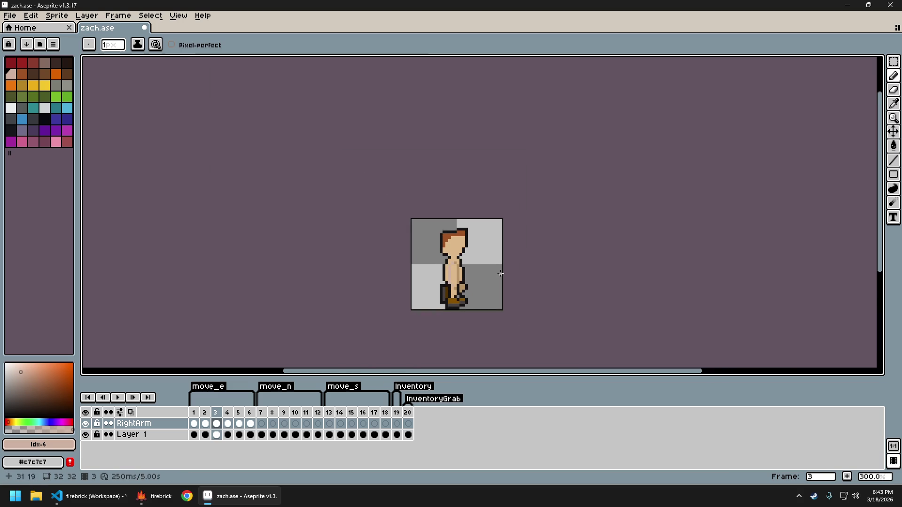
{"action": "key", "text": "ctrl+z"}
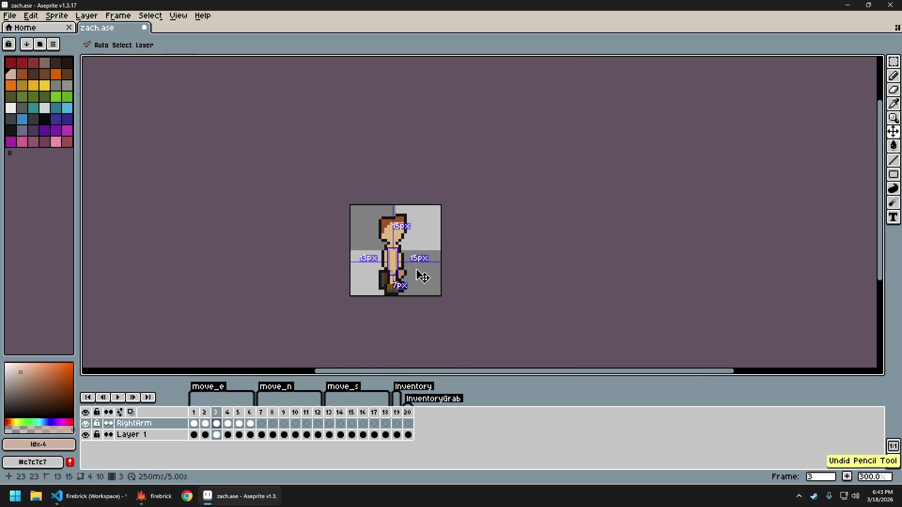
{"action": "scroll", "coordinate": [402, 255], "scroll_direction": "up", "scroll_amount": 4}
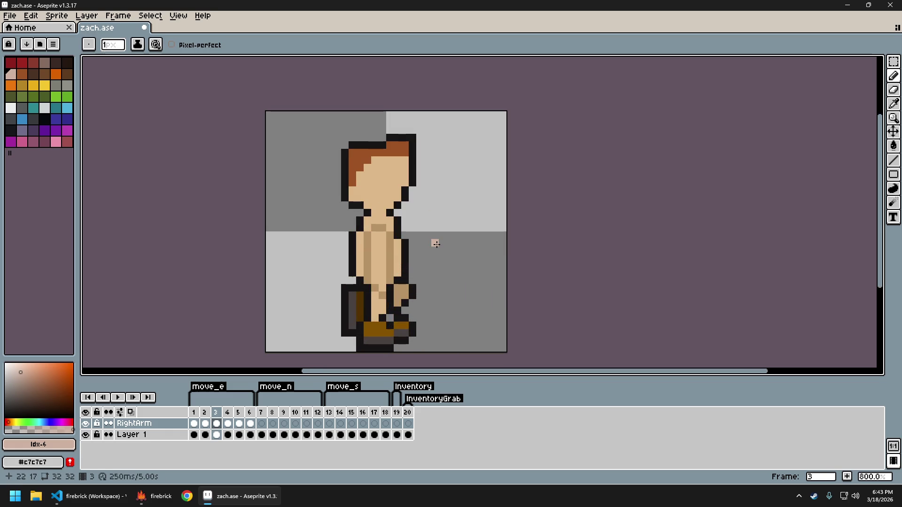
{"action": "scroll", "coordinate": [423, 234], "scroll_direction": "up", "scroll_amount": 2}
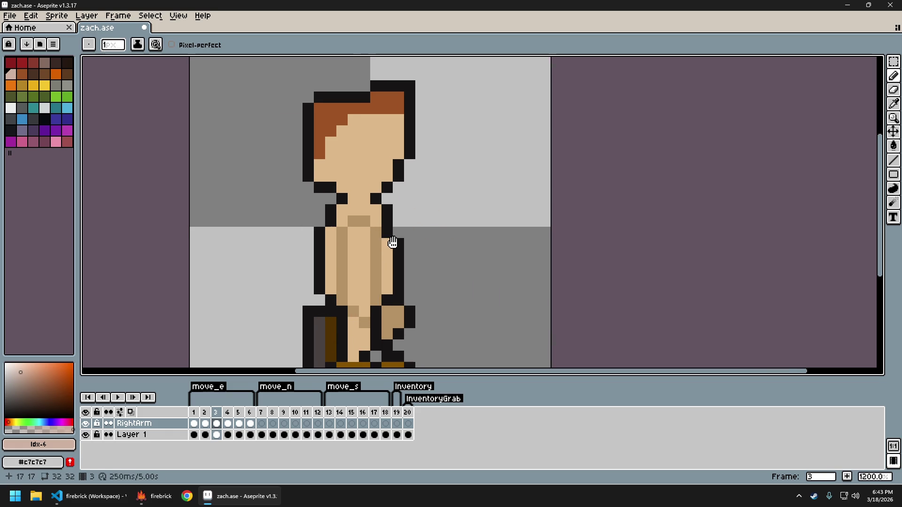
Sample the tan #b89265 and the light skin tone from the sprite, fine-tuning the skin shade.
{"action": "key", "text": "alt"}
{"action": "left_click", "coordinate": [397, 246], "text": "alt"}
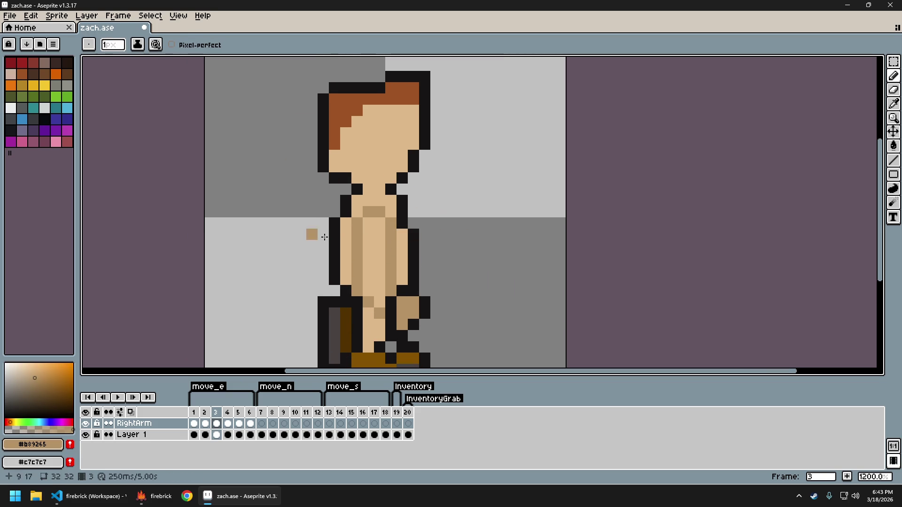
{"action": "key", "text": "alt"}
{"action": "left_click", "coordinate": [342, 243], "text": "alt"}
{"action": "left_click", "coordinate": [22, 369]}
{"action": "left_click", "coordinate": [23, 370]}
Flood-fill the tan neck pixel, both darker torso stripes and the crotch pixels with skin tone.
{"action": "key", "text": "g"}
{"action": "left_click", "coordinate": [378, 240]}
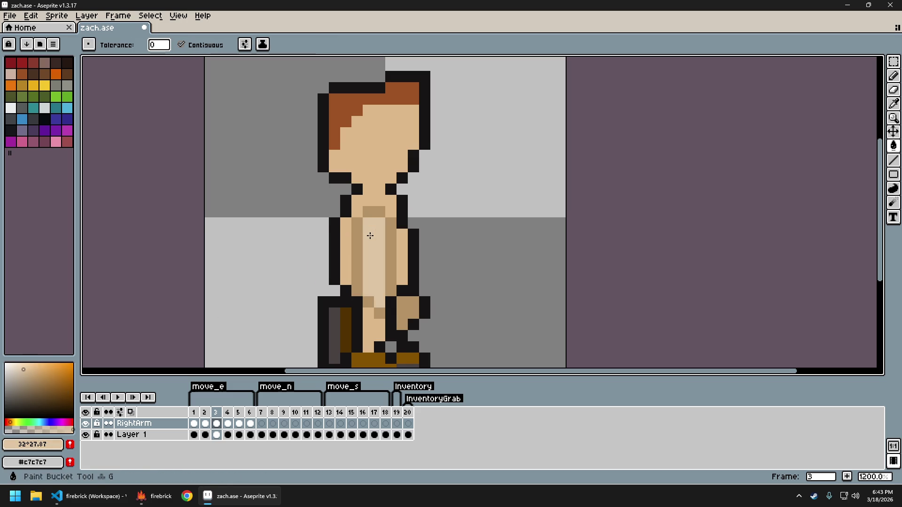
{"action": "key", "text": "ctrl+z"}
{"action": "left_click", "coordinate": [368, 215], "text": "alt"}
{"action": "left_click", "coordinate": [379, 211]}
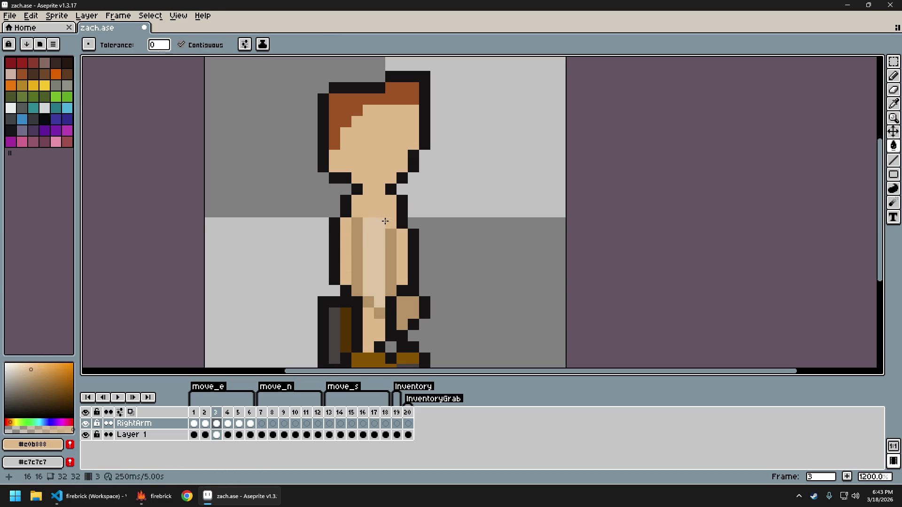
{"action": "left_click", "coordinate": [391, 223]}
{"action": "left_click", "coordinate": [357, 237]}
{"action": "left_click", "coordinate": [361, 309]}
{"action": "key", "text": "ctrl+z"}
{"action": "left_click", "coordinate": [379, 313]}
Pencil light #e0c4a2 strips down the left and right torso columns.
{"action": "scroll", "coordinate": [526, 289], "scroll_direction": "down", "scroll_amount": 5}
{"action": "left_click_drag", "start_coordinate": [531, 288], "coordinate": [437, 282]}
{"action": "scroll", "coordinate": [416, 287], "scroll_direction": "up", "scroll_amount": 2}
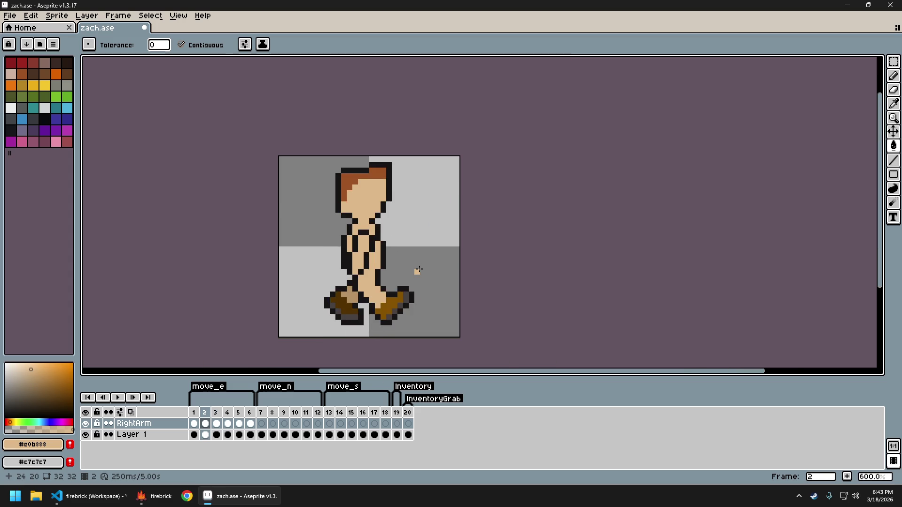
{"action": "scroll", "coordinate": [360, 258], "scroll_direction": "up", "scroll_amount": 4}
{"action": "left_click", "coordinate": [360, 257], "text": "alt"}
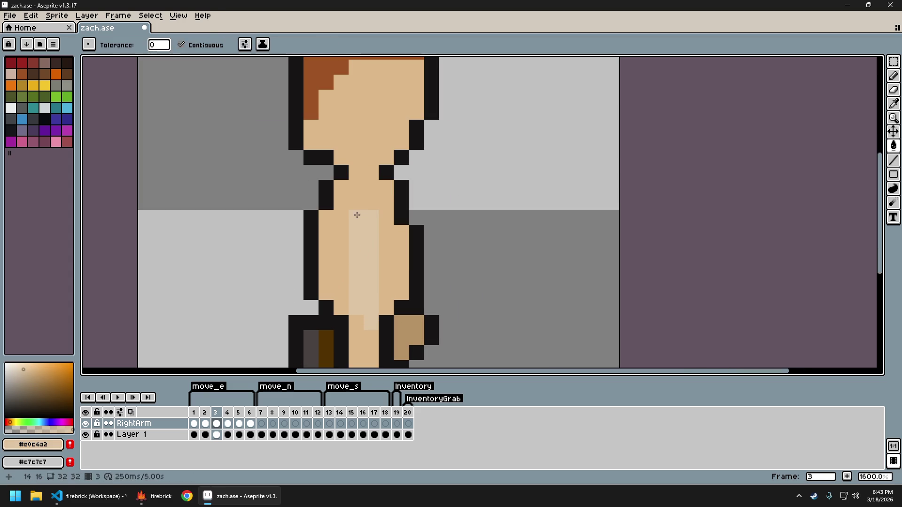
{"action": "key", "text": "b"}
{"action": "left_click", "coordinate": [356, 206]}
{"action": "left_click_drag", "start_coordinate": [341, 217], "coordinate": [353, 322]}
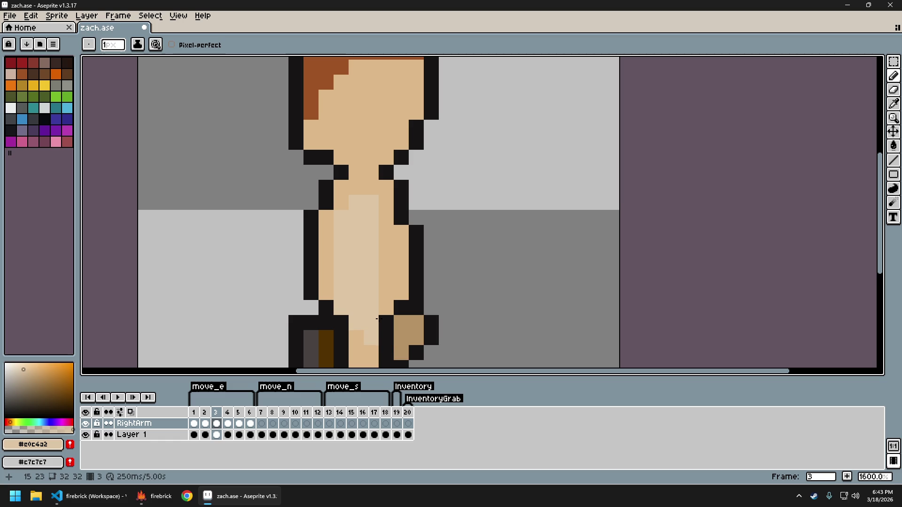
{"action": "left_click_drag", "start_coordinate": [388, 261], "coordinate": [380, 211]}
Undo and redo the last fill and pencil stroke to compare the torso shading.
{"action": "scroll", "coordinate": [460, 276], "scroll_direction": "down", "scroll_amount": 6}
{"action": "left_click_drag", "start_coordinate": [512, 286], "coordinate": [412, 279]}
{"action": "key", "text": "ctrl+z"}
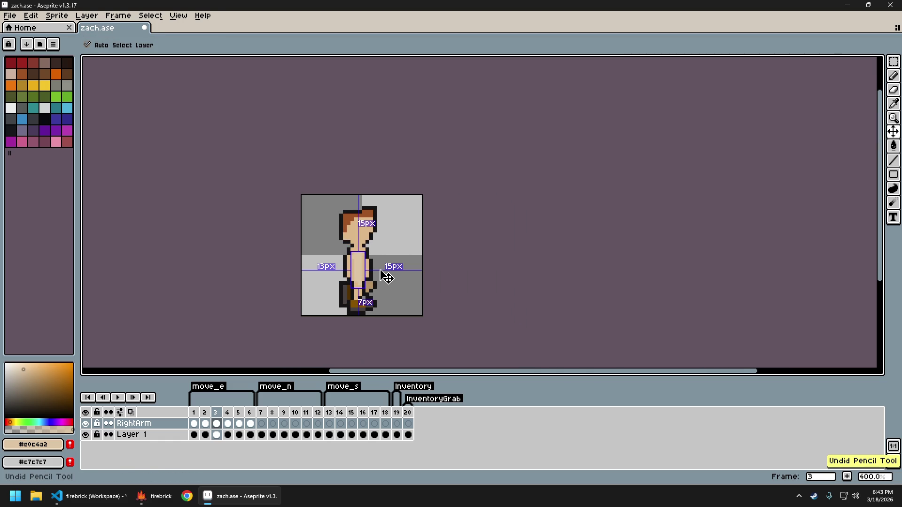
{"action": "scroll", "coordinate": [380, 274], "scroll_direction": "up", "scroll_amount": 2}
{"action": "key", "text": "ctrl+z"}
{"action": "key", "text": "ctrl+y"}
{"action": "scroll", "coordinate": [397, 264], "scroll_direction": "down", "scroll_amount": 2}
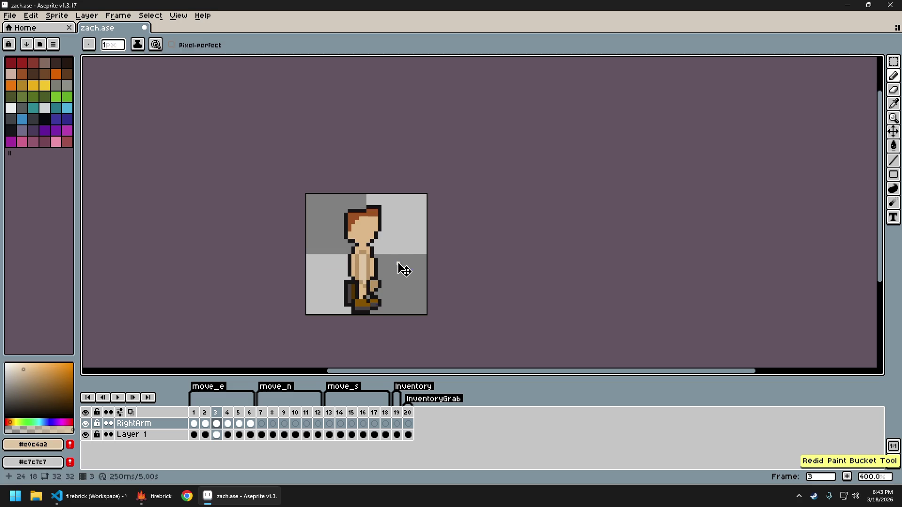
{"action": "scroll", "coordinate": [401, 273], "scroll_direction": "down", "scroll_amount": 1}
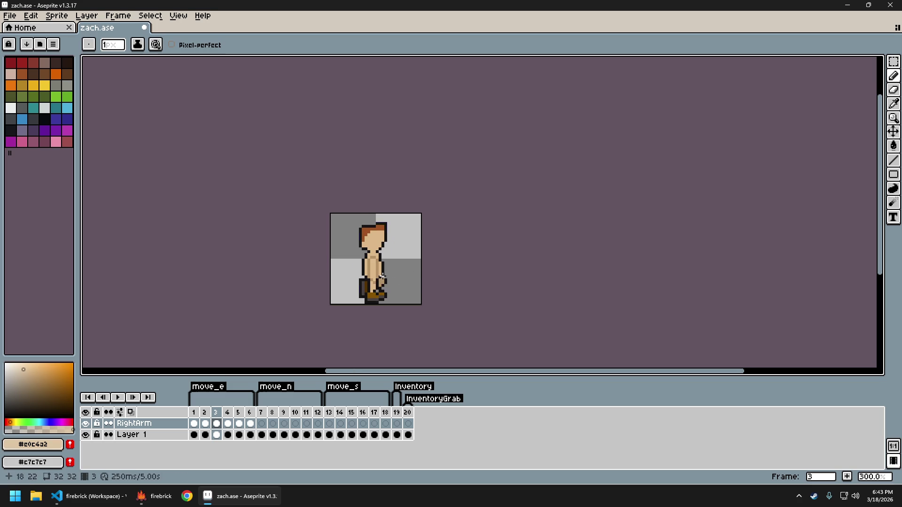
{"action": "key", "text": "ctrl+y"}
{"action": "scroll", "coordinate": [380, 273], "scroll_direction": "up", "scroll_amount": 4}
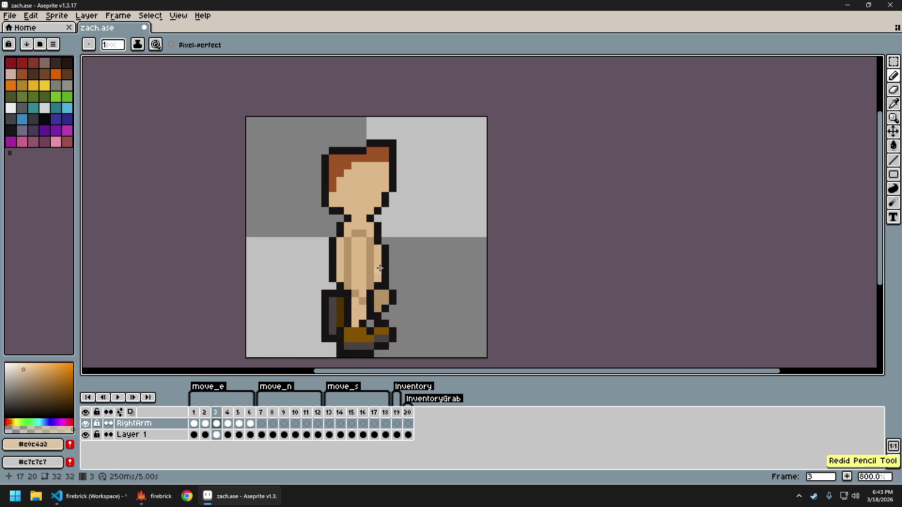
{"action": "left_click_drag", "start_coordinate": [380, 269], "coordinate": [406, 254]}
{"action": "scroll", "coordinate": [405, 252], "scroll_direction": "up", "scroll_amount": 2}
{"action": "left_click", "coordinate": [390, 249], "text": "alt"}
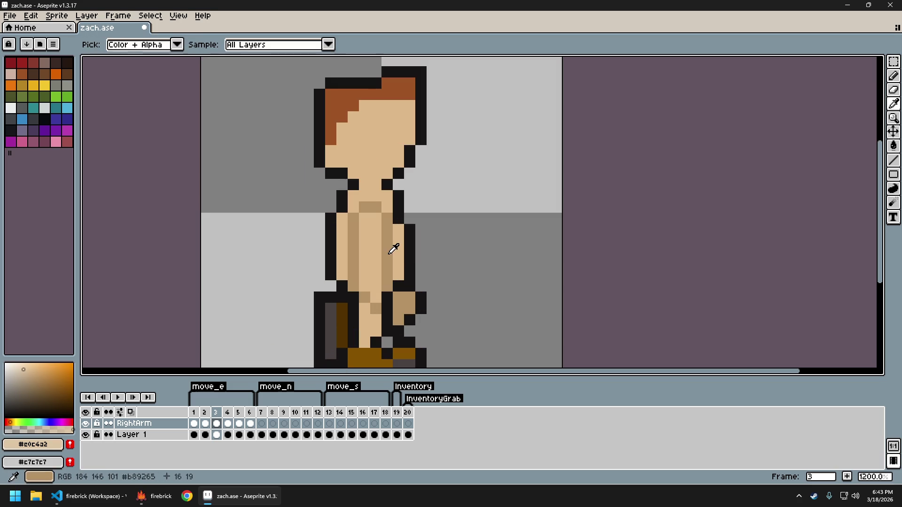
{"action": "key", "text": "g"}
{"action": "left_click", "coordinate": [370, 258]}
{"action": "scroll", "coordinate": [412, 255], "scroll_direction": "down", "scroll_amount": 1}
{"action": "scroll", "coordinate": [416, 259], "scroll_direction": "up", "scroll_amount": 1}
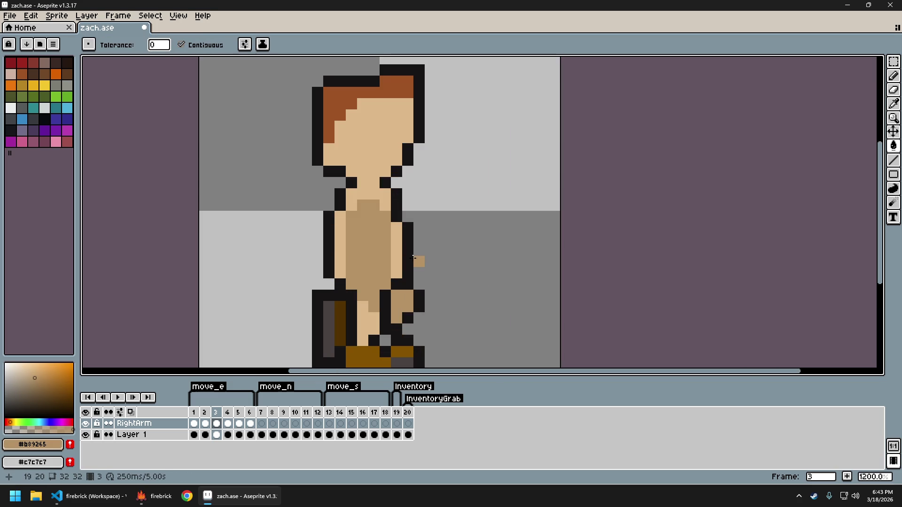
{"action": "left_click", "coordinate": [395, 229], "text": "alt"}
{"action": "key", "text": "b"}
{"action": "left_click_drag", "start_coordinate": [385, 217], "coordinate": [385, 284]}
{"action": "left_click", "coordinate": [376, 205]}
{"action": "left_click", "coordinate": [355, 213]}
{"action": "left_click", "coordinate": [351, 284], "text": "shift"}
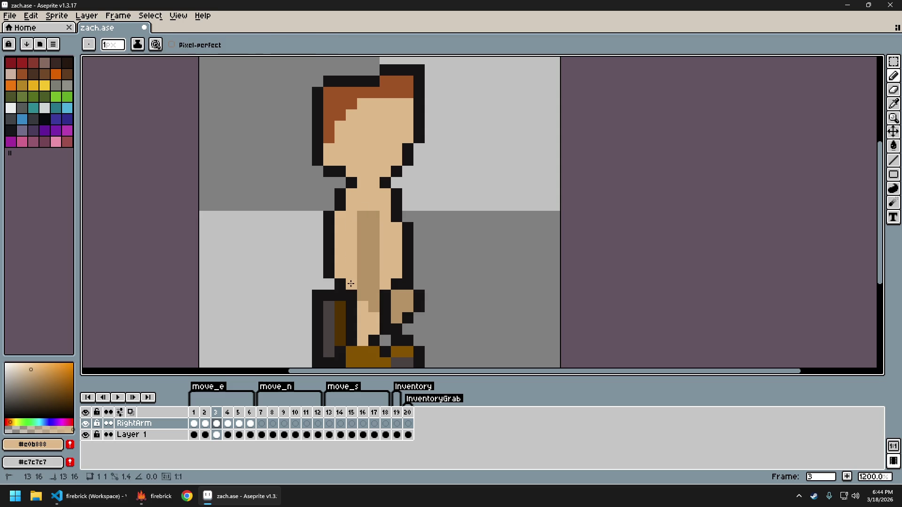
{"action": "left_click_drag", "start_coordinate": [363, 217], "coordinate": [374, 216]}
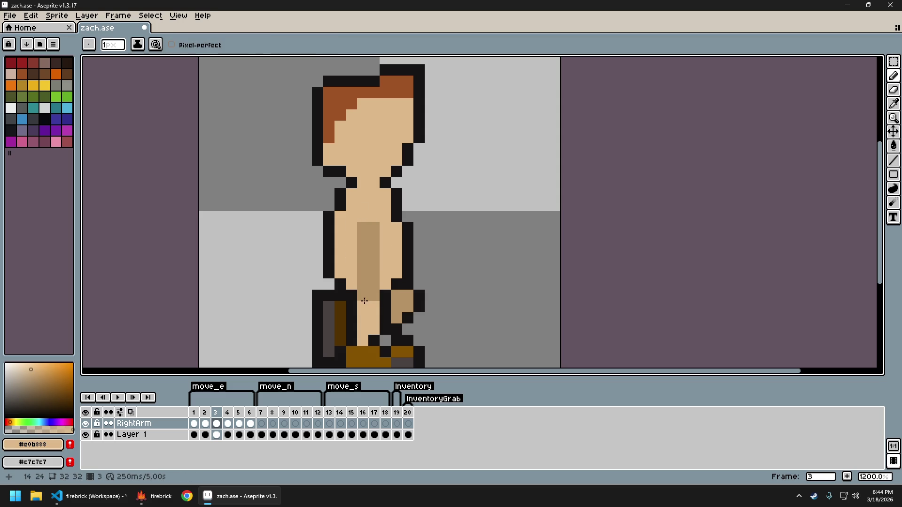
{"action": "scroll", "coordinate": [465, 303], "scroll_direction": "down", "scroll_amount": 5}
{"action": "key", "text": "ctrl+z"}
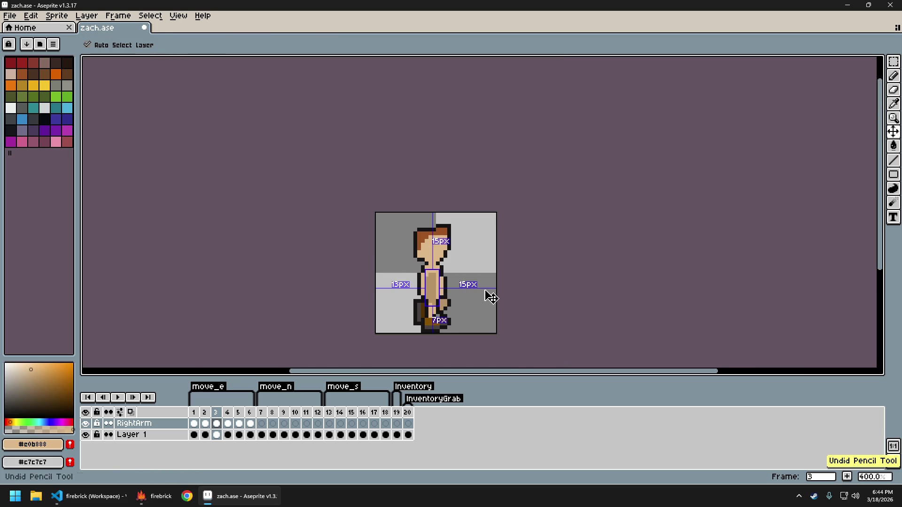
{"action": "key", "text": "ctrl+z"}
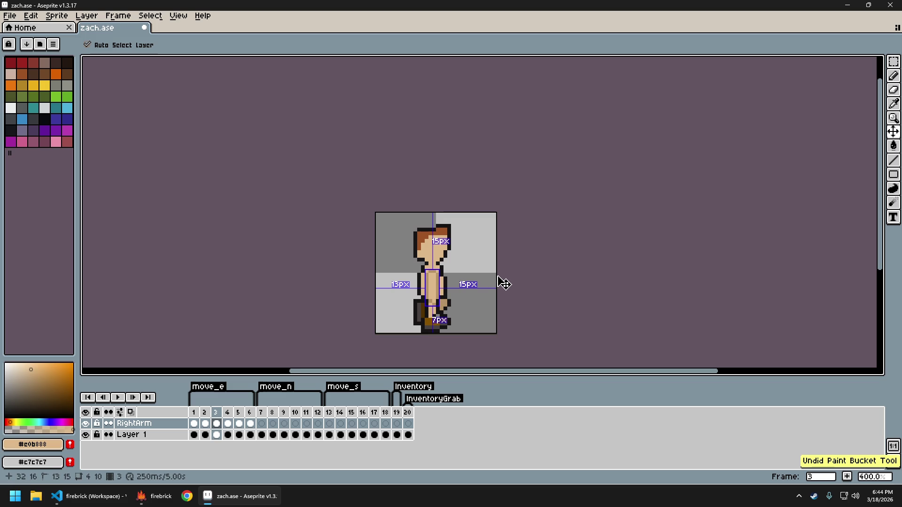
{"action": "scroll", "coordinate": [473, 310], "scroll_direction": "up", "scroll_amount": 1}
{"action": "scroll", "coordinate": [473, 295], "scroll_direction": "down", "scroll_amount": 1}
{"action": "scroll", "coordinate": [409, 284], "scroll_direction": "down", "scroll_amount": 1}
{"action": "scroll", "coordinate": [410, 289], "scroll_direction": "down", "scroll_amount": 1}
{"action": "scroll", "coordinate": [411, 292], "scroll_direction": "up", "scroll_amount": 2}
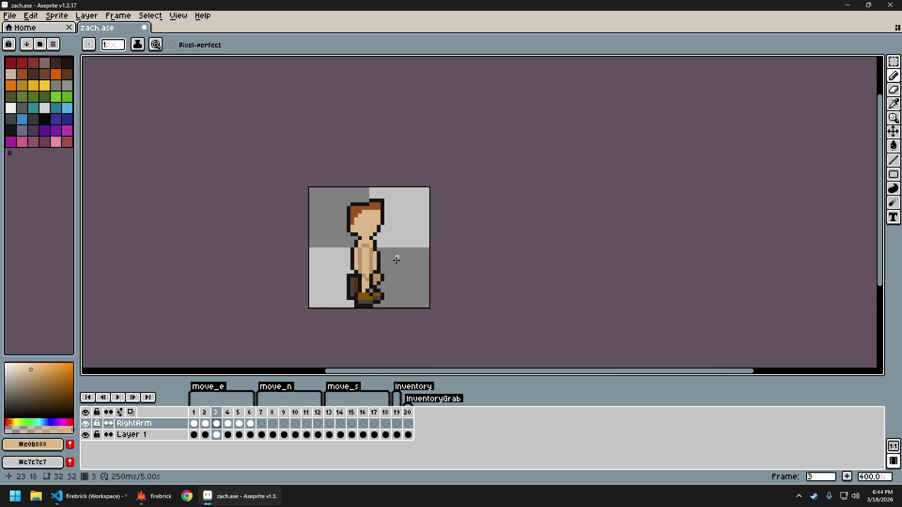
{"action": "scroll", "coordinate": [393, 249], "scroll_direction": "up", "scroll_amount": 2}
{"action": "scroll", "coordinate": [393, 249], "scroll_direction": "up", "scroll_amount": 3}
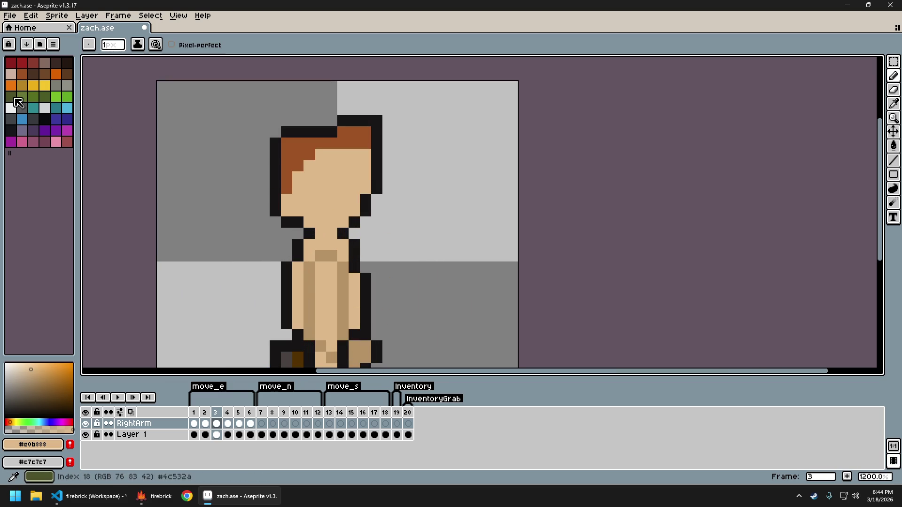
{"action": "left_click", "coordinate": [11, 75]}
{"action": "left_click", "coordinate": [309, 267]}
{"action": "left_click", "coordinate": [321, 256]}
{"action": "left_click", "coordinate": [331, 256]}
{"action": "left_click", "coordinate": [343, 267]}
{"action": "scroll", "coordinate": [488, 292], "scroll_direction": "down", "scroll_amount": 6}
{"action": "scroll", "coordinate": [371, 290], "scroll_direction": "up", "scroll_amount": 3}
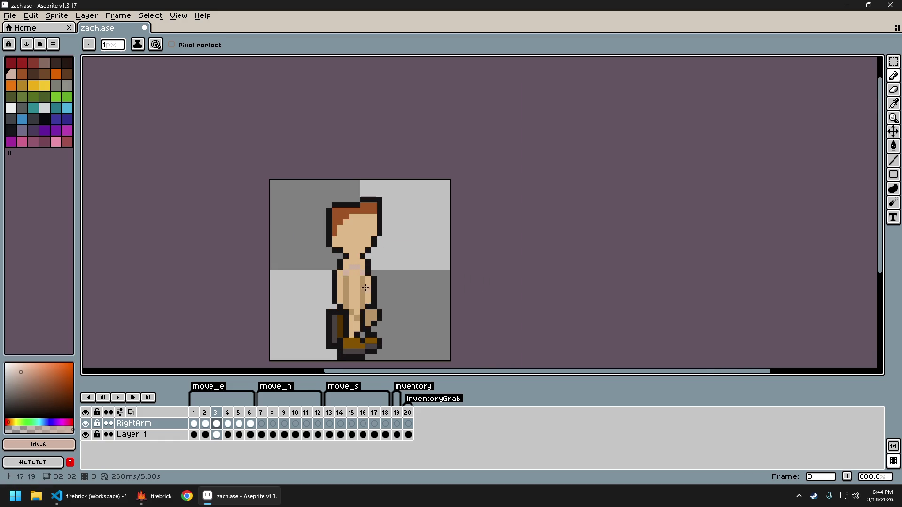
{"action": "scroll", "coordinate": [446, 303], "scroll_direction": "down", "scroll_amount": 3}
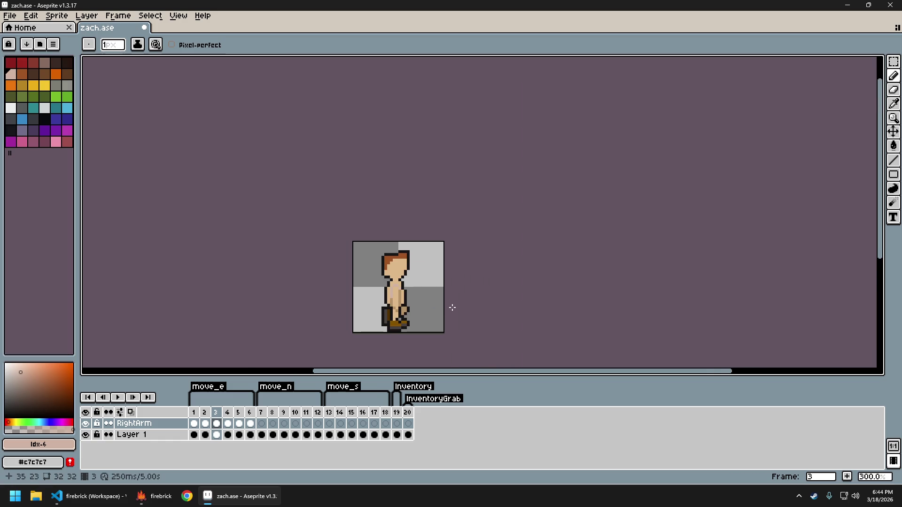
{"action": "scroll", "coordinate": [430, 316], "scroll_direction": "up", "scroll_amount": 3}
{"action": "scroll", "coordinate": [407, 288], "scroll_direction": "up", "scroll_amount": 1}
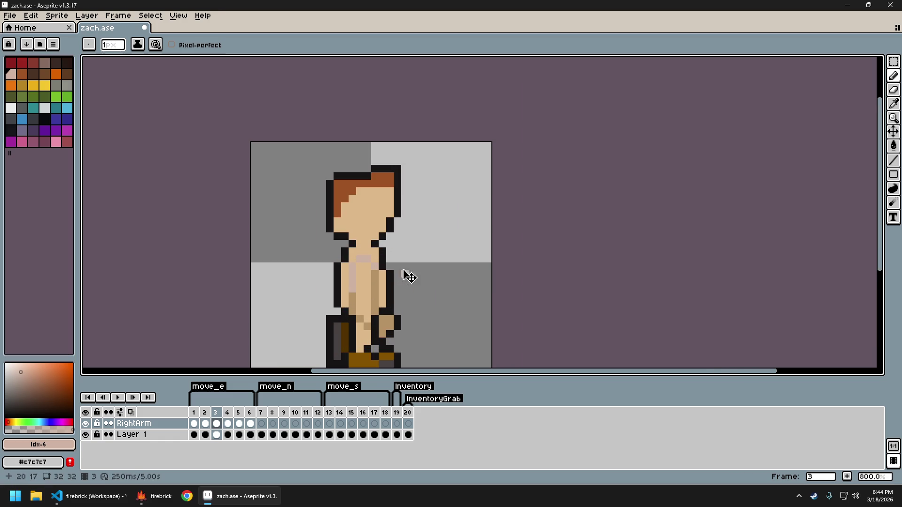
{"action": "key", "text": "ctrl+z"}
{"action": "left_click", "coordinate": [364, 281], "text": "alt"}
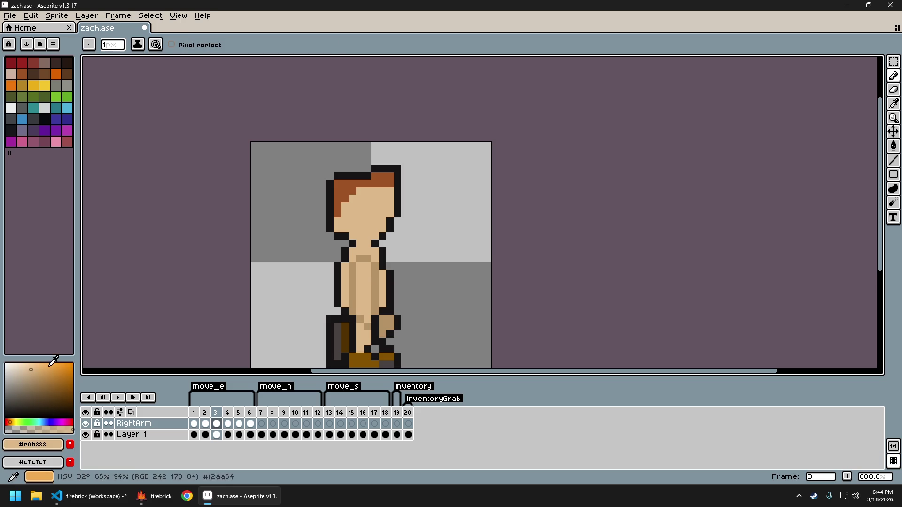
Paint a lighter skin stroke and upper and lower highlight pixels down the torso.
{"action": "left_click", "coordinate": [27, 368]}
{"action": "scroll", "coordinate": [346, 305], "scroll_direction": "up", "scroll_amount": 3}
{"action": "mouse_move", "coordinate": [357, 301]}
{"action": "left_mouse_down"}
{"action": "mouse_move", "coordinate": [357, 266]}
{"action": "mouse_move", "coordinate": [368, 267]}
{"action": "left_mouse_up"}
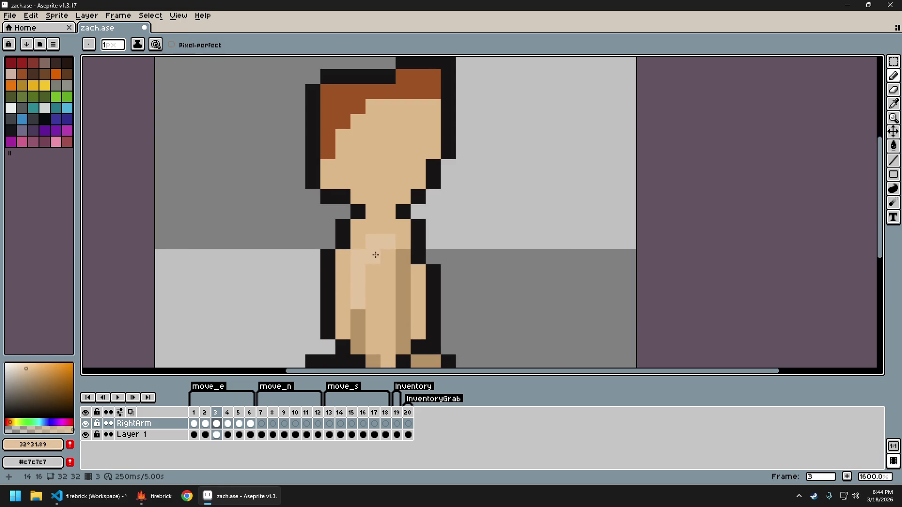
{"action": "scroll", "coordinate": [528, 292], "scroll_direction": "down", "scroll_amount": 4}
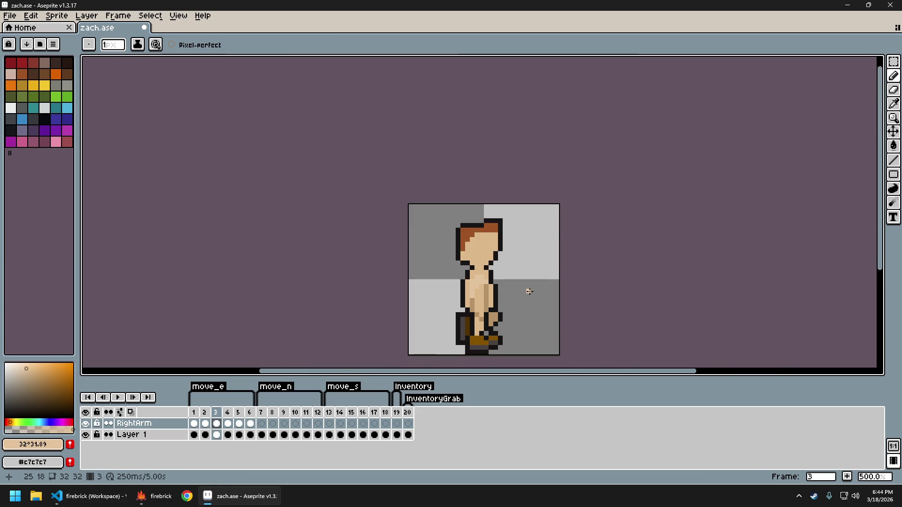
{"action": "left_click_drag", "start_coordinate": [528, 292], "coordinate": [404, 268]}
{"action": "scroll", "coordinate": [377, 293], "scroll_direction": "up", "scroll_amount": 4}
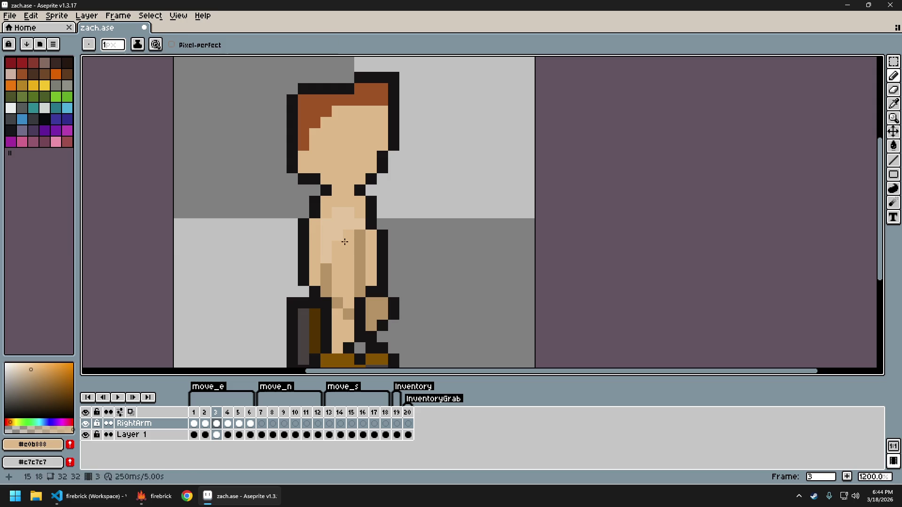
{"action": "left_click", "coordinate": [357, 227]}
{"action": "left_click", "coordinate": [358, 255]}
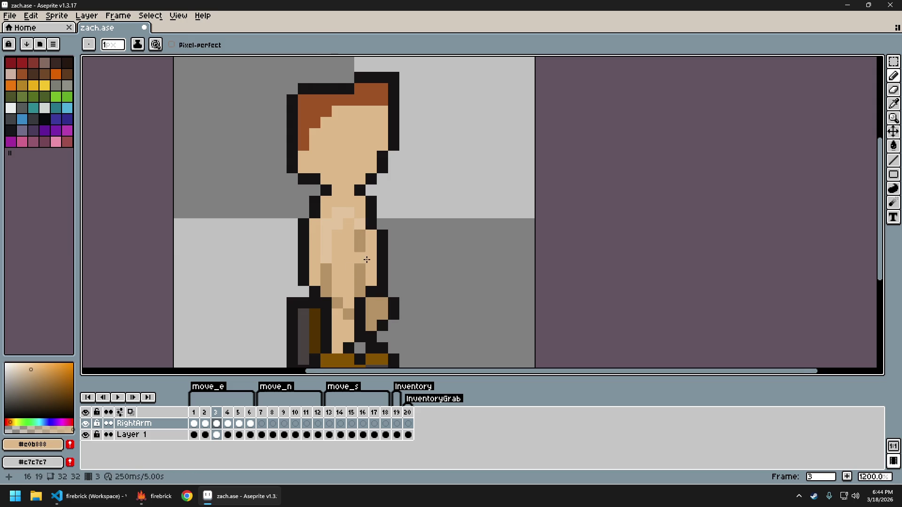
{"action": "scroll", "coordinate": [365, 242], "scroll_direction": "down", "scroll_amount": 6}
{"action": "scroll", "coordinate": [372, 291], "scroll_direction": "up", "scroll_amount": 4}
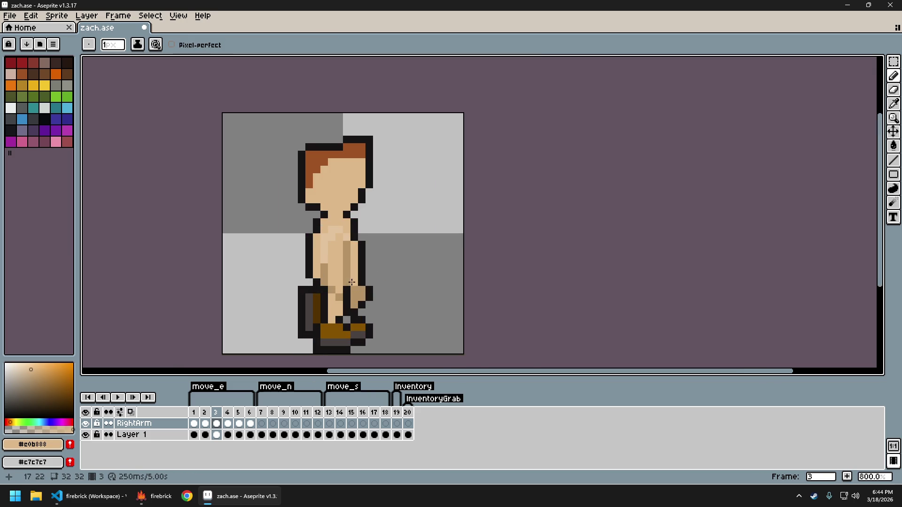
Add tan #b89265 strips and light #e5c39c pixels to the lower torso.
{"action": "left_click", "coordinate": [338, 281], "text": "alt"}
{"action": "left_click_drag", "start_coordinate": [340, 269], "coordinate": [339, 249]}
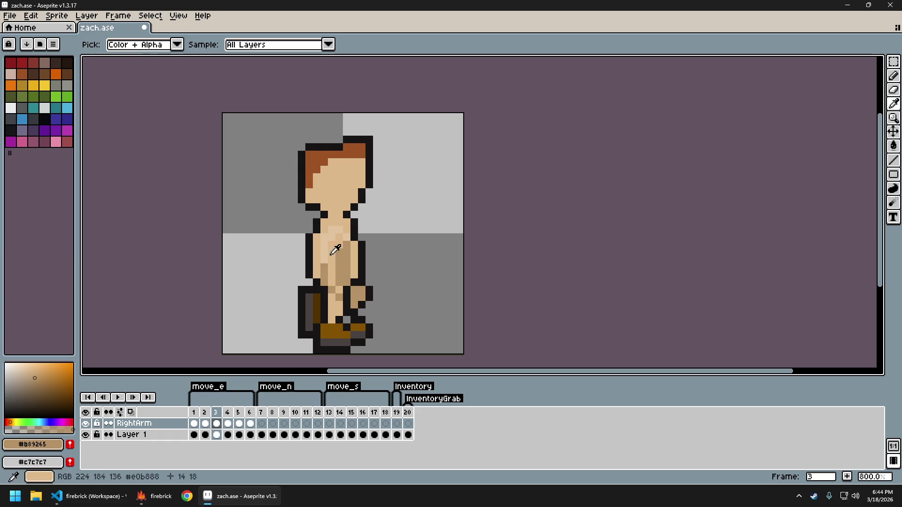
{"action": "left_click", "coordinate": [324, 266], "text": "alt"}
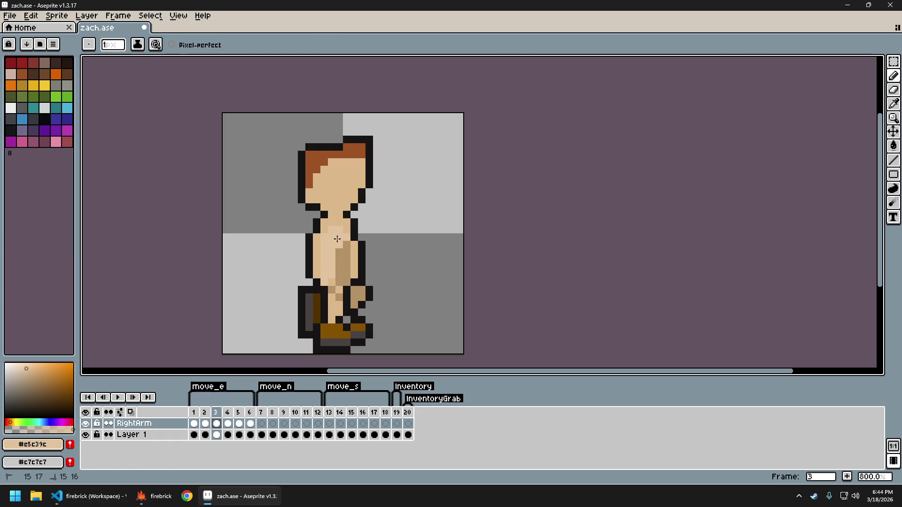
{"action": "left_click", "coordinate": [339, 256], "text": "alt"}
{"action": "left_click_drag", "start_coordinate": [332, 285], "coordinate": [337, 246]}
{"action": "left_click", "coordinate": [353, 256], "text": "alt"}
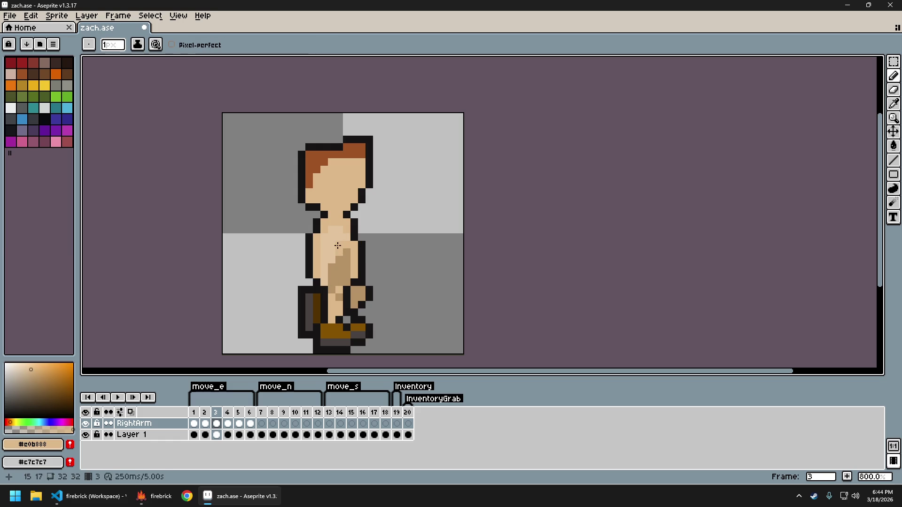
{"action": "left_click", "coordinate": [332, 275]}
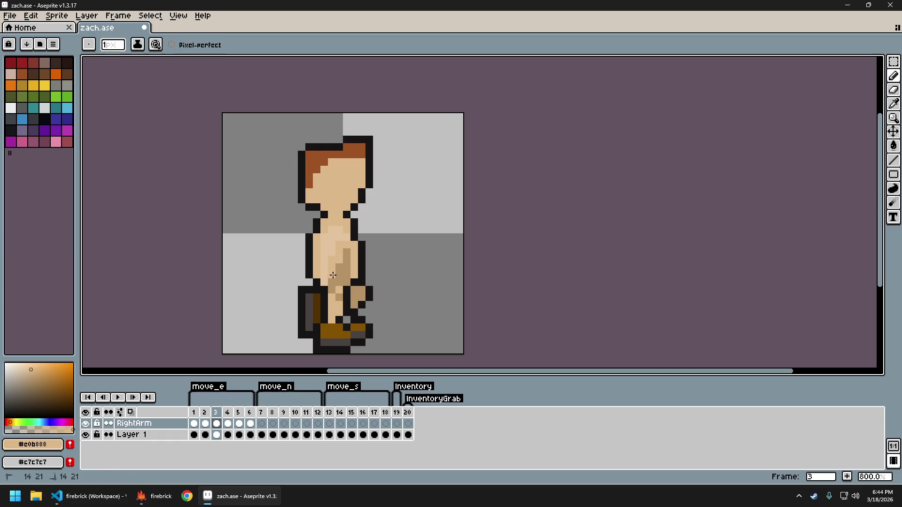
{"action": "left_click", "coordinate": [343, 282], "text": "alt"}
{"action": "left_click_drag", "start_coordinate": [349, 274], "coordinate": [337, 291]}
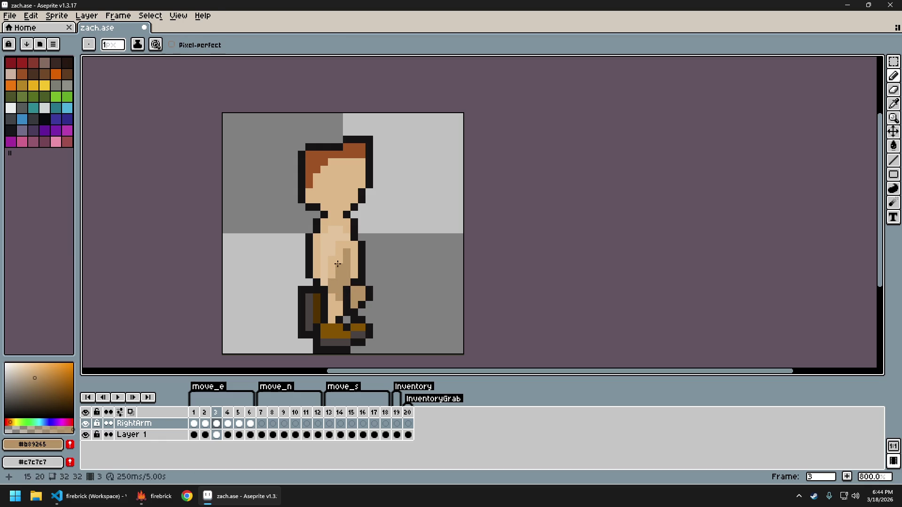
{"action": "left_click", "coordinate": [333, 278], "text": "alt"}
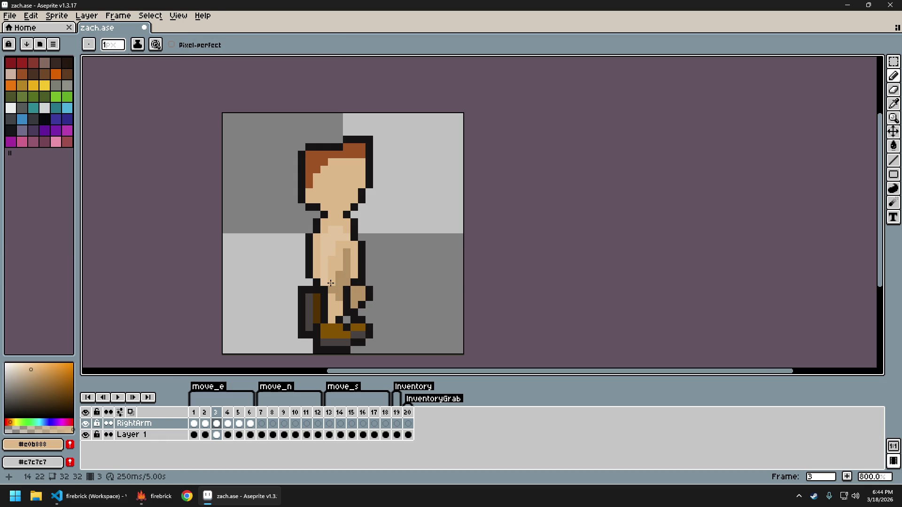
Compare frame 3's torso against the previous frame's pose.
{"action": "scroll", "coordinate": [391, 299], "scroll_direction": "down", "scroll_amount": 4}
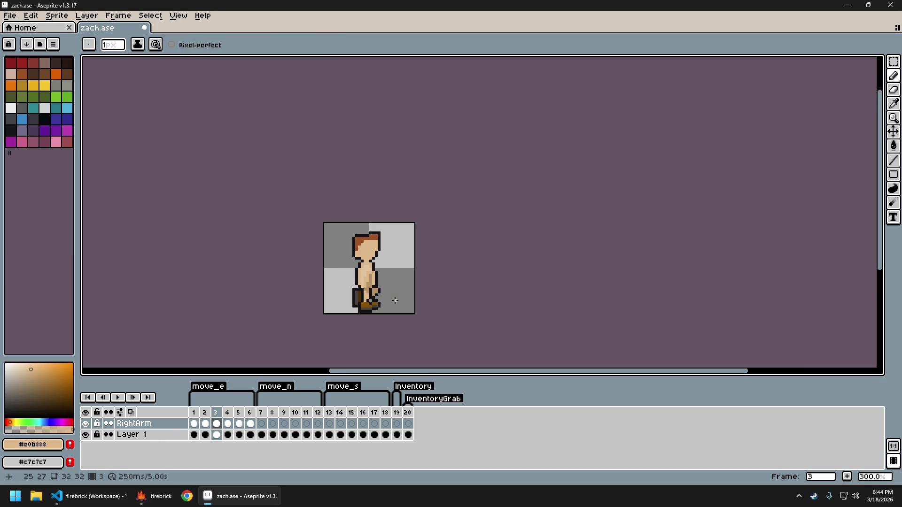
{"action": "scroll", "coordinate": [395, 302], "scroll_direction": "up", "scroll_amount": 3}
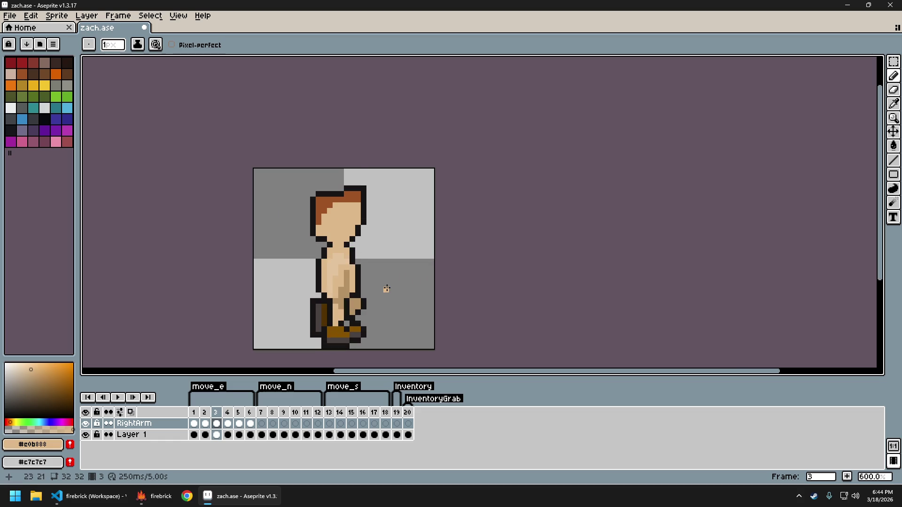
{"action": "scroll", "coordinate": [399, 300], "scroll_direction": "down", "scroll_amount": 3}
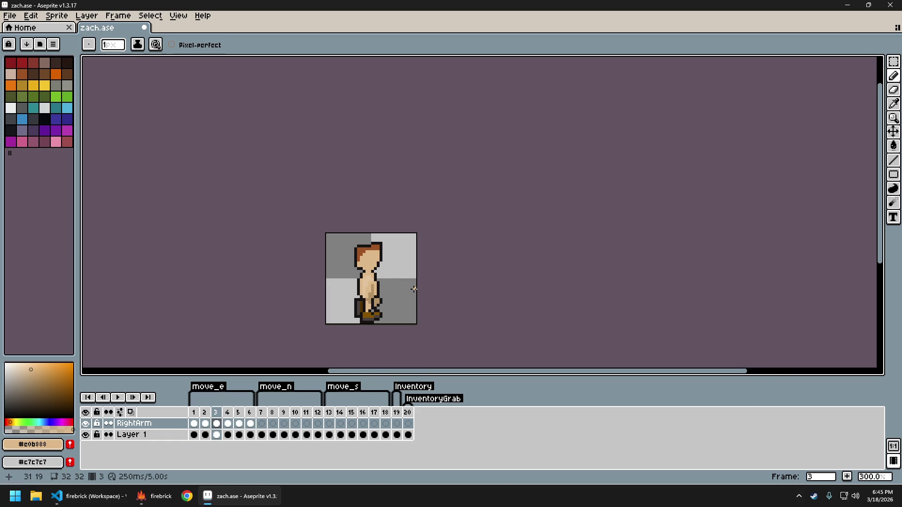
{"action": "scroll", "coordinate": [381, 286], "scroll_direction": "up", "scroll_amount": 3}
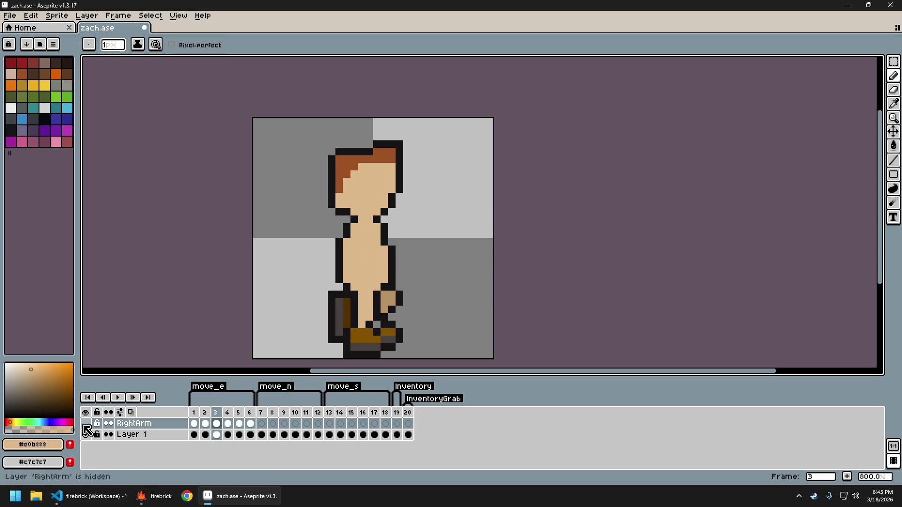
{"action": "scroll", "coordinate": [486, 309], "scroll_direction": "down", "scroll_amount": 1}
{"action": "scroll", "coordinate": [486, 309], "scroll_direction": "down", "scroll_amount": 2}
{"action": "key", "text": "Left"}
{"action": "key", "text": "Right"}
{"action": "scroll", "coordinate": [458, 308], "scroll_direction": "up", "scroll_amount": 2}
{"action": "scroll", "coordinate": [423, 281], "scroll_direction": "up", "scroll_amount": 3}
Pick the tan shade from the torso and recentre the sprite on frame 3.
{"action": "left_click", "coordinate": [407, 261], "text": "alt"}
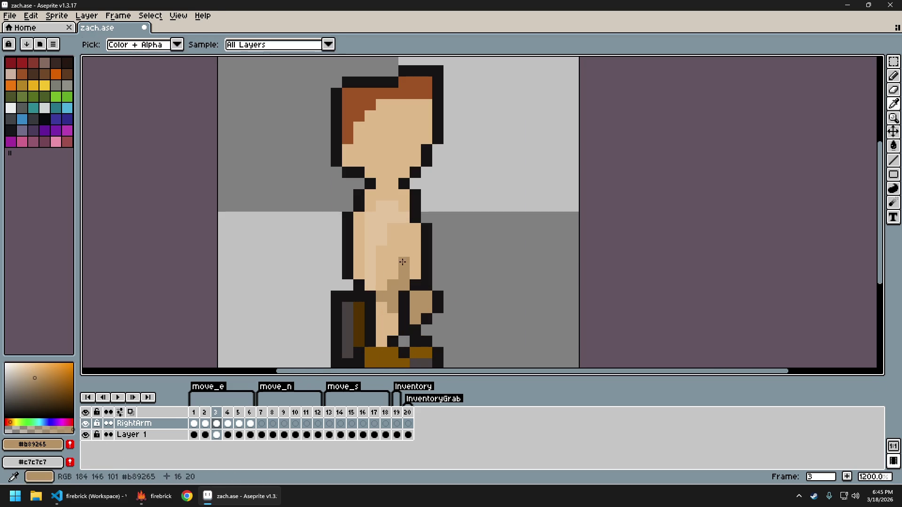
{"action": "scroll", "coordinate": [470, 287], "scroll_direction": "down", "scroll_amount": 4}
{"action": "left_click_drag", "start_coordinate": [508, 288], "coordinate": [447, 281]}
{"action": "scroll", "coordinate": [376, 290], "scroll_direction": "up", "scroll_amount": 4}
{"action": "scroll", "coordinate": [404, 272], "scroll_direction": "down", "scroll_amount": 5}
{"action": "key", "text": "Left"}
{"action": "key", "text": "Right"}
{"action": "scroll", "coordinate": [390, 256], "scroll_direction": "up", "scroll_amount": 3}
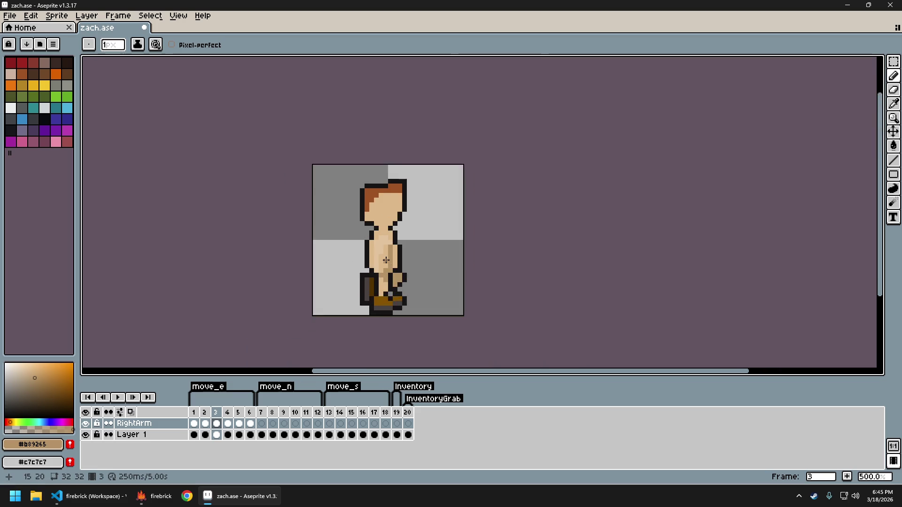
Paint two light skin pixels on the upper right of the torso.
{"action": "left_click", "coordinate": [384, 284], "text": "alt"}
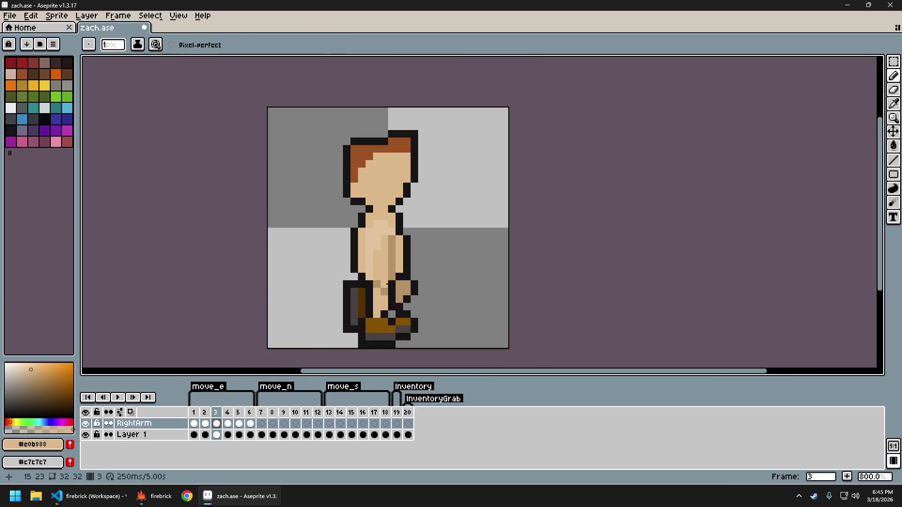
{"action": "scroll", "coordinate": [455, 284], "scroll_direction": "down", "scroll_amount": 4}
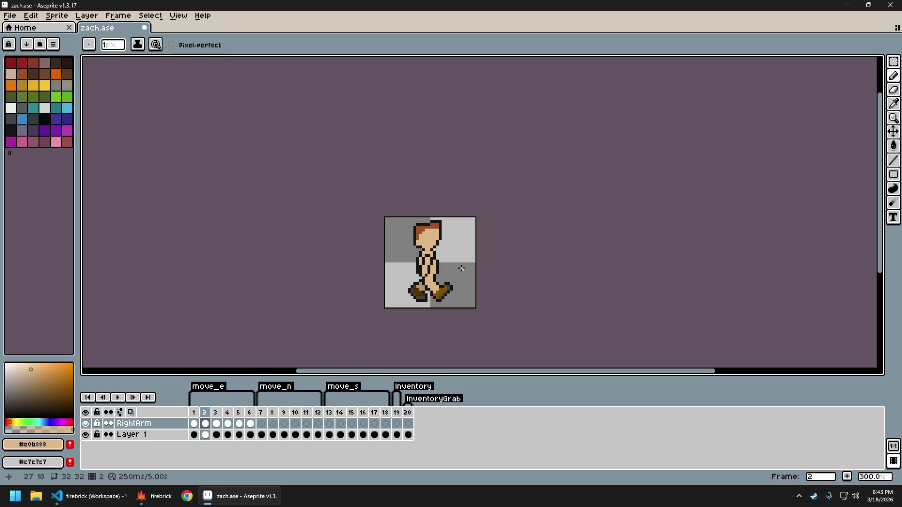
{"action": "scroll", "coordinate": [437, 284], "scroll_direction": "up", "scroll_amount": 2}
{"action": "scroll", "coordinate": [437, 284], "scroll_direction": "up", "scroll_amount": 2}
{"action": "left_click", "coordinate": [410, 233]}
{"action": "left_click", "coordinate": [413, 229]}
{"action": "scroll", "coordinate": [489, 263], "scroll_direction": "down", "scroll_amount": 4}
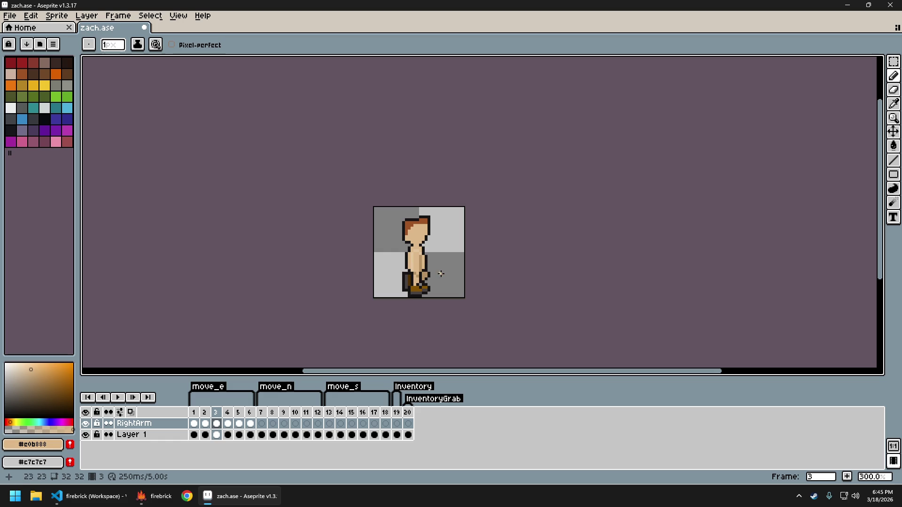
{"action": "scroll", "coordinate": [435, 255], "scroll_direction": "up", "scroll_amount": 3}
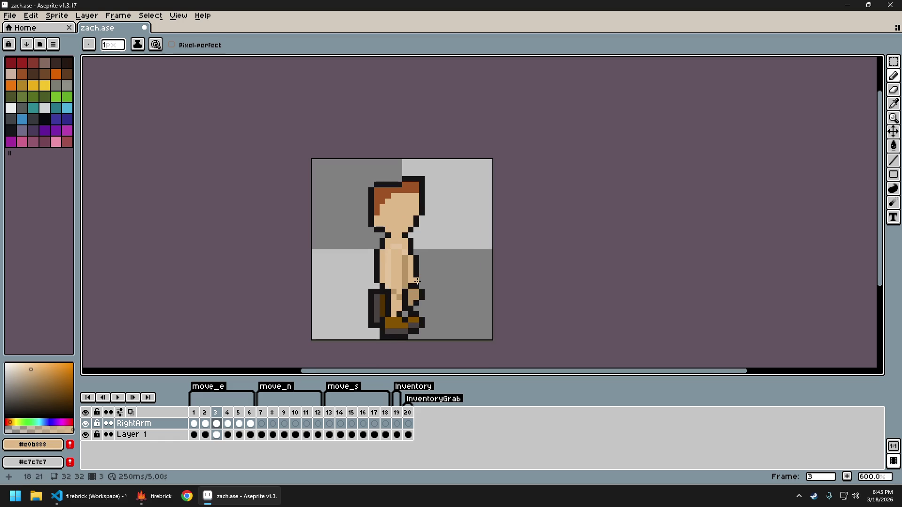
{"action": "scroll", "coordinate": [430, 317], "scroll_direction": "up", "scroll_amount": 1}
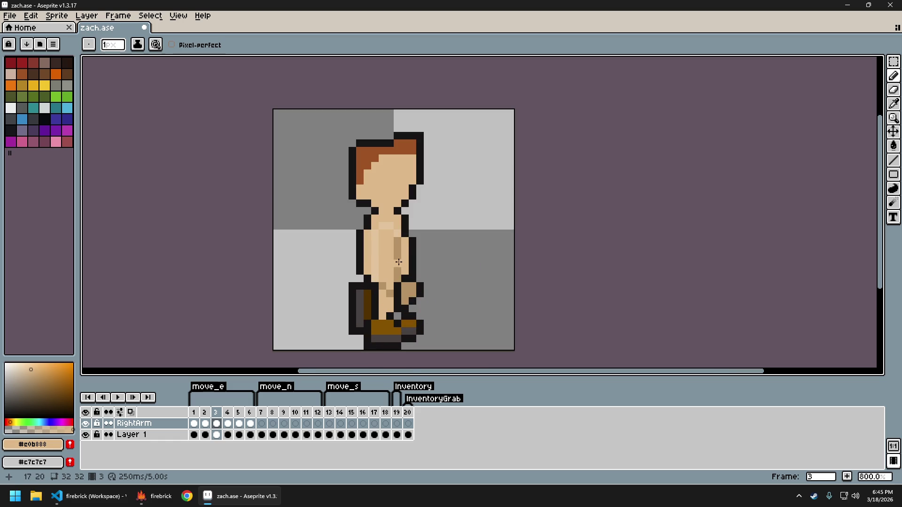
On frame 1, draw a tan shading line down the torso.
{"action": "key", "text": "Left"}
{"action": "key", "text": "Left"}
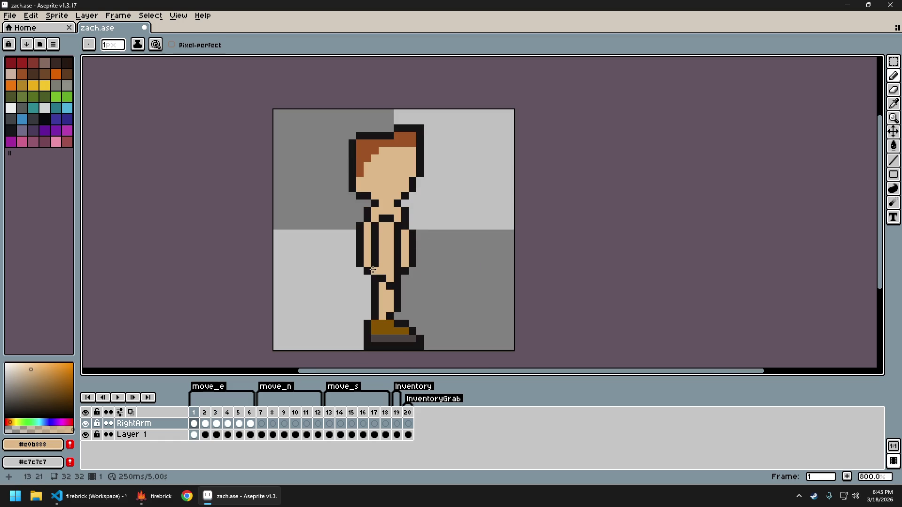
{"action": "key", "text": "Right"}
{"action": "key", "text": "Right"}
{"action": "left_click", "coordinate": [397, 251], "text": "alt"}
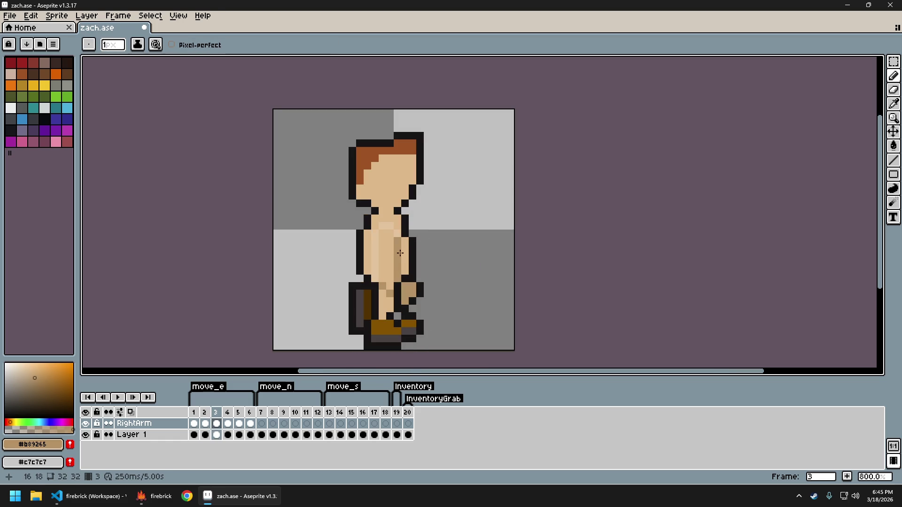
{"action": "key", "text": "Left"}
{"action": "key", "text": "Left"}
{"action": "mouse_move", "coordinate": [396, 237]}
{"action": "left_mouse_down"}
{"action": "mouse_move", "coordinate": [398, 271]}
{"action": "mouse_move", "coordinate": [382, 279]}
{"action": "left_mouse_up"}
Paint a skin-coloured line up the left arm and cover a dark outline pixel.
{"action": "key", "text": "Left"}
{"action": "key", "text": "Right"}
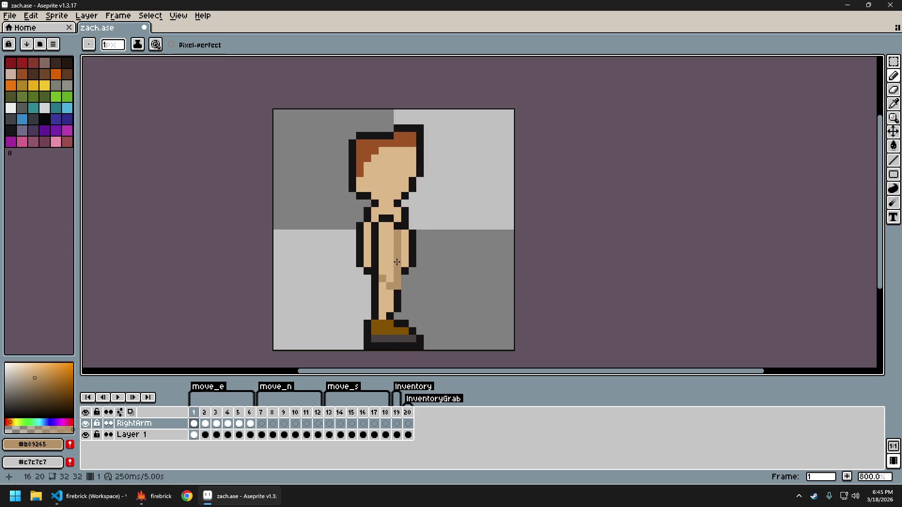
{"action": "key", "text": "Right"}
{"action": "key", "text": "Right"}
{"action": "left_click", "coordinate": [376, 269], "text": "alt"}
{"action": "key", "text": "Left"}
{"action": "key", "text": "Left"}
{"action": "left_click_drag", "start_coordinate": [374, 269], "coordinate": [369, 225]}
{"action": "left_click", "coordinate": [390, 220]}
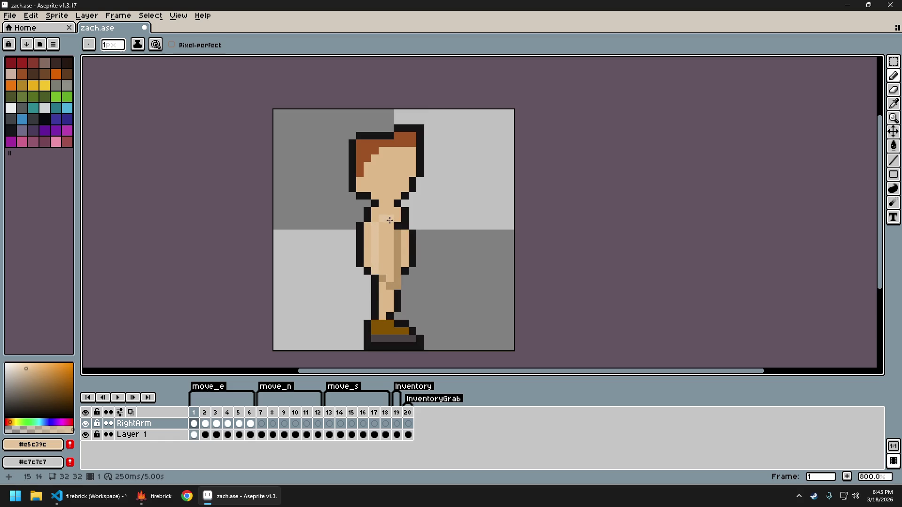
On frame 2, paint over the left arm's black outline with skin colour.
{"action": "scroll", "coordinate": [460, 249], "scroll_direction": "down", "scroll_amount": 5}
{"action": "scroll", "coordinate": [476, 263], "scroll_direction": "up", "scroll_amount": 2}
{"action": "key", "text": "Right"}
{"action": "key", "text": "Left"}
{"action": "key", "text": "Left"}
{"action": "key", "text": "Right"}
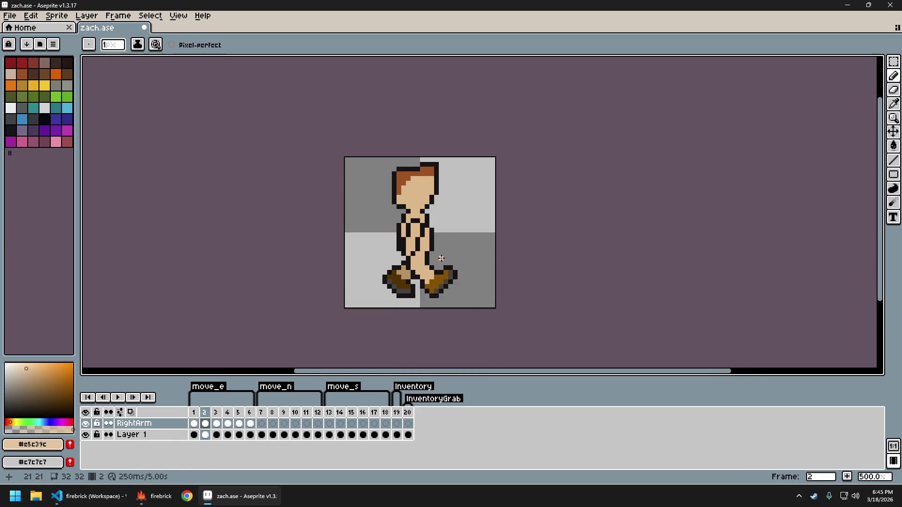
{"action": "key", "text": "Right"}
{"action": "scroll", "coordinate": [430, 248], "scroll_direction": "up", "scroll_amount": 1}
{"action": "scroll", "coordinate": [431, 248], "scroll_direction": "up", "scroll_amount": 1}
{"action": "key", "text": "Left"}
{"action": "key", "text": "Right"}
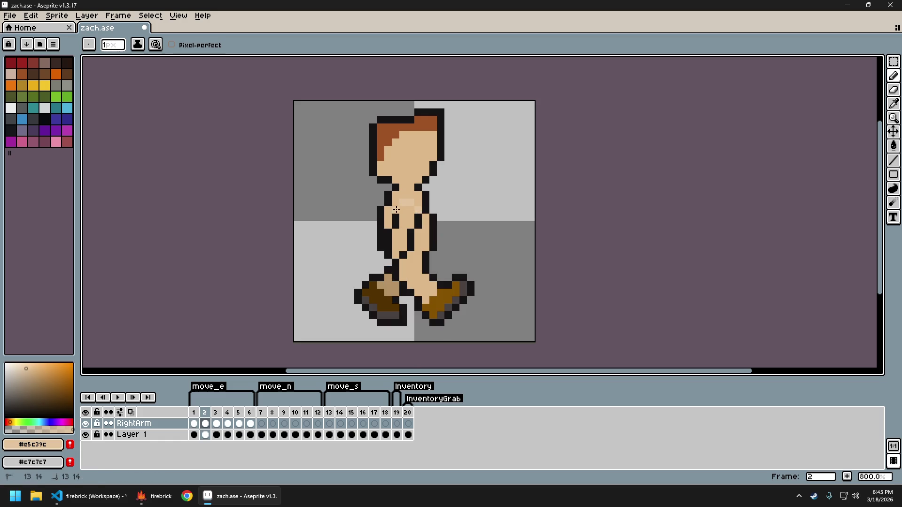
{"action": "left_click_drag", "start_coordinate": [393, 223], "coordinate": [389, 257]}
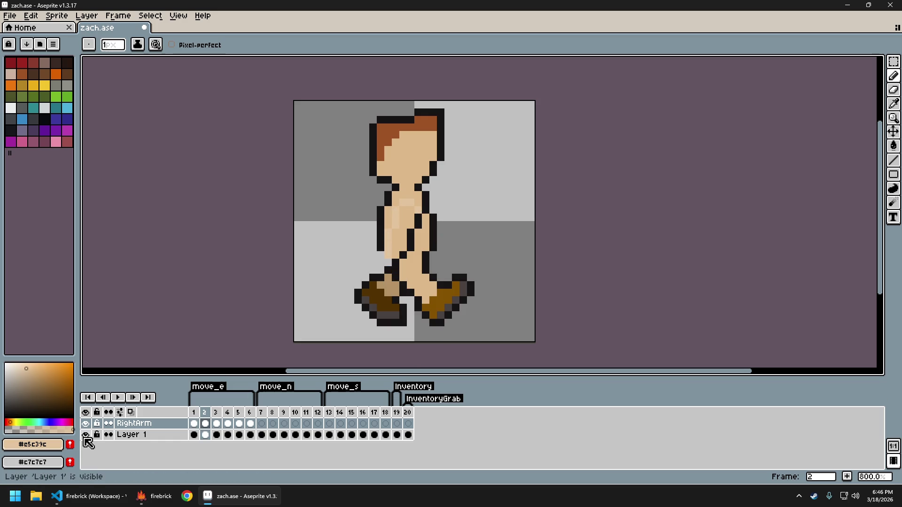
Hide Layer 1, add skin pixels at the arm's bottom, and pick the darker tan #b89265.
{"action": "left_click", "coordinate": [85, 434]}
{"action": "left_click_drag", "start_coordinate": [395, 263], "coordinate": [401, 254]}
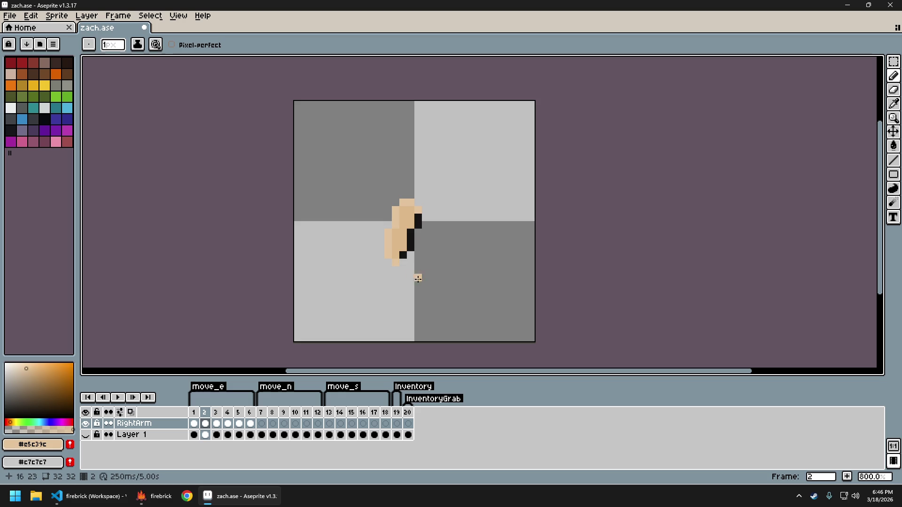
{"action": "key", "text": "Left"}
{"action": "key", "text": "Left"}
{"action": "key", "text": "Right"}
{"action": "key", "text": "Right"}
{"action": "key", "text": "Left"}
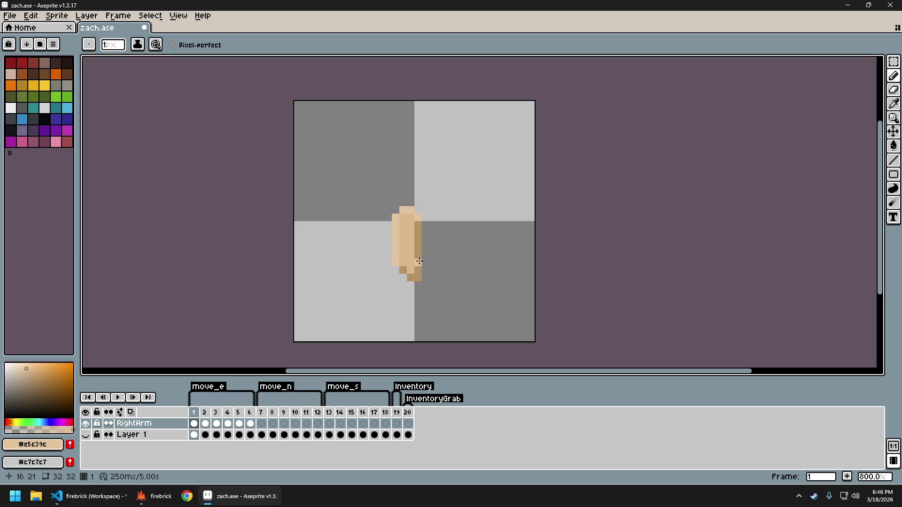
{"action": "left_click", "coordinate": [420, 261], "text": "alt"}
Paint-bucket the black pixels of frame 2's arm with tan #b89265.
{"action": "key", "text": "Left"}
{"action": "key", "text": "Right"}
{"action": "key", "text": "Right"}
{"action": "key", "text": "Left"}
{"action": "key", "text": "Right"}
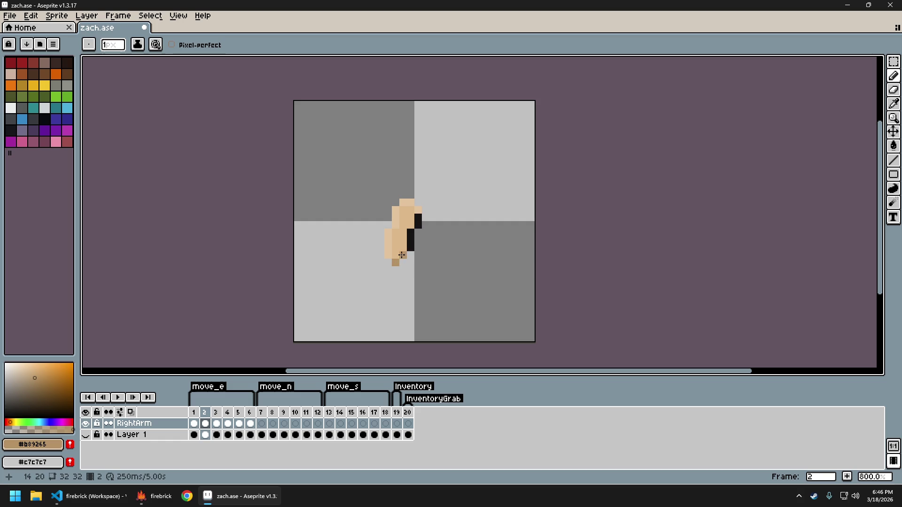
{"action": "key", "text": "g"}
{"action": "left_click", "coordinate": [418, 221]}
{"action": "left_click", "coordinate": [410, 236]}
Fill the black pixel at frame 3's arm bottom with tan, then show Layer 1 again.
{"action": "key", "text": "Left"}
{"action": "key", "text": "Right"}
{"action": "key", "text": "Left"}
{"action": "key", "text": "Right"}
{"action": "key", "text": "Right"}
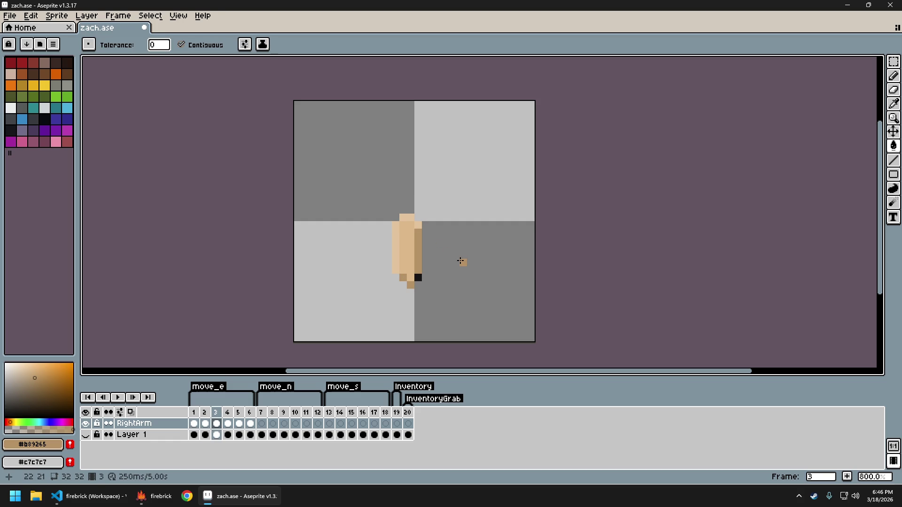
{"action": "left_click", "coordinate": [420, 276]}
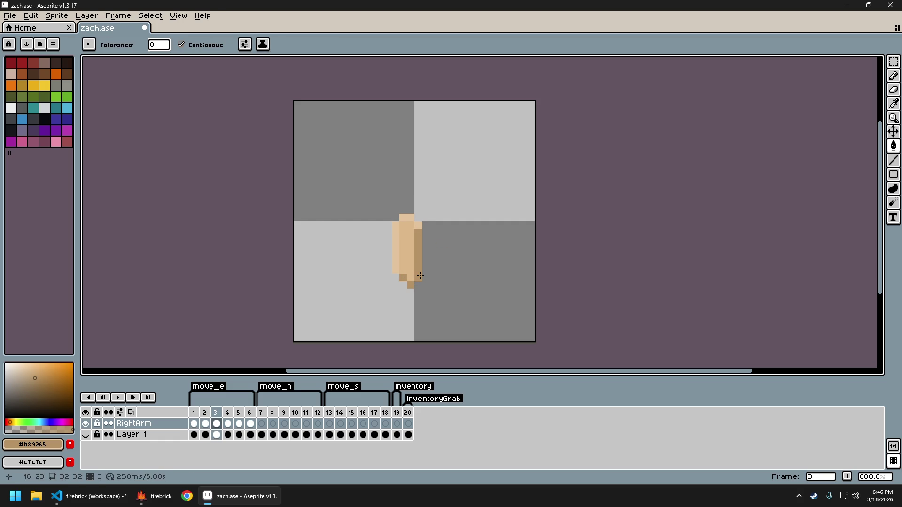
{"action": "key", "text": "Left"}
{"action": "key", "text": "Right"}
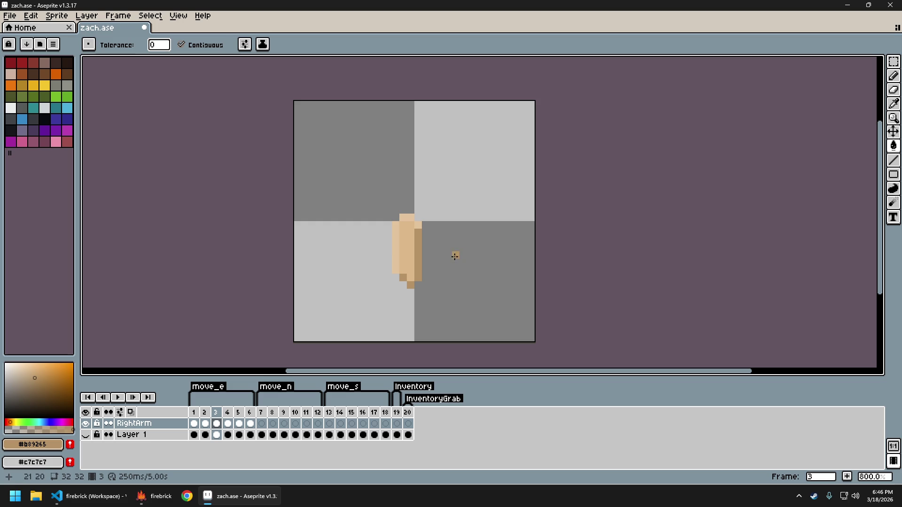
{"action": "left_click", "coordinate": [85, 434]}
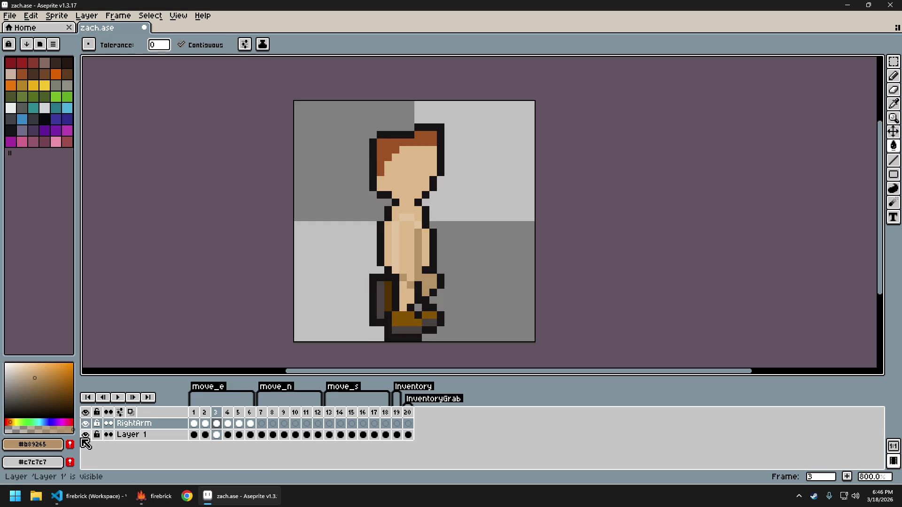
Compare frames 2 and 3, then make Layer 1 active and sample the dark outline and skin colours.
{"action": "key", "text": "Left"}
{"action": "key", "text": "Right"}
{"action": "key", "text": "Left"}
{"action": "key", "text": "Right"}
{"action": "key", "text": "Left"}
{"action": "key", "text": "Right"}
{"action": "scroll", "coordinate": [465, 291], "scroll_direction": "down", "scroll_amount": 3}
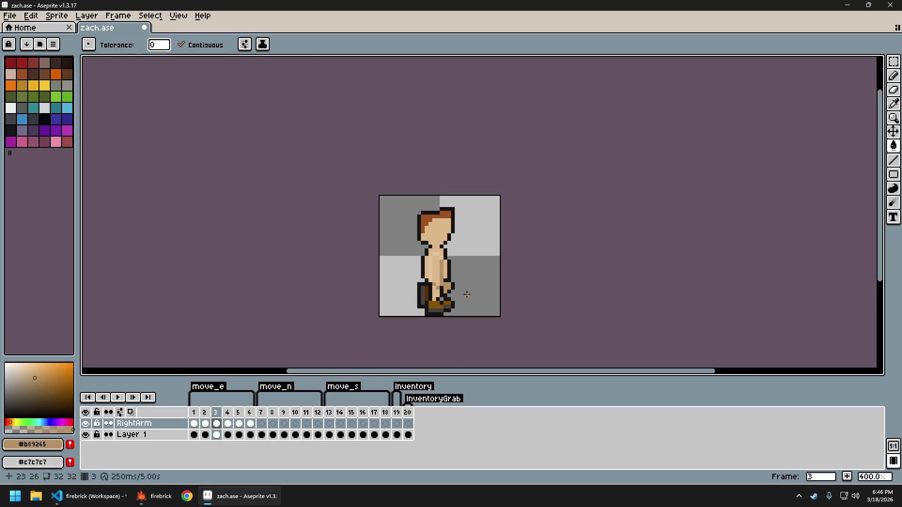
{"action": "scroll", "coordinate": [467, 295], "scroll_direction": "up", "scroll_amount": 5}
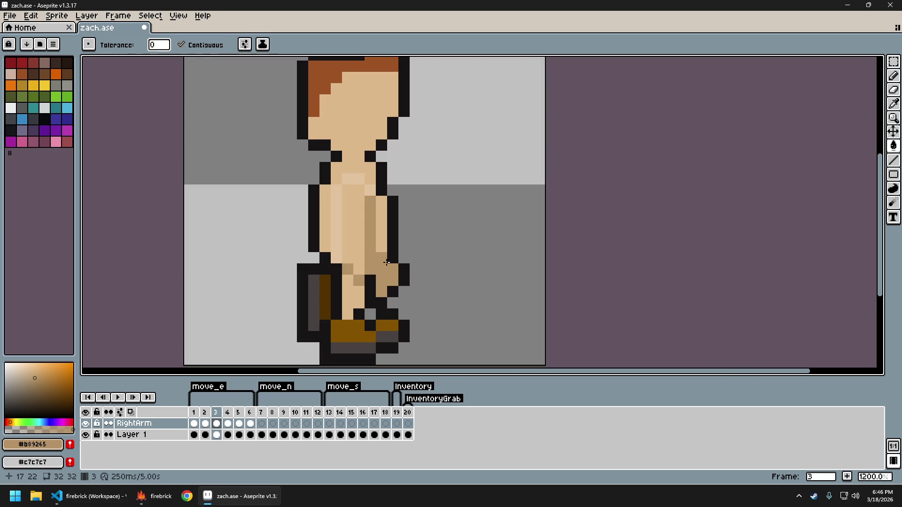
{"action": "key", "text": "alt+Down"}
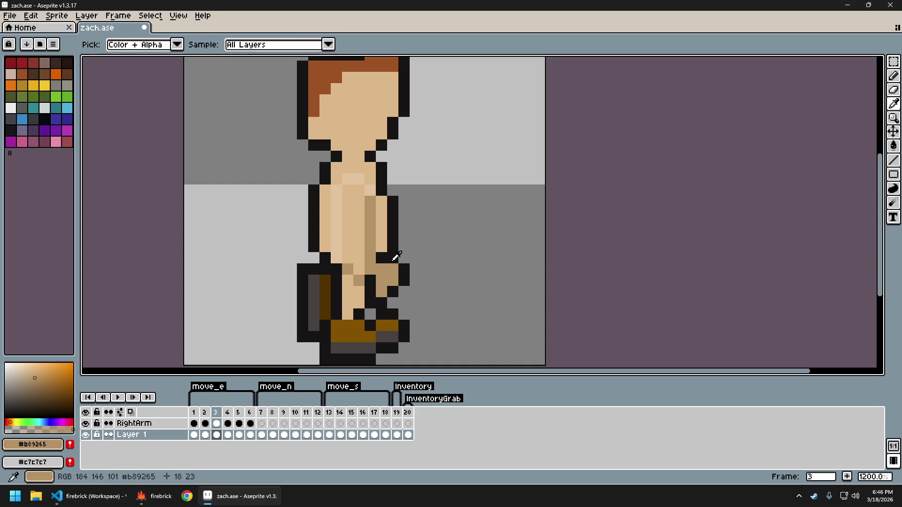
{"action": "left_click", "coordinate": [393, 261], "text": "alt"}
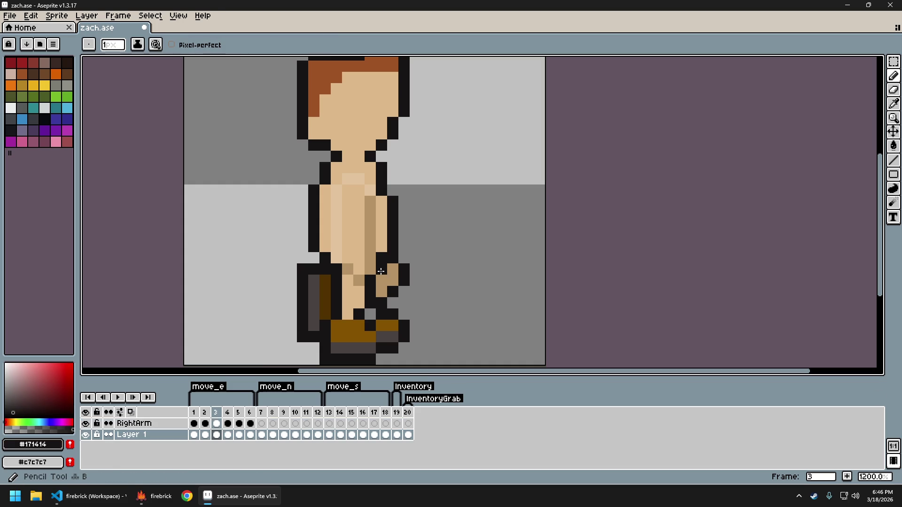
{"action": "left_click", "coordinate": [382, 246], "text": "alt"}
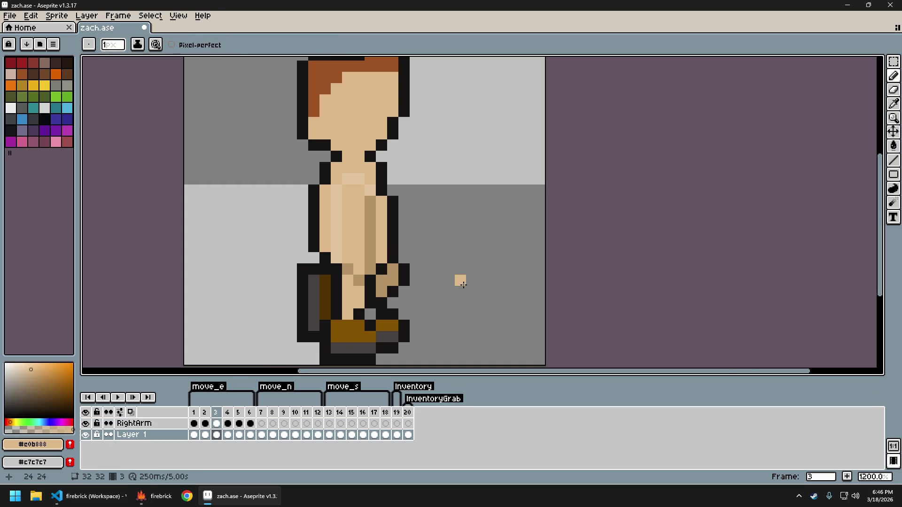
On frame 1, paint a skin pixel beside the hand and draw dark outline pixels at the arm's end.
{"action": "scroll", "coordinate": [467, 288], "scroll_direction": "down", "scroll_amount": 5}
{"action": "scroll", "coordinate": [469, 291], "scroll_direction": "up", "scroll_amount": 2}
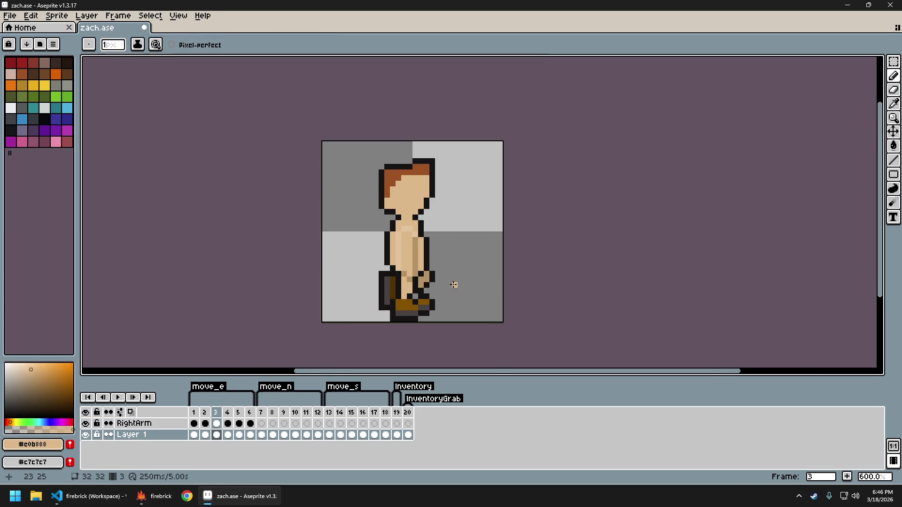
{"action": "key", "text": "Left"}
{"action": "key", "text": "Right"}
{"action": "key", "text": "Left"}
{"action": "key", "text": "Right"}
{"action": "key", "text": "Left"}
{"action": "key", "text": "Right"}
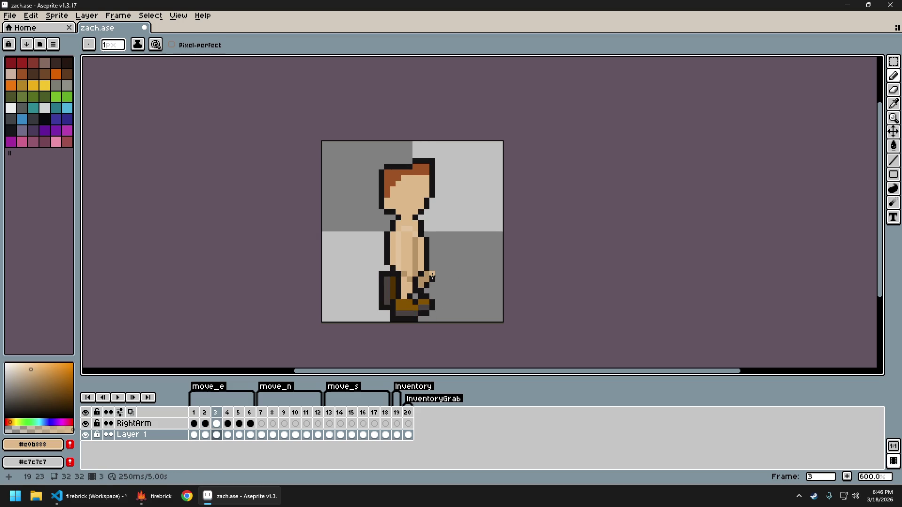
{"action": "key", "text": "Left"}
{"action": "key", "text": "Left"}
{"action": "scroll", "coordinate": [435, 276], "scroll_direction": "up", "scroll_amount": 4}
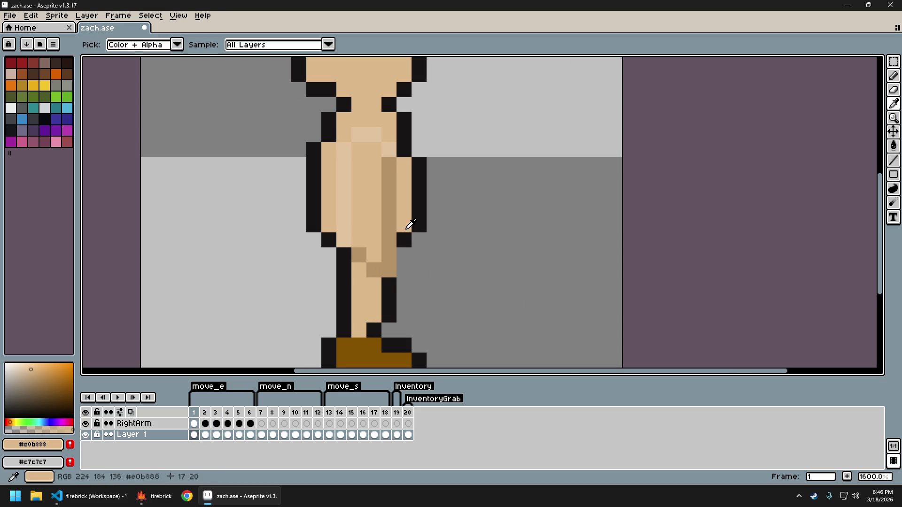
{"action": "left_click", "coordinate": [415, 240]}
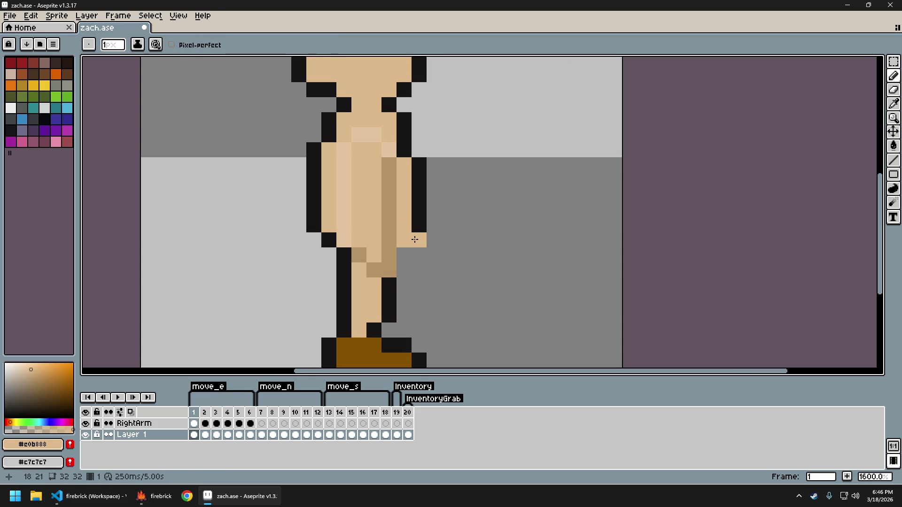
{"action": "left_click", "coordinate": [419, 221], "text": "alt"}
{"action": "left_click_drag", "start_coordinate": [416, 239], "coordinate": [402, 255]}
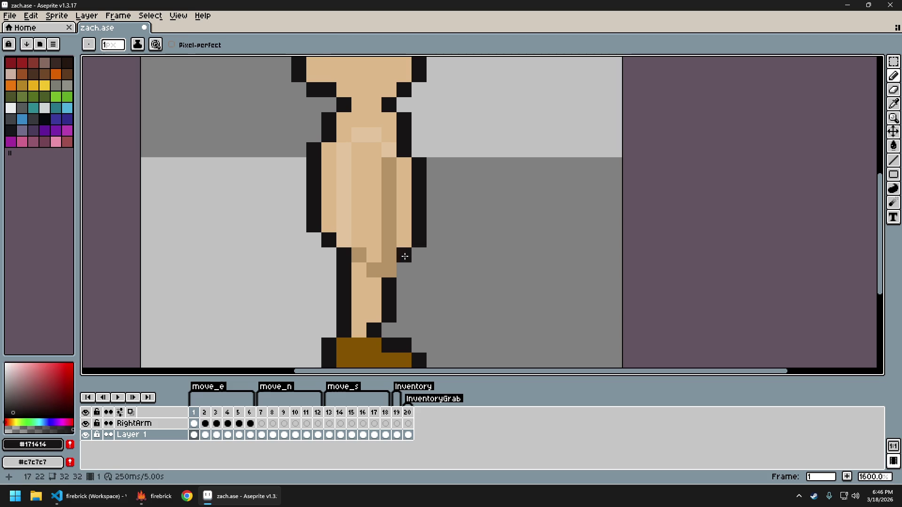
Play the walk animation as a preview and recentre the sprite on the canvas.
{"action": "scroll", "coordinate": [479, 271], "scroll_direction": "down", "scroll_amount": 3}
{"action": "key", "text": "Return"}
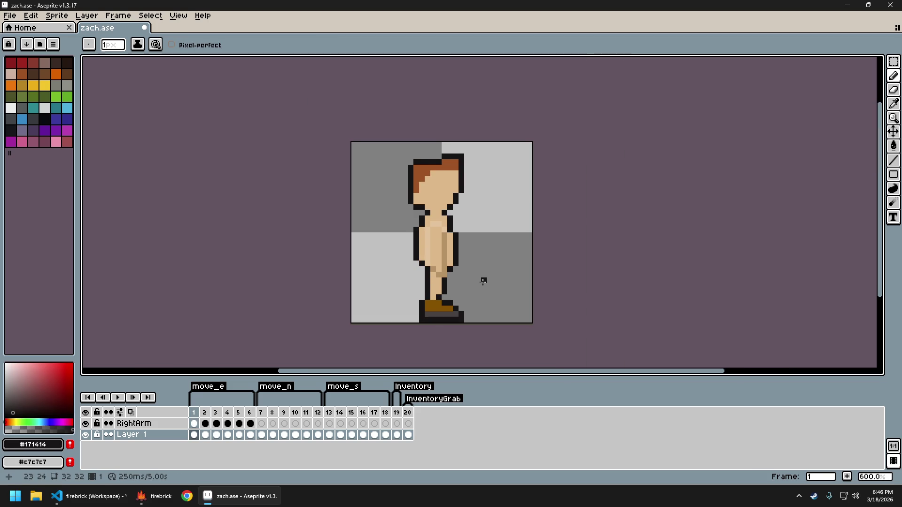
{"action": "left_click_drag", "start_coordinate": [483, 281], "coordinate": [437, 280]}
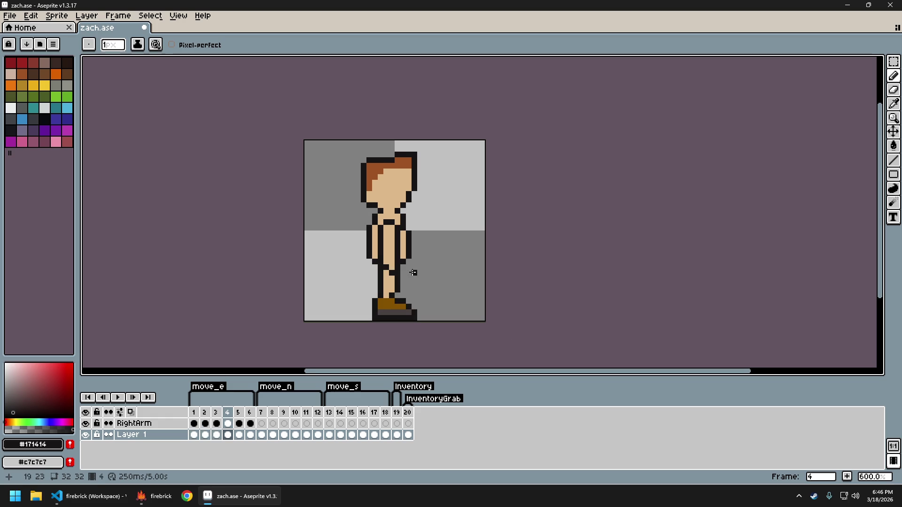
Try filling the arm with the sampled skin tone, undo it, and return to the pencil.
{"action": "scroll", "coordinate": [413, 273], "scroll_direction": "up", "scroll_amount": 4}
{"action": "left_click", "coordinate": [390, 230], "text": "alt"}
{"action": "key", "text": "g"}
{"action": "left_click", "coordinate": [390, 248]}
{"action": "key", "text": "ctrl+z"}
{"action": "key", "text": "b"}
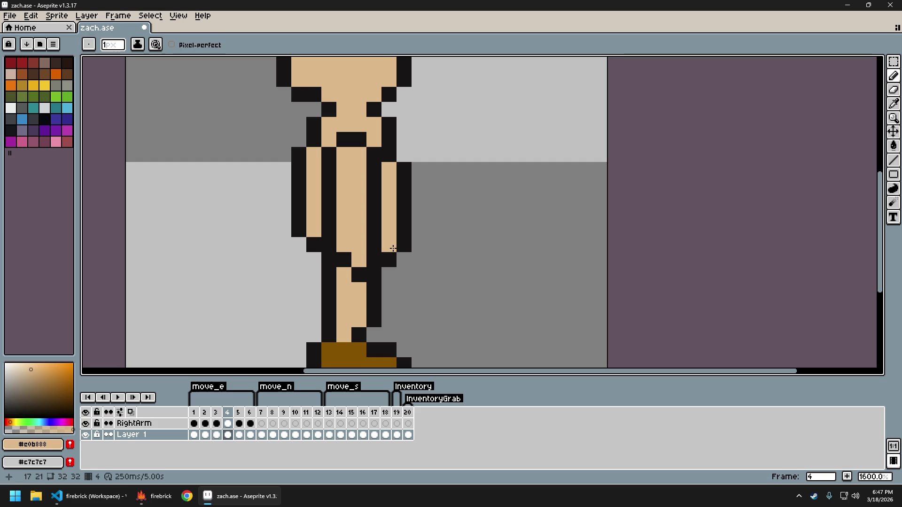
Compare frames 4 and 5, sample the dark outline colour, and move on to frame 6.
{"action": "key", "text": "Right"}
{"action": "key", "text": "Left"}
{"action": "key", "text": "Right"}
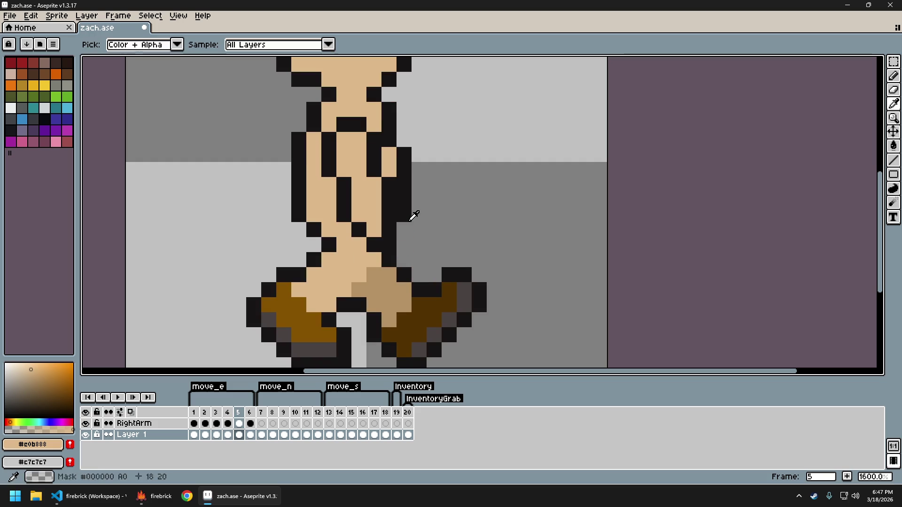
{"action": "left_click", "coordinate": [407, 218], "text": "alt"}
{"action": "scroll", "coordinate": [442, 243], "scroll_direction": "down", "scroll_amount": 3}
{"action": "key", "text": "Left"}
{"action": "key", "text": "Right"}
{"action": "key", "text": "Left"}
{"action": "key", "text": "Right"}
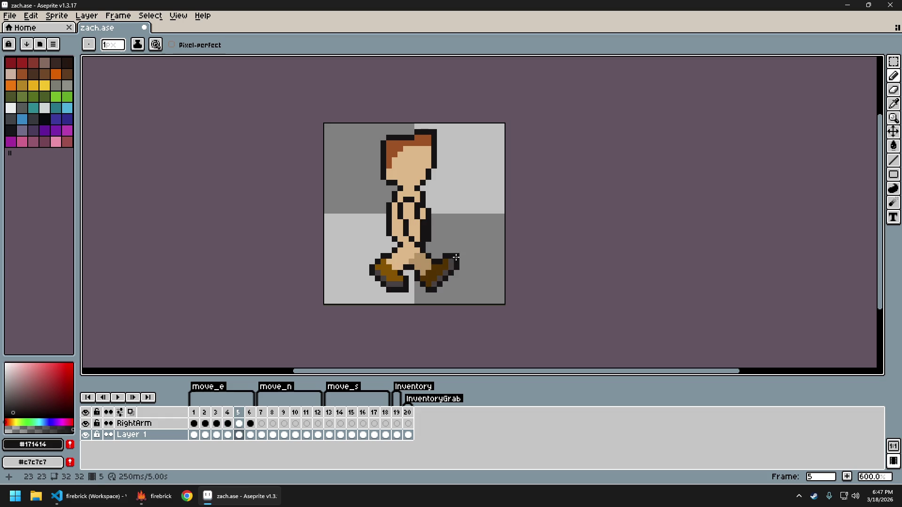
{"action": "key", "text": "Right"}
{"action": "key", "text": "Left"}
{"action": "key", "text": "Right"}
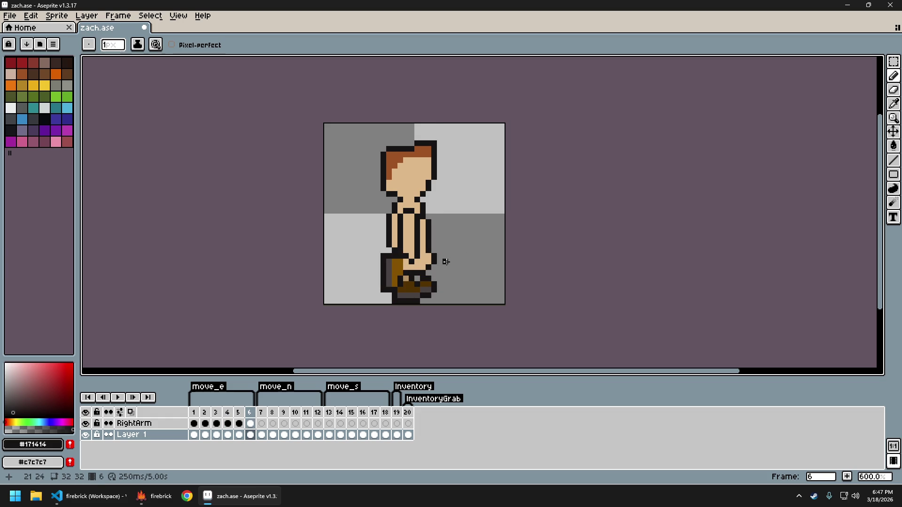
Check frame 6's body with the RightArm layer hidden, then undo and redo pencil strokes there.
{"action": "left_click", "coordinate": [85, 423]}
{"action": "left_click", "coordinate": [86, 424]}
{"action": "scroll", "coordinate": [452, 255], "scroll_direction": "up", "scroll_amount": 4}
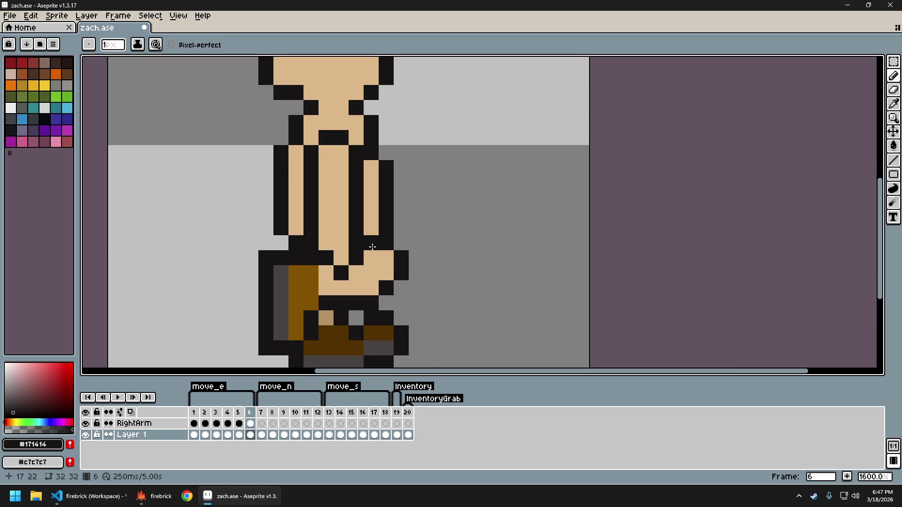
{"action": "scroll", "coordinate": [449, 300], "scroll_direction": "down", "scroll_amount": 5}
{"action": "scroll", "coordinate": [452, 306], "scroll_direction": "up", "scroll_amount": 2}
{"action": "scroll", "coordinate": [434, 295], "scroll_direction": "up", "scroll_amount": 2}
{"action": "key", "text": "ctrl+z"}
{"action": "scroll", "coordinate": [399, 263], "scroll_direction": "down", "scroll_amount": 4}
{"action": "key", "text": "ctrl+z"}
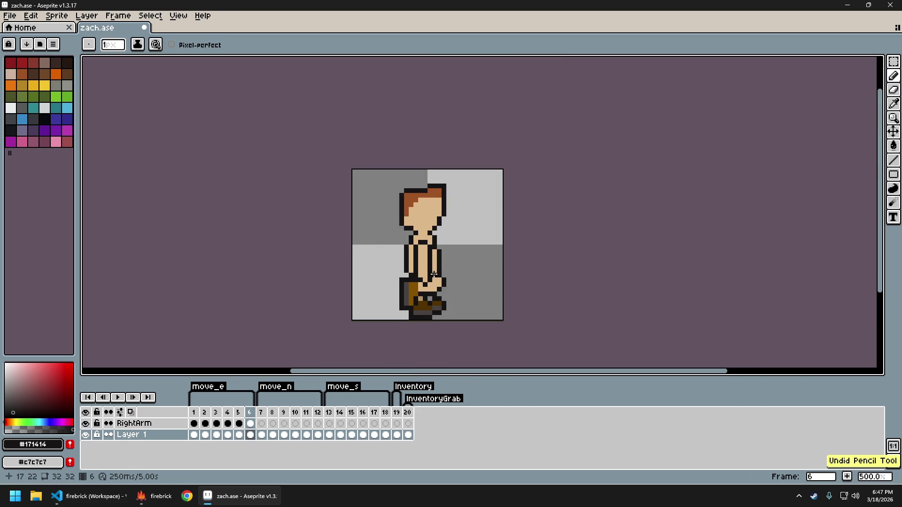
{"action": "scroll", "coordinate": [432, 277], "scroll_direction": "down", "scroll_amount": 2}
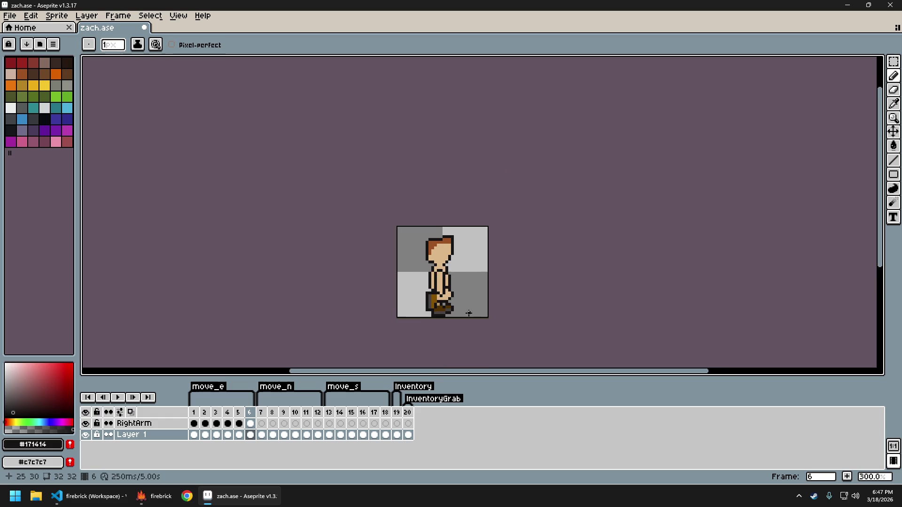
{"action": "scroll", "coordinate": [434, 287], "scroll_direction": "up", "scroll_amount": 2}
{"action": "key", "text": "v"}
{"action": "key", "text": "b"}
{"action": "scroll", "coordinate": [434, 282], "scroll_direction": "up", "scroll_amount": 2}
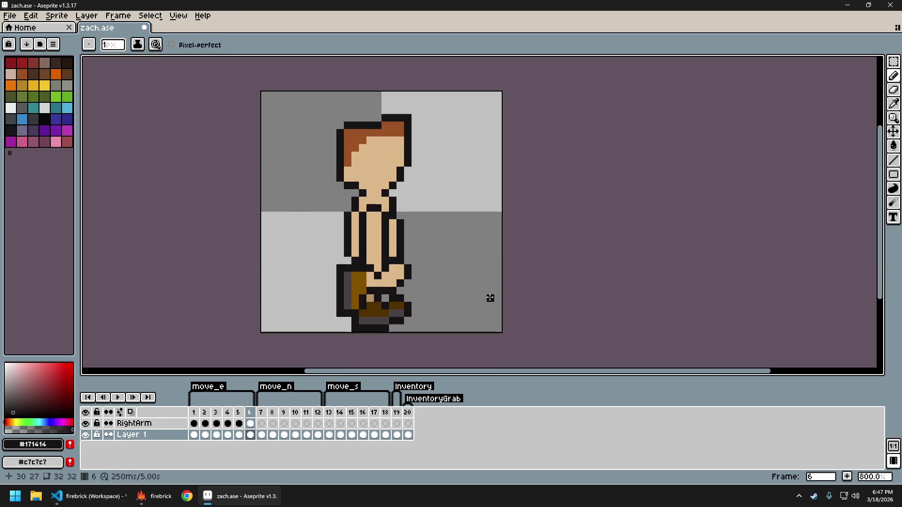
{"action": "key", "text": "ctrl+z"}
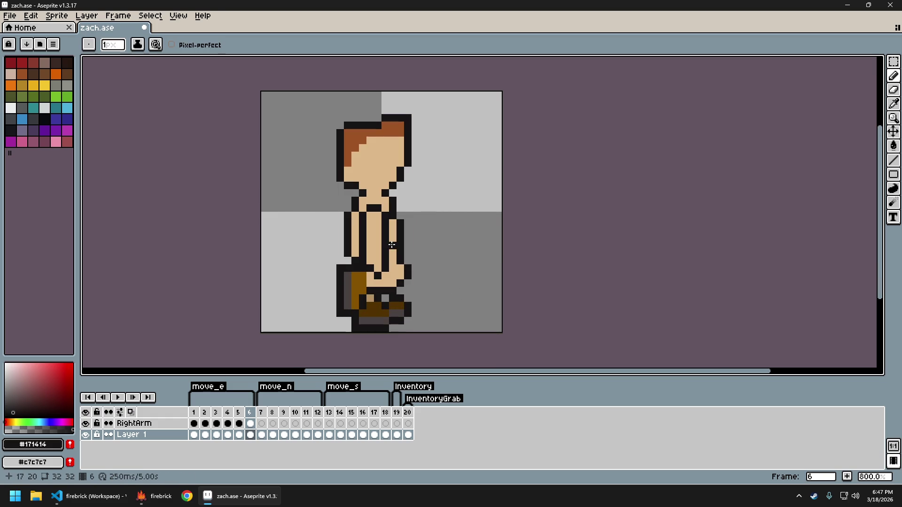
{"action": "key", "text": "ctrl+y"}
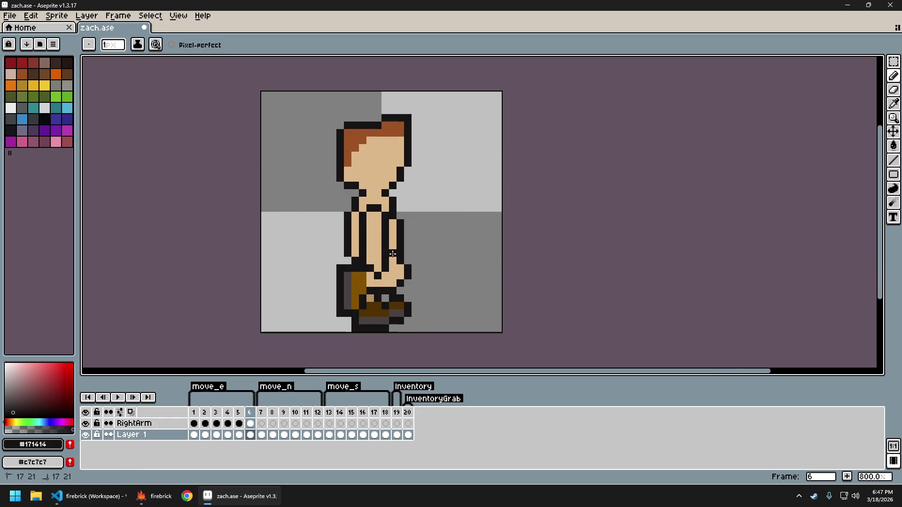
{"action": "scroll", "coordinate": [471, 292], "scroll_direction": "down", "scroll_amount": 3}
{"action": "scroll", "coordinate": [447, 302], "scroll_direction": "right", "scroll_amount": 2}
{"action": "scroll", "coordinate": [435, 299], "scroll_direction": "down", "scroll_amount": 1}
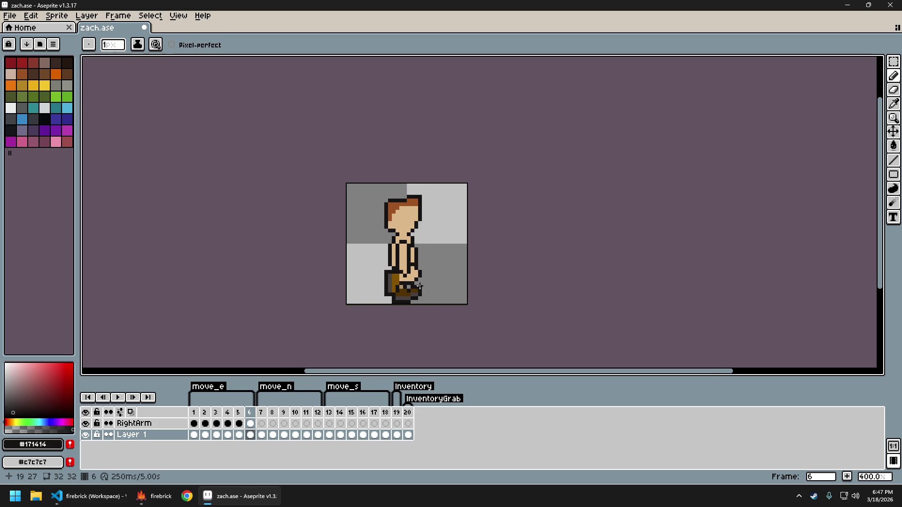
{"action": "scroll", "coordinate": [418, 271], "scroll_direction": "up", "scroll_amount": 5}
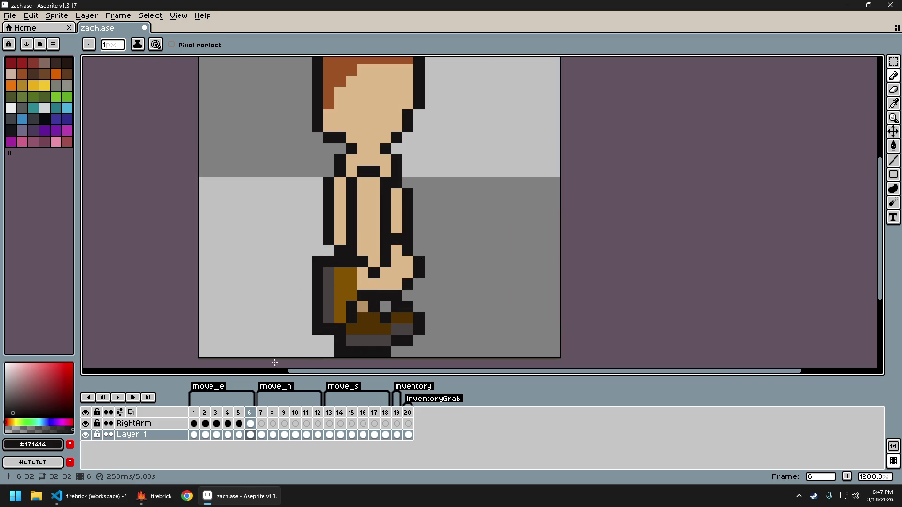
Sample the arm shading tone #b89265 from frame 3, revise frame 6, and preview the walk.
{"action": "key", "text": "Left"}
{"action": "key", "text": "Left"}
{"action": "key", "text": "Left"}
{"action": "left_click", "coordinate": [388, 240], "text": "alt"}
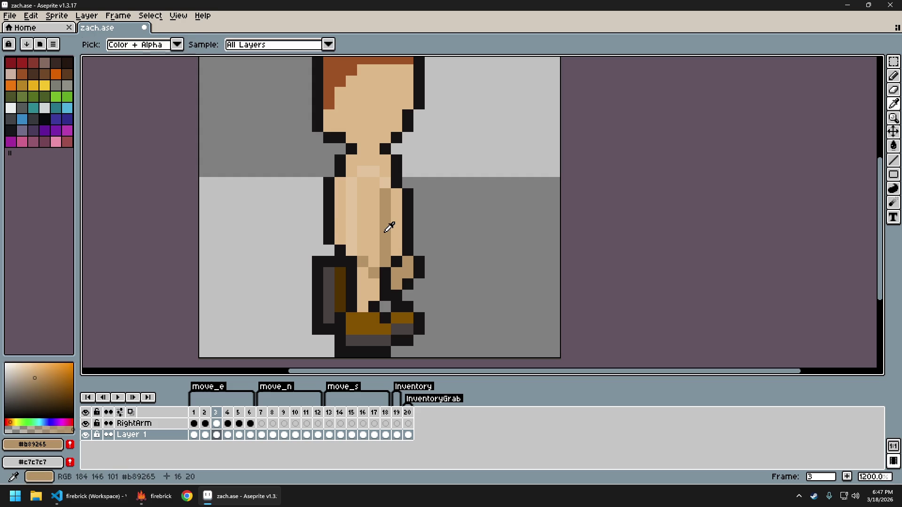
{"action": "key", "text": "Right"}
{"action": "key", "text": "Right"}
{"action": "key", "text": "Right"}
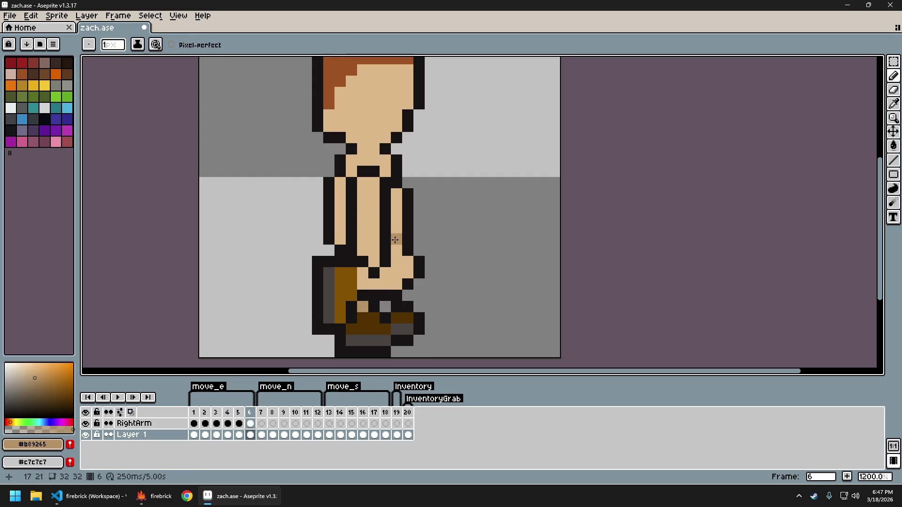
{"action": "scroll", "coordinate": [454, 272], "scroll_direction": "down", "scroll_amount": 4}
{"action": "scroll", "coordinate": [450, 274], "scroll_direction": "up", "scroll_amount": 2}
{"action": "scroll", "coordinate": [457, 289], "scroll_direction": "down", "scroll_amount": 3}
{"action": "scroll", "coordinate": [460, 282], "scroll_direction": "up", "scroll_amount": 3}
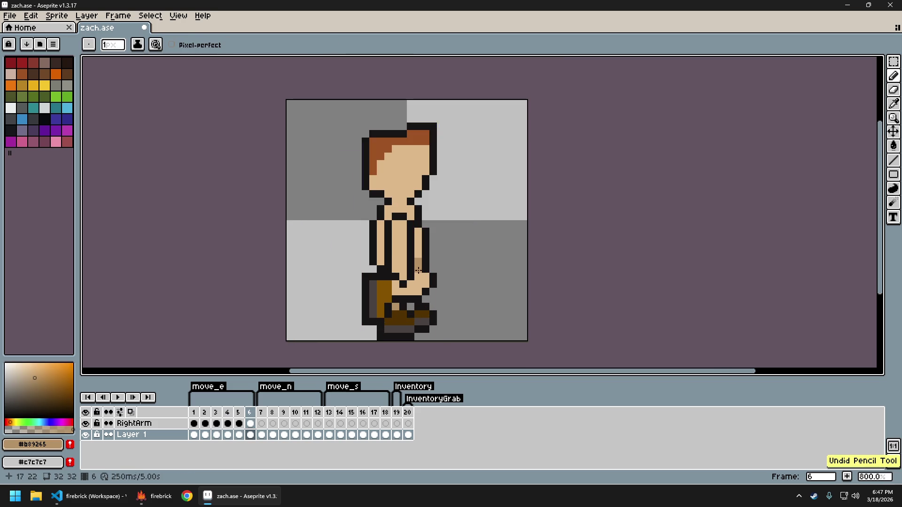
{"action": "scroll", "coordinate": [463, 286], "scroll_direction": "down", "scroll_amount": 2}
{"action": "key", "text": "ctrl+z"}
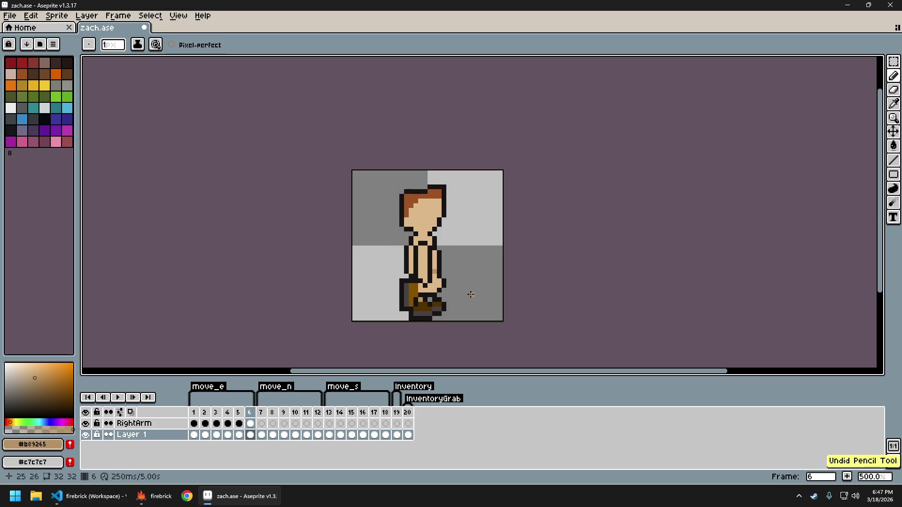
{"action": "scroll", "coordinate": [425, 294], "scroll_direction": "down", "scroll_amount": 2}
{"action": "scroll", "coordinate": [412, 294], "scroll_direction": "up", "scroll_amount": 2}
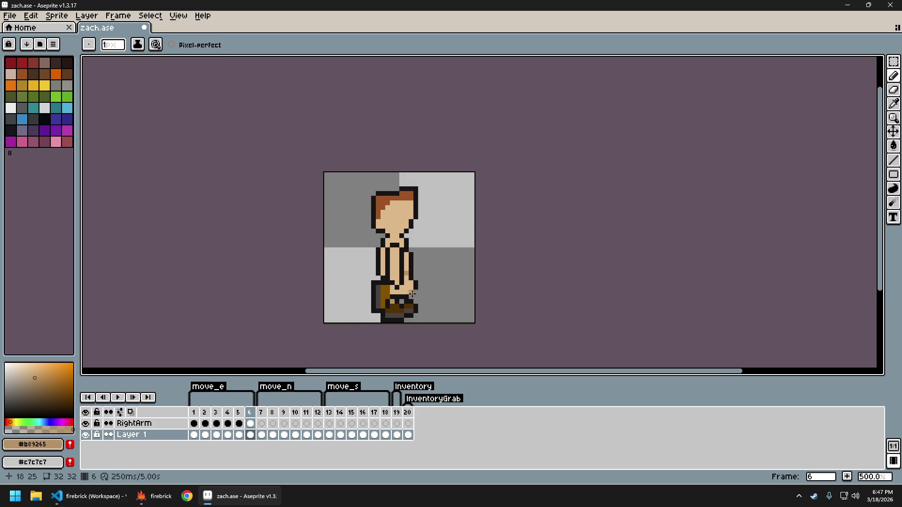
{"action": "key", "text": "Return"}
{"action": "key", "text": "Return"}
Pick the dark outline colour #171414 and retouch frame 6's outline strokes.
{"action": "scroll", "coordinate": [412, 282], "scroll_direction": "up", "scroll_amount": 2}
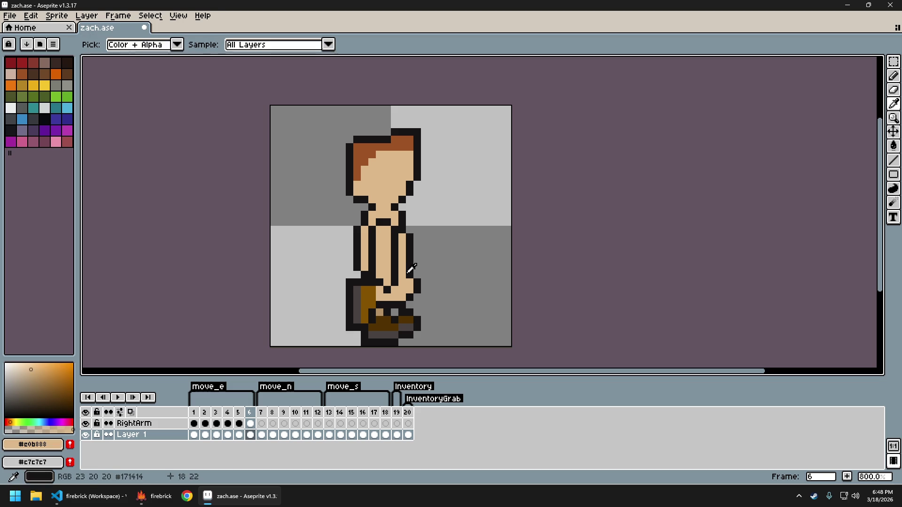
{"action": "left_click", "coordinate": [403, 267], "text": "alt"}
{"action": "scroll", "coordinate": [465, 297], "scroll_direction": "down", "scroll_amount": 3}
{"action": "scroll", "coordinate": [467, 298], "scroll_direction": "up", "scroll_amount": 3}
{"action": "scroll", "coordinate": [463, 299], "scroll_direction": "down", "scroll_amount": 1}
{"action": "scroll", "coordinate": [463, 298], "scroll_direction": "down", "scroll_amount": 3}
{"action": "scroll", "coordinate": [470, 305], "scroll_direction": "up", "scroll_amount": 2}
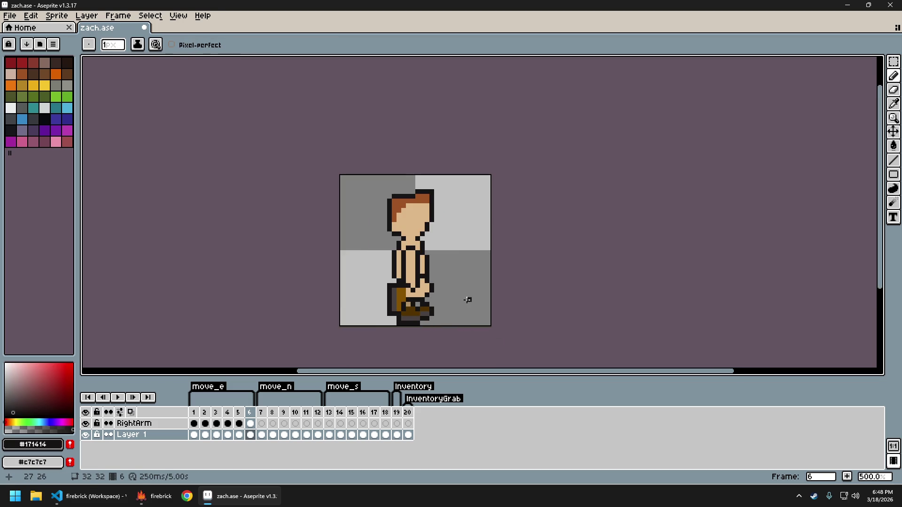
{"action": "key", "text": "ctrl+z"}
{"action": "key", "text": "ctrl+y"}
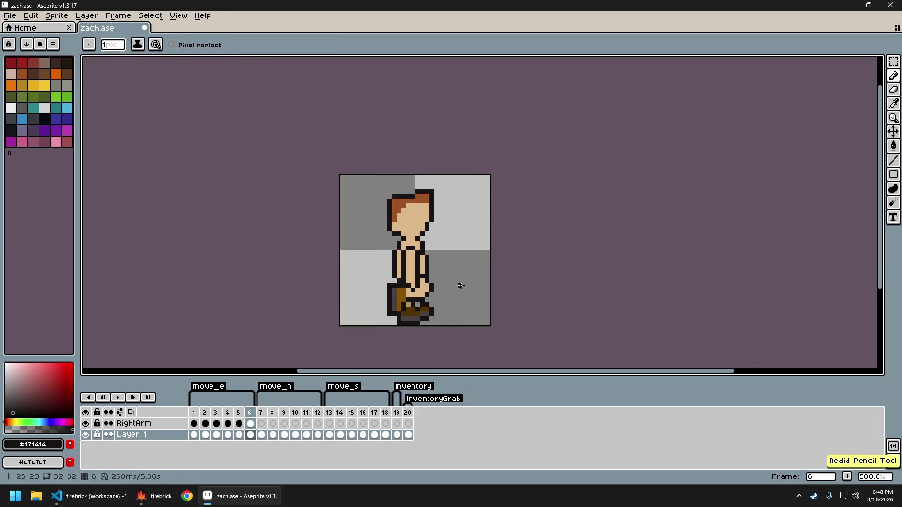
{"action": "scroll", "coordinate": [458, 290], "scroll_direction": "down", "scroll_amount": 2}
{"action": "scroll", "coordinate": [456, 301], "scroll_direction": "up", "scroll_amount": 1}
Compare frames 5 and 6, then step through the move_e walk frames to frame 4.
{"action": "key", "text": "Left"}
{"action": "key", "text": "Right"}
{"action": "key", "text": "Left"}
{"action": "key", "text": "Right"}
{"action": "key", "text": "Left"}
{"action": "key", "text": "Right"}
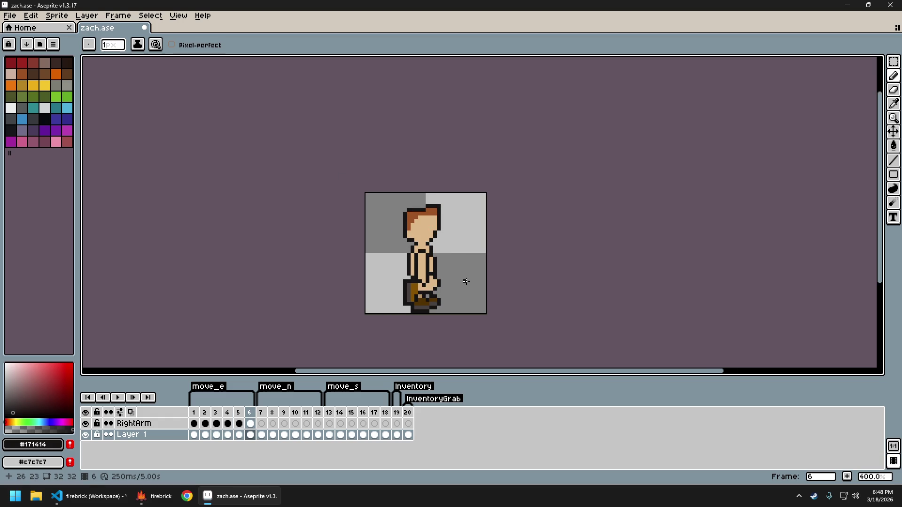
{"action": "key", "text": "Right"}
{"action": "key", "text": "Left"}
{"action": "key", "text": "Left"}
{"action": "key", "text": "Left"}
{"action": "key", "text": "Right"}
{"action": "key", "text": "Right"}
{"action": "key", "text": "Left"}
{"action": "key", "text": "Left"}
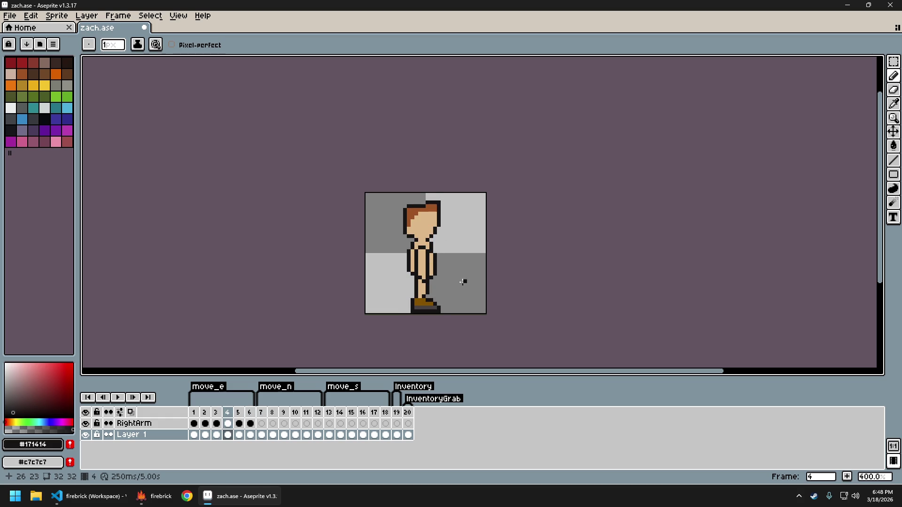
Zoom in, sample the skin tone from the sprite, and compare frames 3 and 4.
{"action": "scroll", "coordinate": [422, 285], "scroll_direction": "up", "scroll_amount": 3}
{"action": "scroll", "coordinate": [416, 284], "scroll_direction": "up", "scroll_amount": 2}
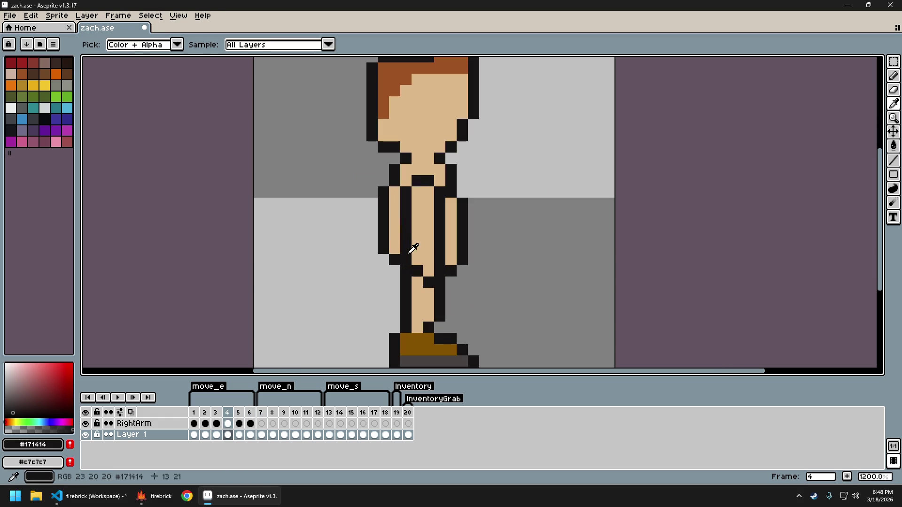
{"action": "left_click", "coordinate": [417, 282], "text": "alt"}
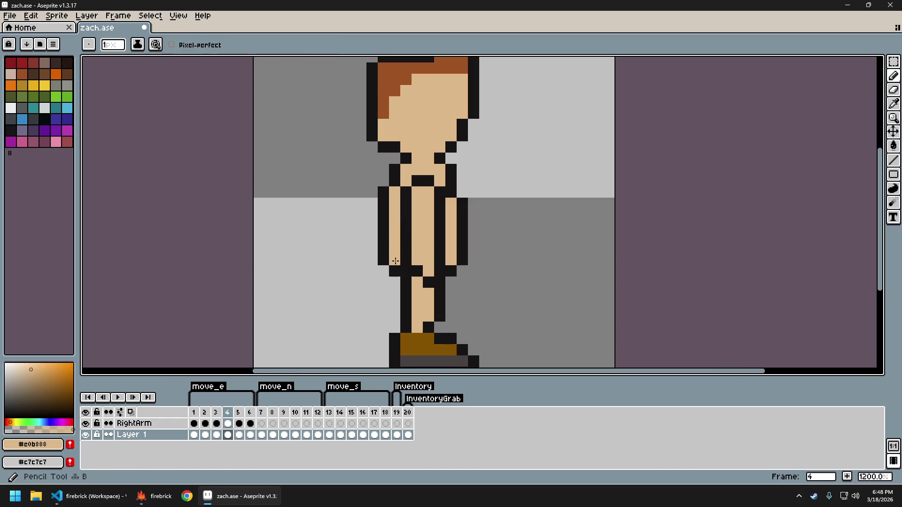
{"action": "scroll", "coordinate": [497, 277], "scroll_direction": "down", "scroll_amount": 3}
{"action": "scroll", "coordinate": [435, 280], "scroll_direction": "down", "scroll_amount": 1}
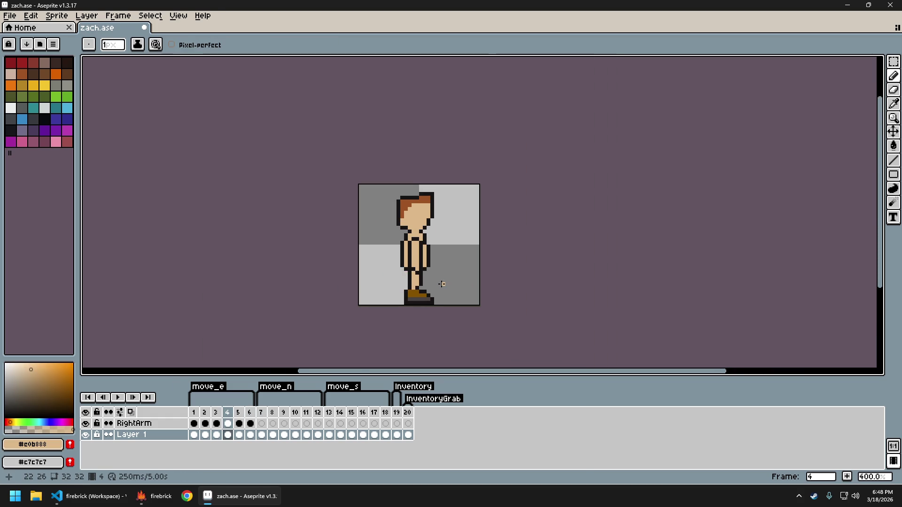
{"action": "key", "text": "Left"}
{"action": "key", "text": "Right"}
{"action": "key", "text": "Left"}
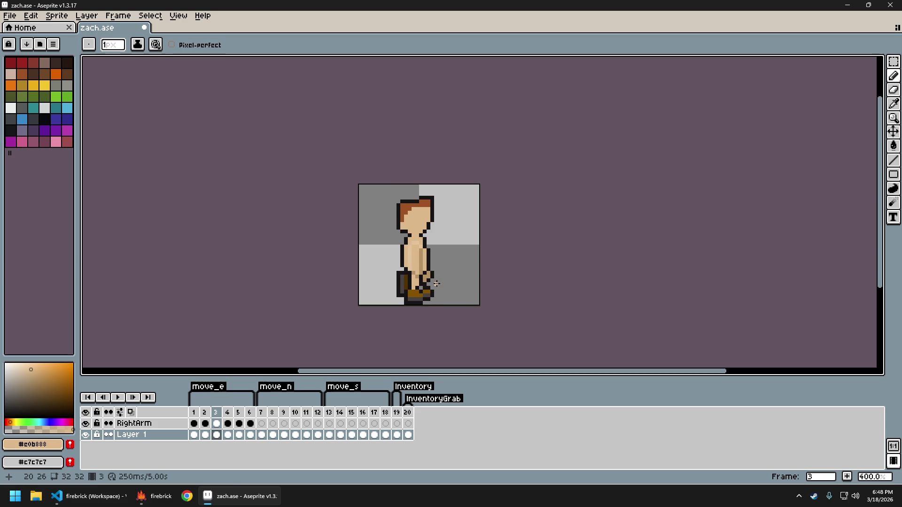
Sample black, then skin tone #e0b888, and flip from frame 2 to frame 4's standing pose.
{"action": "scroll", "coordinate": [428, 282], "scroll_direction": "up", "scroll_amount": 3}
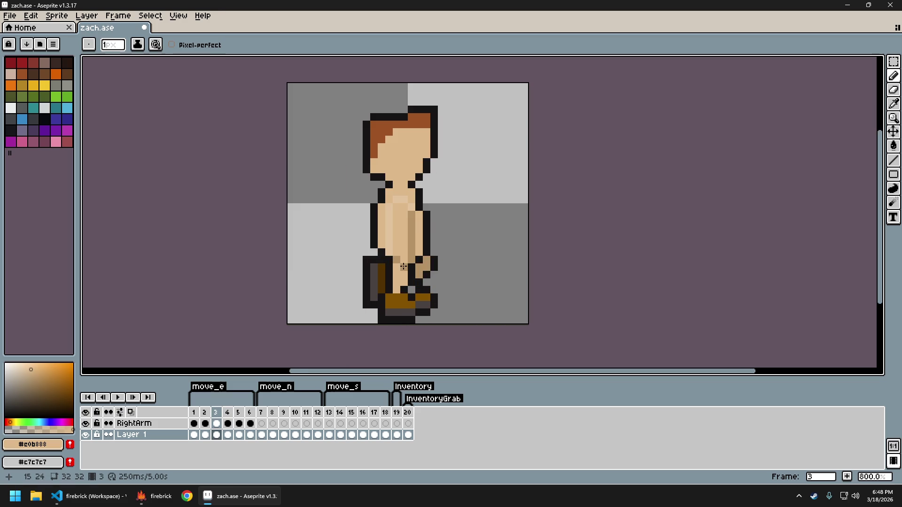
{"action": "left_click", "coordinate": [377, 251], "text": "alt"}
{"action": "left_click", "coordinate": [387, 258], "text": "alt"}
{"action": "scroll", "coordinate": [449, 297], "scroll_direction": "up", "scroll_amount": 1}
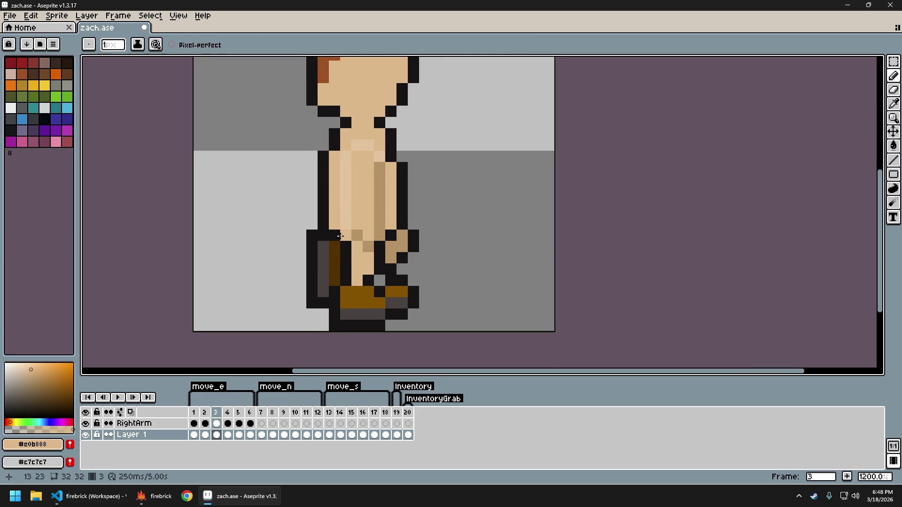
{"action": "scroll", "coordinate": [422, 249], "scroll_direction": "down", "scroll_amount": 4}
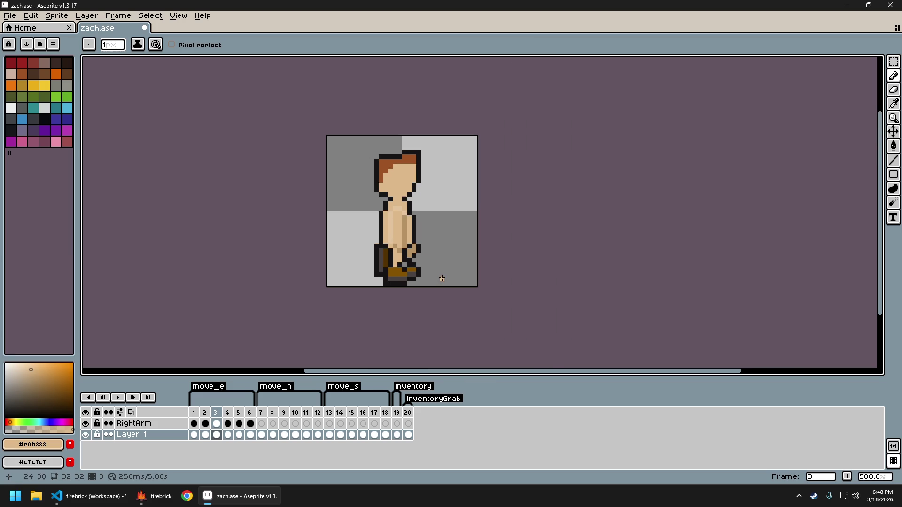
{"action": "key", "text": "Left"}
{"action": "scroll", "coordinate": [408, 261], "scroll_direction": "up", "scroll_amount": 3}
{"action": "key", "text": "Right"}
{"action": "key", "text": "Right"}
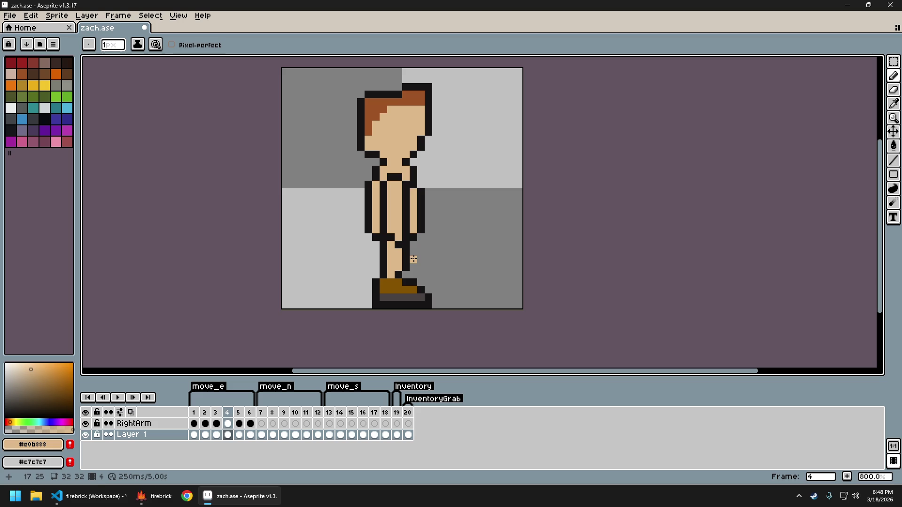
On walk frame 2, pick the black outline colour and blacken one skin pixel on the leg.
{"action": "key", "text": "Left"}
{"action": "key", "text": "Left"}
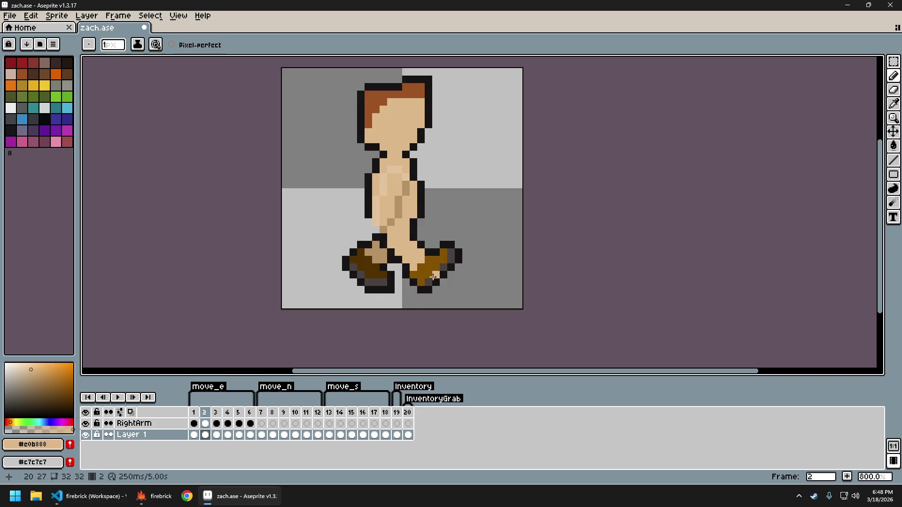
{"action": "key", "text": "Right"}
{"action": "key", "text": "Left"}
{"action": "scroll", "coordinate": [394, 240], "scroll_direction": "up", "scroll_amount": 3}
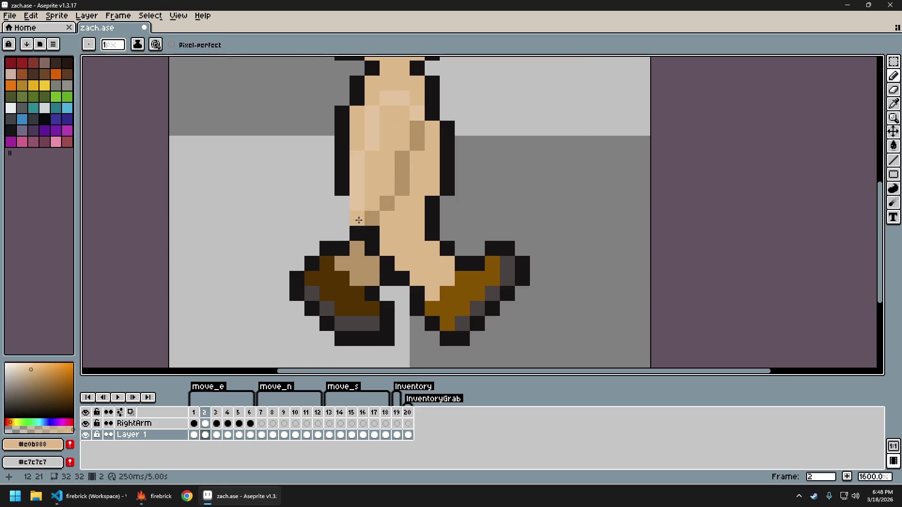
{"action": "left_click", "coordinate": [347, 183], "text": "alt"}
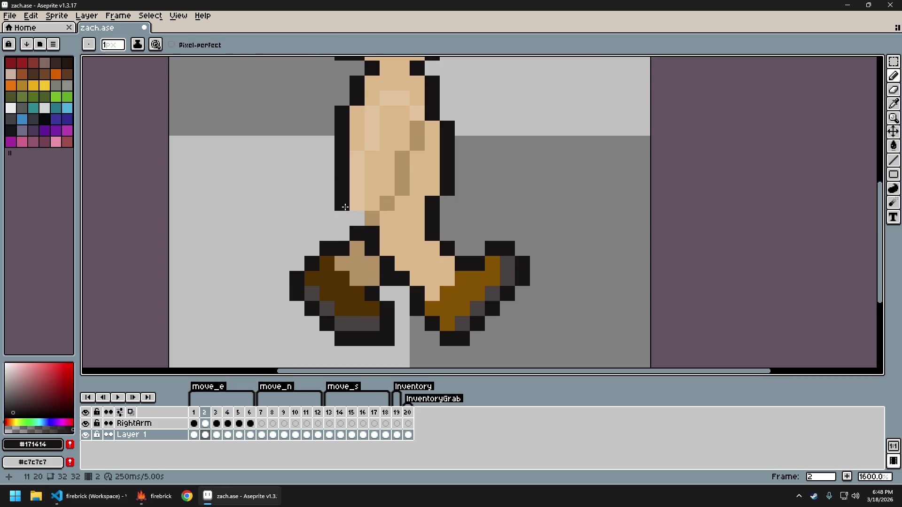
{"action": "left_click", "coordinate": [432, 249]}
Compare walk frame 2 with the standing frame 1 and the arm-raised frame 20.
{"action": "scroll", "coordinate": [432, 248], "scroll_direction": "down", "scroll_amount": 3}
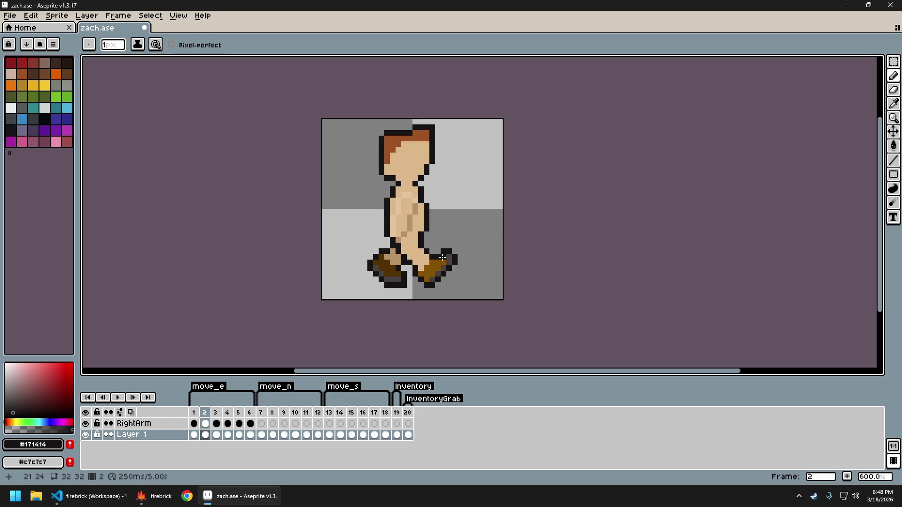
{"action": "key", "text": "Left"}
{"action": "key", "text": "Right"}
{"action": "key", "text": "Left"}
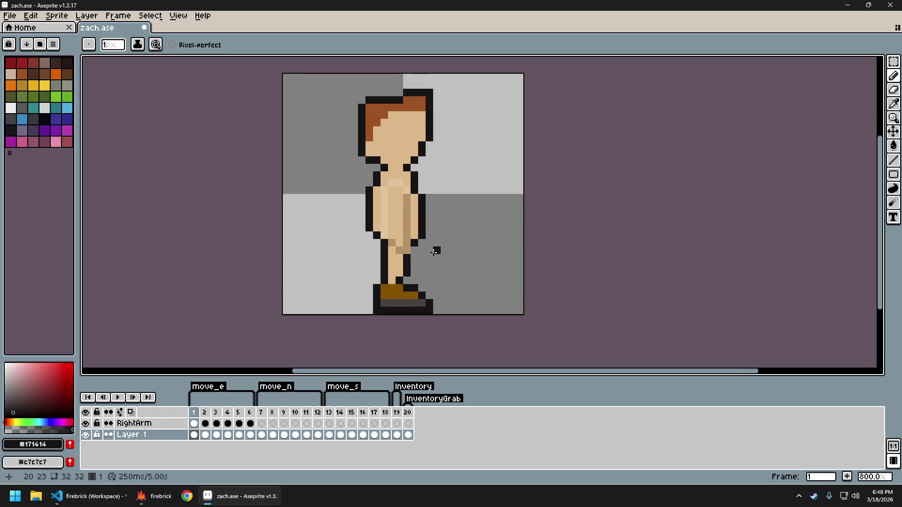
{"action": "key", "text": "Right"}
{"action": "key", "text": "Left"}
{"action": "key", "text": "Left"}
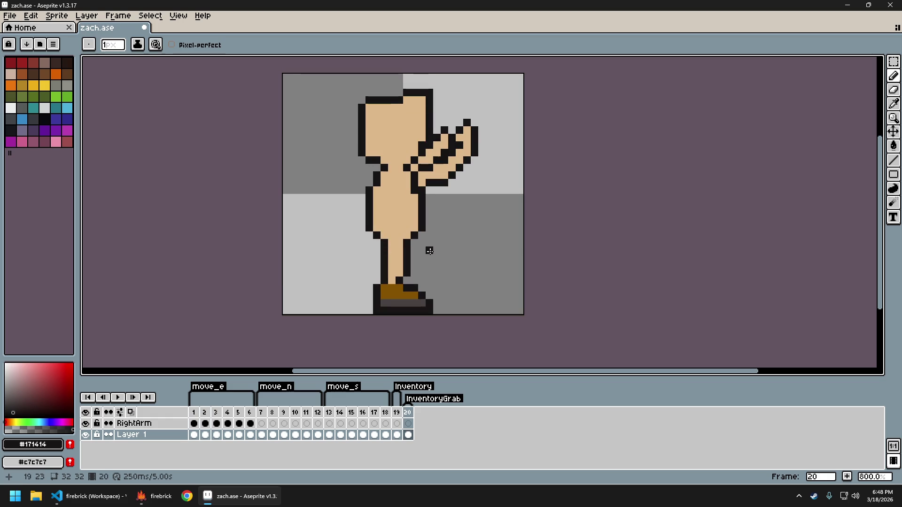
{"action": "key", "text": "Right"}
{"action": "key", "text": "Left"}
{"action": "key", "text": "Right"}
{"action": "key", "text": "Right"}
{"action": "key", "text": "Left"}
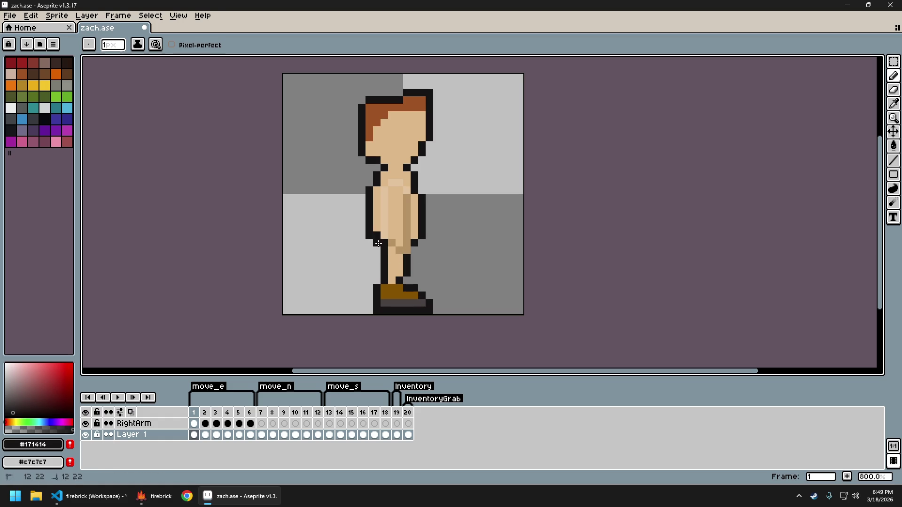
Sample the skin tone and black outline from the sprite while comparing frames 1 and 2.
{"action": "left_click", "coordinate": [376, 217], "text": "alt"}
{"action": "key", "text": "Right"}
{"action": "key", "text": "Left"}
{"action": "key", "text": "Right"}
{"action": "left_click", "coordinate": [424, 214], "text": "alt"}
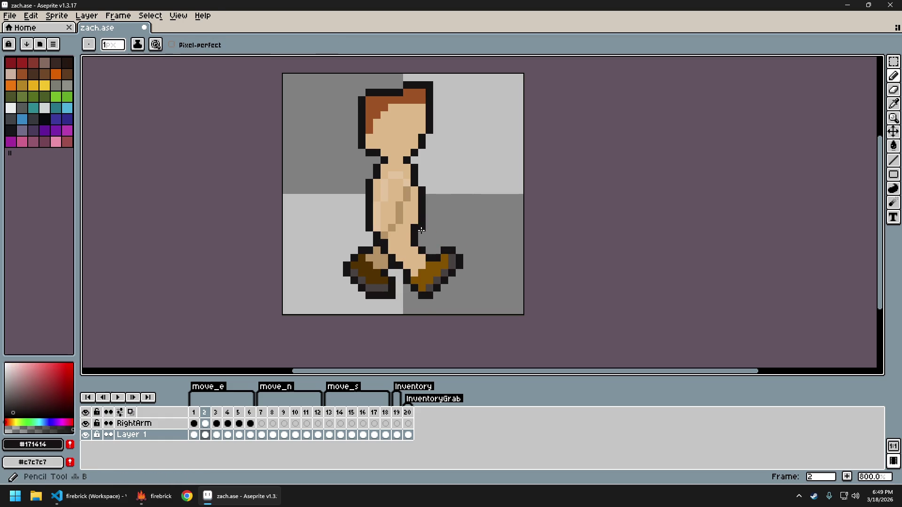
{"action": "left_click", "coordinate": [416, 217], "text": "alt"}
{"action": "key", "text": "Left"}
{"action": "key", "text": "Right"}
{"action": "key", "text": "Left"}
{"action": "key", "text": "Right"}
{"action": "key", "text": "Left"}
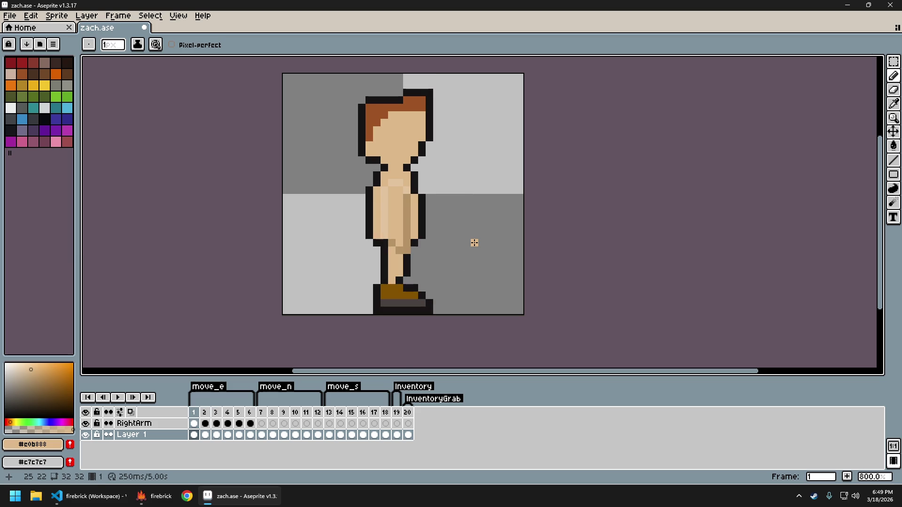
Step through frames 3 to 5 and pick black #171414 from the outline.
{"action": "key", "text": "Right"}
{"action": "key", "text": "Right"}
{"action": "key", "text": "Right"}
{"action": "key", "text": "Right"}
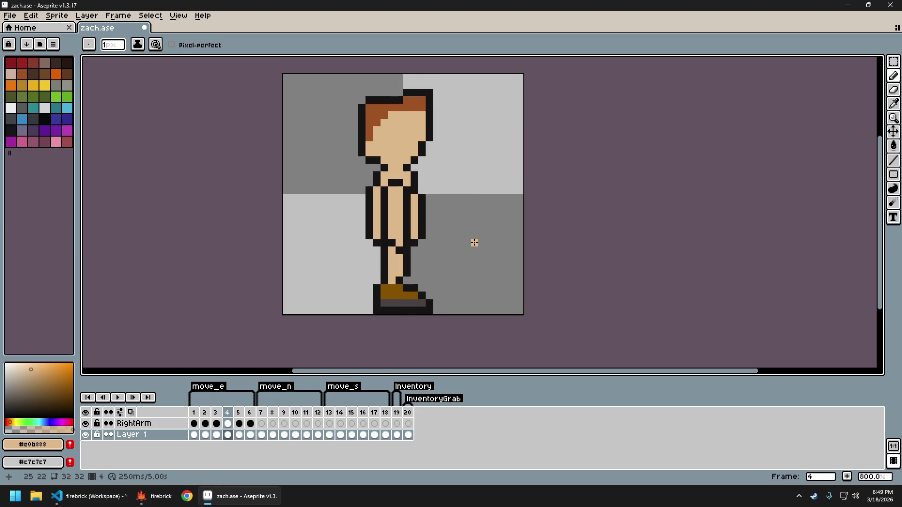
{"action": "key", "text": "Right"}
{"action": "key", "text": "Left"}
{"action": "key", "text": "Right"}
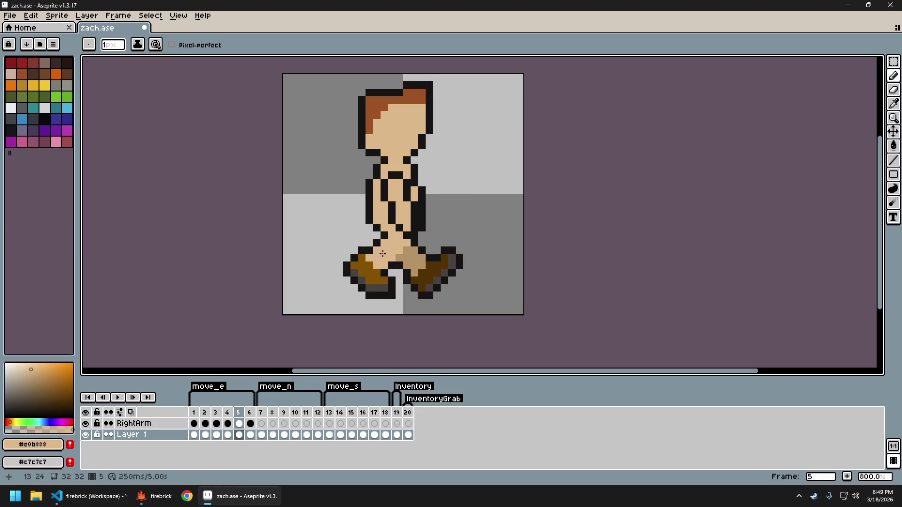
{"action": "key", "text": "alt"}
{"action": "left_click", "coordinate": [388, 229], "text": "alt"}
Compare the poses of frames 4, 5 and 6, ending on frame 6.
{"action": "scroll", "coordinate": [481, 276], "scroll_direction": "down", "scroll_amount": 1}
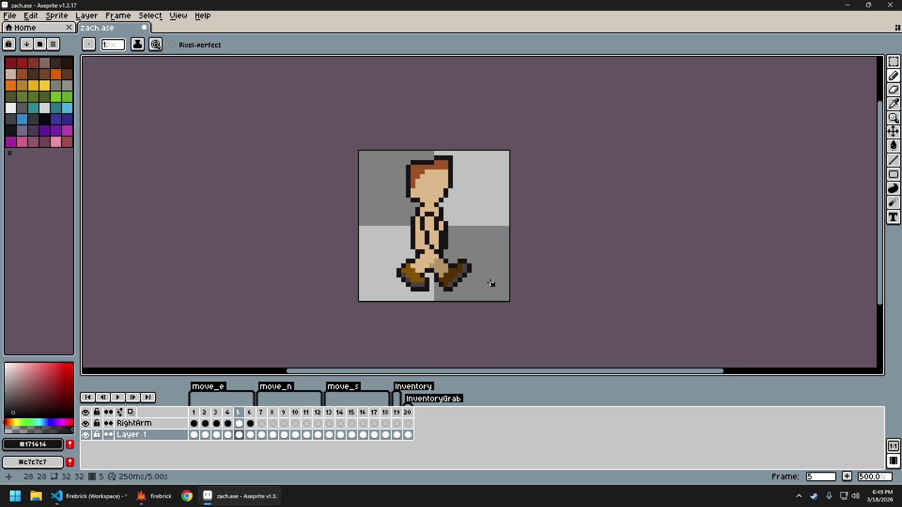
{"action": "key", "text": "Left"}
{"action": "key", "text": "Right"}
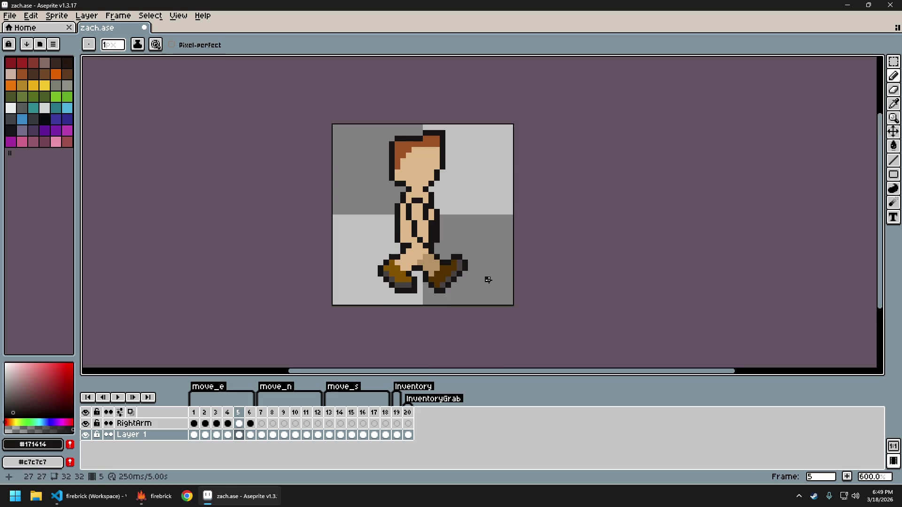
{"action": "key", "text": "Right"}
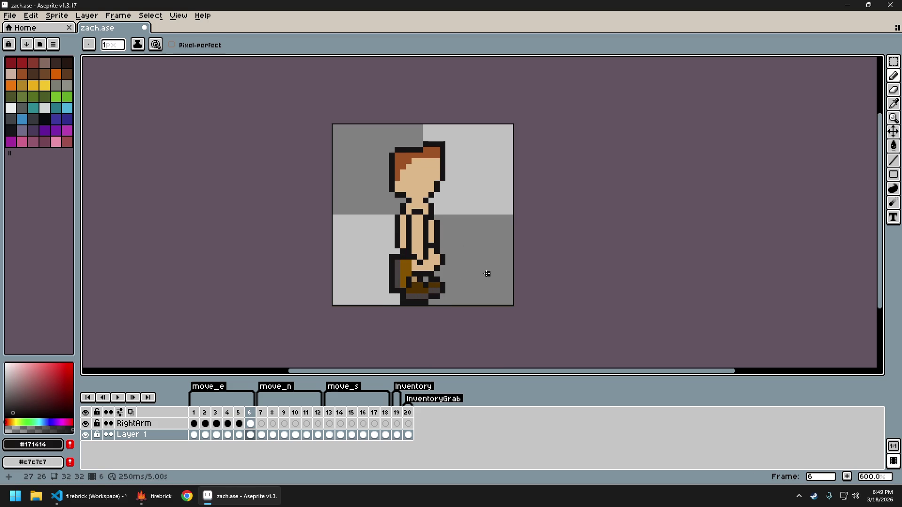
{"action": "key", "text": "Left"}
{"action": "key", "text": "Right"}
{"action": "scroll", "coordinate": [411, 260], "scroll_direction": "up", "scroll_amount": 1}
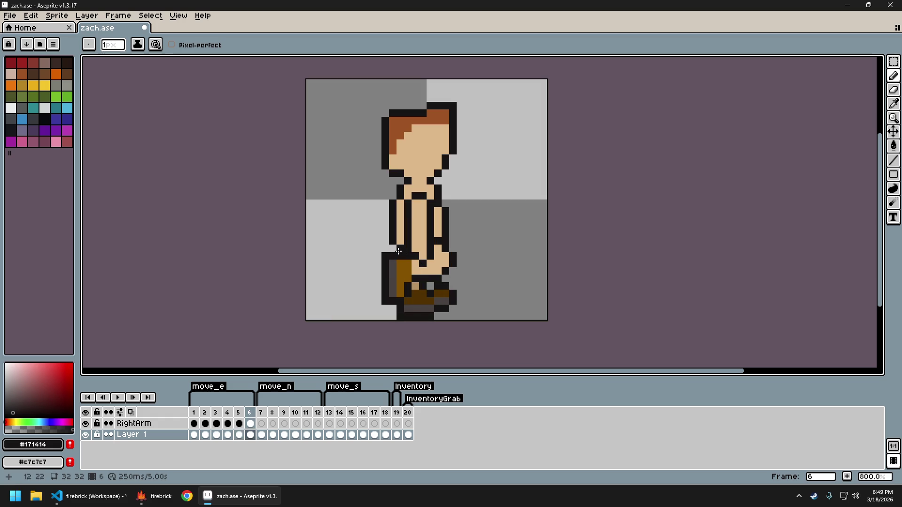